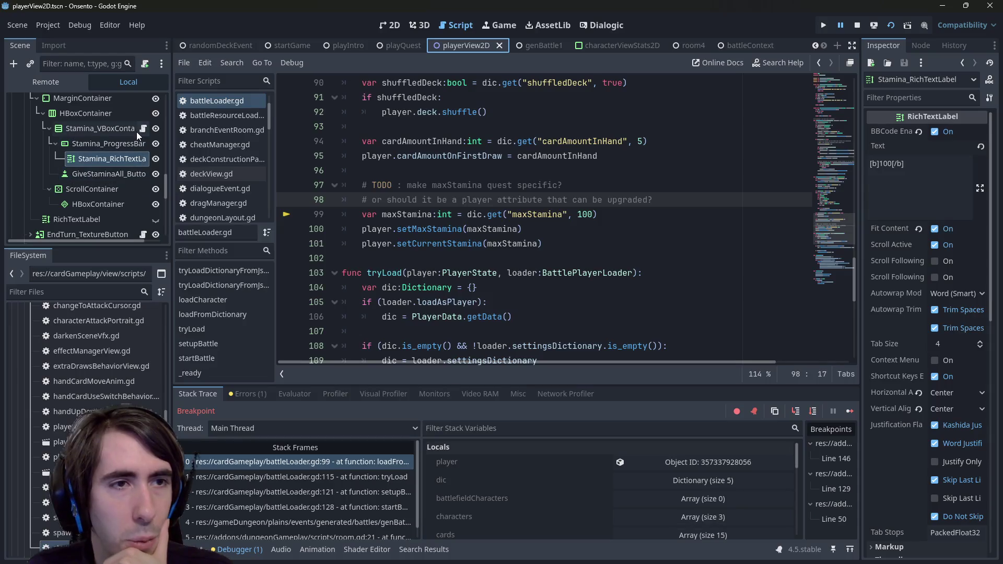
Step: Add a breakpoint in staminaView.gd, resume the game, and restart the battle to hit it
scroll(397, 209, "up", 2)
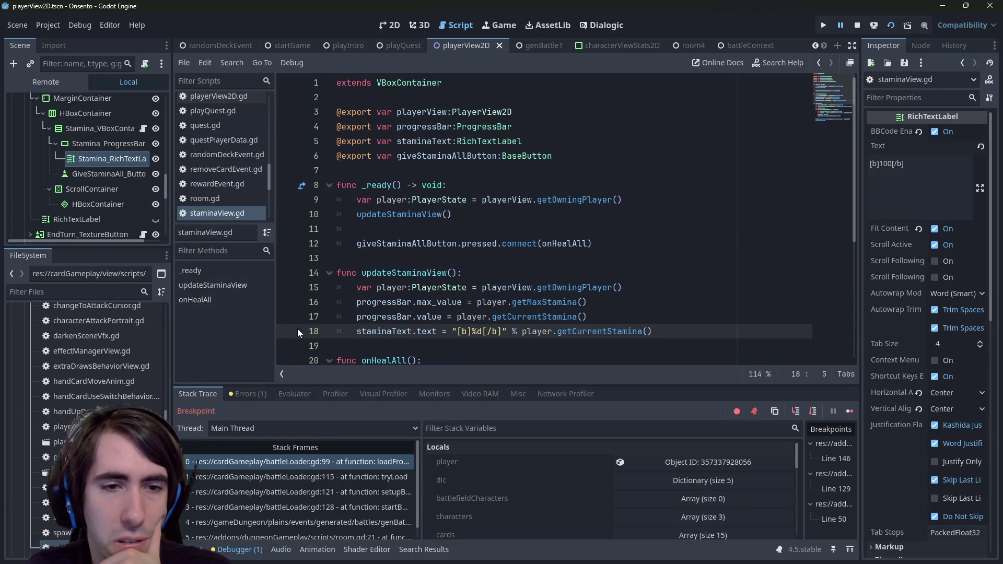
scroll(288, 262, "down", 2)
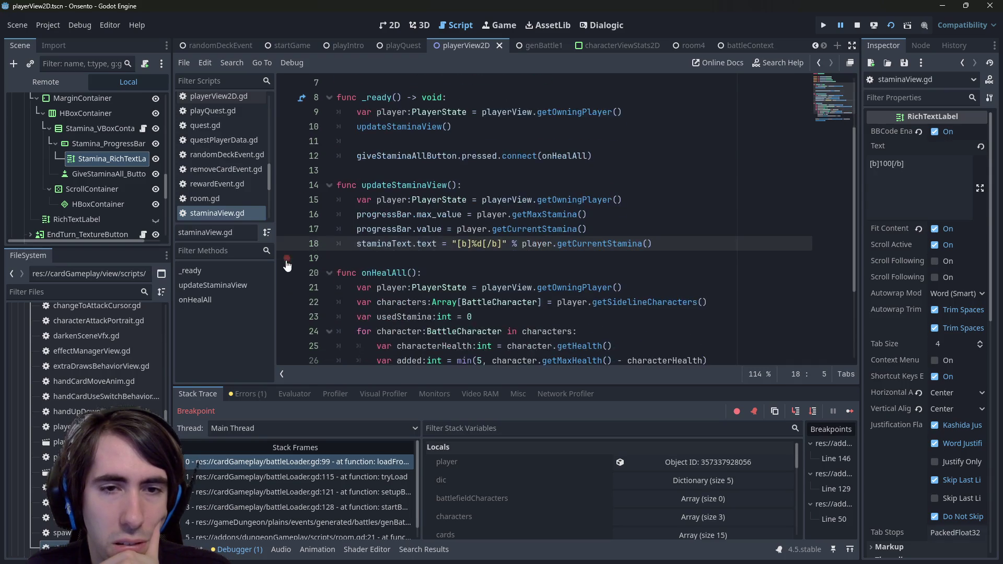
left_click(287, 112)
scroll(297, 230, "down", 2)
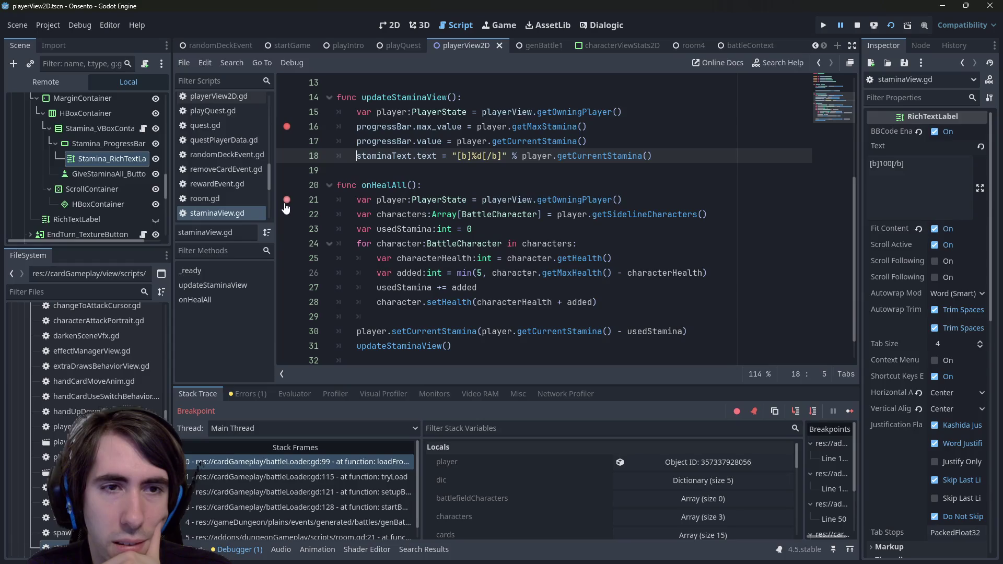
left_click(850, 411)
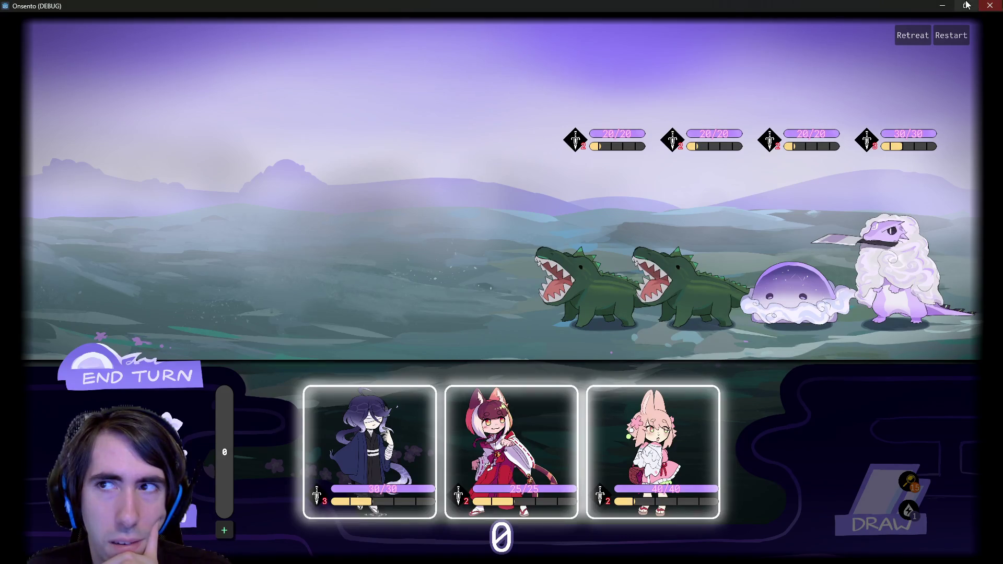
left_click(957, 40)
Step: Place the caret at the end of line 9 in the _ready function
scroll(318, 183, "down", 1)
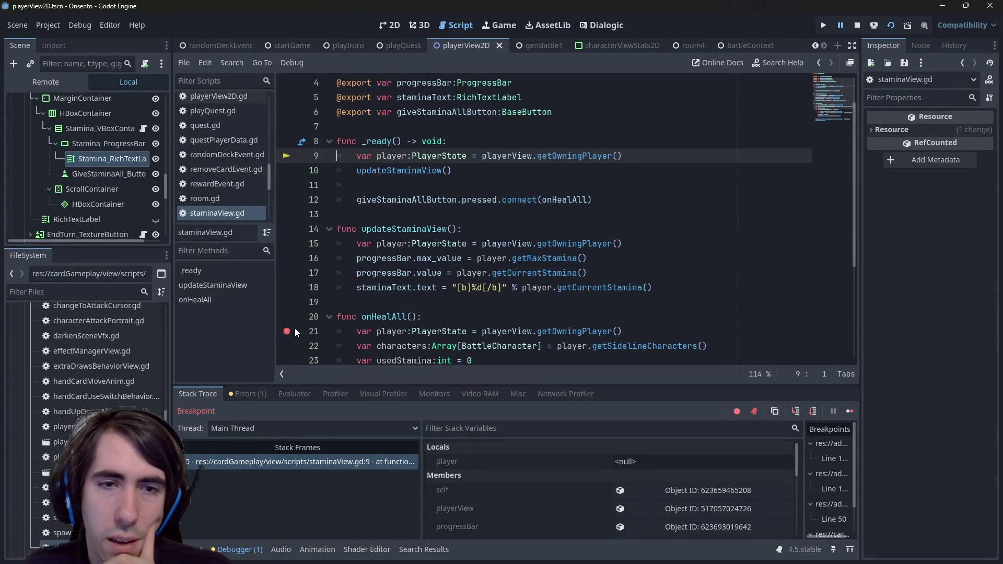
scroll(453, 232, "up", 1)
left_click(557, 198)
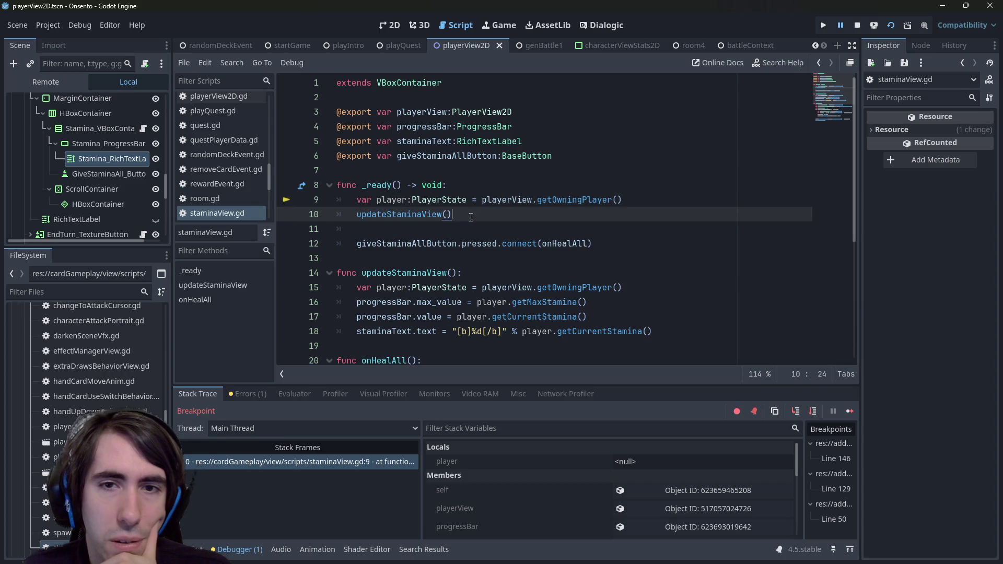
left_click(542, 228)
left_click(408, 243)
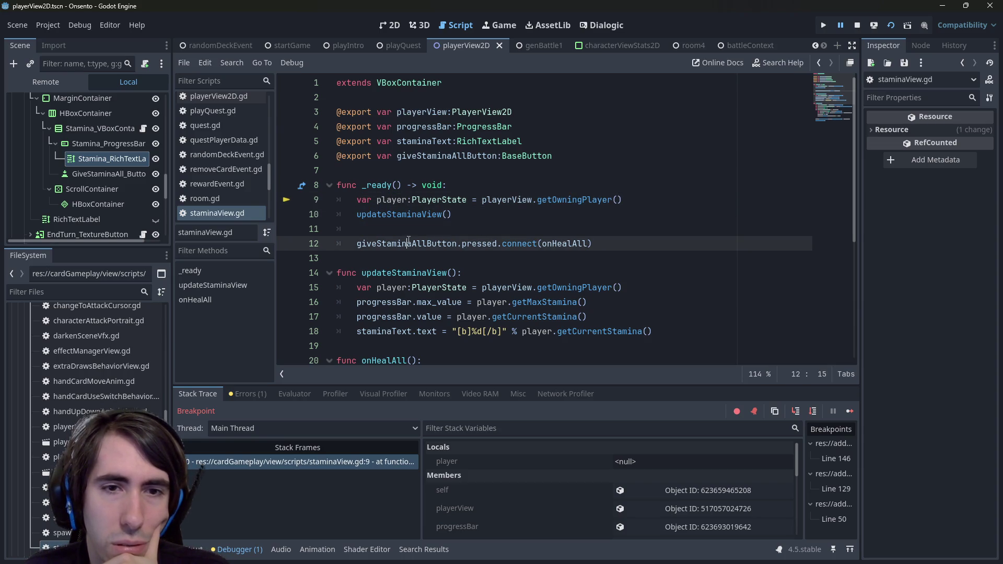
key("Up")
key("Up")
key("Up")
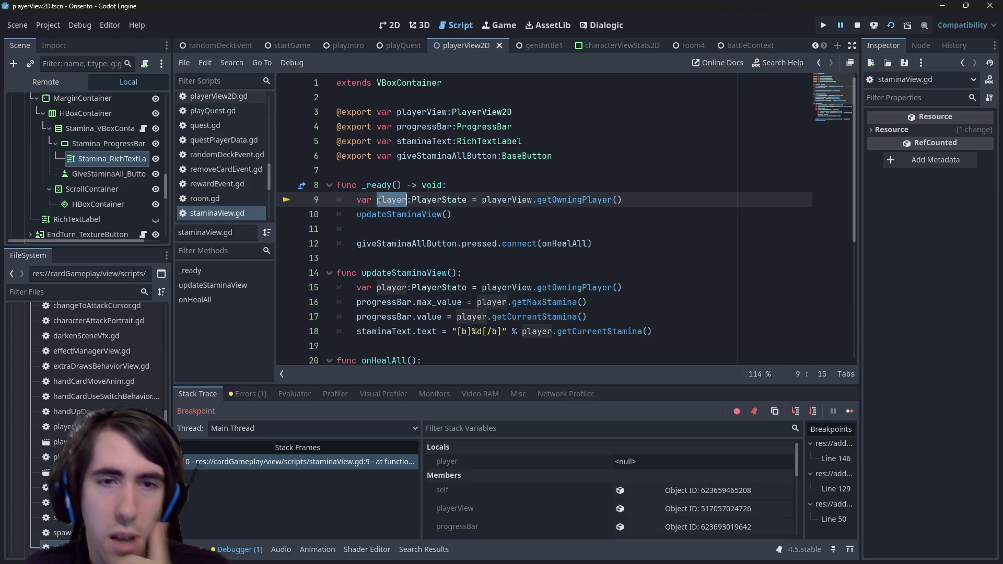
left_click(641, 203)
Step: Write player.abilitySystemComponent.onValueChanged on a new line 10 and open the signal's declaration
key("Return")
type("player.")
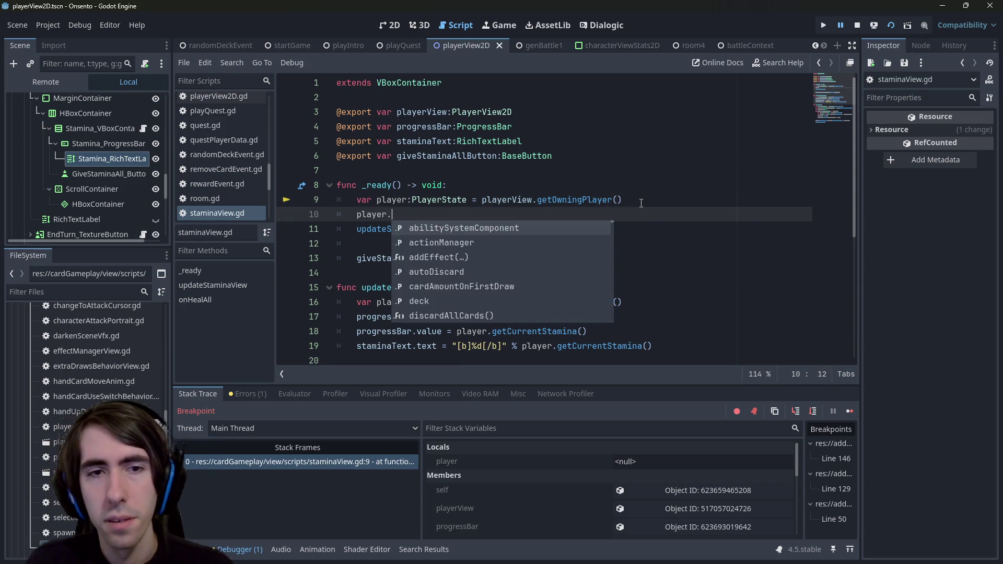
type("statu")
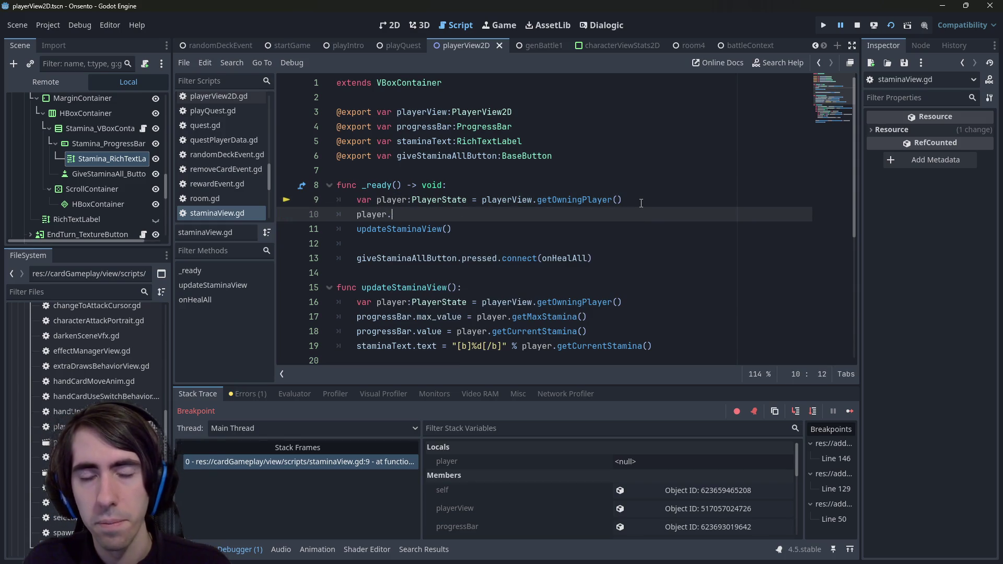
type("asc")
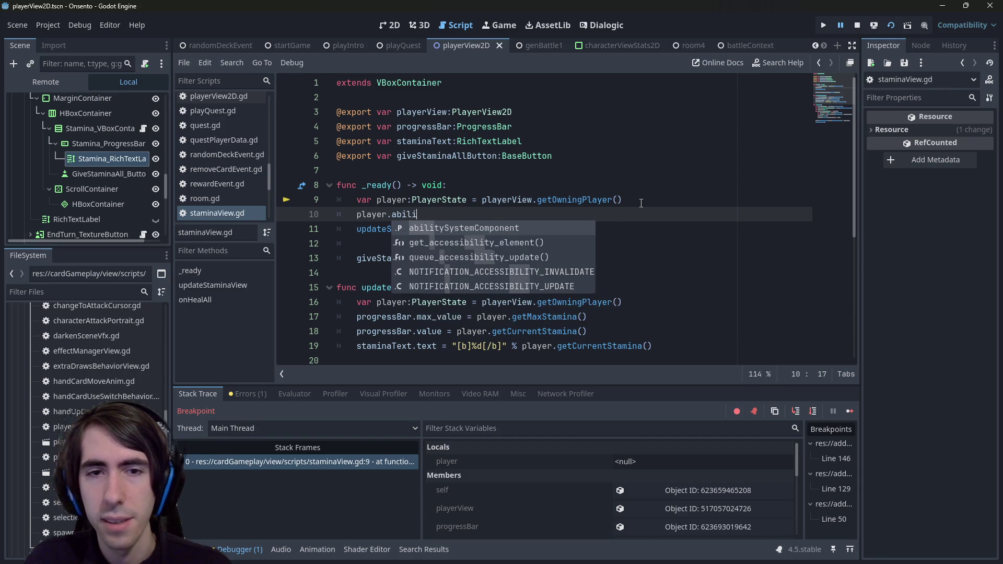
key("Return")
type(".on")
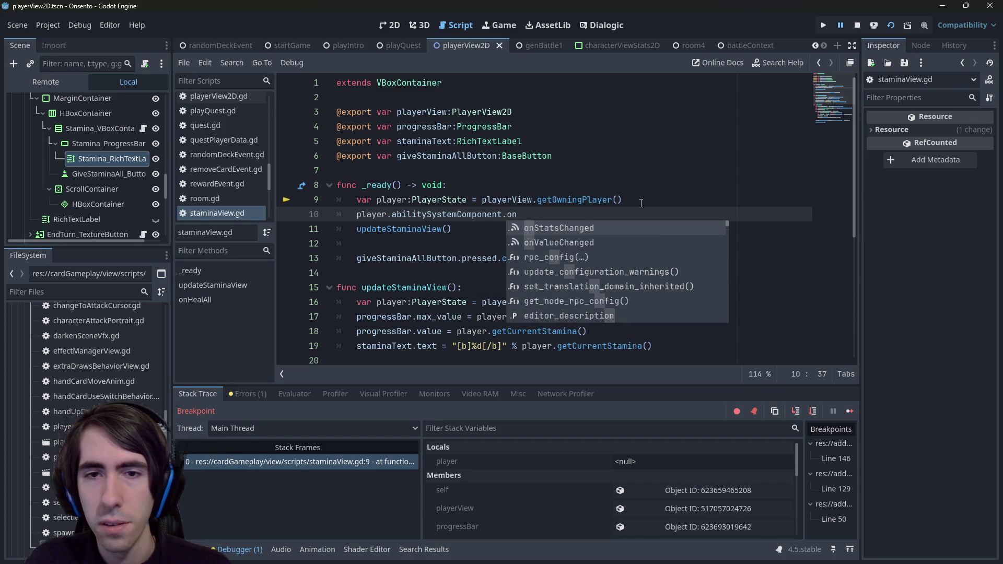
key("Down")
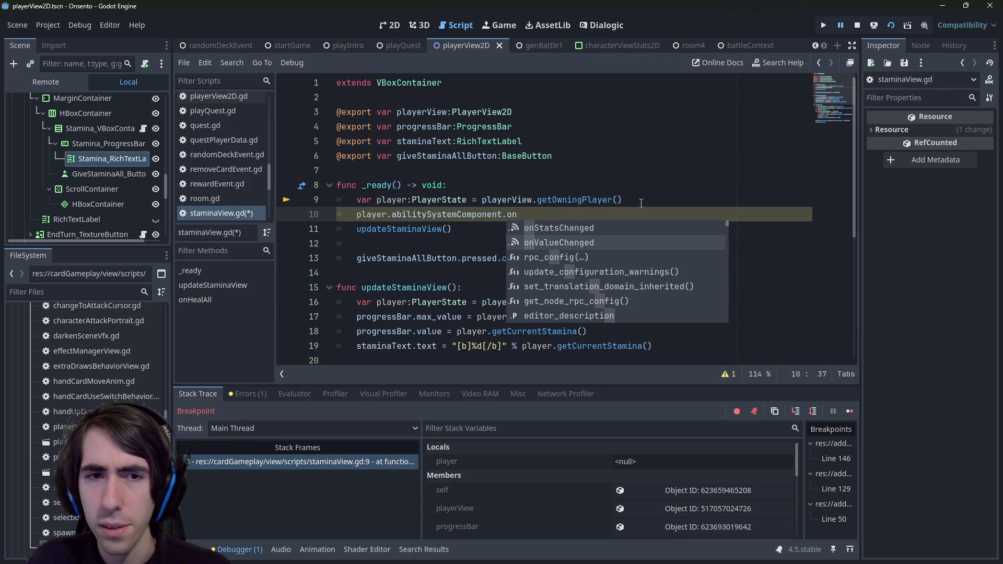
key("Return")
left_click(548, 214, "ctrl")
Step: Search abilitySystemComponent.gd for onStatsChanged, then for stamina
scroll(482, 182, "up", 3)
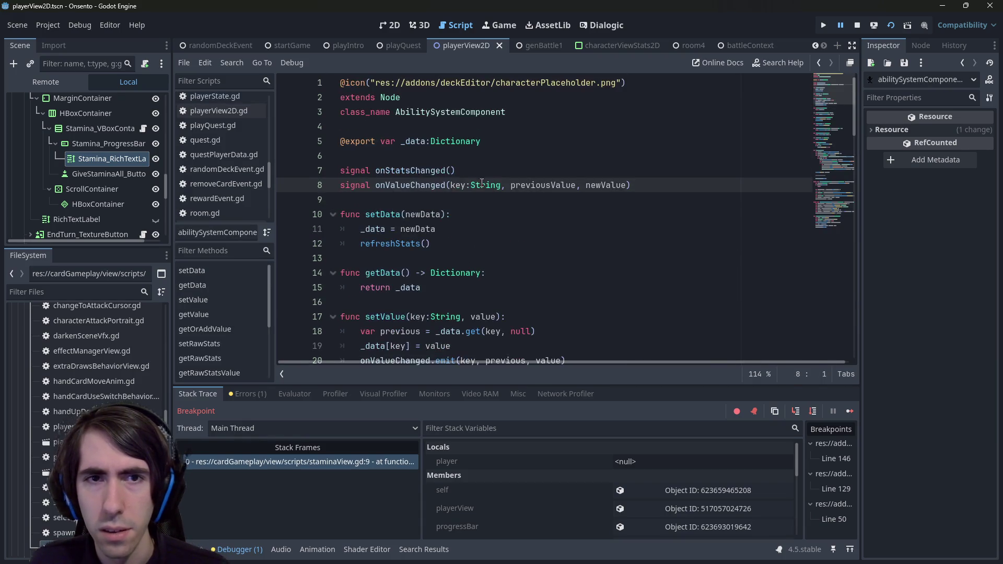
left_click(419, 170)
double_click(420, 171)
key("ctrl+f")
key("Return")
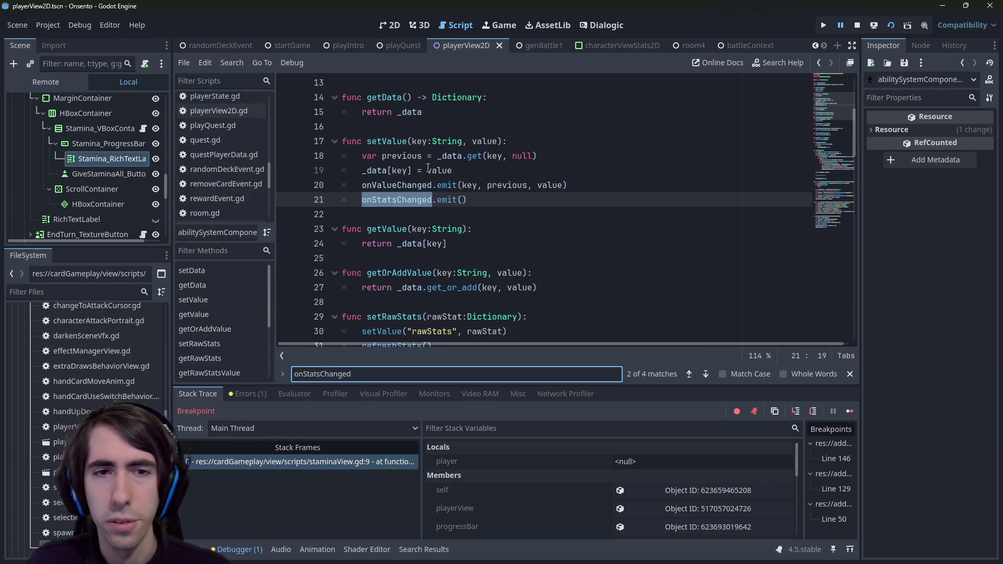
key("ctrl+a")
type("stami")
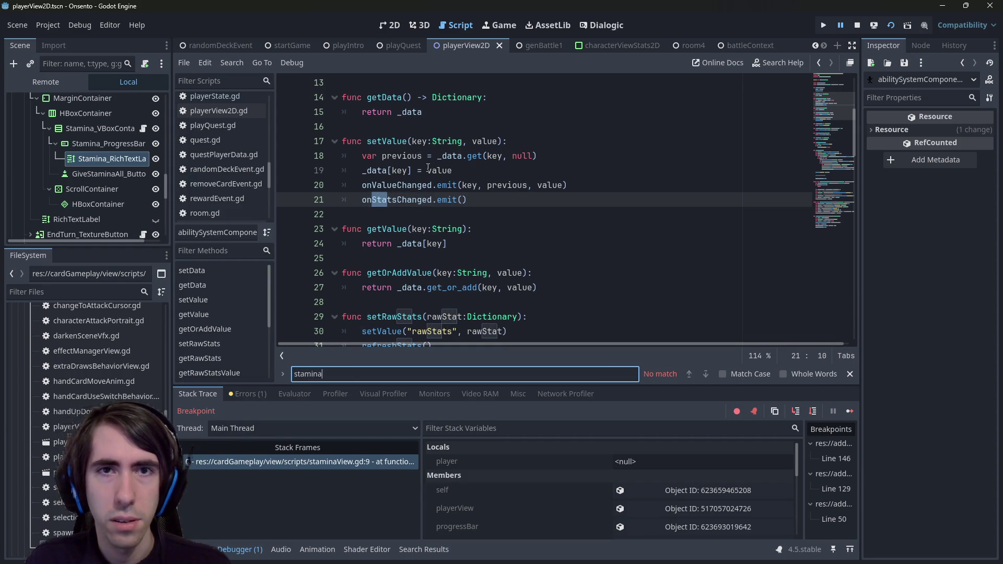
Step: Follow the setValue call in playerState.gd to its definition and select onValueChanged on line 20
left_click(205, 96)
left_click(447, 159)
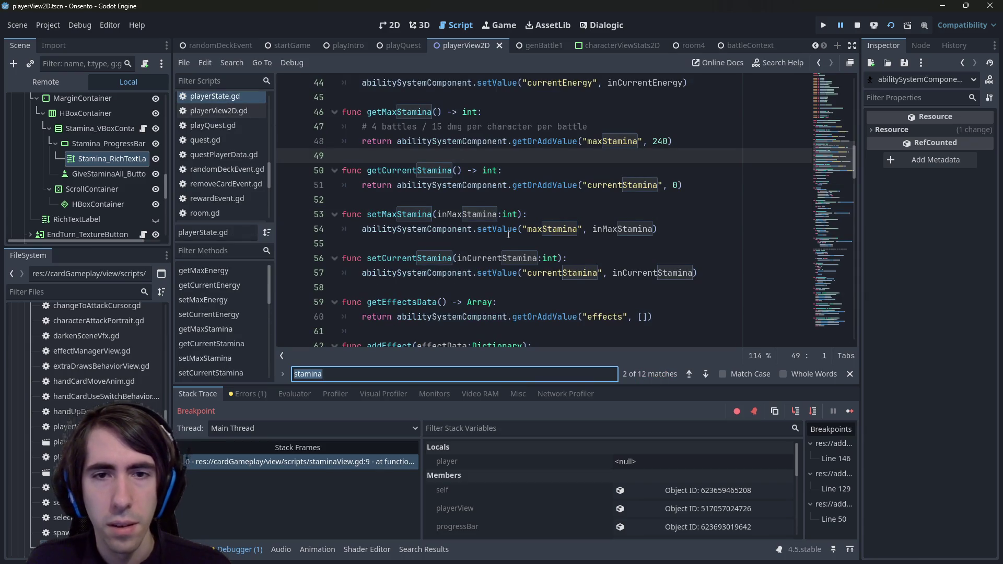
left_click(505, 231)
left_click(505, 231, "ctrl")
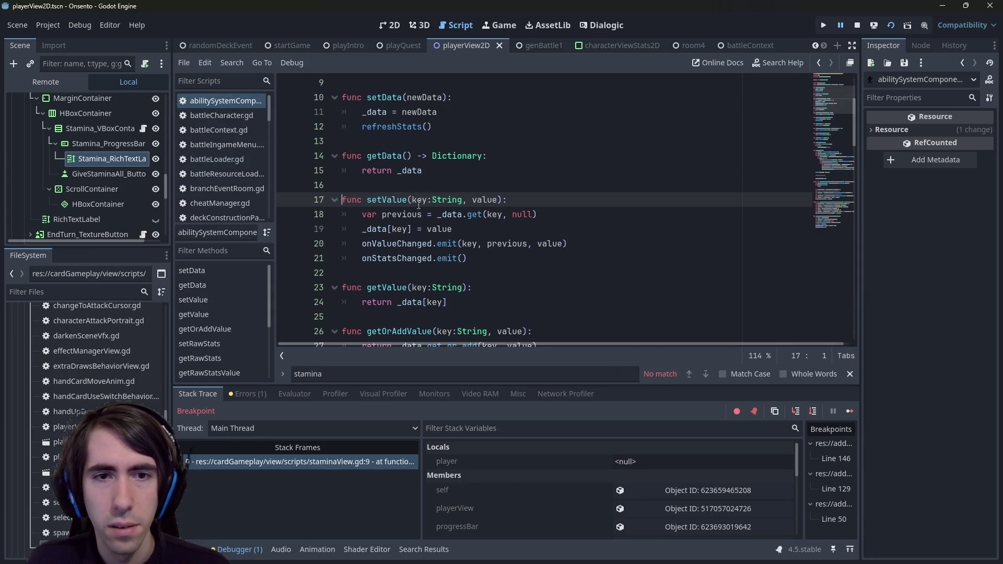
scroll(554, 236, "up", 1)
double_click(430, 288)
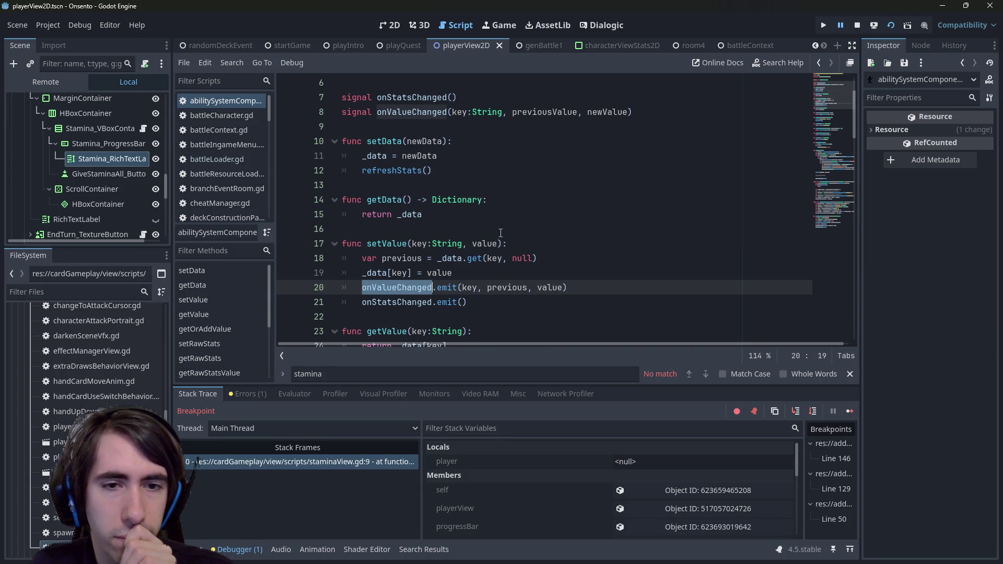
mouse_move(465, 286)
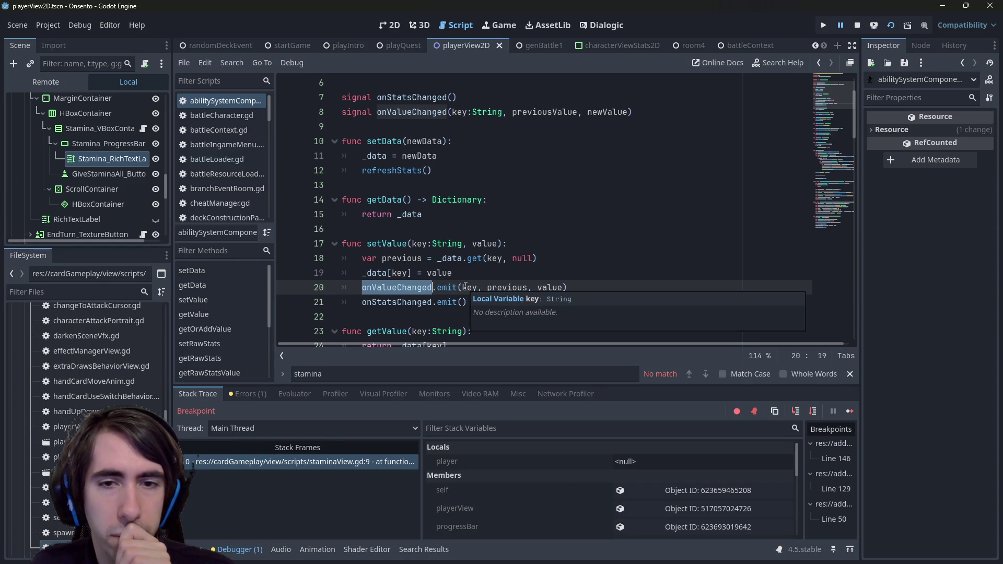
scroll(436, 189, "up", 2)
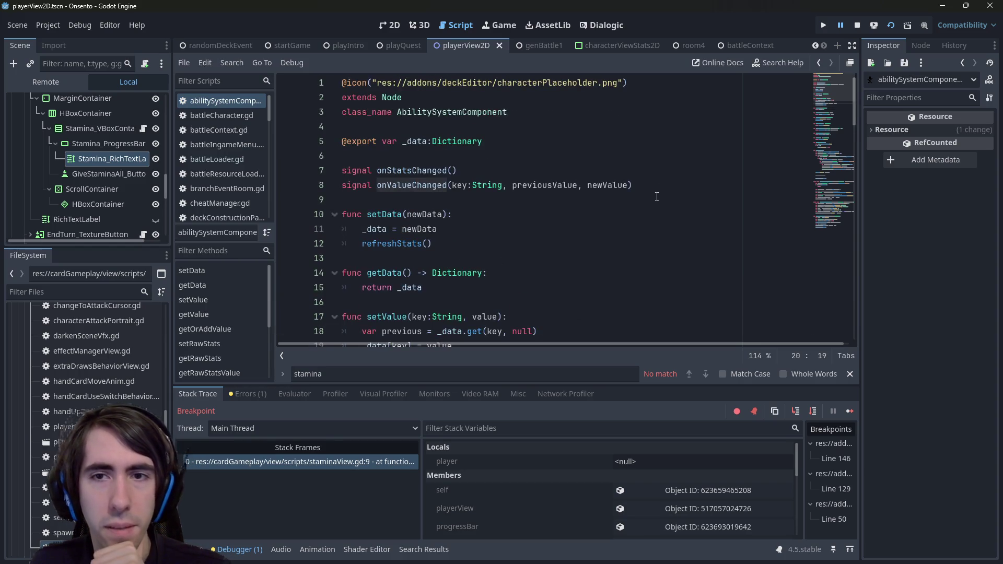
left_click_drag(633, 185, 341, 185)
key("ctrl+c")
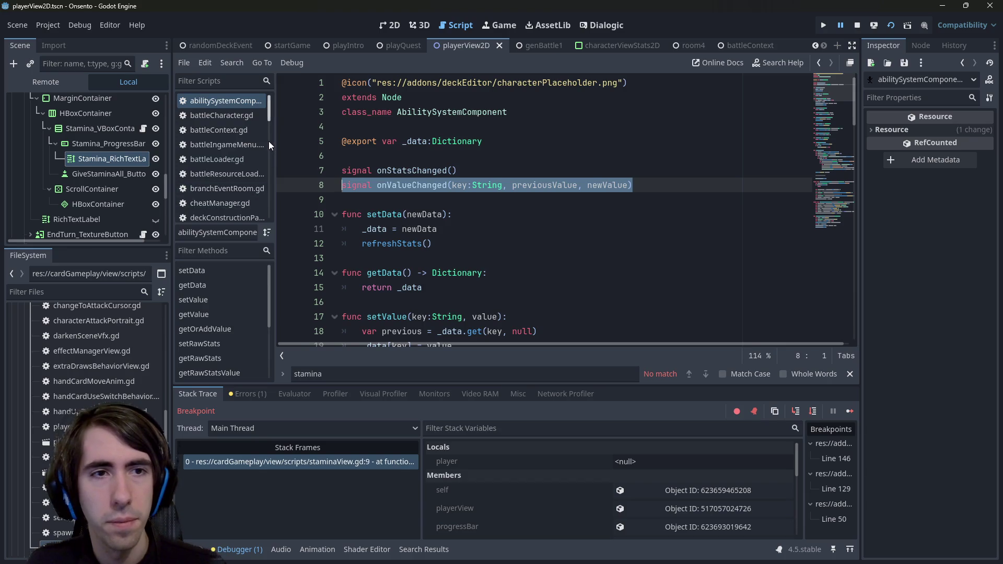
Step: Paste the onValueChanged declaration below _ready and add a connect call to line 10
left_click(143, 129)
left_click_drag(604, 219, 357, 215)
left_click(381, 267)
key("Return")
key("Return")
key("ctrl+v")
scroll(390, 264, "down", 1)
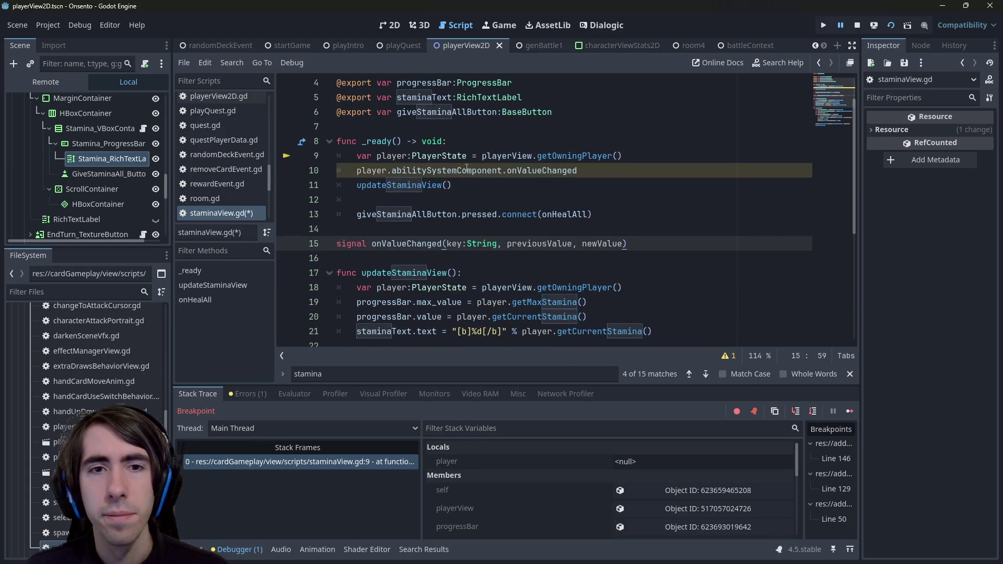
double_click(544, 170)
key("End")
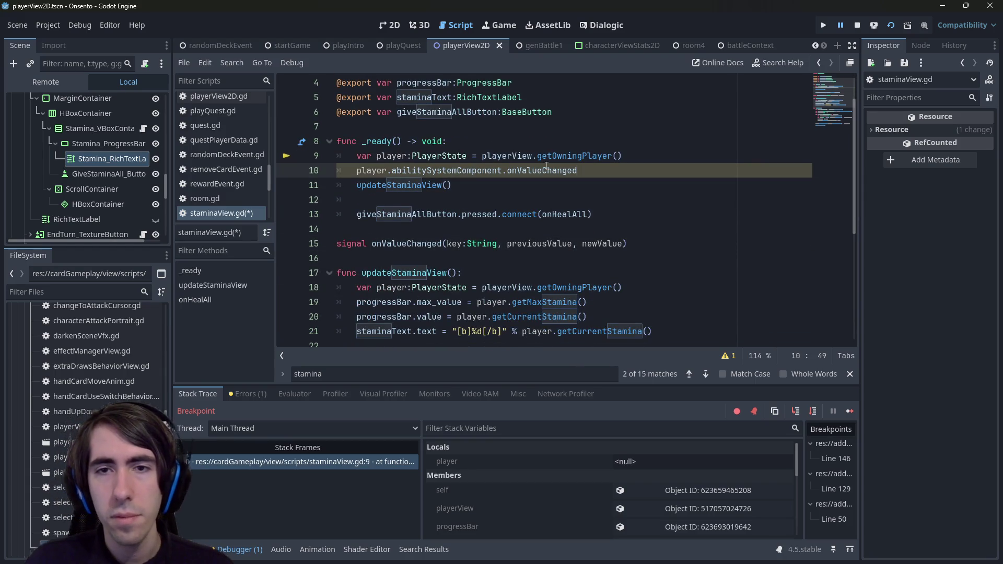
type("con")
key("Return")
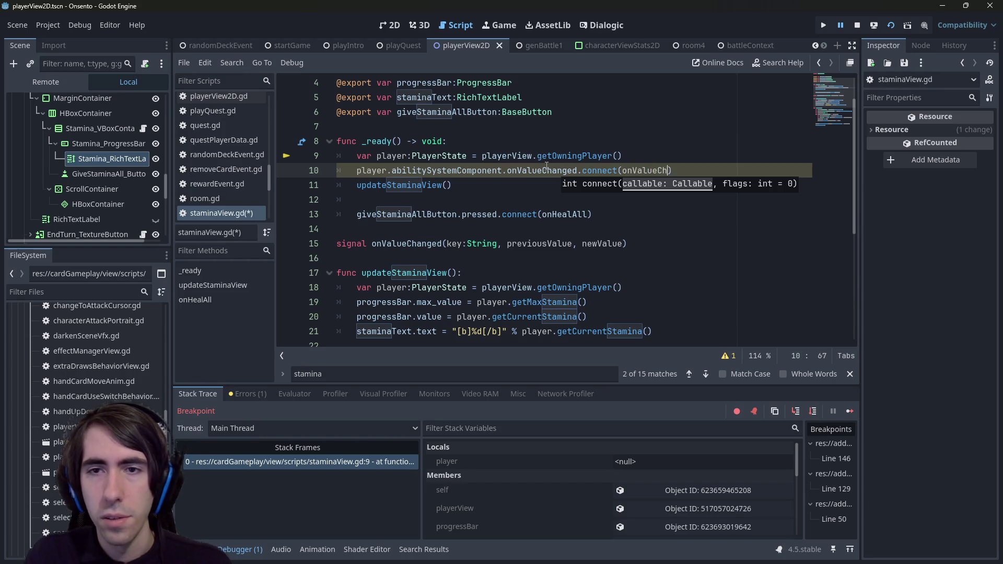
Step: Turn the pasted signal declaration on line 15 into an onValueChanged function
double_click(357, 243)
key("BackSpace")
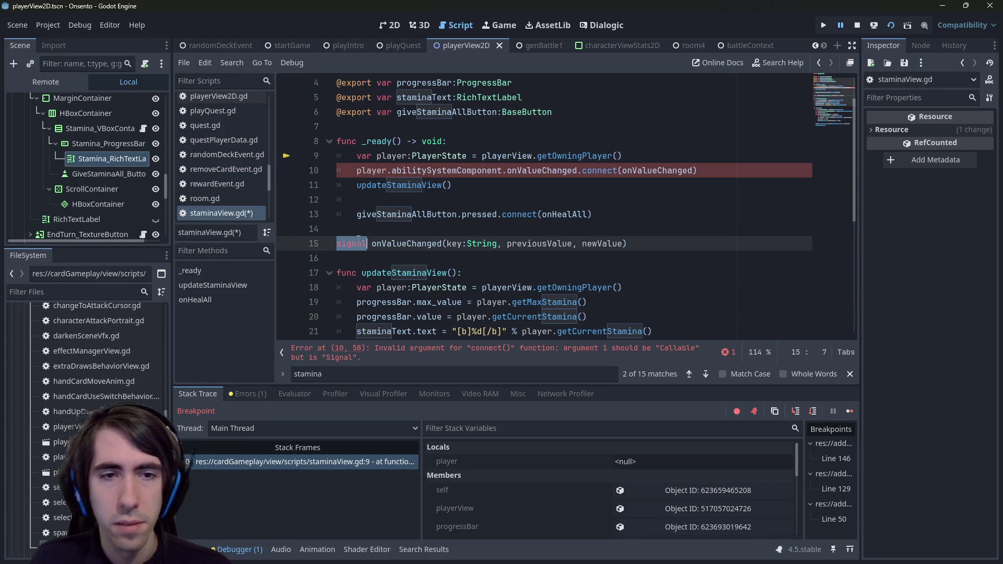
type("func")
key("End")
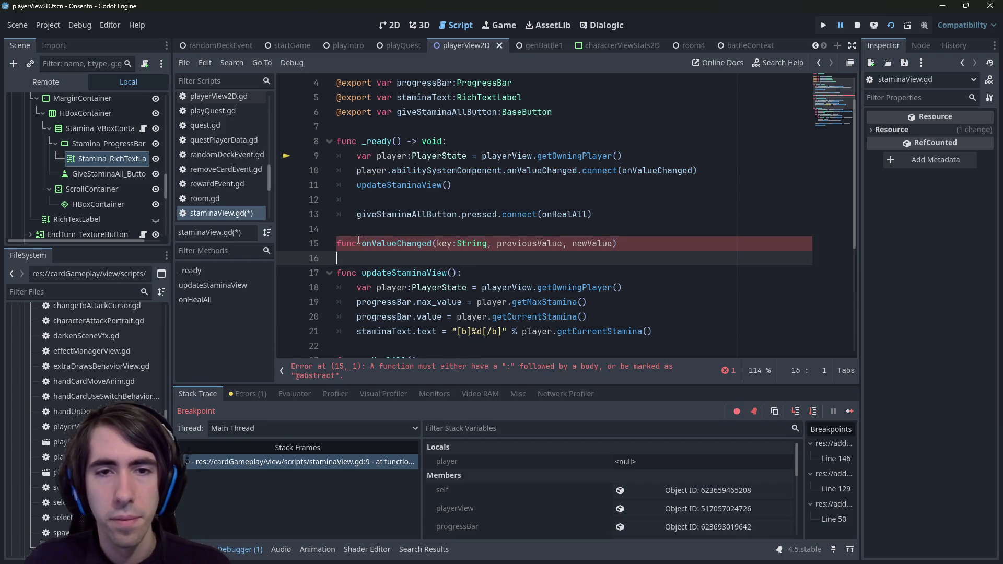
type(":")
key("Return")
Step: Write the guard `if key != "currentStamina" and key != "maxStamina":` on line 16
type("i")
type(" !=")
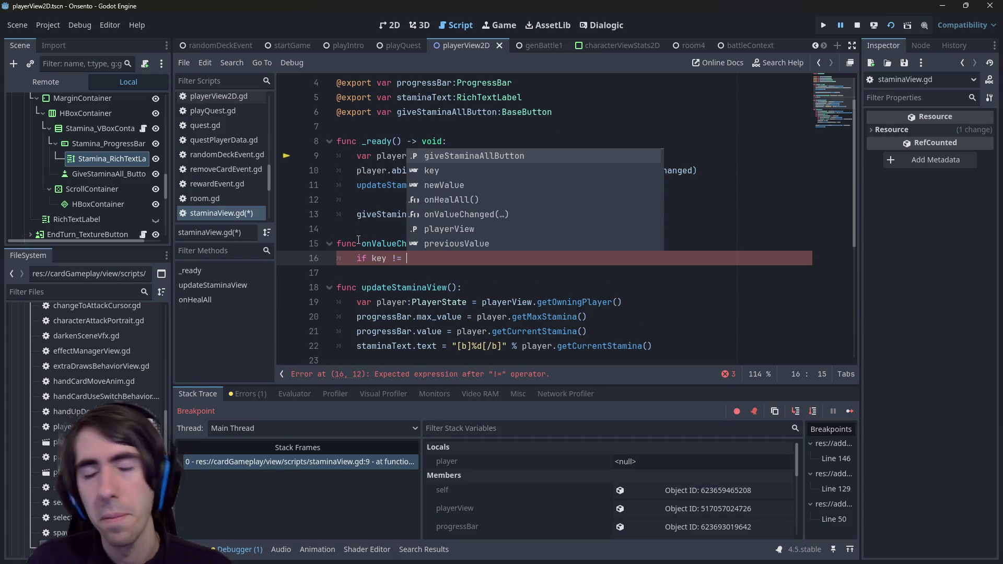
key("BackSpace")
key("BackSpace")
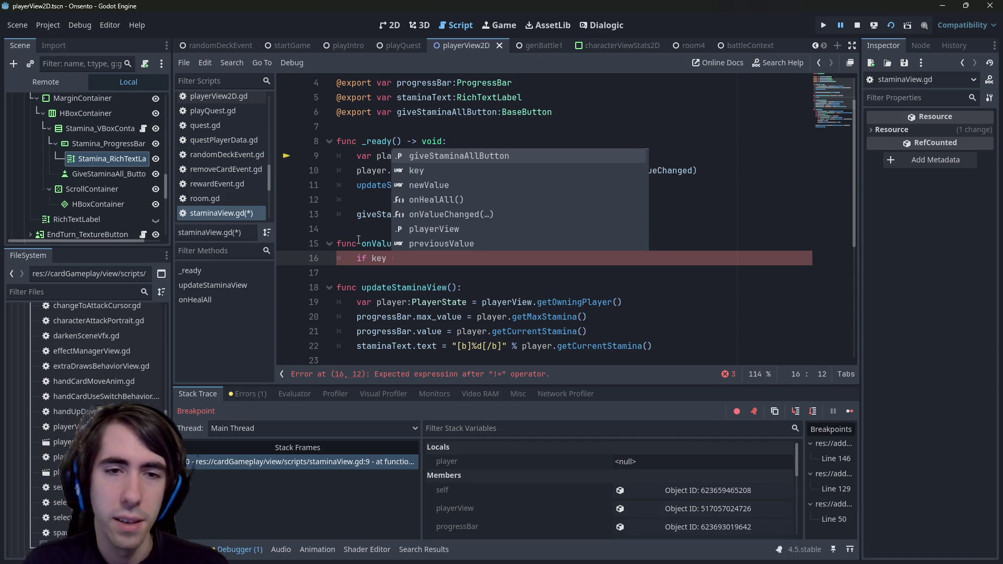
key("Escape")
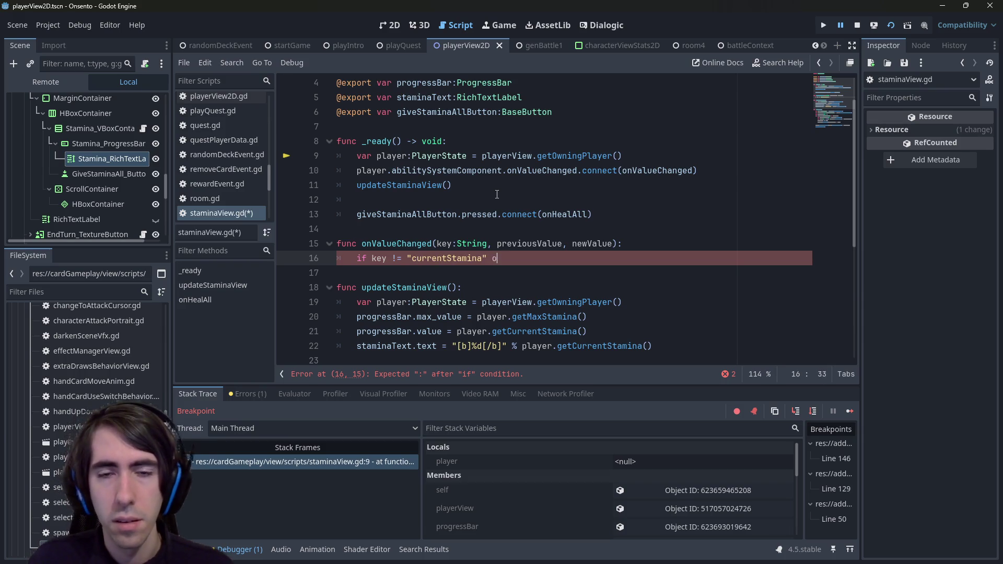
type("key !=")
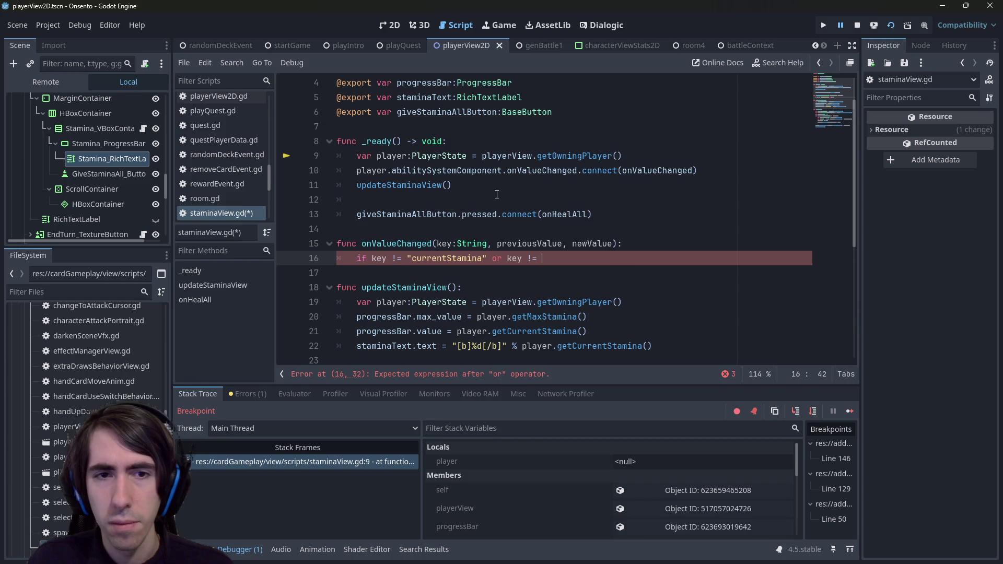
key("BackSpace")
key("BackSpace")
key("BackSpace")
type("and key ")
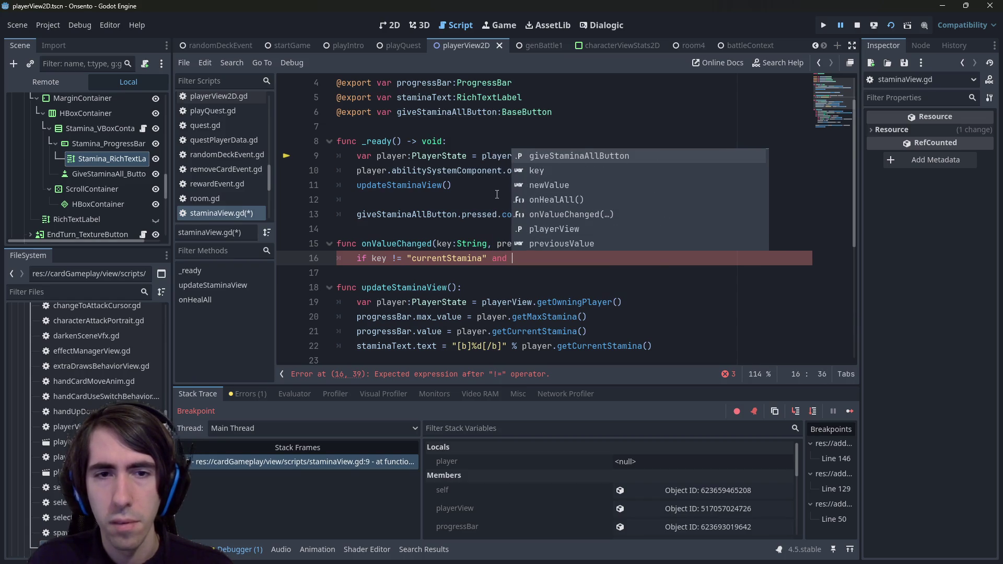
type("!= \"maxStamina")
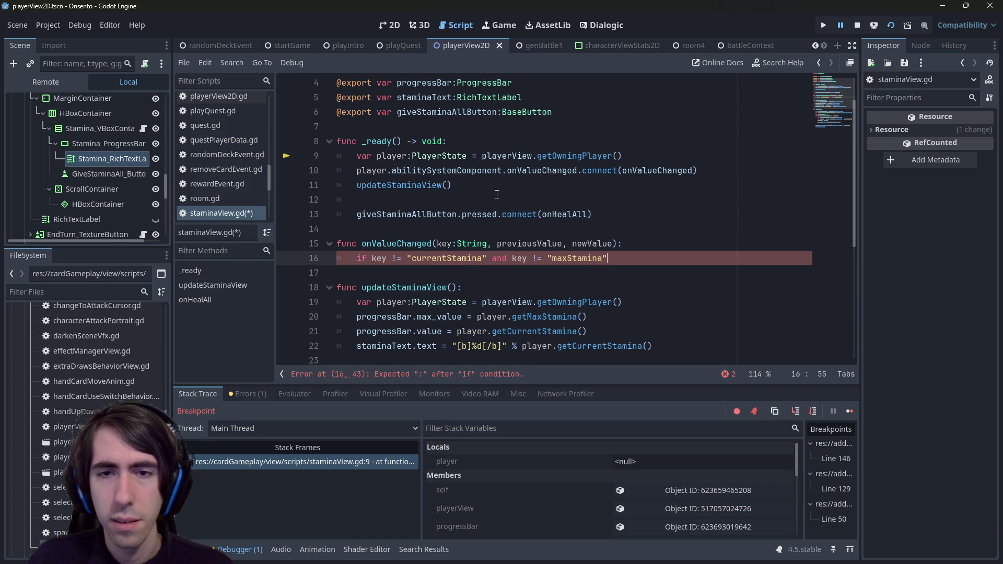
type("\":")
key("Return")
key("Return")
key("Return")
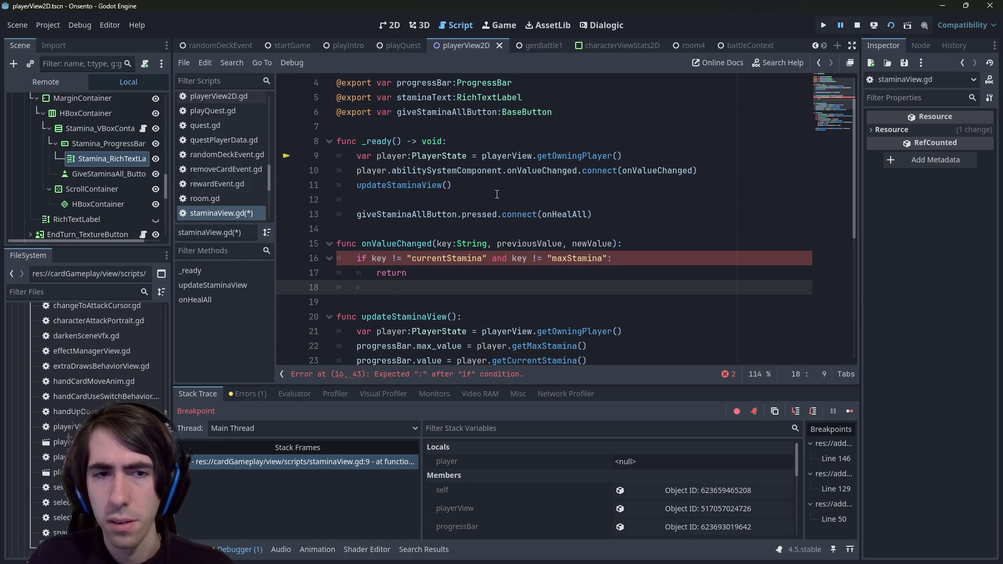
Step: Copy updateStaminaView() into onValueChanged after the return guard and save
scroll(418, 156, "down", 2)
scroll(398, 209, "up", 1)
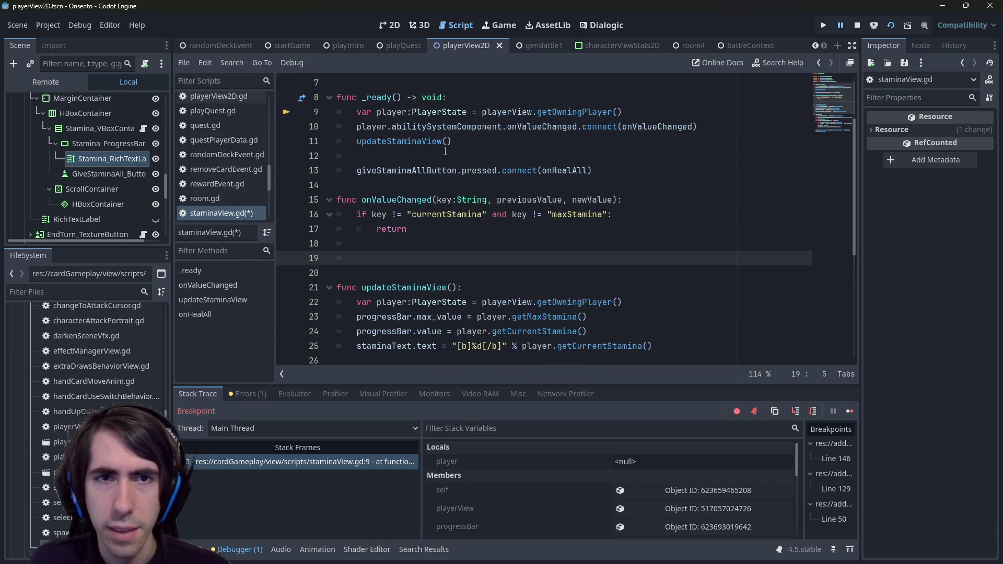
left_click(453, 142)
key("shift+Home")
key("ctrl+c")
left_click(383, 262)
key("ctrl+v")
key("ctrl+s")
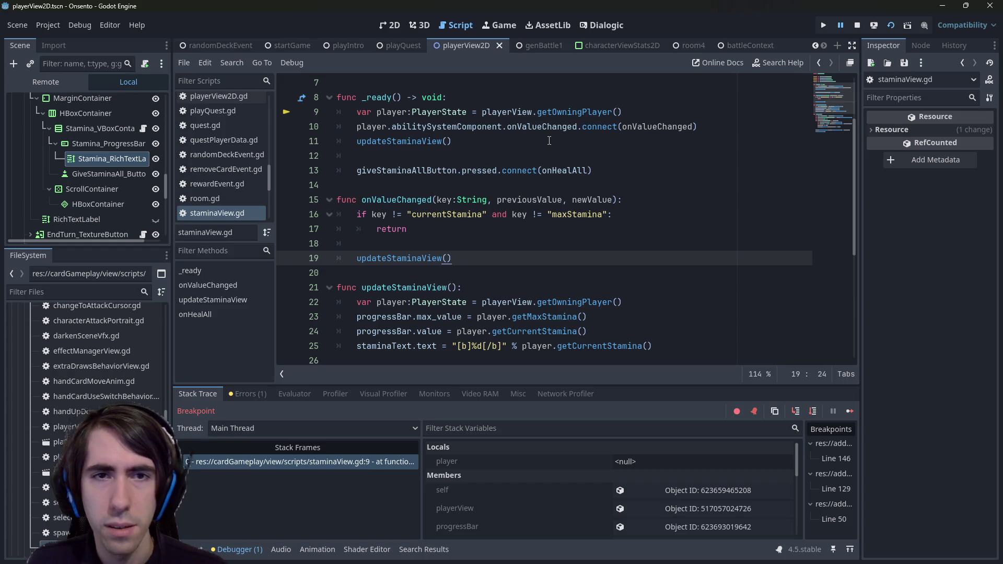
Step: Move the giveStaminaAllButton connect line up in _ready and remove the stray blank line
left_click(598, 174)
key("alt+Up")
key("alt+Up")
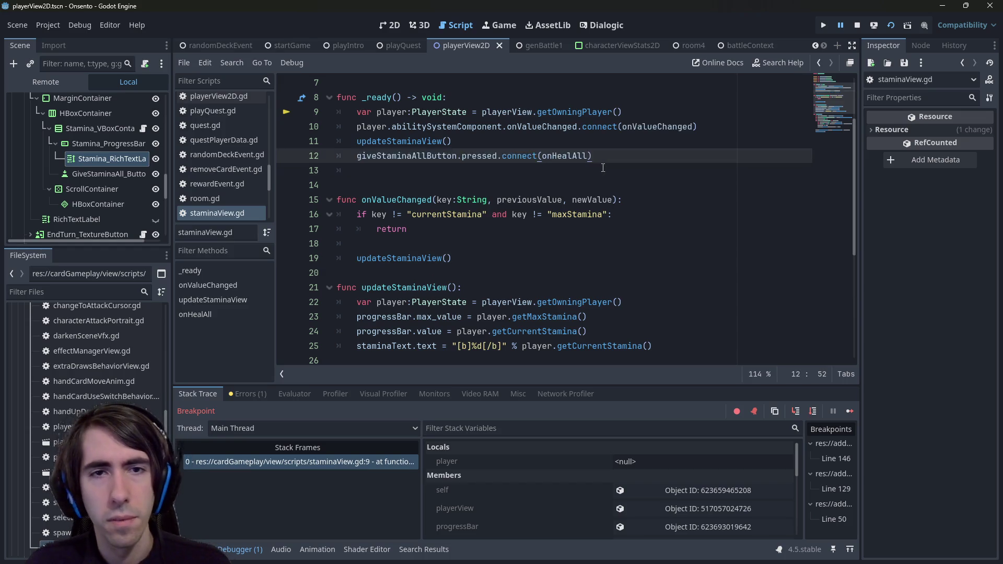
key("ctrl+s")
key("Down")
key("Delete")
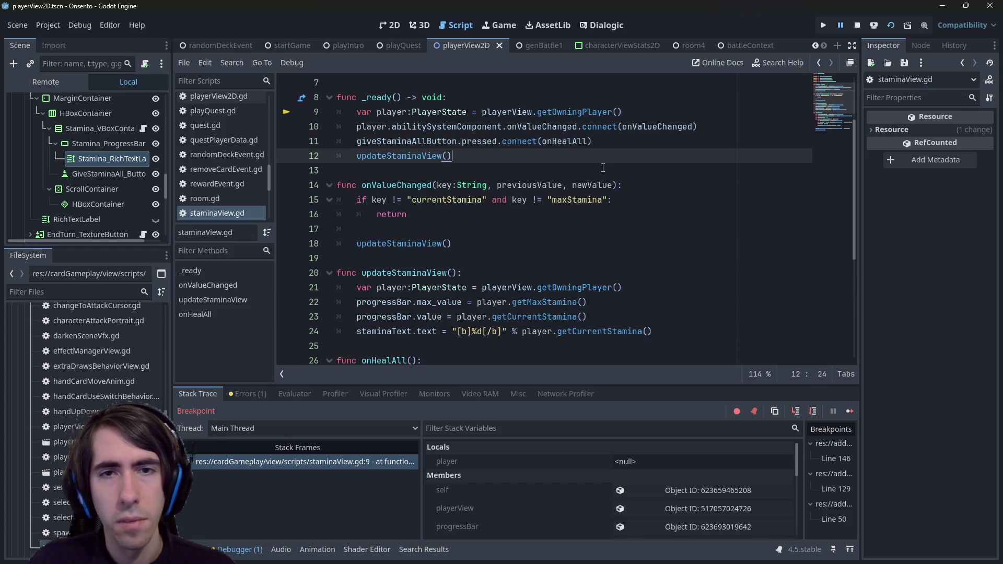
key("alt+Down")
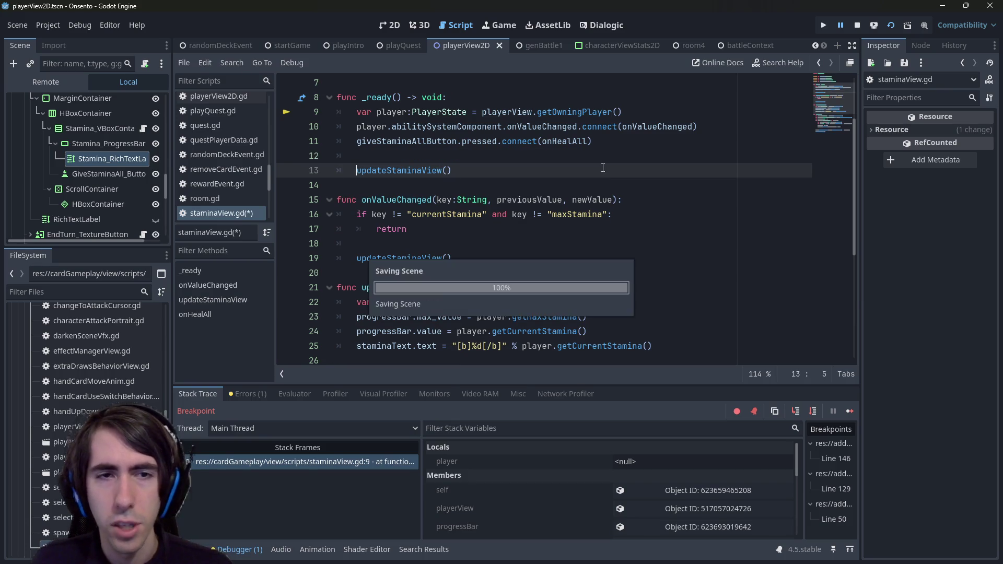
Step: Check updateStaminaView's uses and search playerState.gd for currentStamina
double_click(417, 171)
scroll(417, 171, "down", 3)
scroll(448, 169, "up", 2)
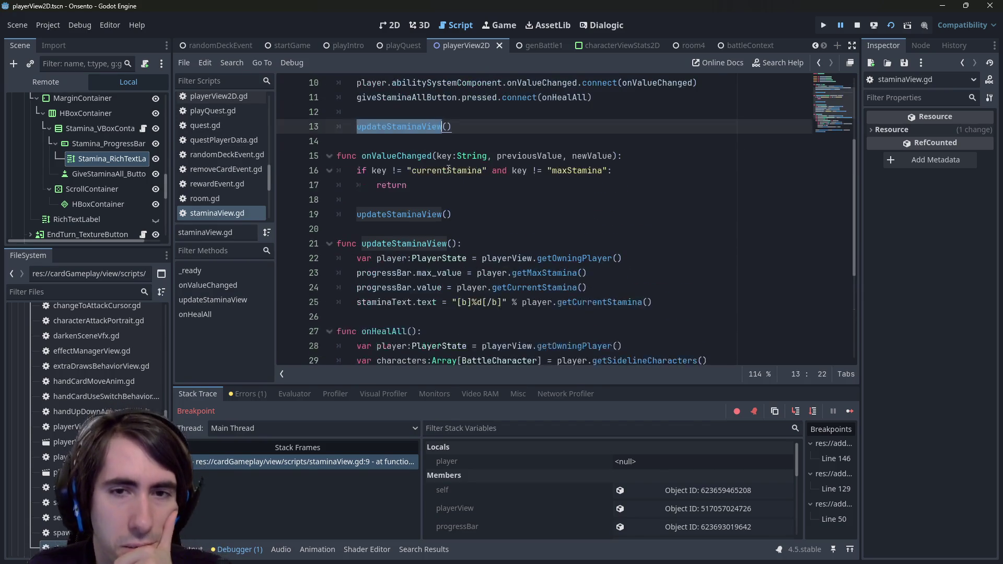
scroll(449, 169, "down", 4)
scroll(448, 169, "up", 5)
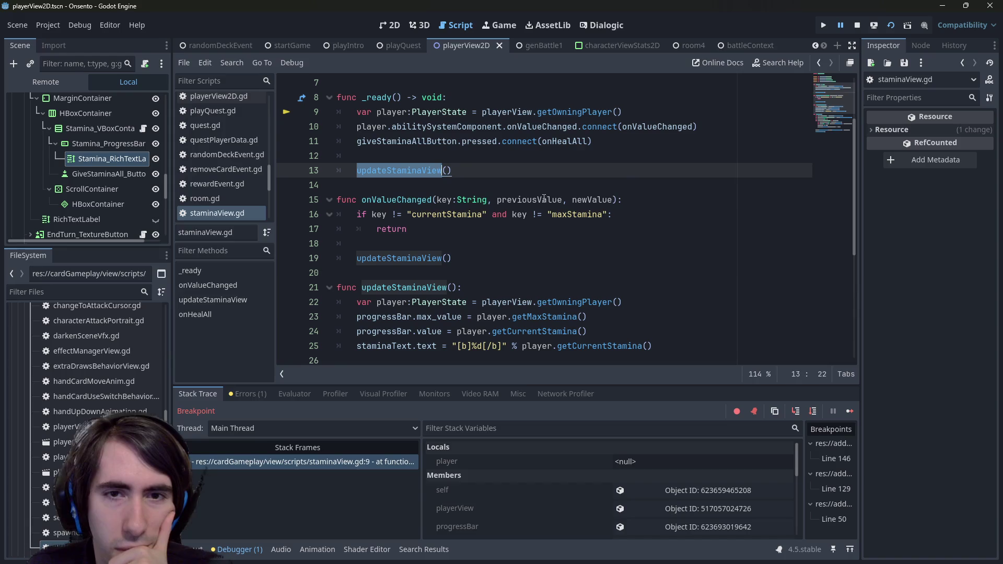
double_click(457, 215)
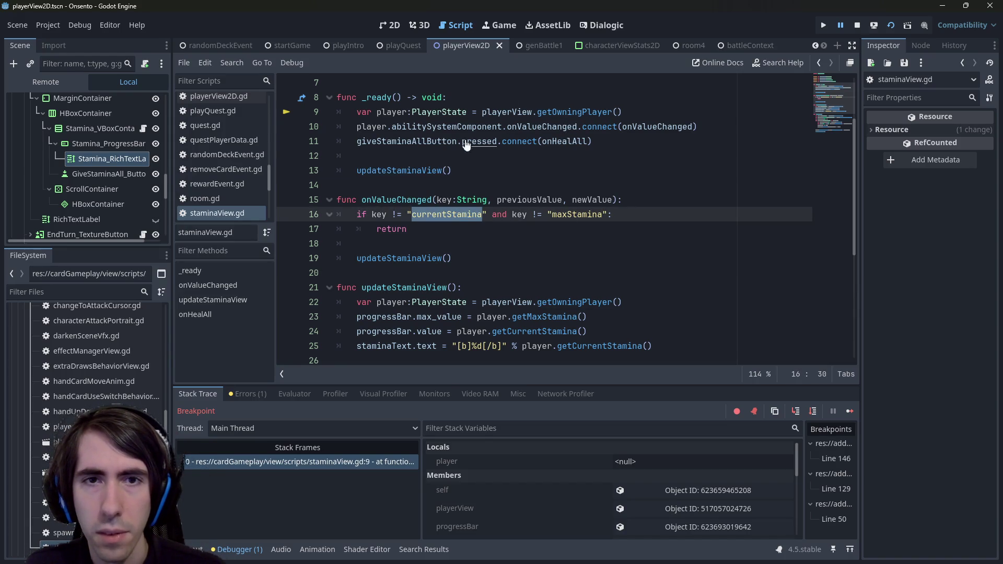
left_click(450, 127, "ctrl")
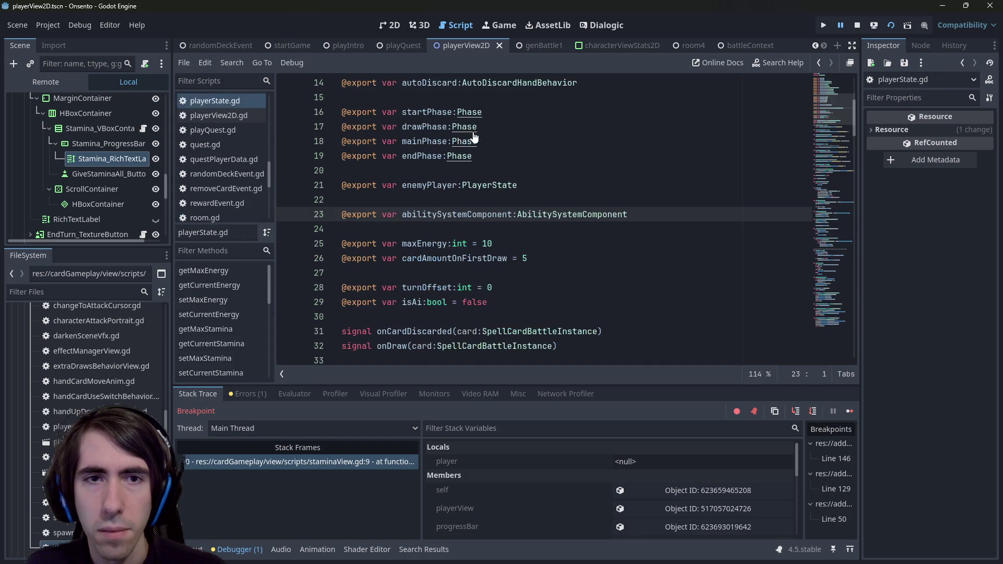
key("ctrl+f")
type("currentStamina")
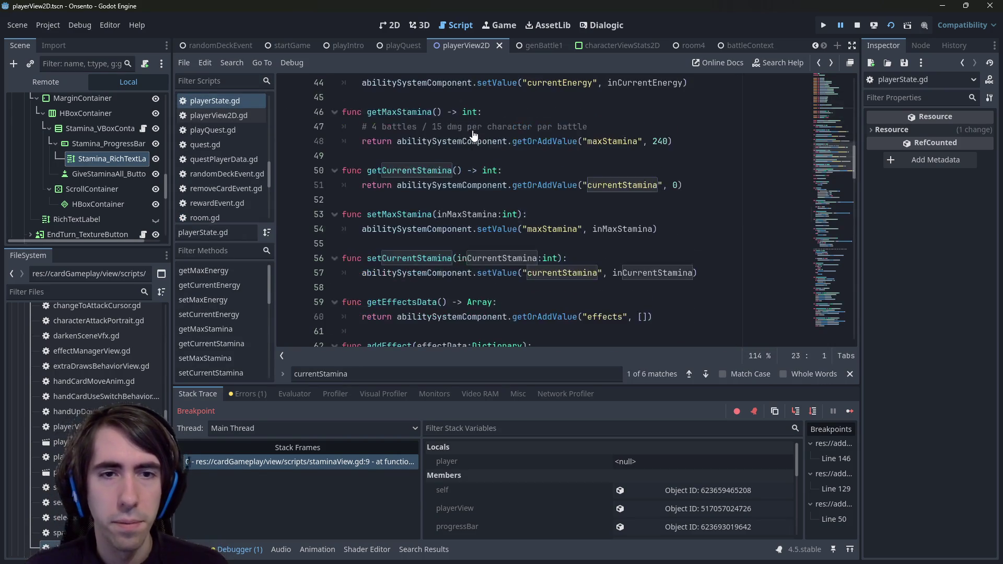
Step: Return to staminaView.gd, stop the debug session, and run the current scene again
key("alt+Left")
left_click(518, 201)
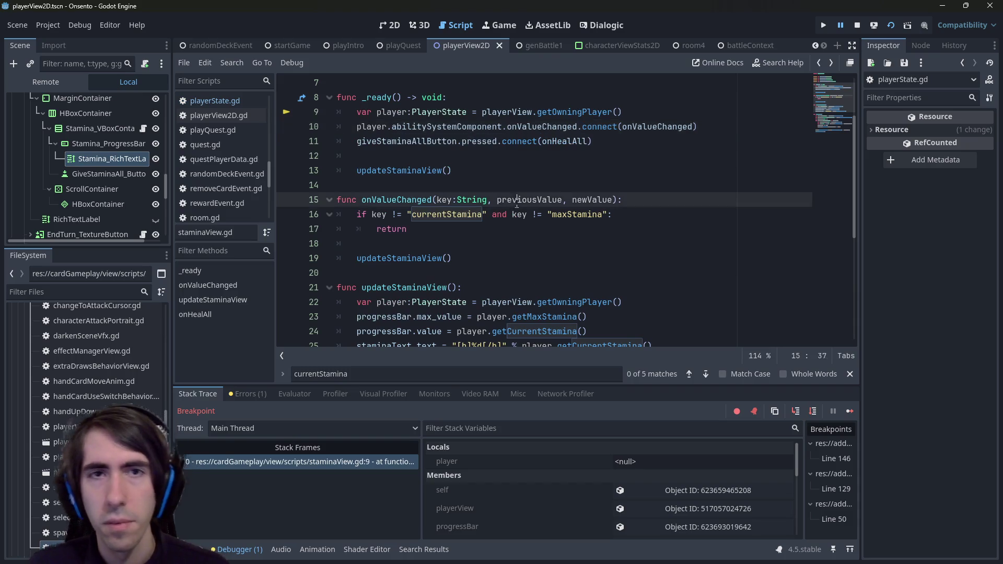
left_click(858, 25)
left_click(890, 28)
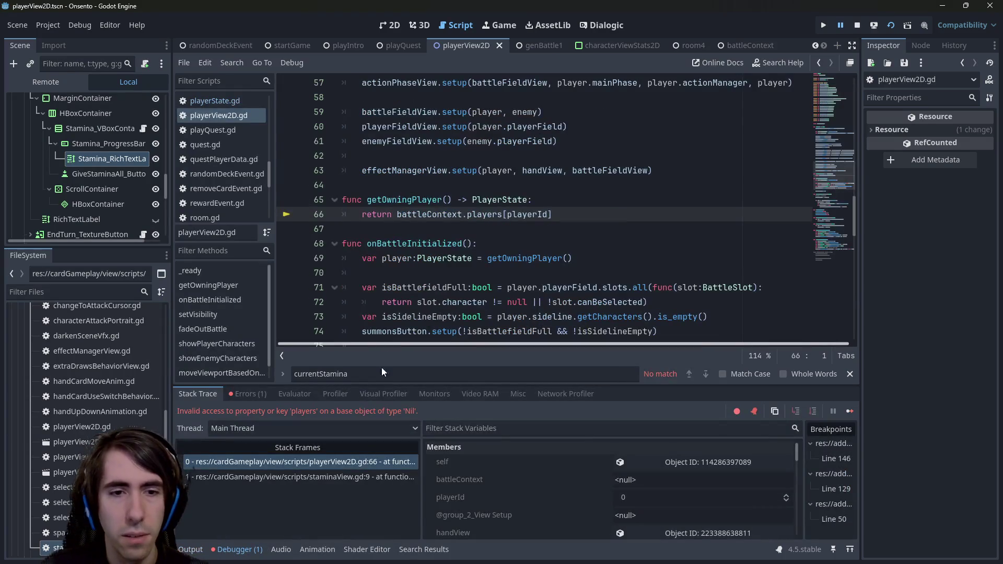
Step: Stop the crashed session, switch to the playQuest scene tab, and run it
left_click(857, 26)
left_click(379, 45)
left_click(891, 25)
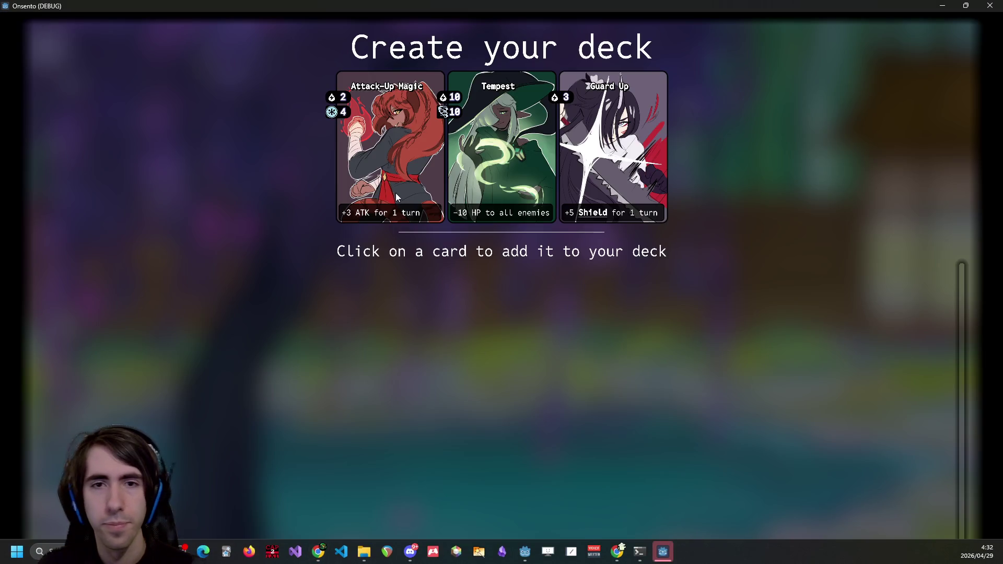
Step: Fill the deck by adding seven offered cards
left_click(395, 193)
left_click(395, 192)
left_click(395, 192)
left_click(395, 193)
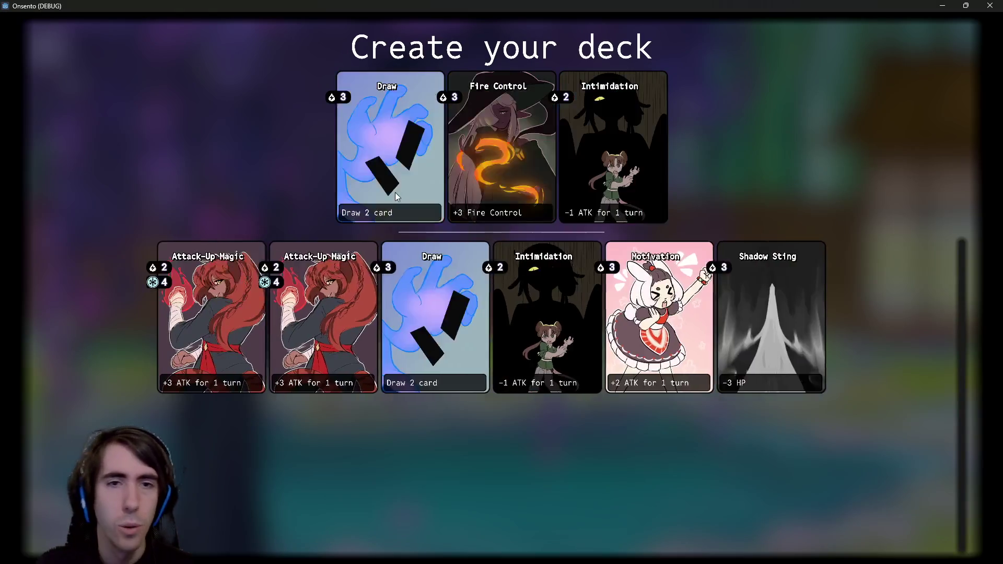
left_click(395, 193)
left_click(395, 192)
left_click(392, 191)
left_click(388, 193)
left_click(388, 192)
left_click(388, 192)
left_click(388, 193)
left_click(388, 189)
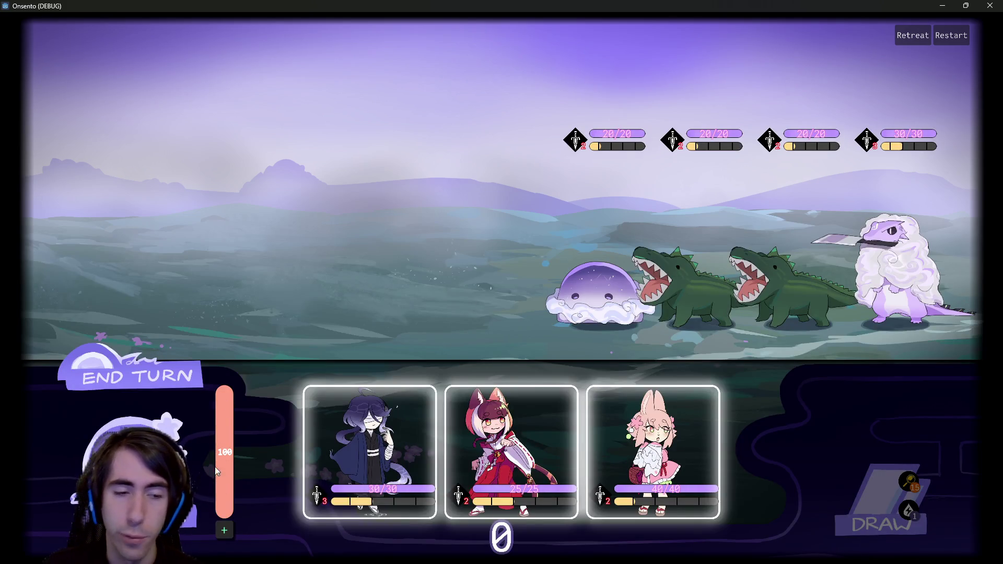
Step: Deploy the three party members, including the fox-girl, then leave the battle for the node map
mouse_move(372, 444)
left_mouse_down()
mouse_move(382, 278)
mouse_move(293, 439)
left_mouse_up()
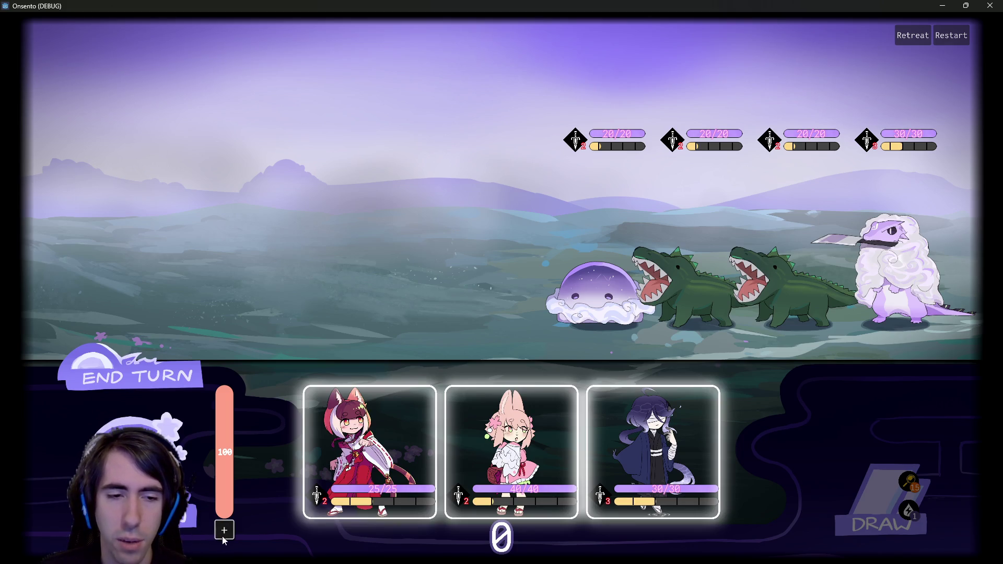
mouse_move(369, 444)
left_mouse_down()
mouse_move(433, 214)
mouse_move(418, 230)
left_mouse_up()
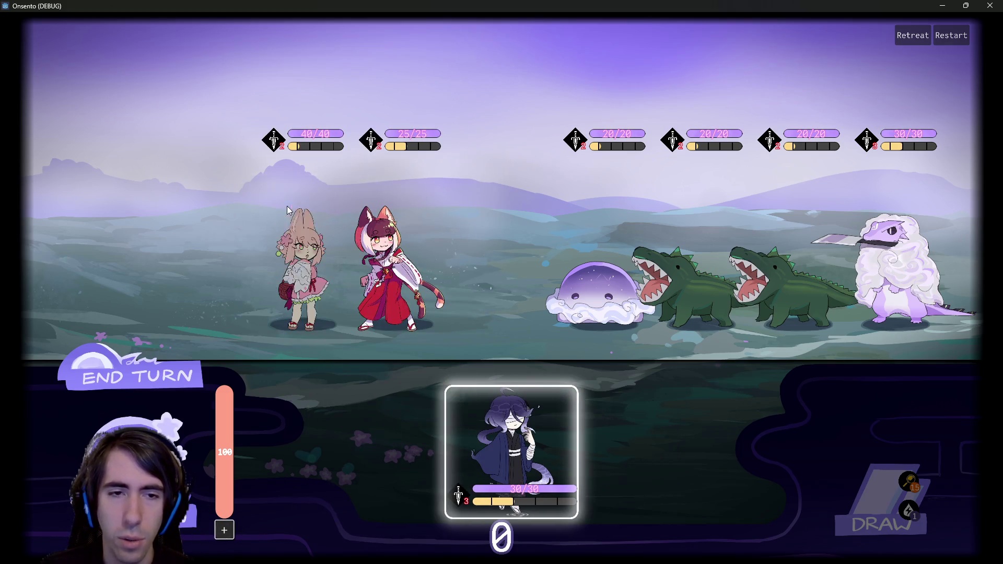
left_click(144, 368)
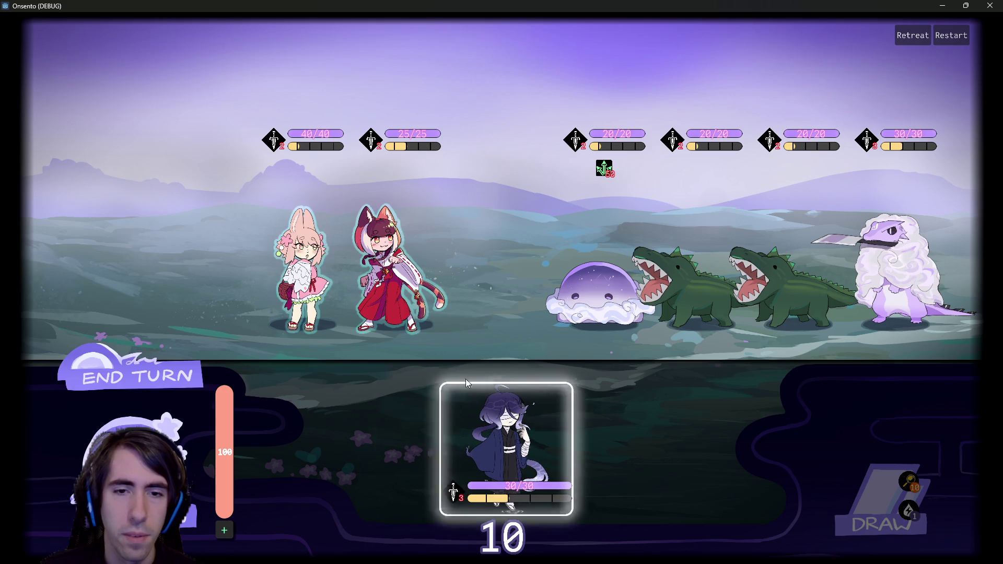
left_click(159, 365)
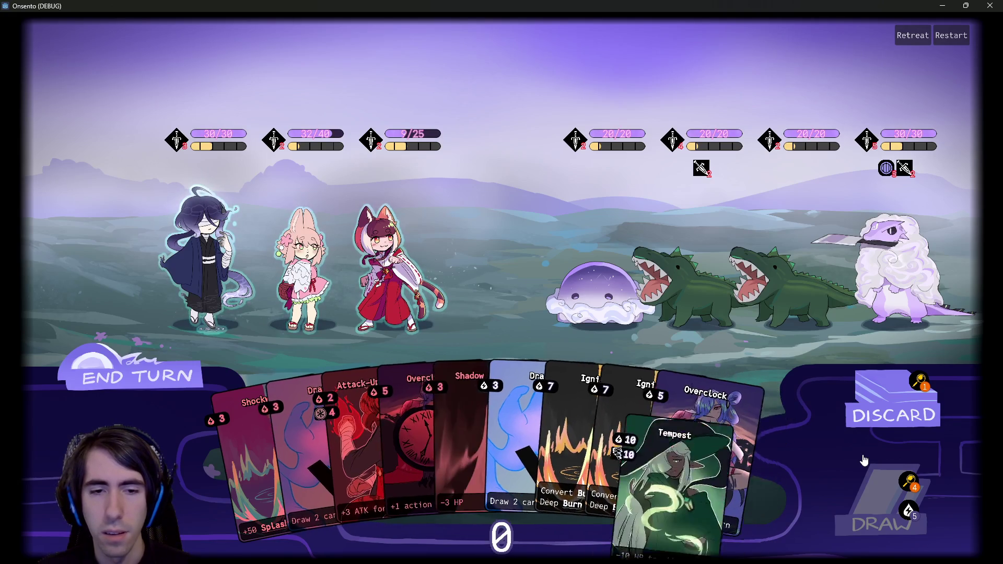
left_click(119, 385)
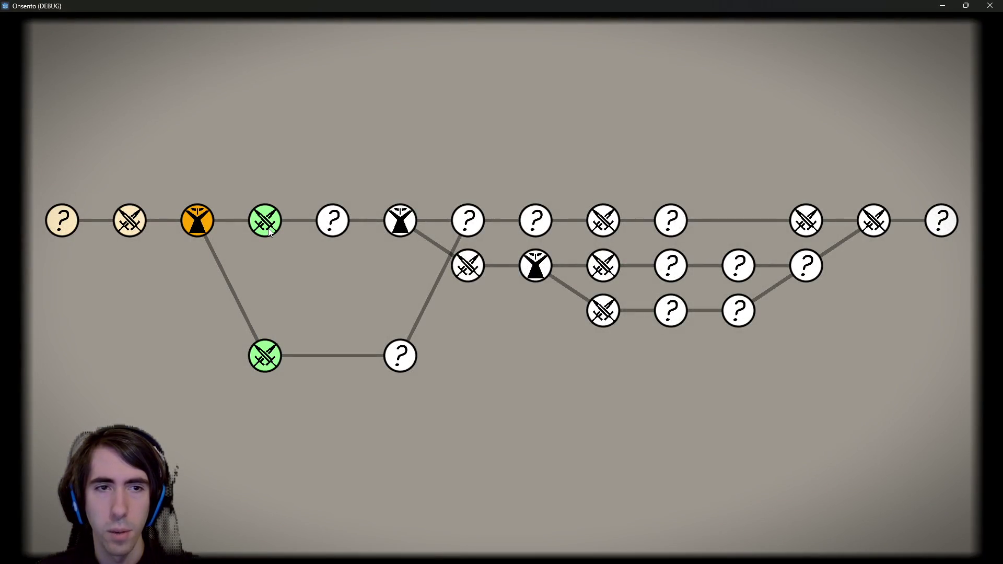
Step: Enter the next battle, spend stamina healing the party, place the fox-girl, then close the game
left_click(265, 220)
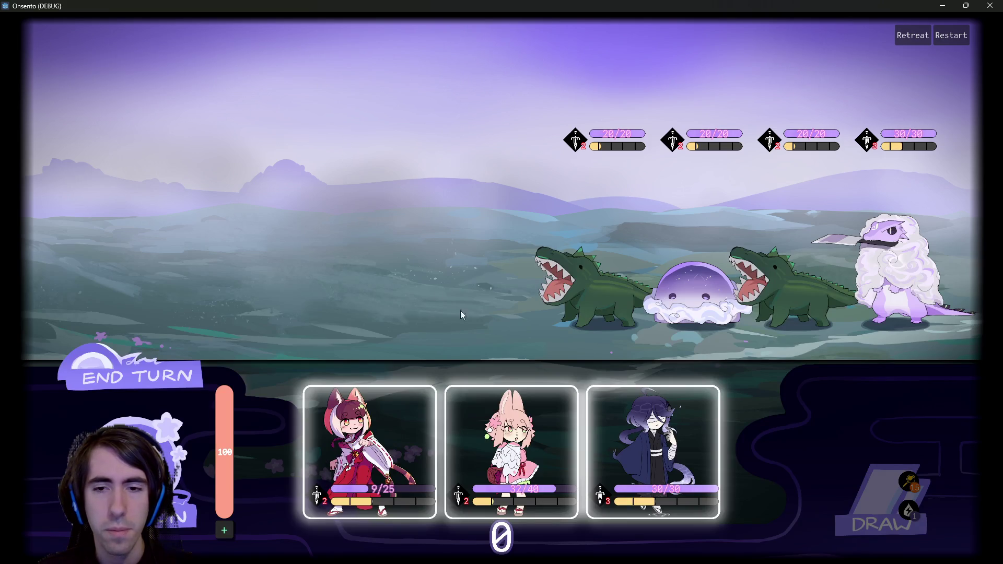
left_click(223, 530)
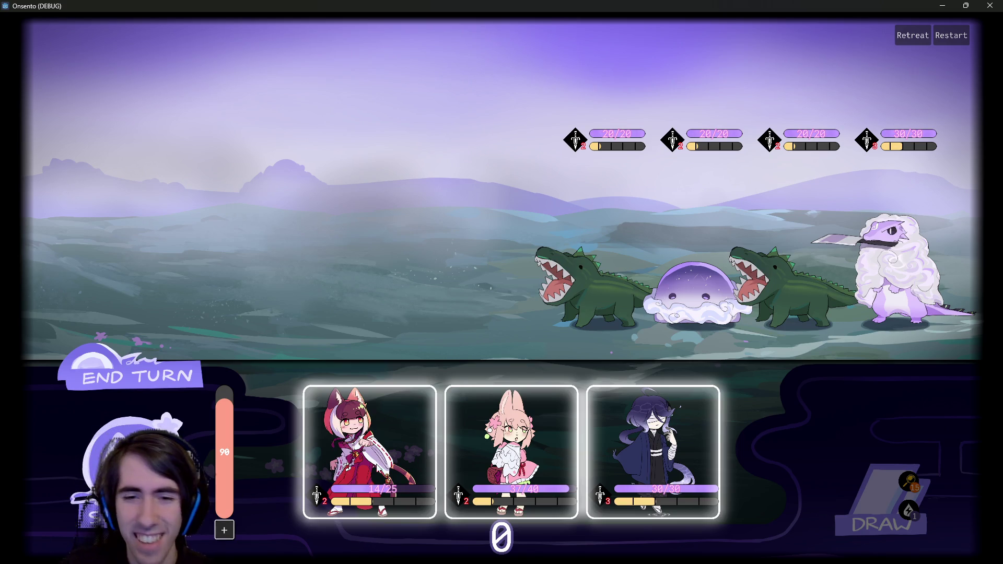
left_click(224, 530)
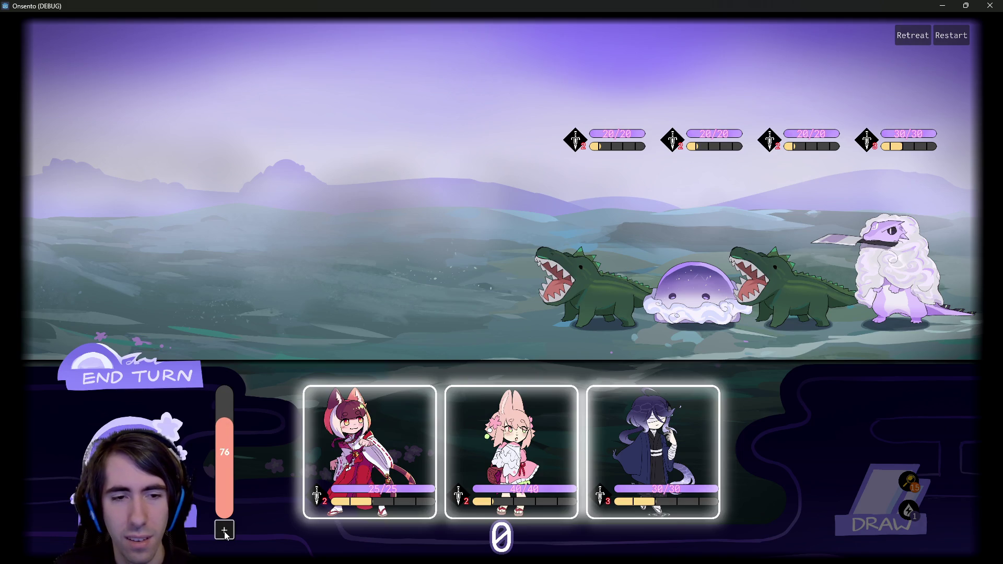
left_click(225, 532)
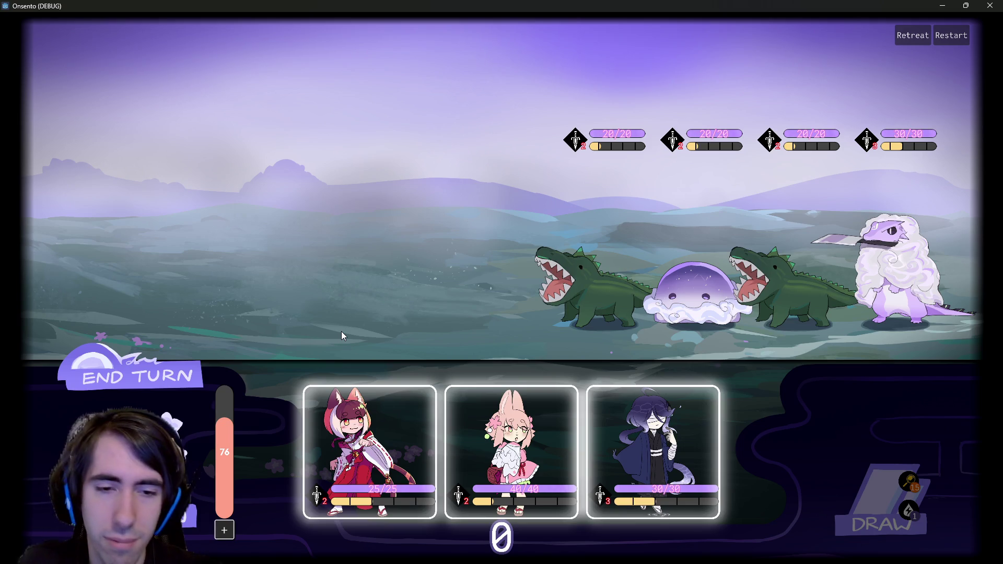
left_click_drag(376, 448, 382, 266)
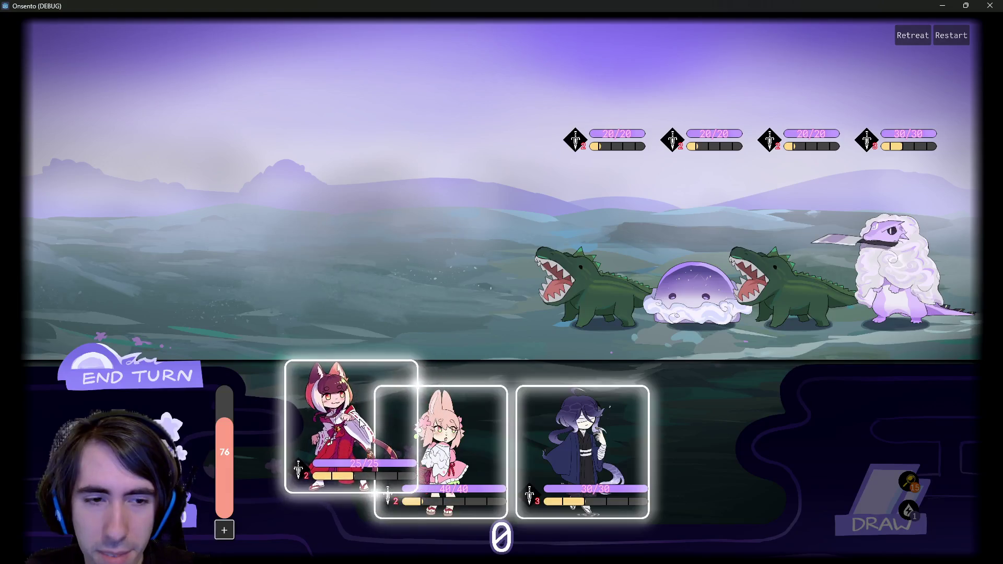
left_click(990, 6)
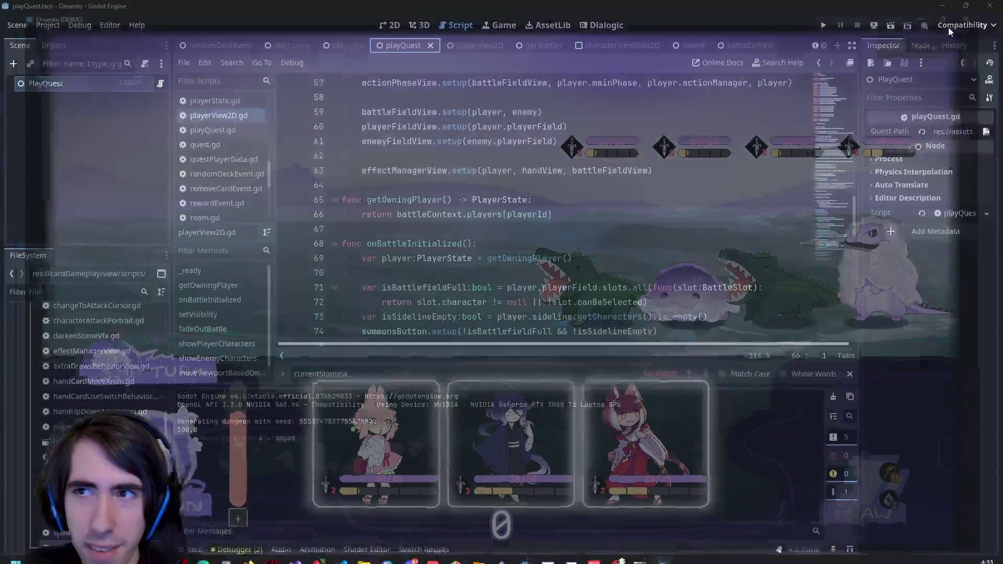
Step: Run the scene, add Mana Focus and a few other cards, then close the game
left_click(886, 28)
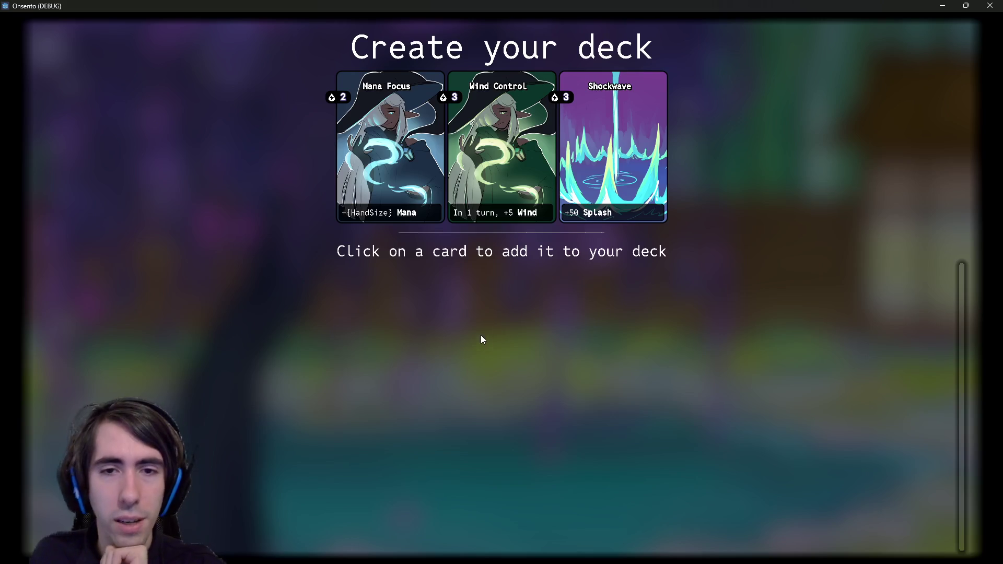
left_click(423, 151)
left_click(422, 148)
left_click(422, 148)
left_click(421, 149)
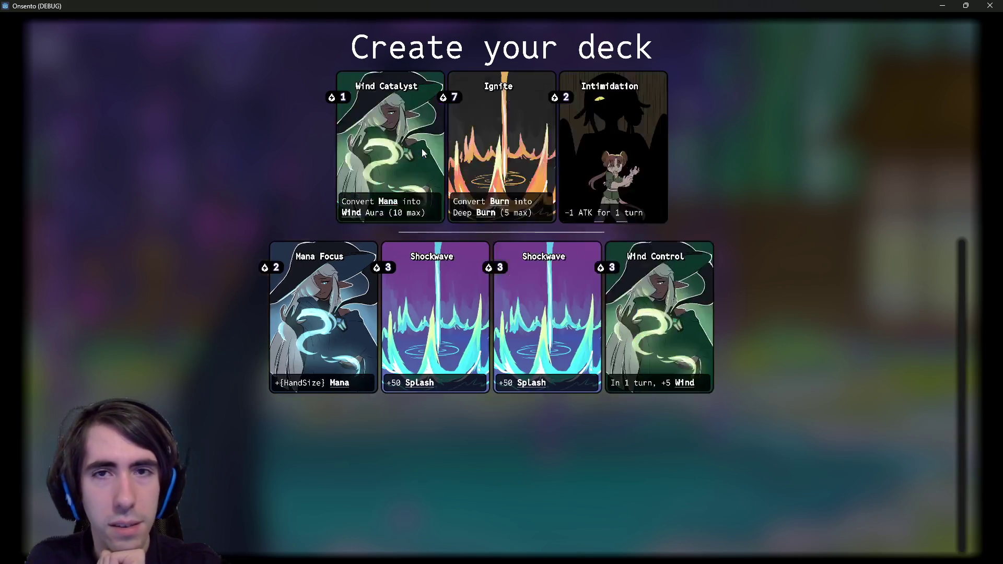
left_click(422, 149)
left_click(421, 148)
left_click(422, 149)
left_click(422, 148)
left_click(422, 149)
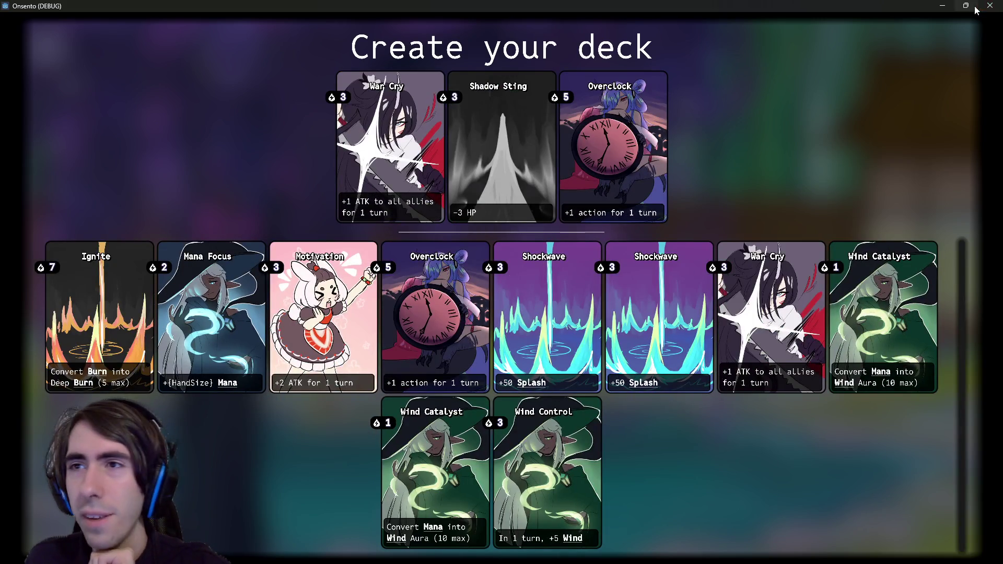
left_click(990, 6)
Step: Relaunch with F5 from line 66 and add Fire Control as the first card
left_click(585, 210)
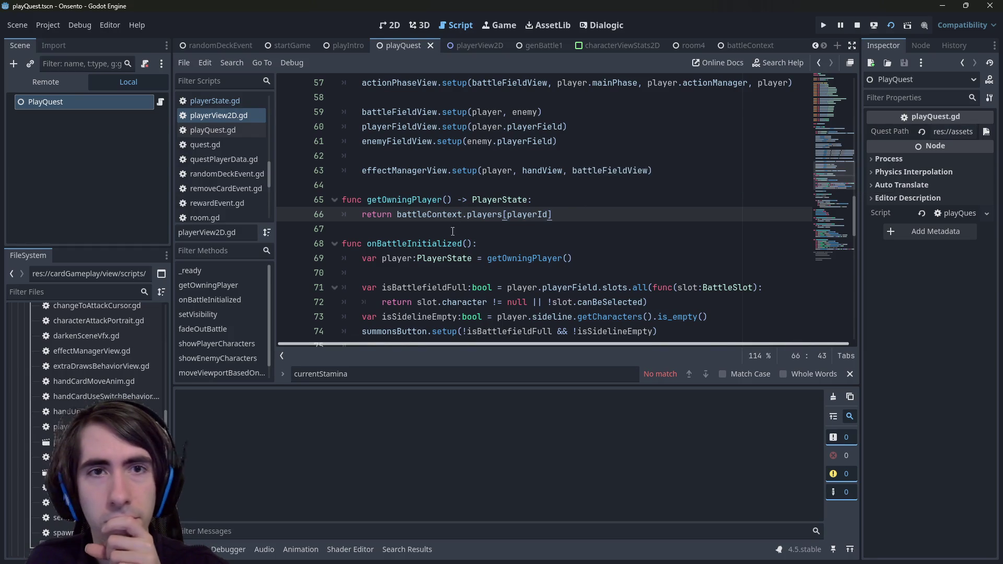
key("F5")
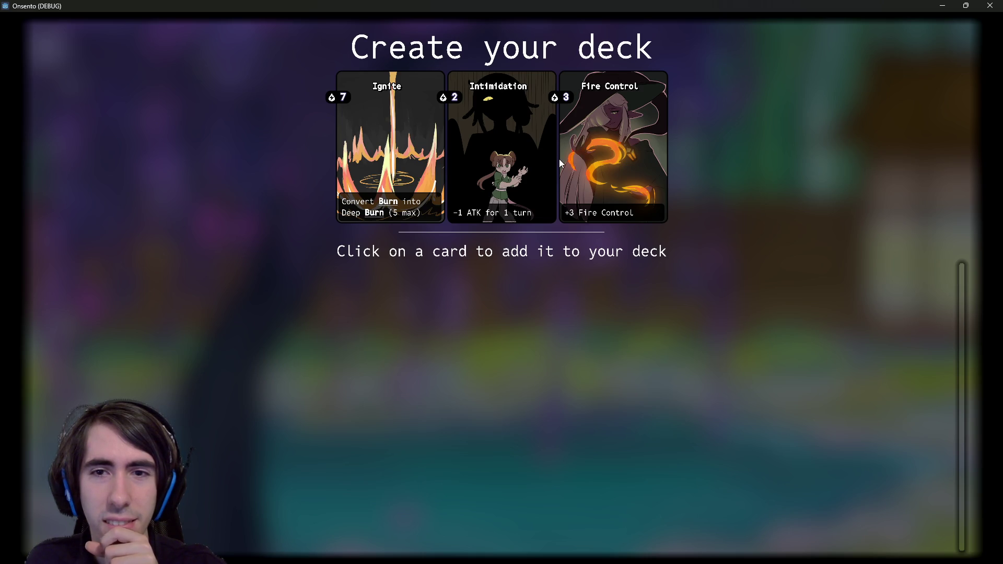
left_click(602, 154)
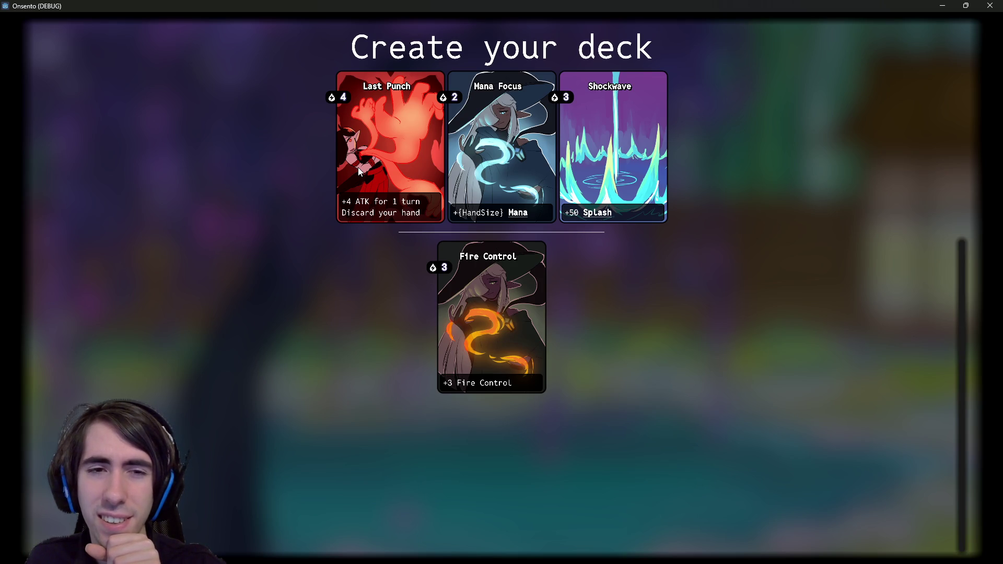
Step: Add two Mana Focus, Warm Up, Wind Control, Wind Catalyst and Motivation to the deck
left_click(492, 163)
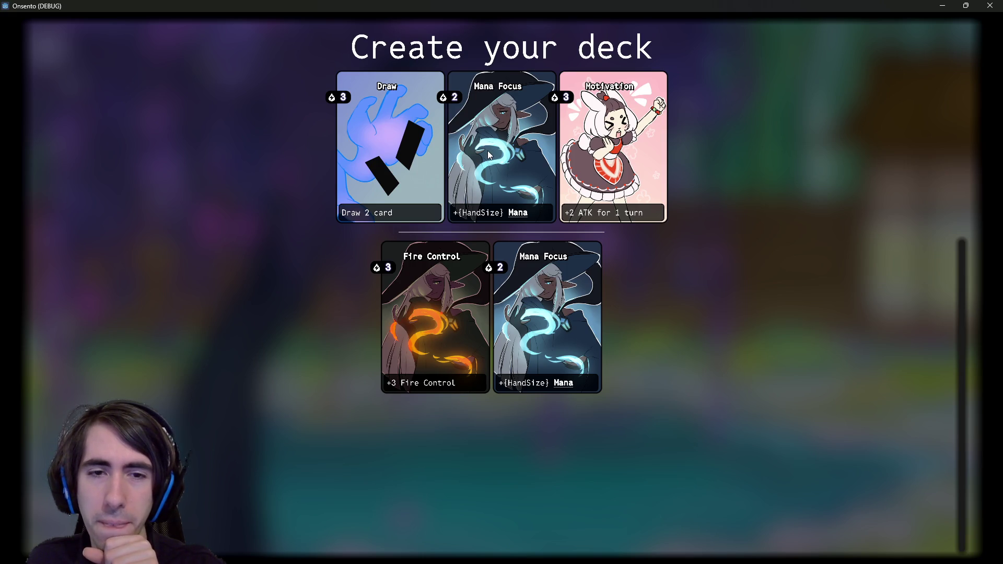
left_click(490, 155)
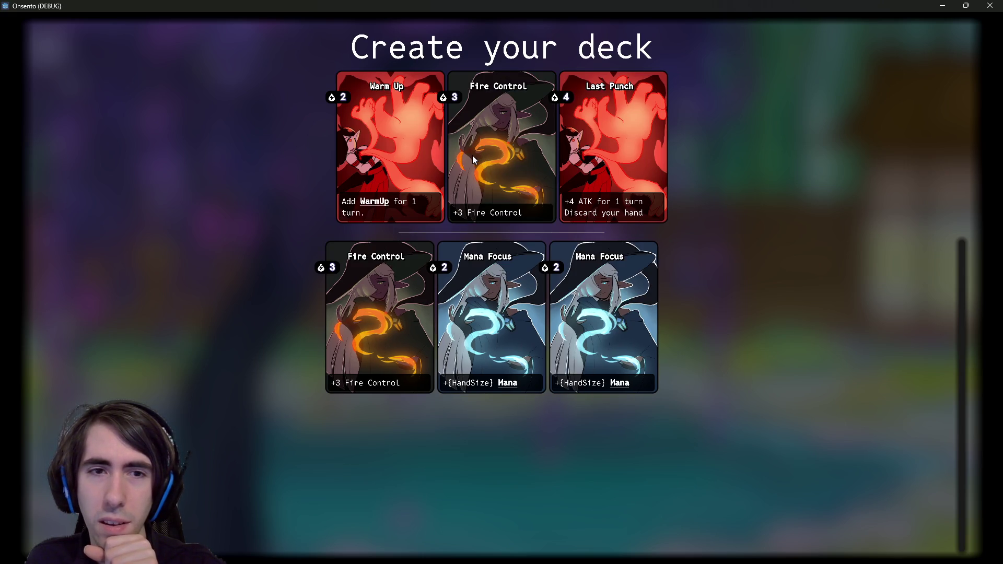
mouse_move(375, 203)
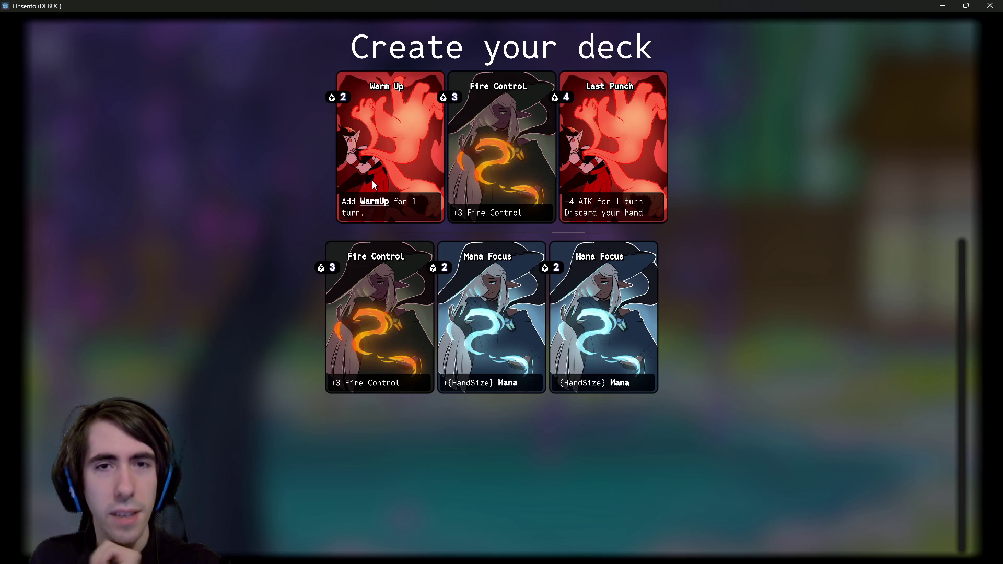
left_click(373, 180)
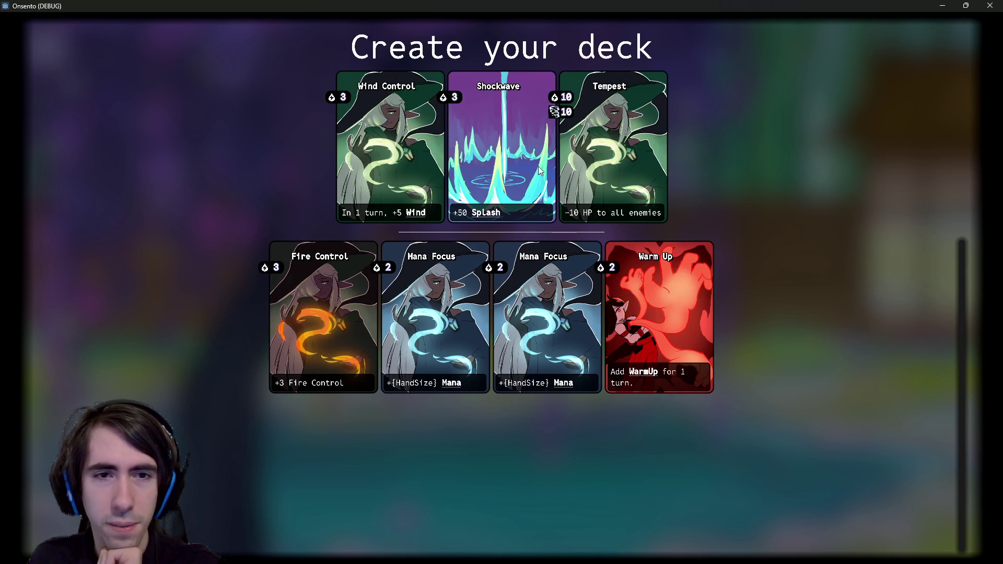
left_click(418, 184)
mouse_move(397, 204)
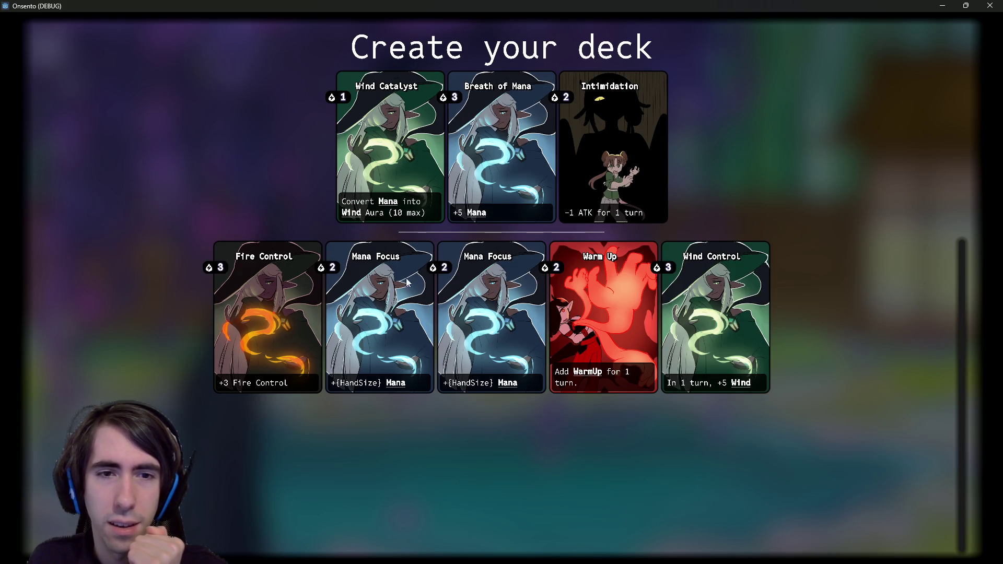
left_click(392, 151)
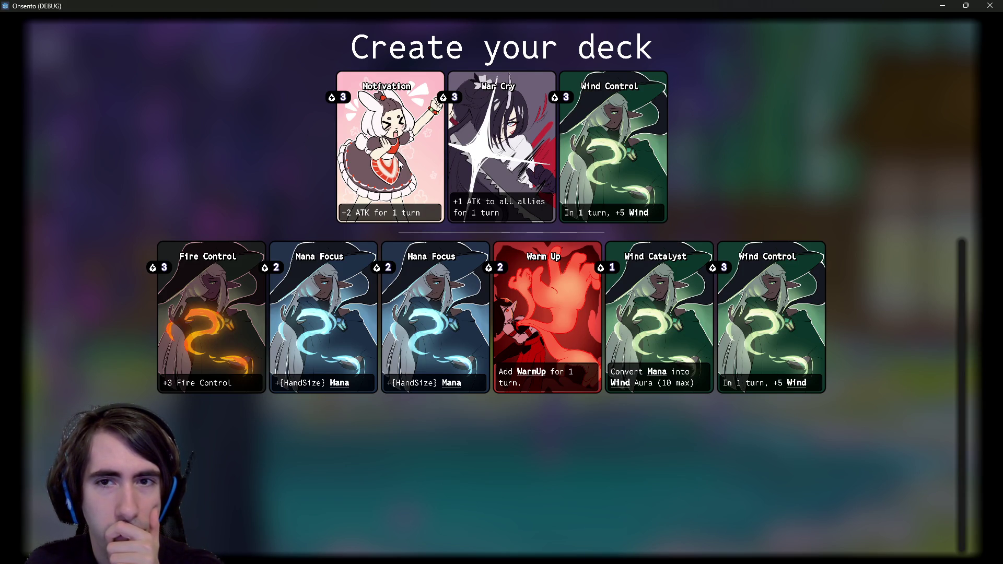
left_click(400, 164)
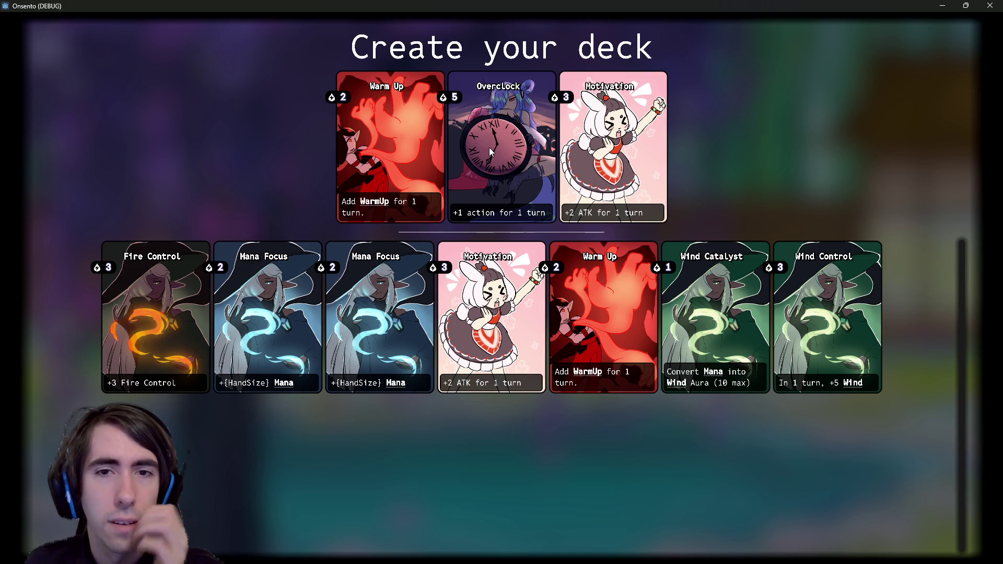
Step: Add Overclock, Last Punch, Draw, Attack-Up Magic, Ignite, Guard Up and a second Wind Control, then start the battle
left_click(490, 150)
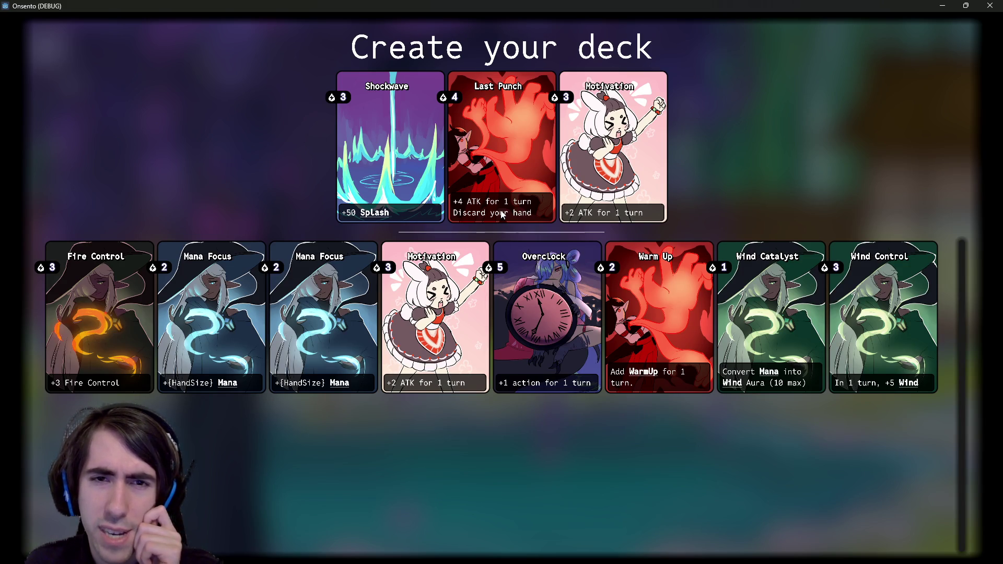
mouse_move(447, 98)
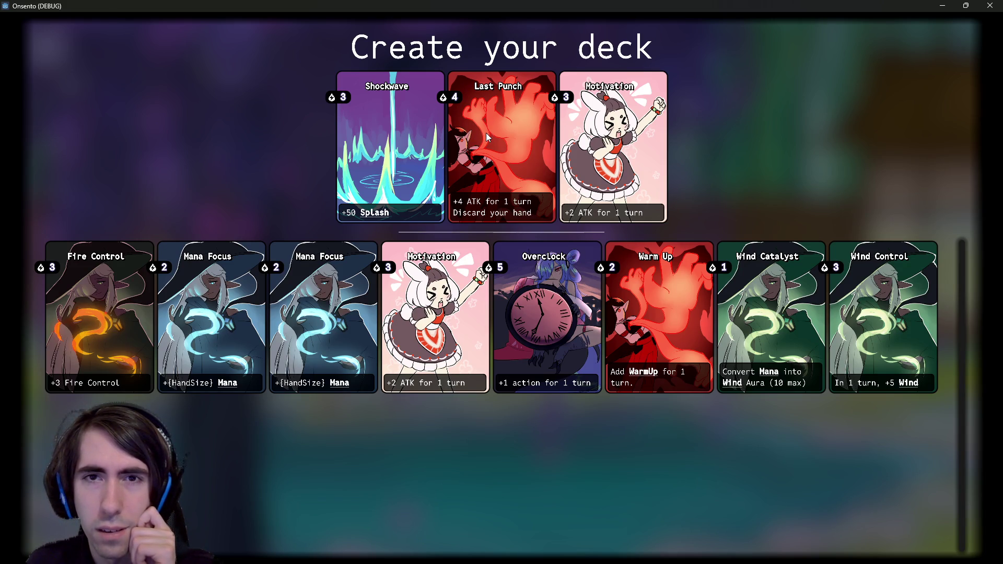
left_click(486, 132)
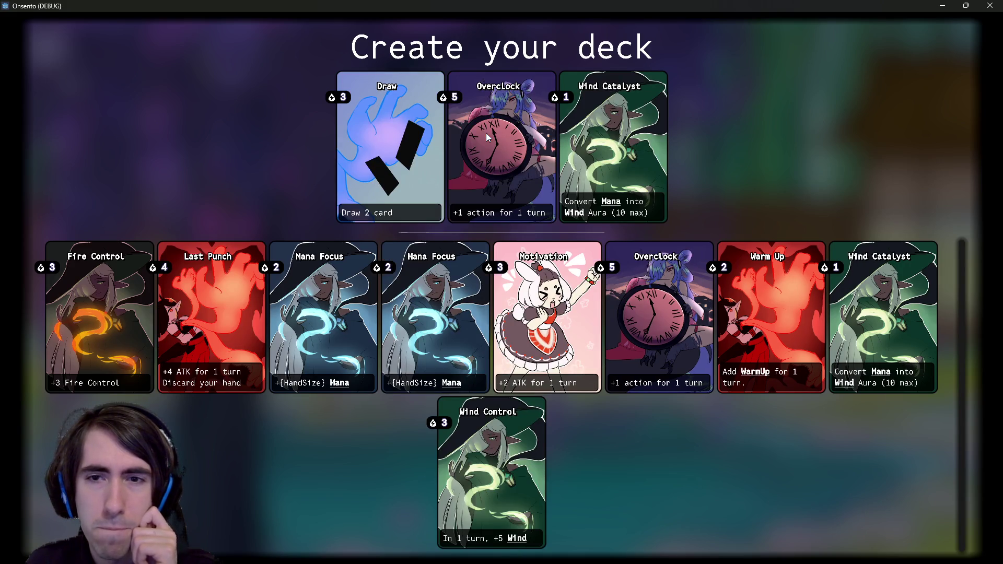
mouse_move(619, 210)
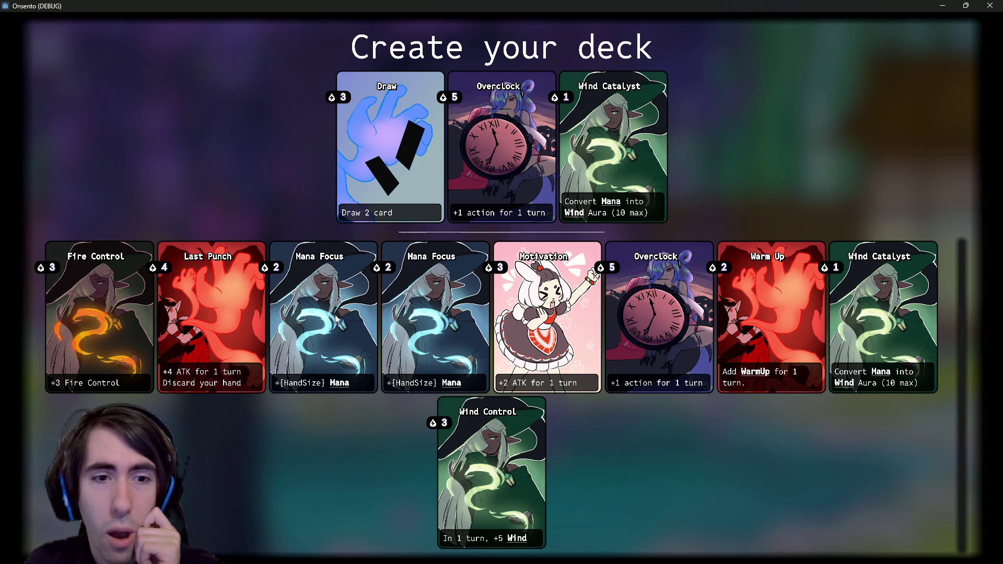
left_click(377, 161)
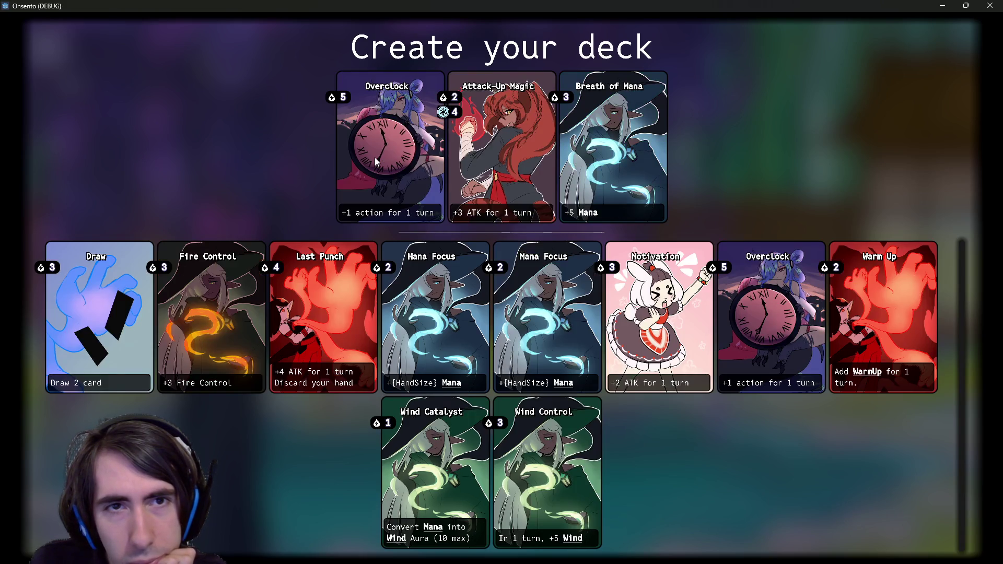
left_click(476, 158)
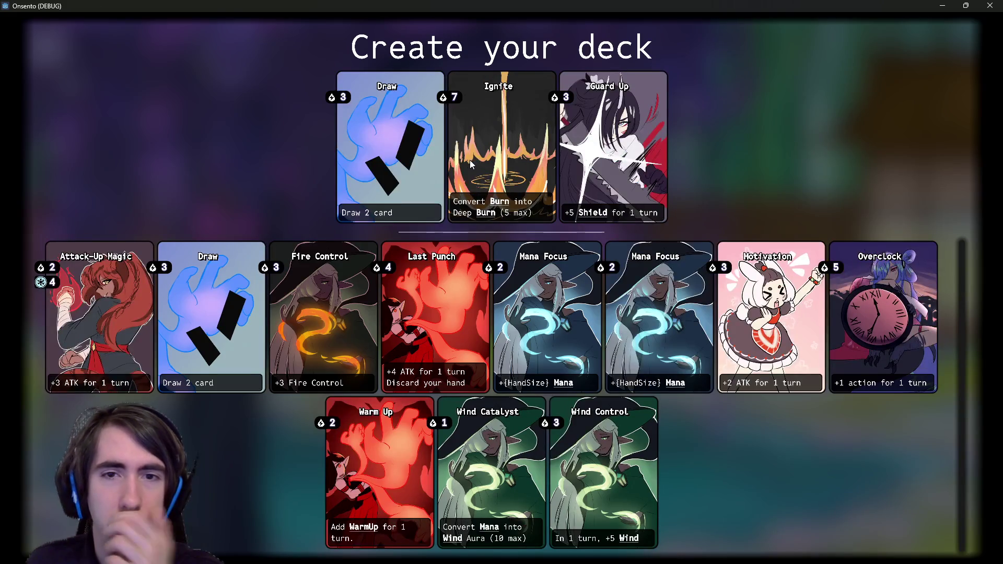
left_click(498, 151)
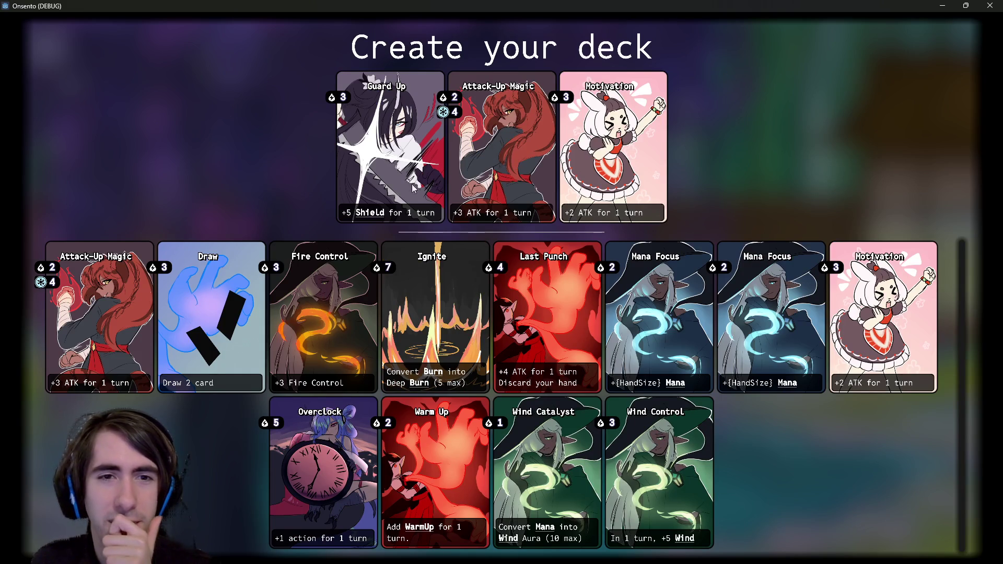
left_click(391, 158)
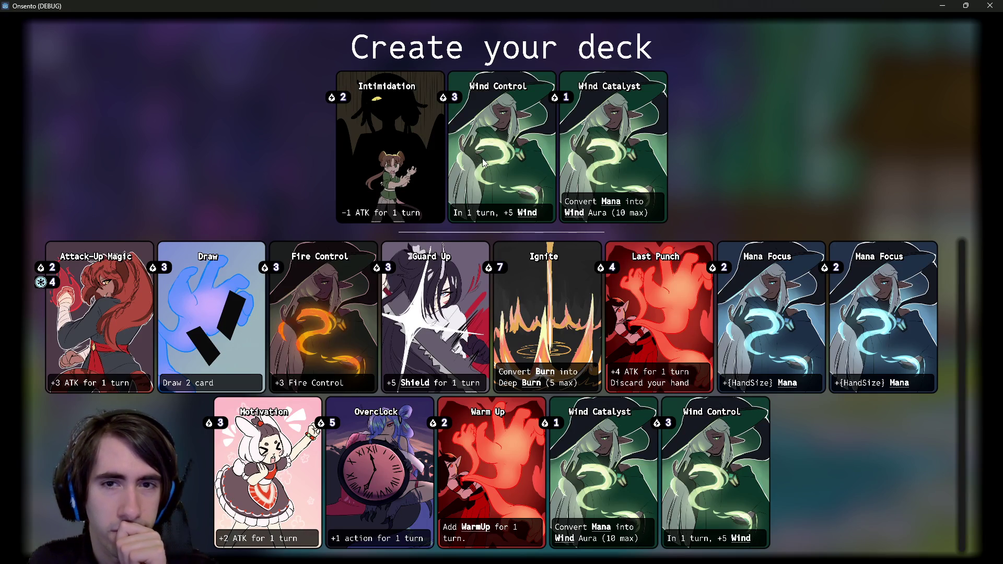
left_click(482, 159)
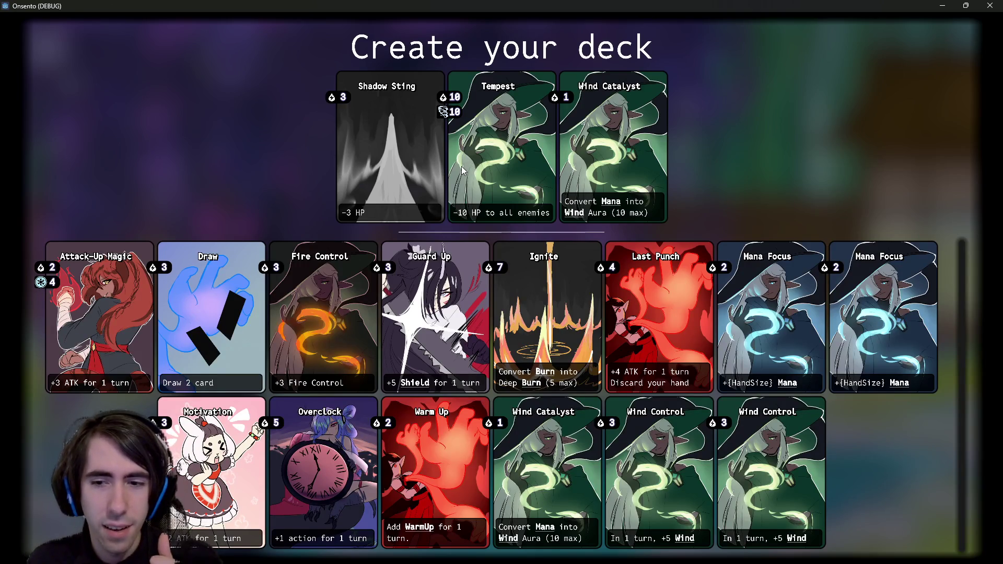
left_click(499, 127)
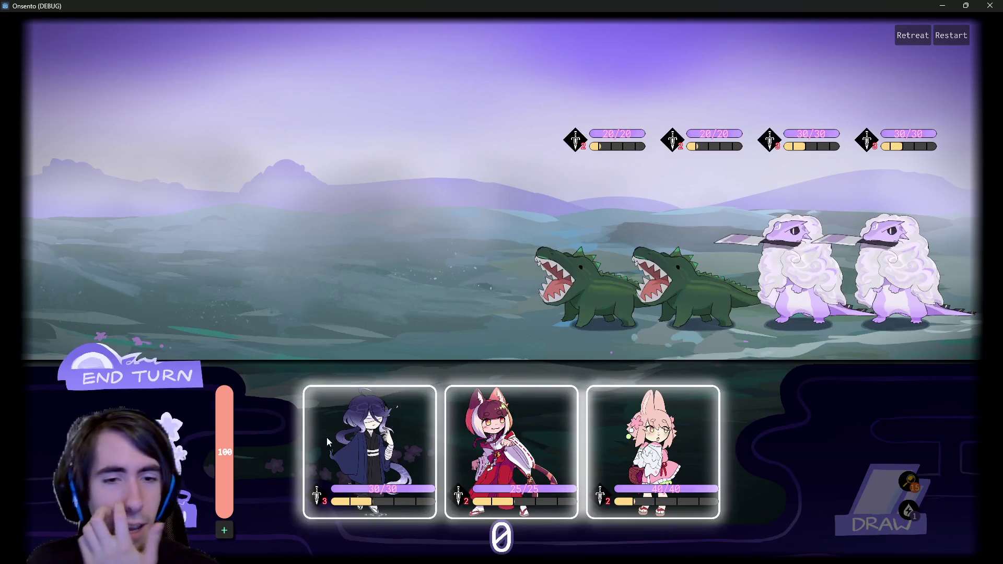
Step: Deploy the pink-haired, dark-haired and third character onto the battlefield, then end the turn
mouse_move(653, 452)
left_mouse_down()
mouse_move(448, 264)
mouse_move(482, 264)
mouse_move(376, 264)
mouse_move(400, 269)
left_mouse_up()
mouse_move(481, 393)
left_mouse_down()
mouse_move(343, 300)
mouse_move(318, 237)
mouse_move(349, 250)
left_mouse_up()
mouse_move(505, 456)
left_mouse_down()
mouse_move(206, 224)
mouse_move(202, 245)
left_mouse_up()
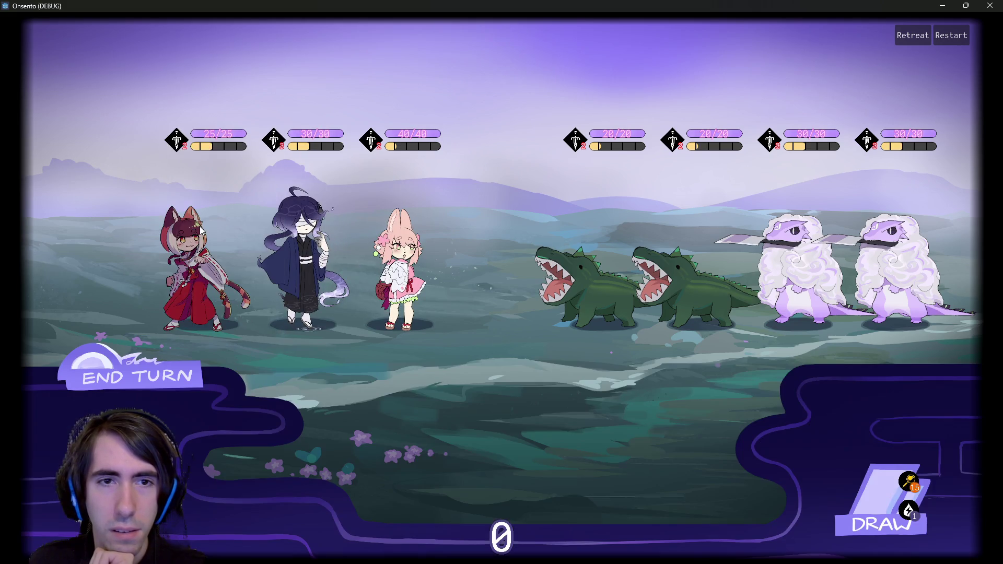
left_click(184, 384)
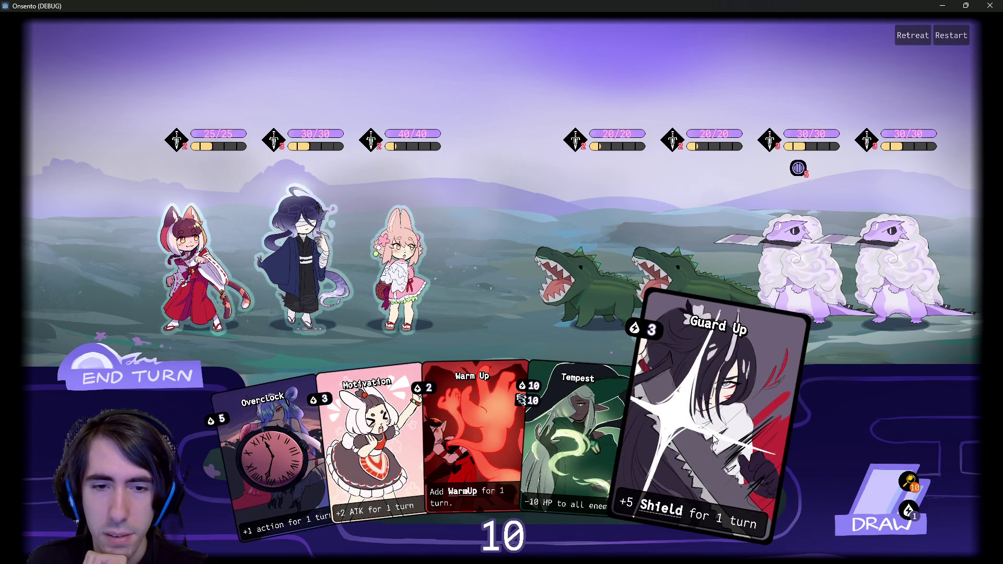
Step: Shield the pink bunny ally with Guard Up, draw two cards, cast Mana Focus, and end the turn
left_click_drag(714, 438, 418, 269)
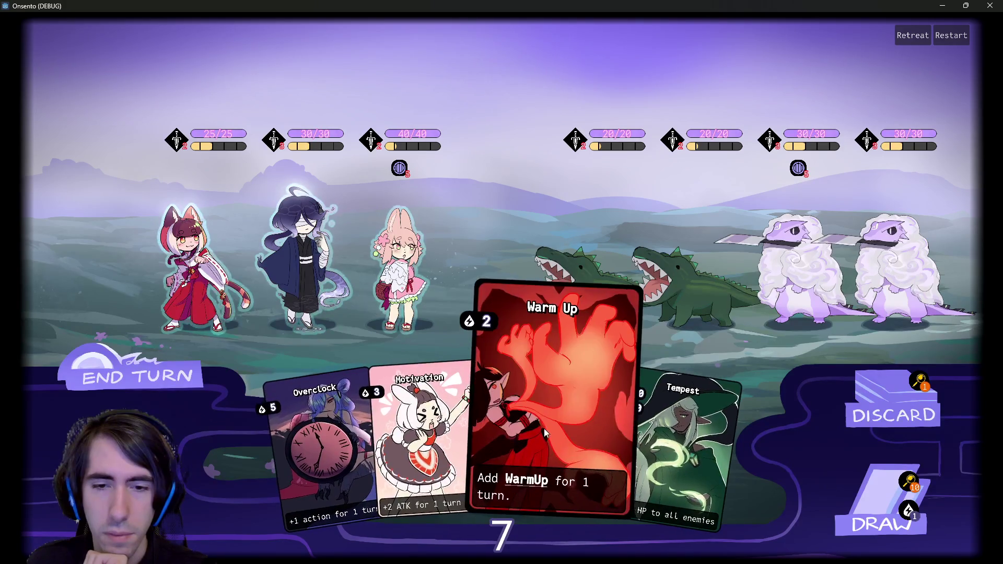
mouse_move(534, 483)
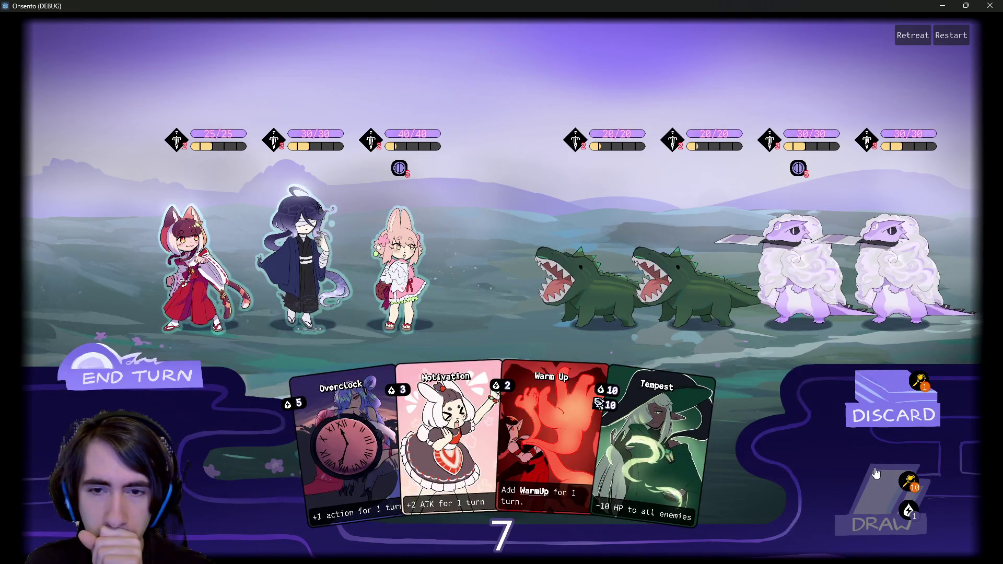
left_click(876, 473)
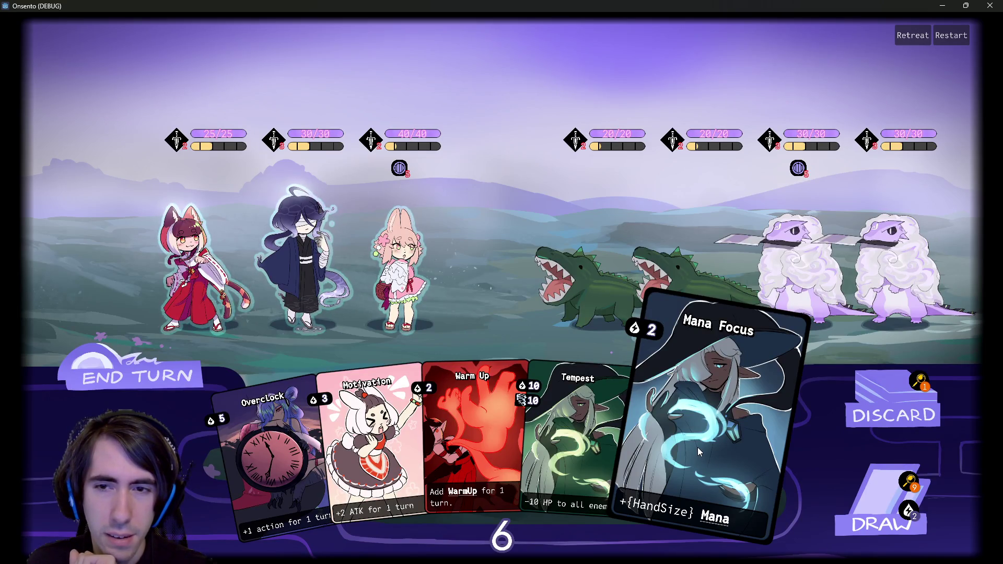
left_click(858, 495)
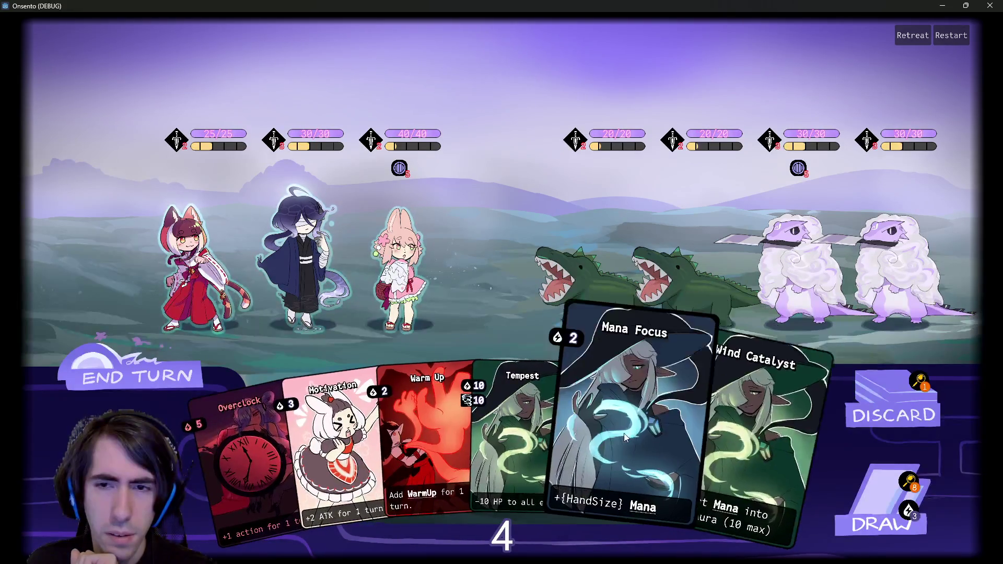
left_click(623, 434)
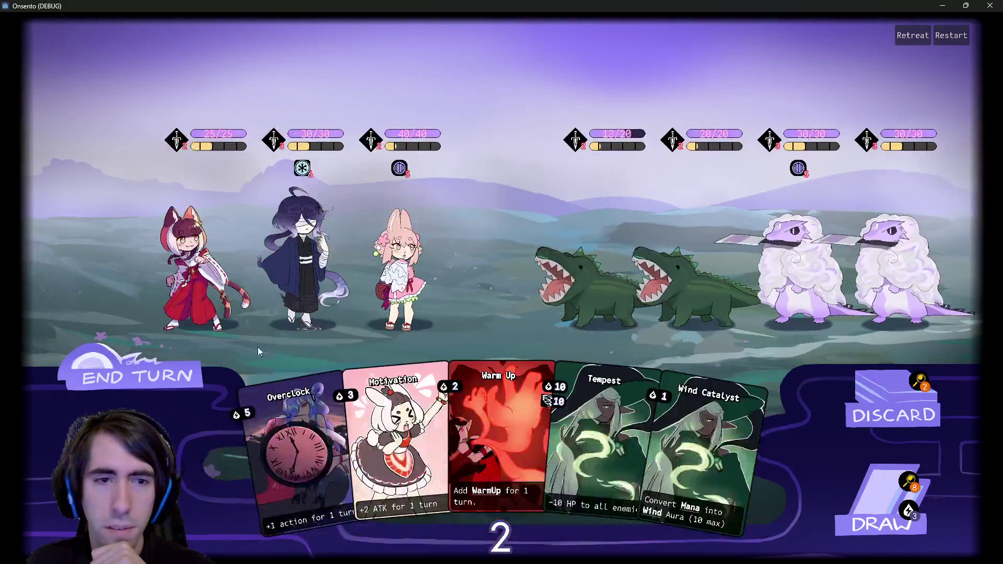
left_click(180, 370)
left_click(182, 371)
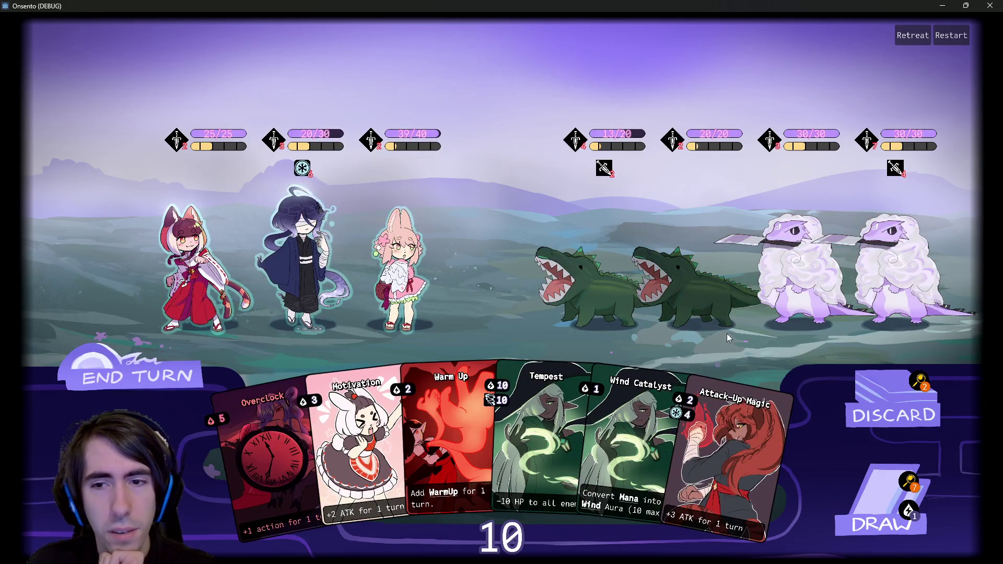
Step: Play Attack-Up Magic and Overclock on the dark-haired ally, and have the pink ally attack
left_click(732, 427)
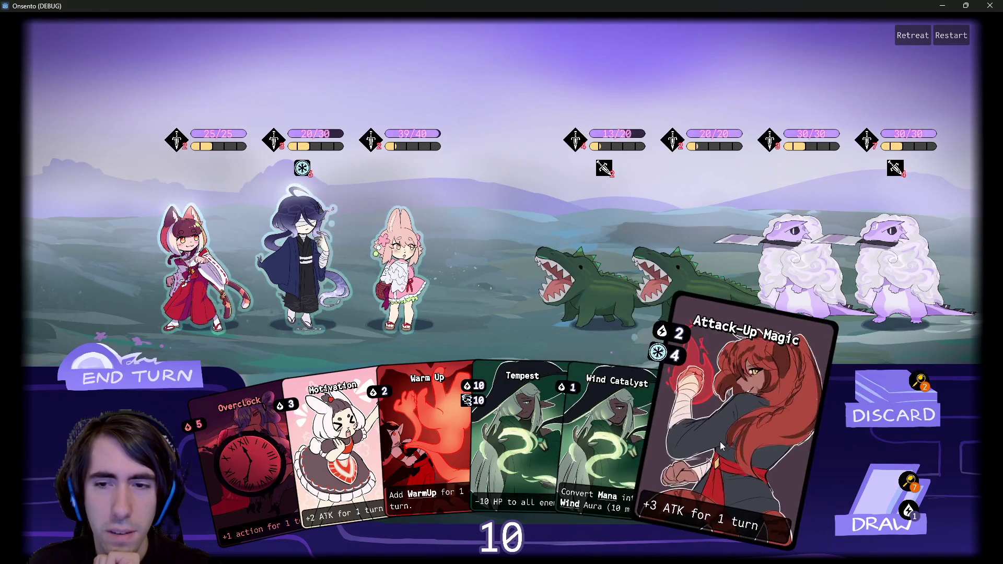
left_click(720, 441)
left_click(316, 251)
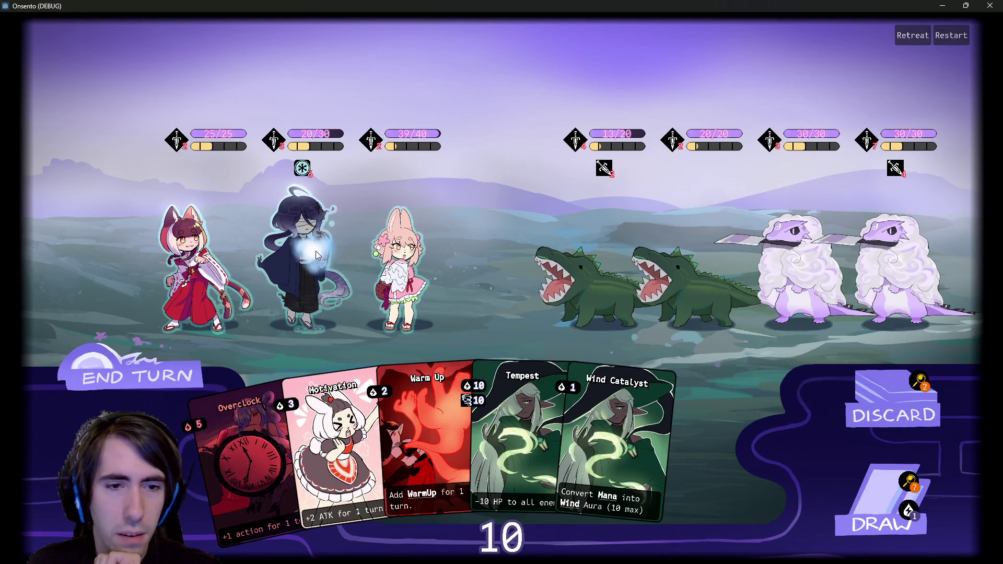
left_click(293, 454)
left_click(306, 272)
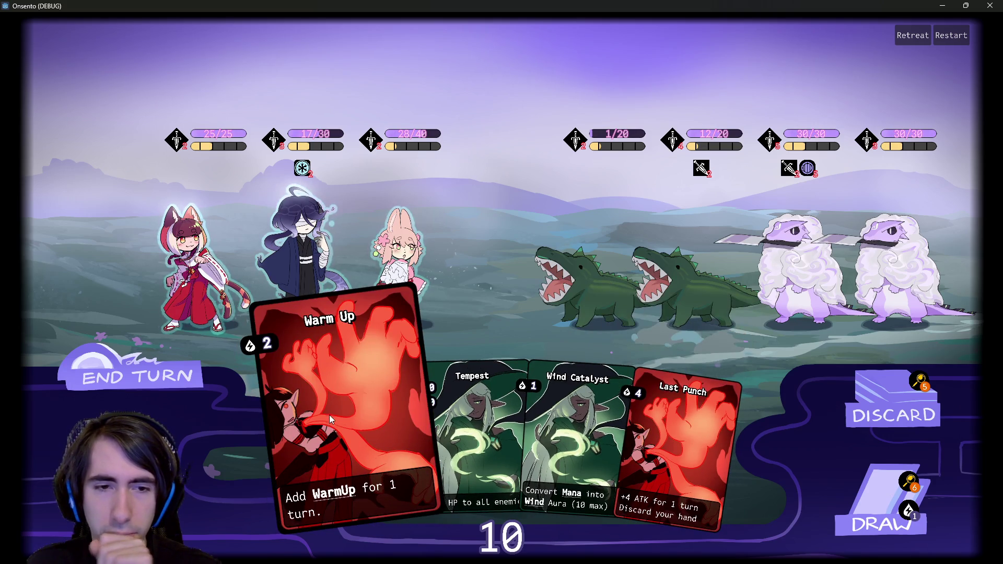
left_click(350, 366)
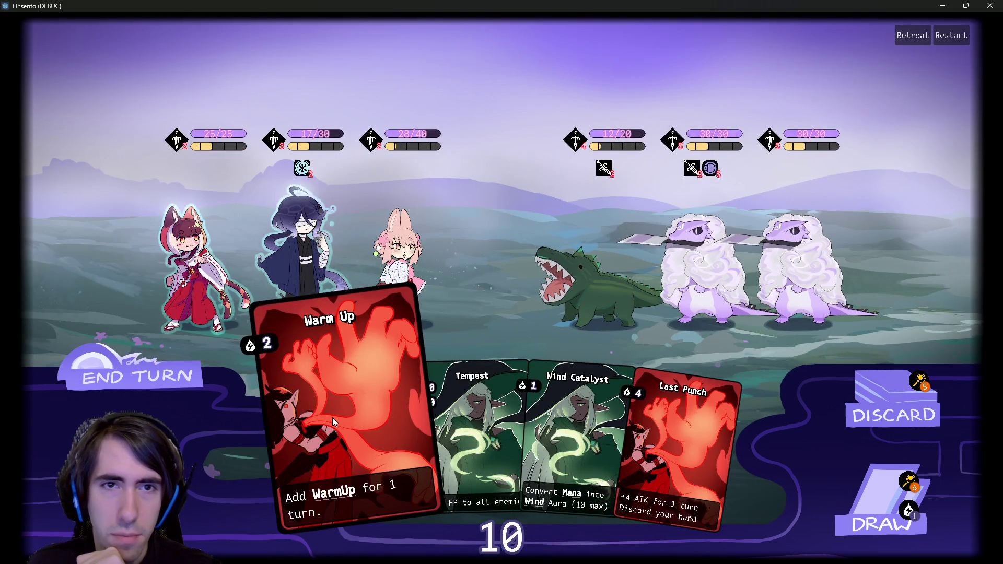
Step: Play Warm Up, draw two cards, cast Mana Focus, and attack the crocodile with the dark-haired ally
mouse_move(336, 493)
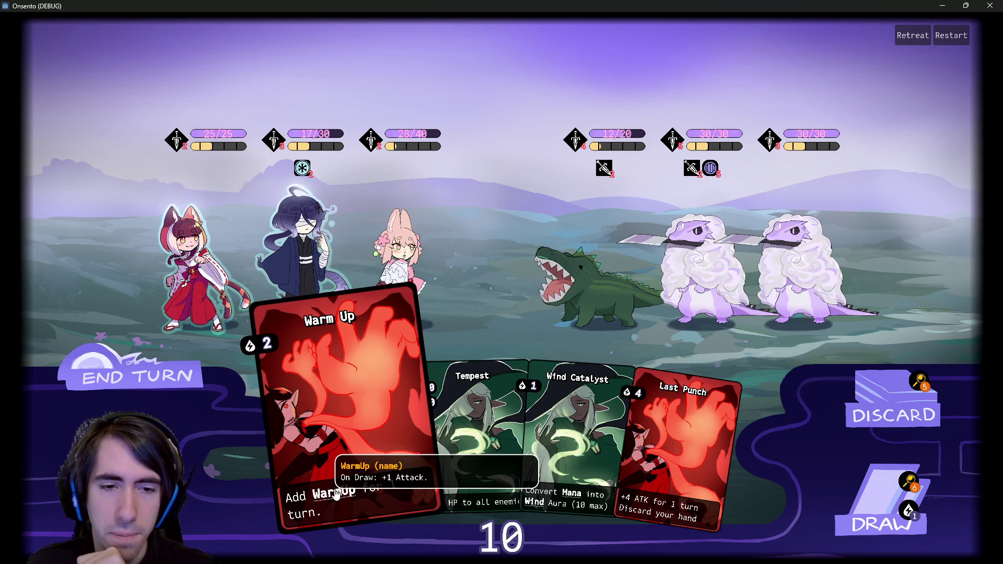
left_click_drag(336, 493, 308, 250)
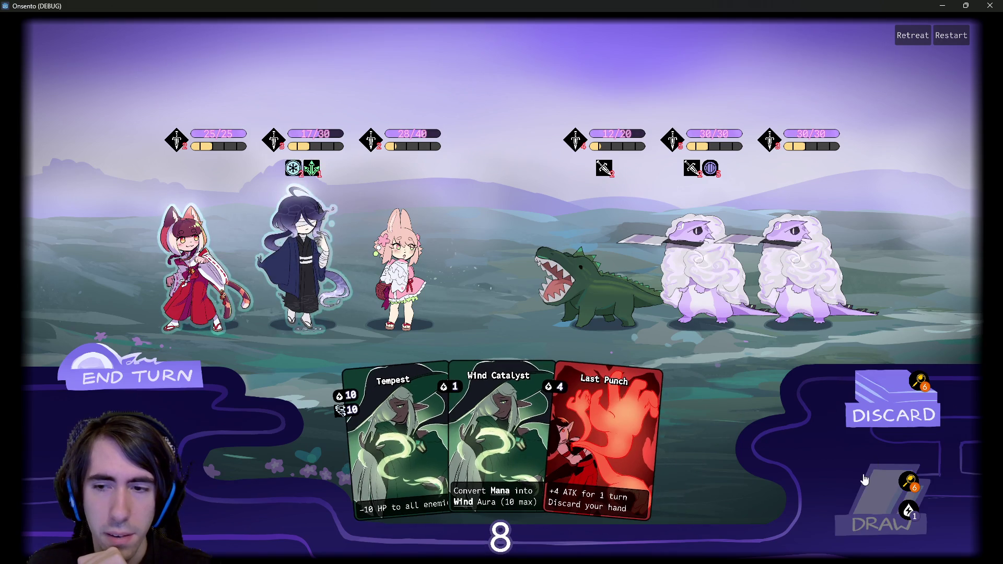
left_click(865, 479)
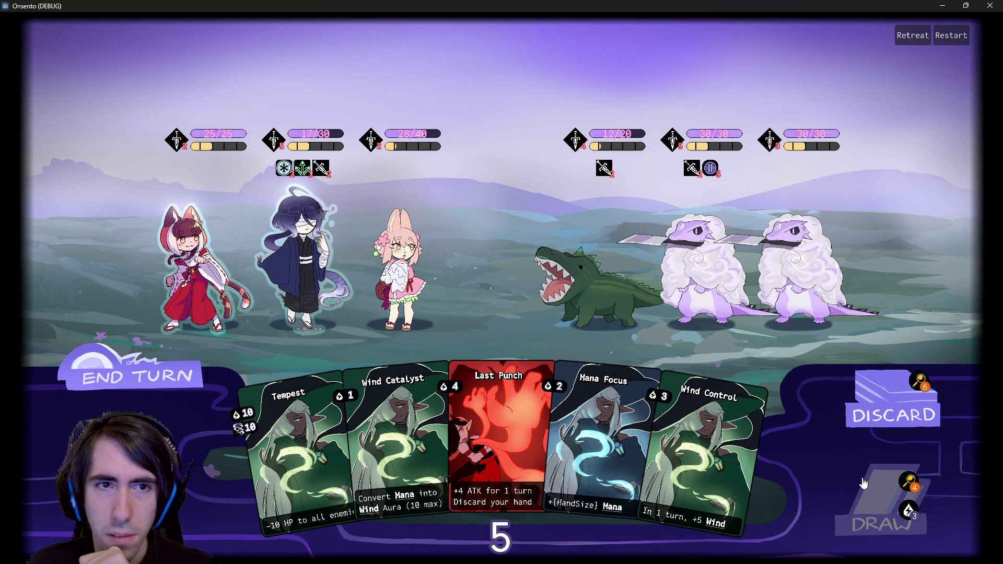
left_click(864, 483)
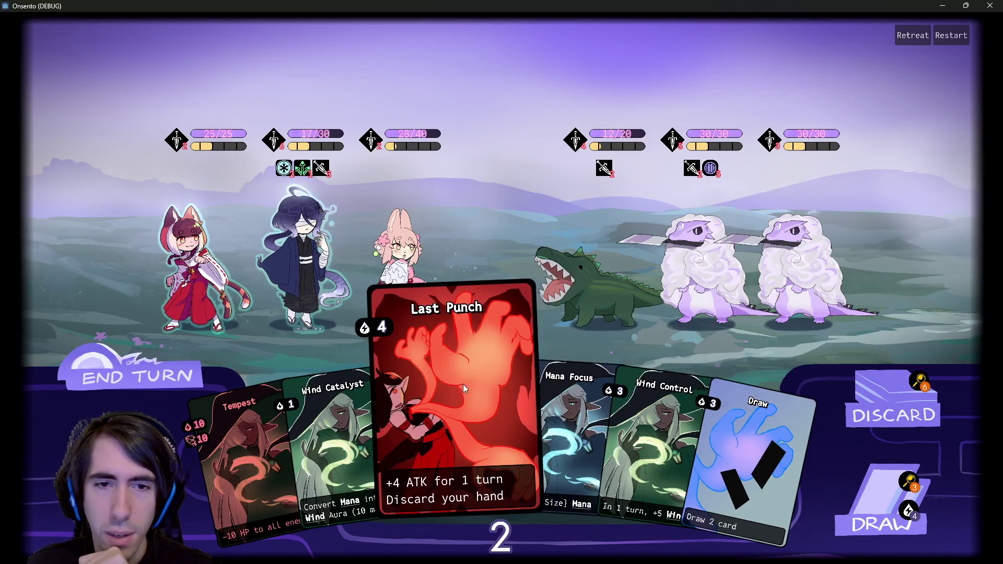
left_click(529, 403)
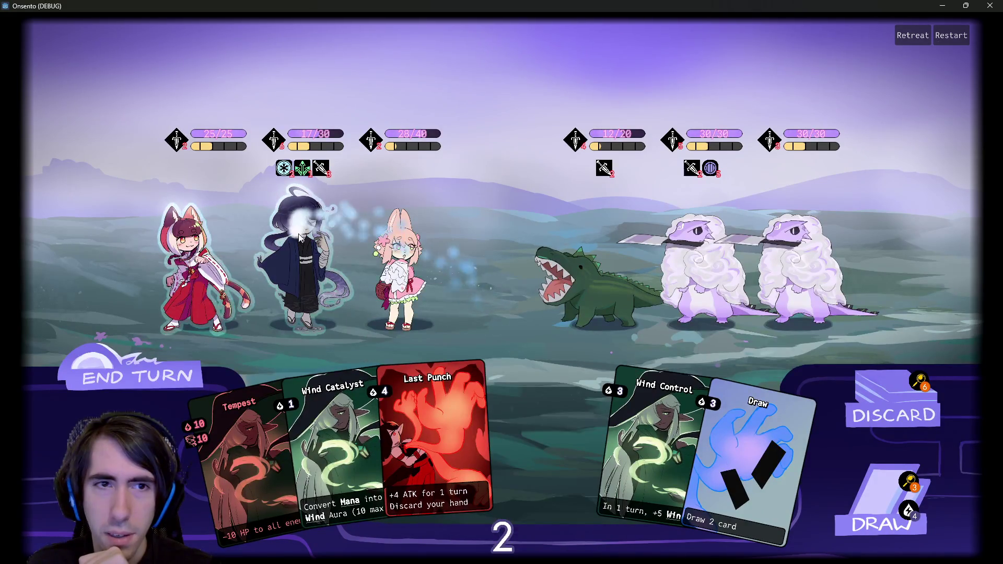
left_click(302, 253)
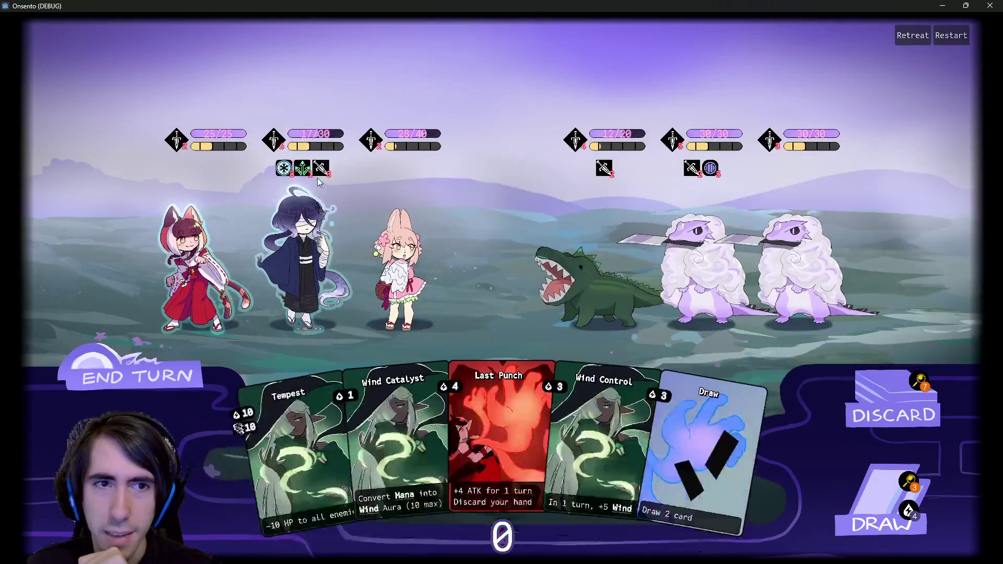
left_click(299, 256)
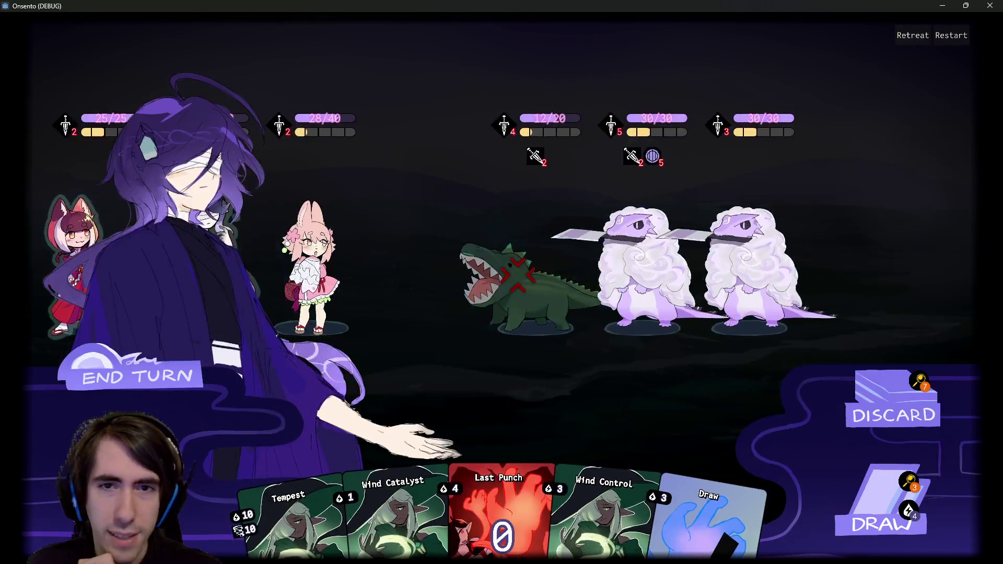
Step: Have the fox-eared girl attack the crocodile, then cast Wind Control on the pink bunny and dark-haired allies
left_click(199, 327)
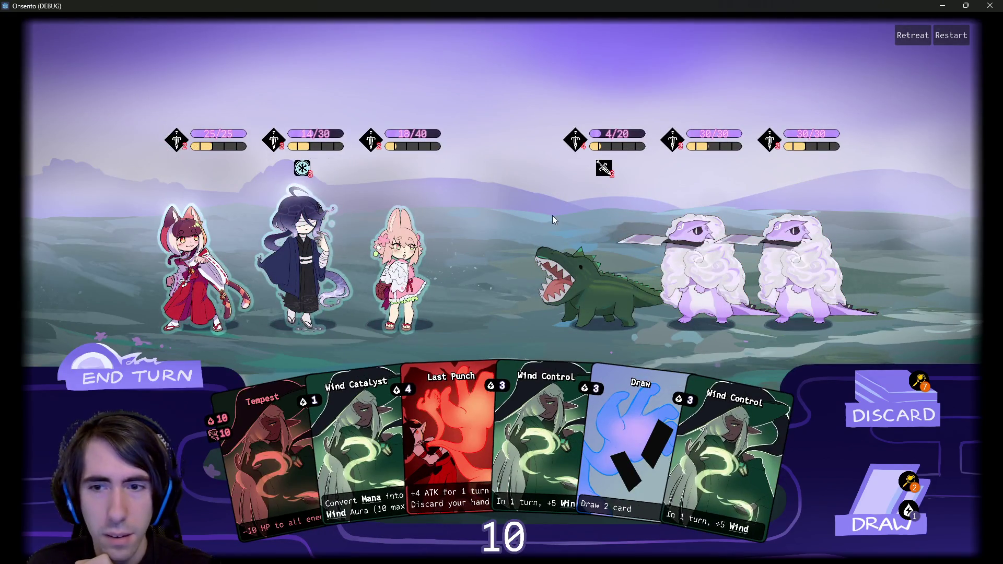
left_click_drag(731, 459, 416, 291)
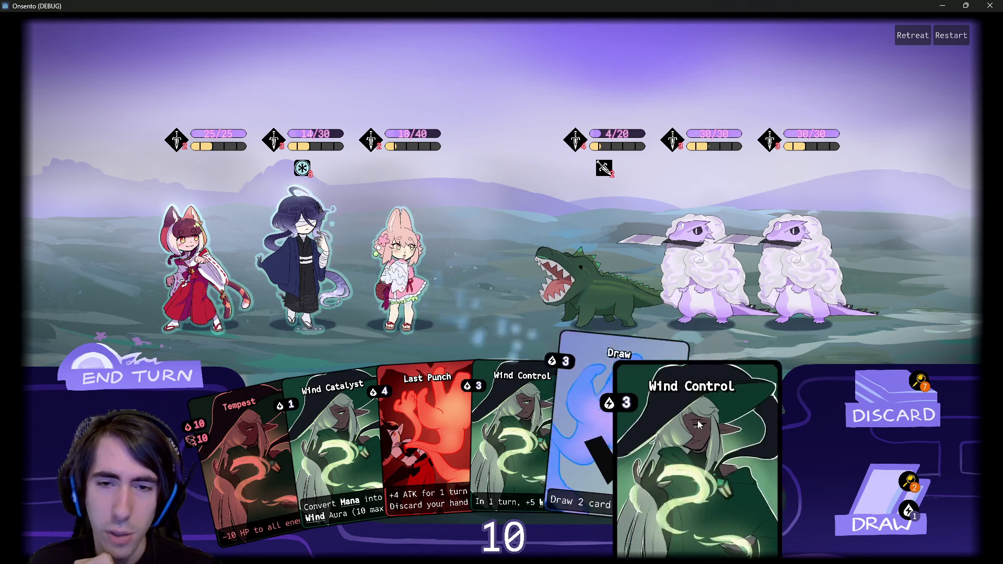
mouse_move(744, 527)
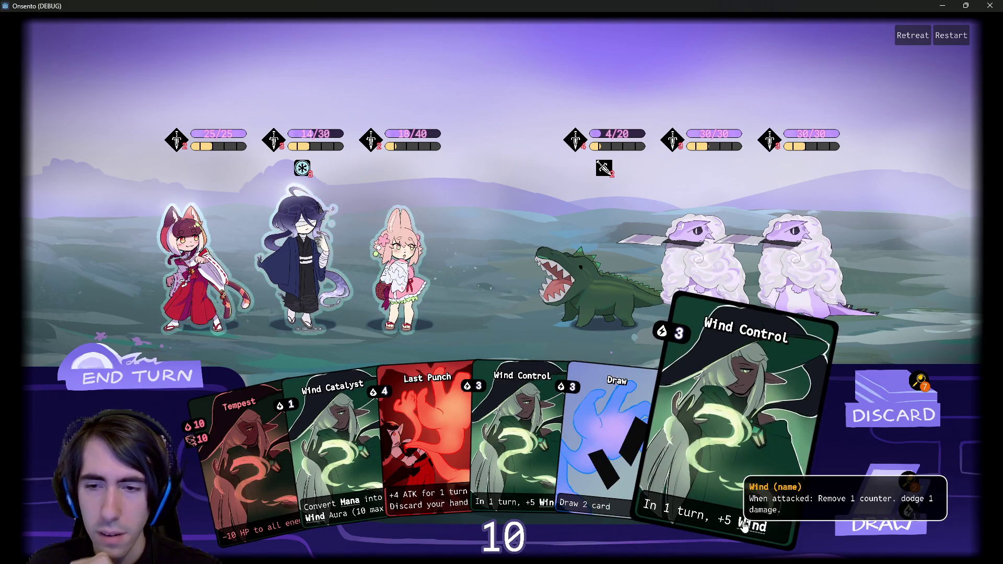
left_click_drag(744, 526, 410, 253)
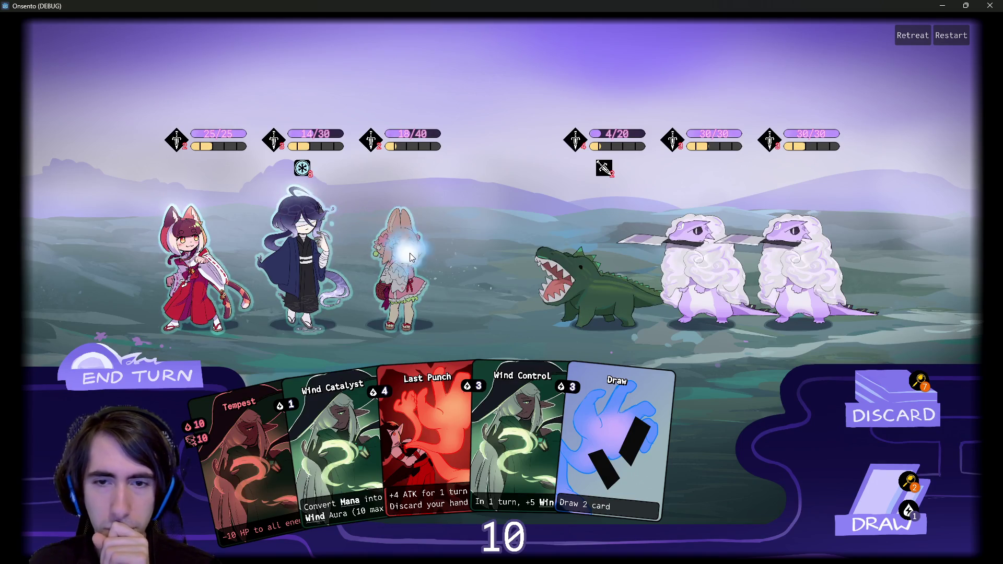
mouse_move(410, 165)
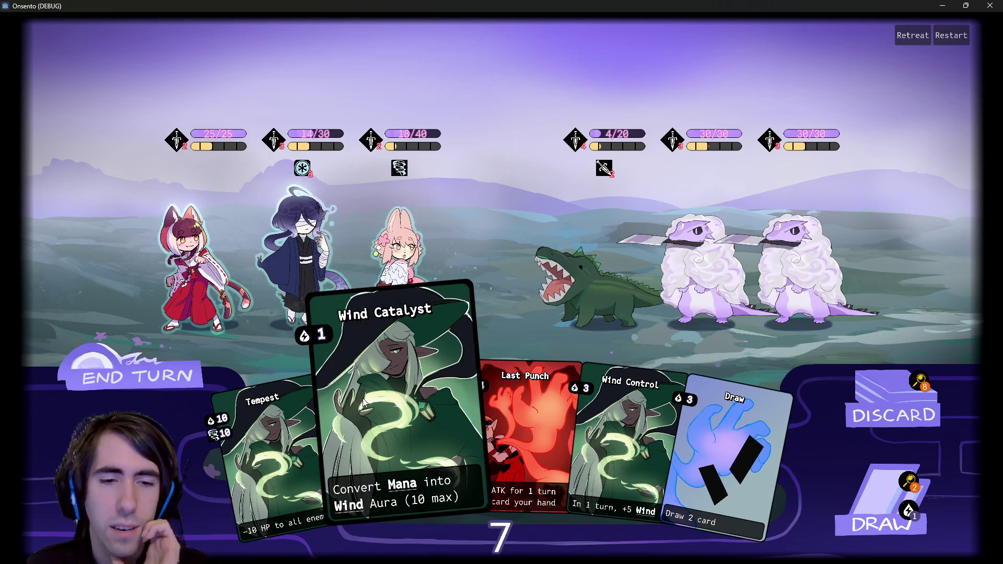
left_click(589, 425)
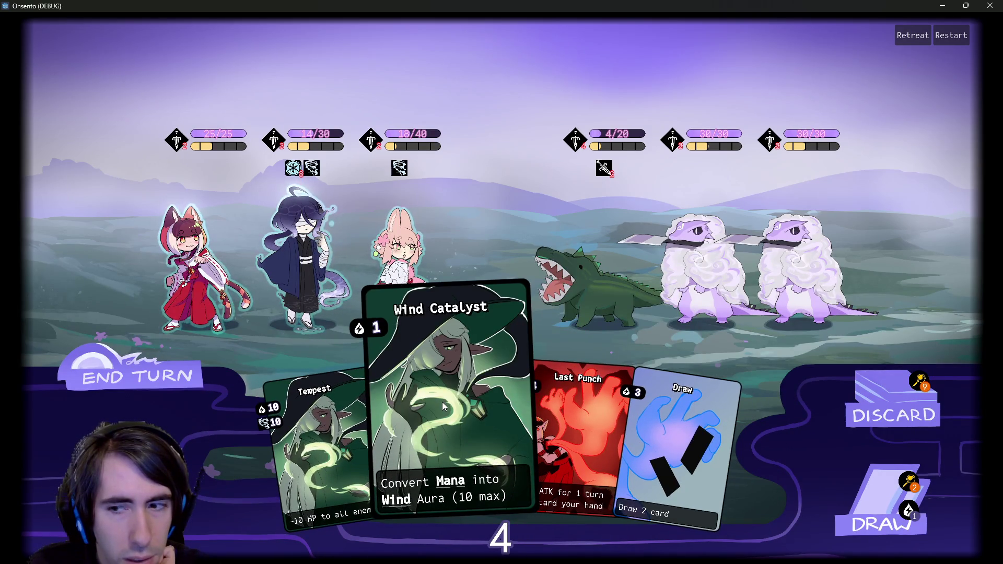
Step: Draw two cards, play Wind Catalyst on the mage, and end the turn past the warning
left_click(873, 510)
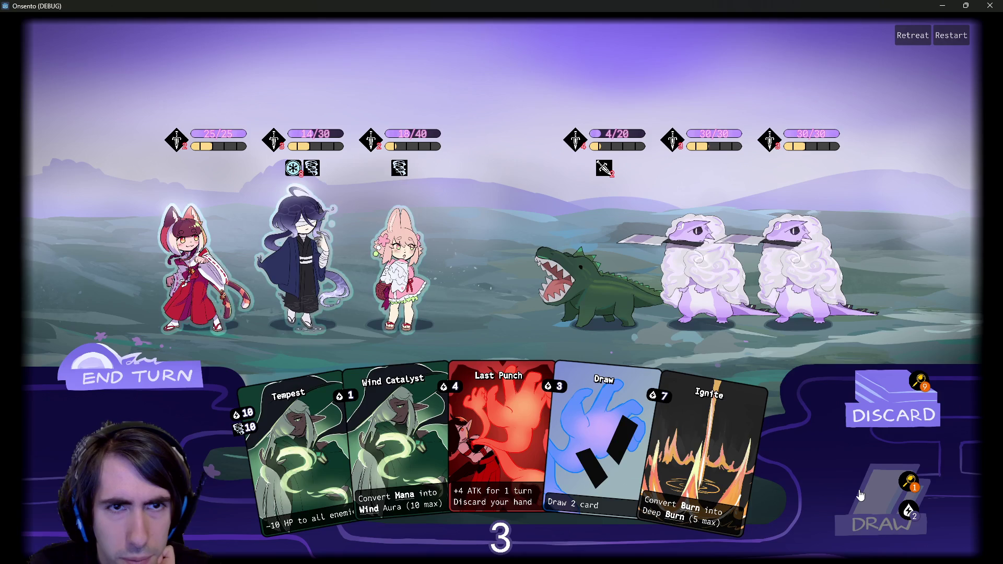
left_click(861, 496)
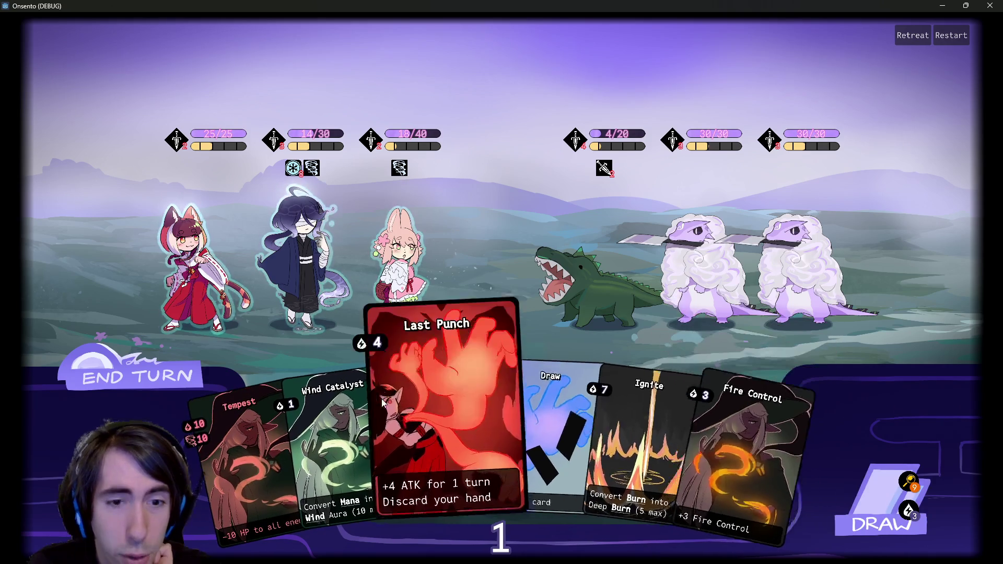
left_click(329, 409)
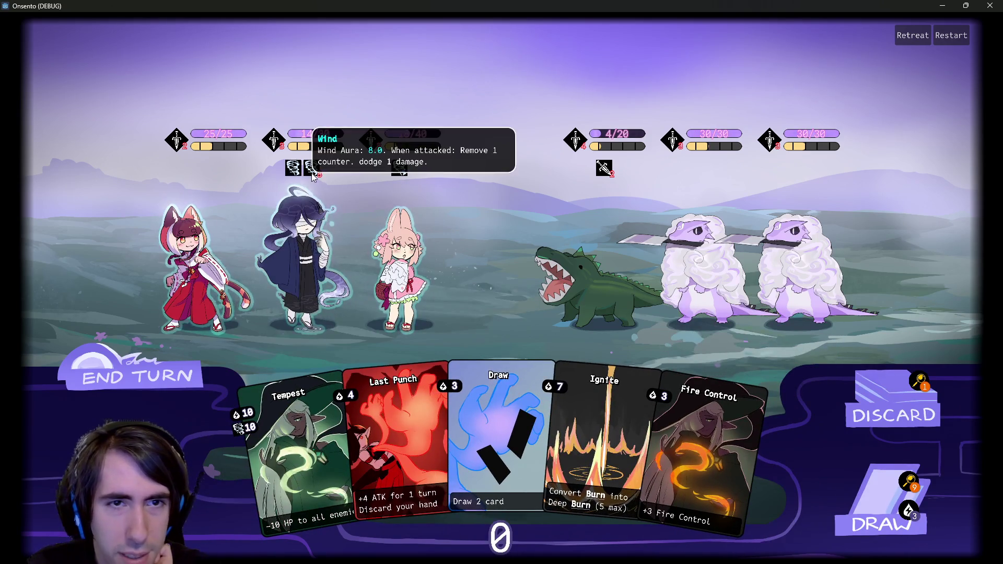
left_click(166, 368)
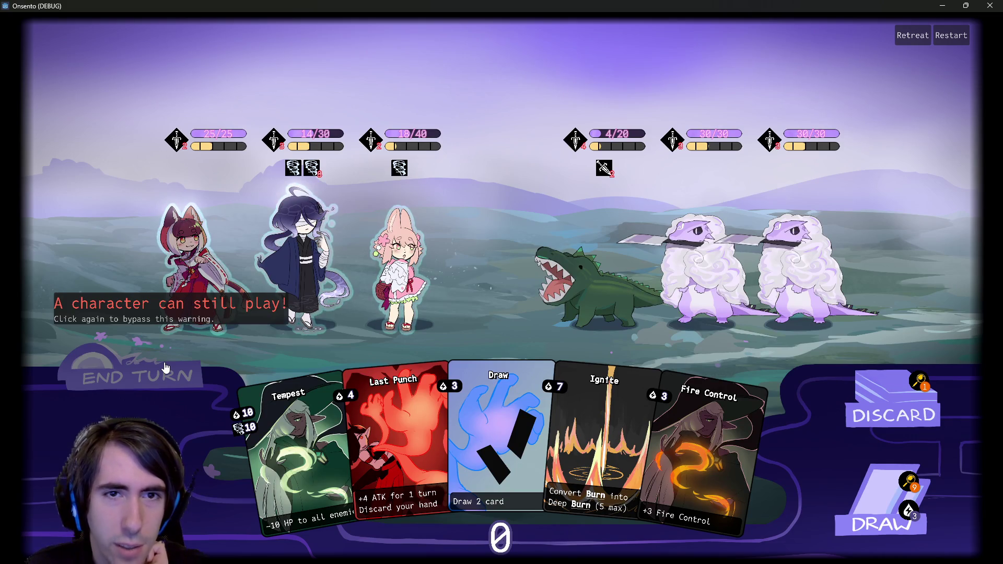
left_click(166, 368)
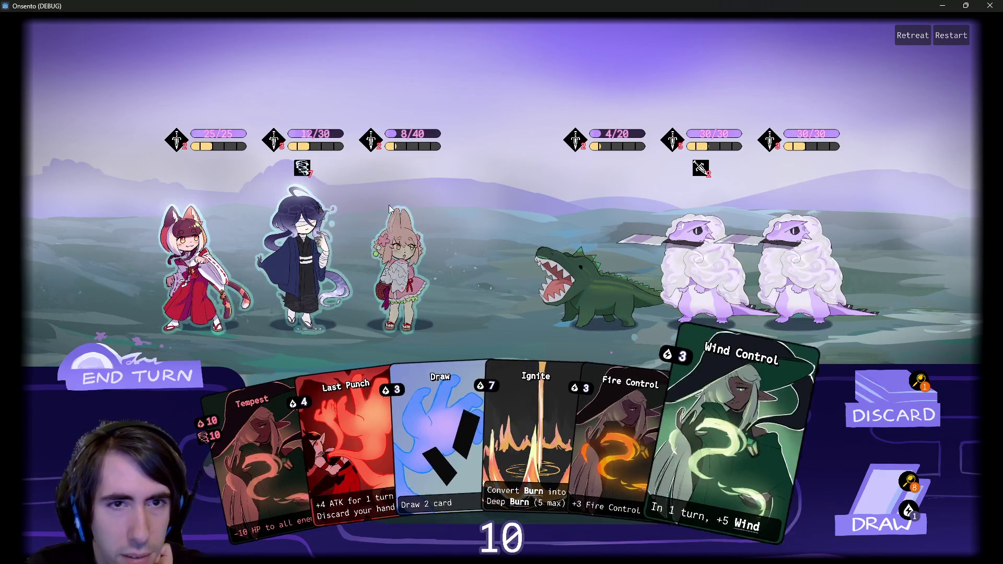
Step: Cast Wind Control on the dark-haired mage, draw a card, and cast Fire Control on the pink ally
mouse_move(303, 169)
left_click_drag(735, 447, 302, 260)
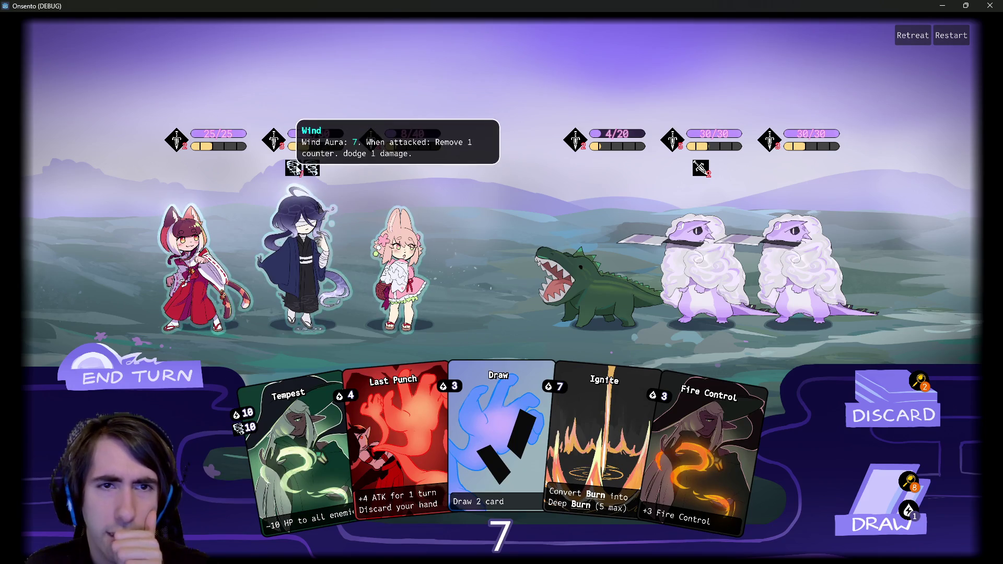
mouse_move(312, 169)
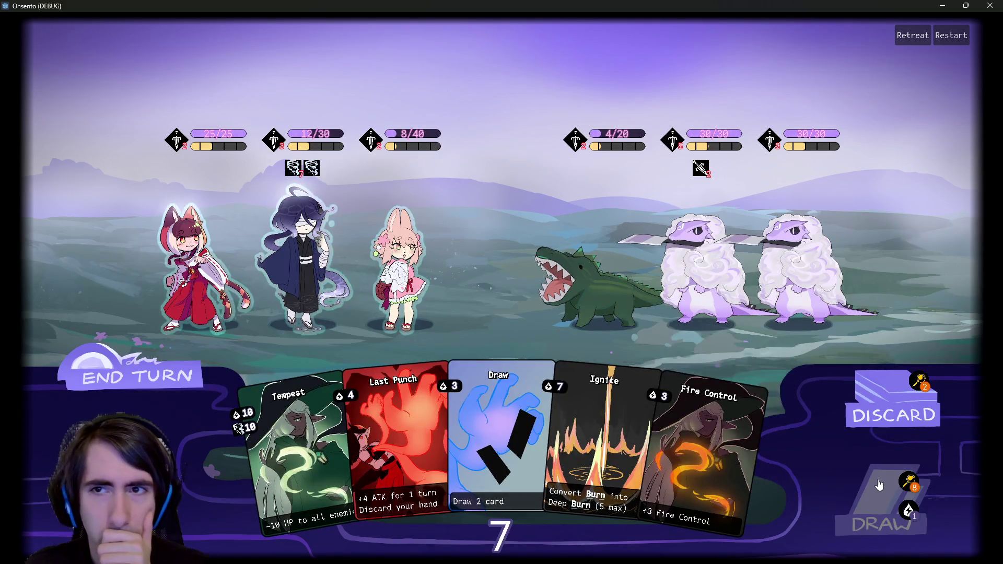
left_click(880, 486)
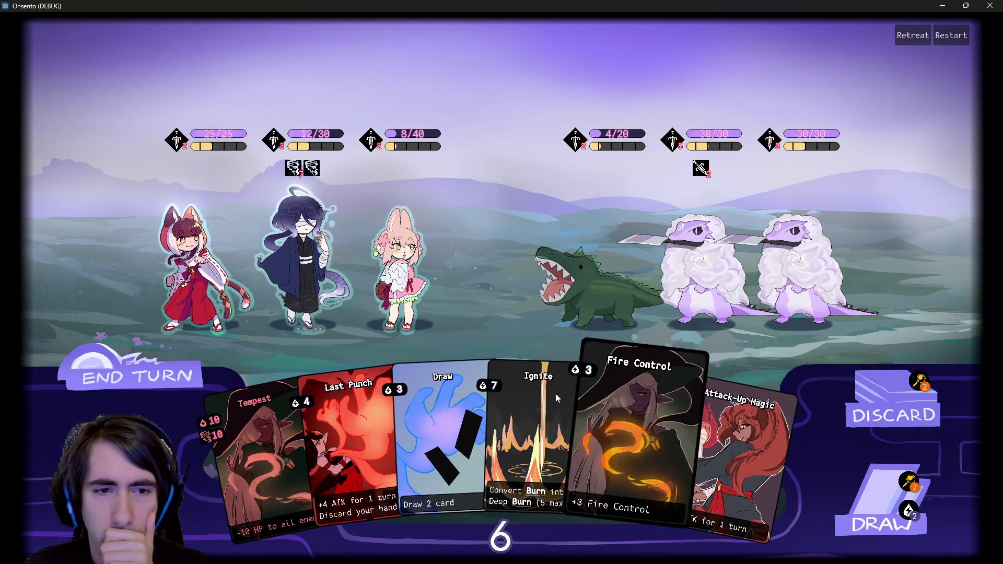
left_click(635, 418)
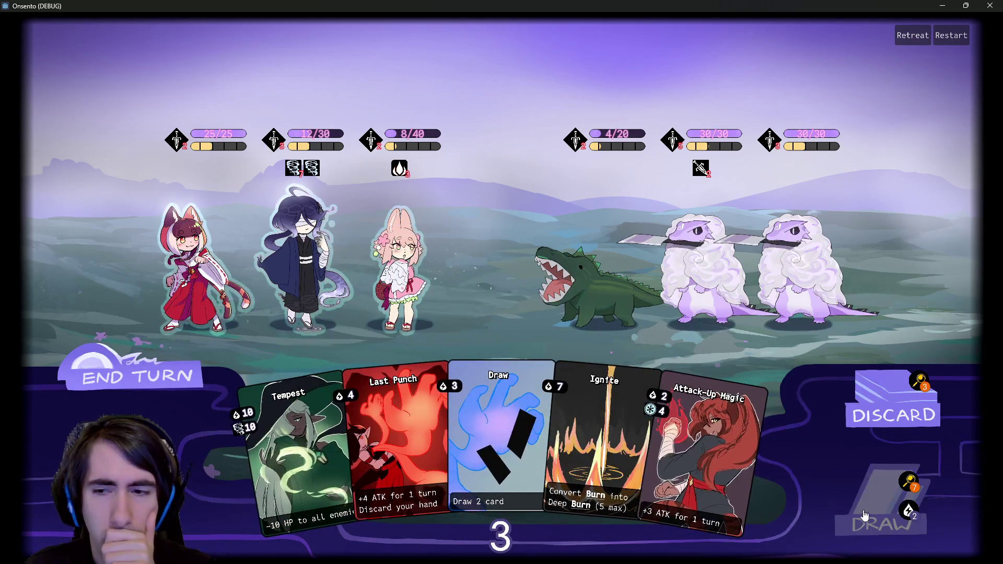
Step: Cast Draw, attack the crocodile until it dies, and end the turn
mouse_move(460, 382)
left_click(497, 391)
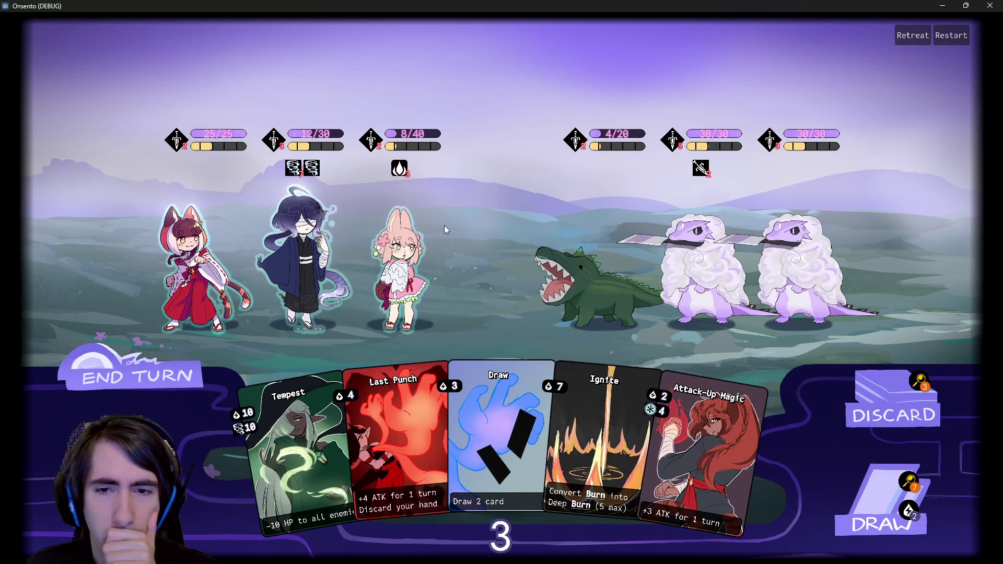
left_click(446, 224)
left_click(526, 279)
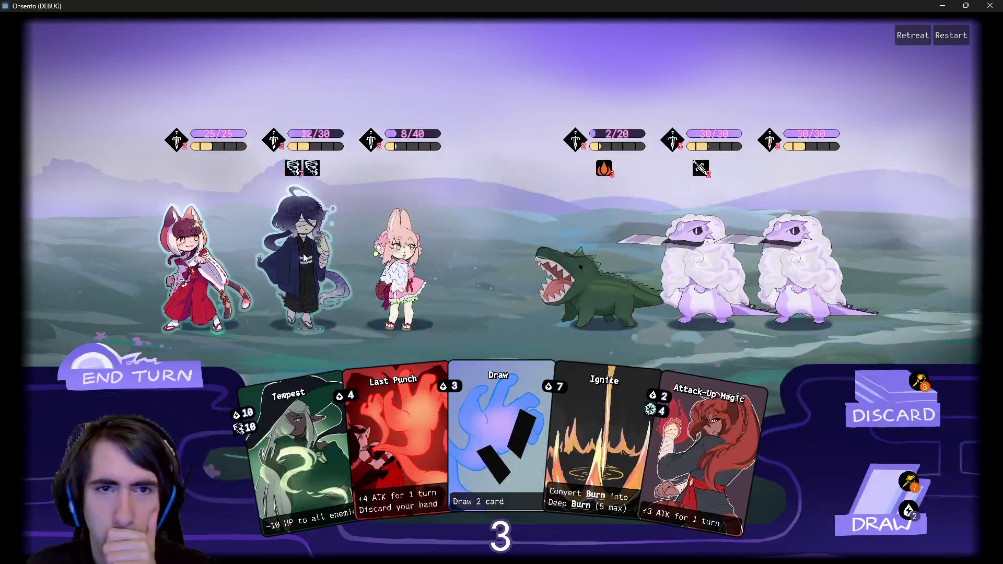
left_click(190, 238)
left_click(522, 275)
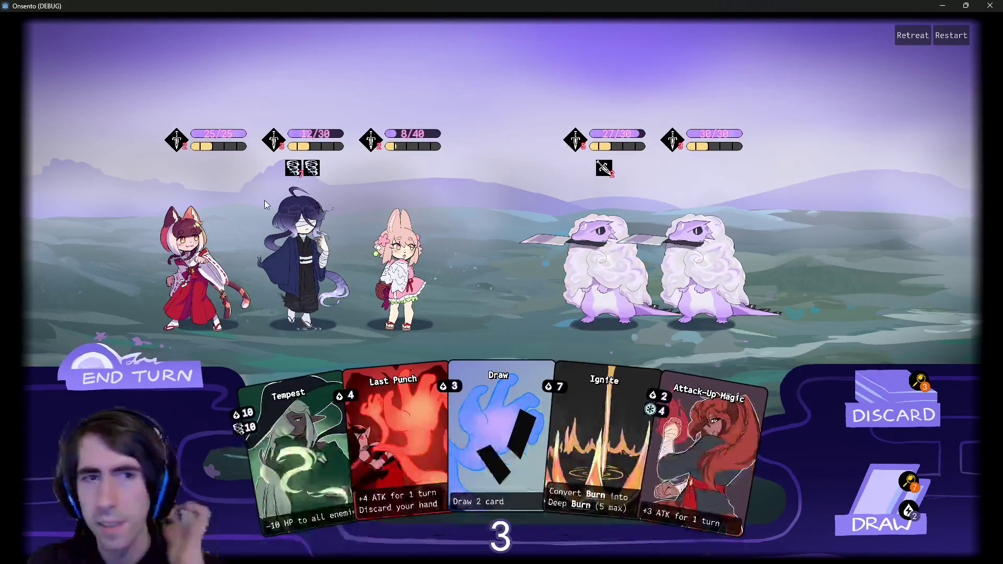
left_click(159, 382)
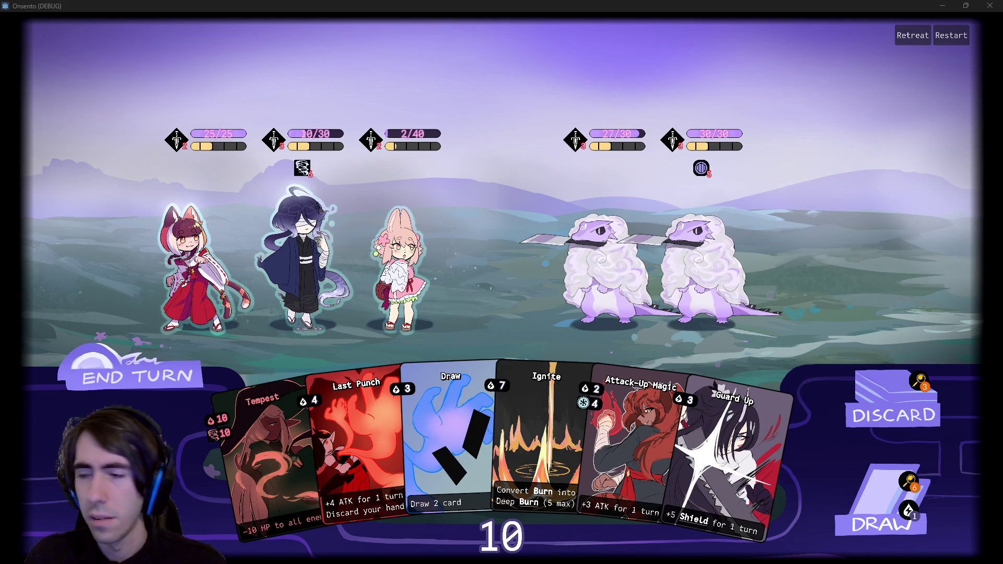
Step: Hide the game, filter the FileSystem for 'windcon', and open cards/wind/windControl.json
left_click(943, 5)
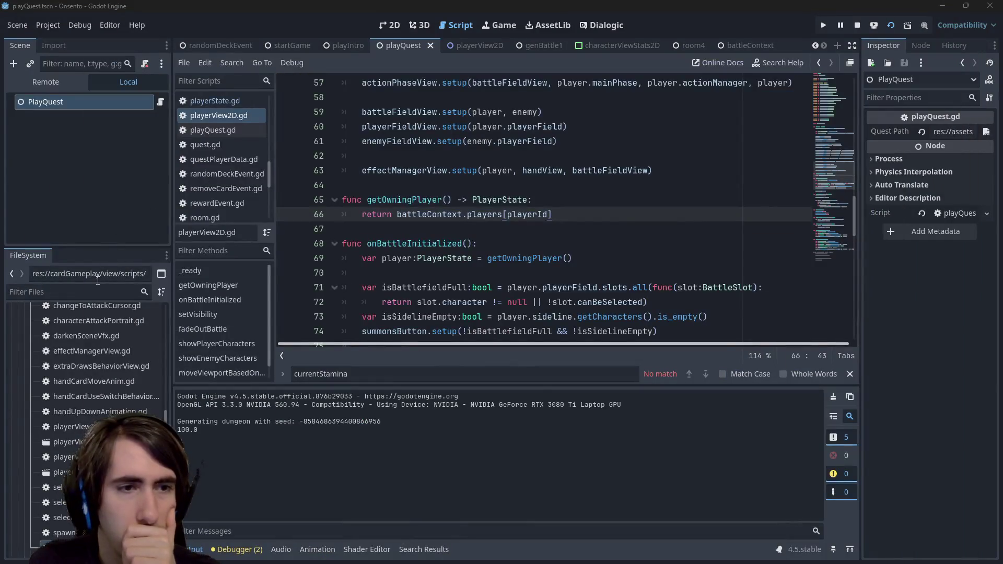
type("windcon")
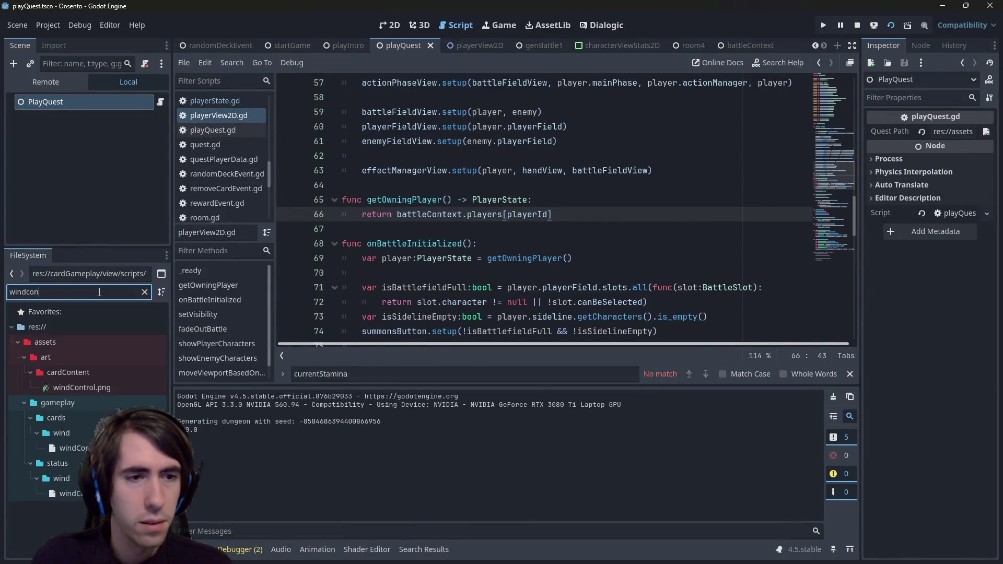
double_click(68, 448)
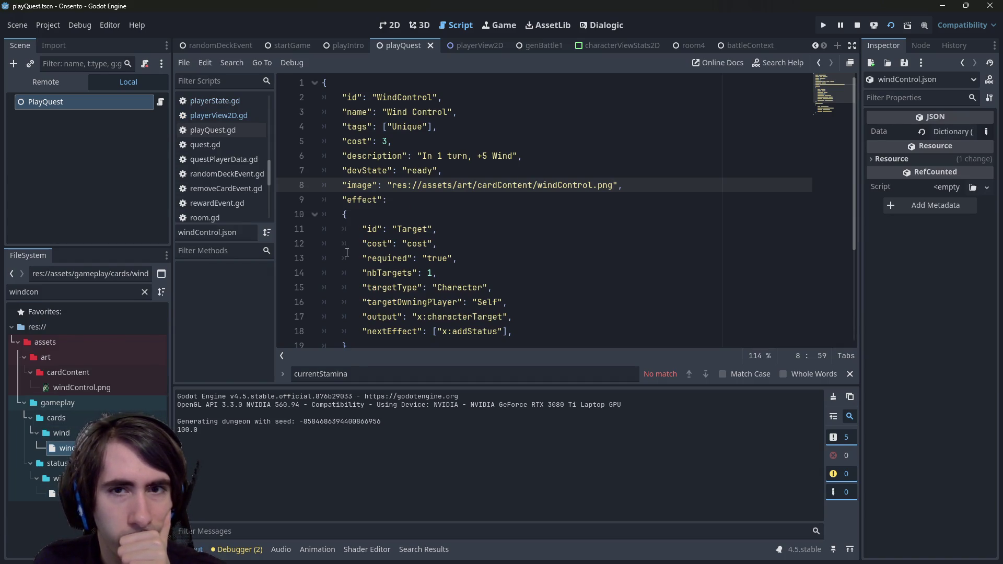
scroll(500, 192, "down", 2)
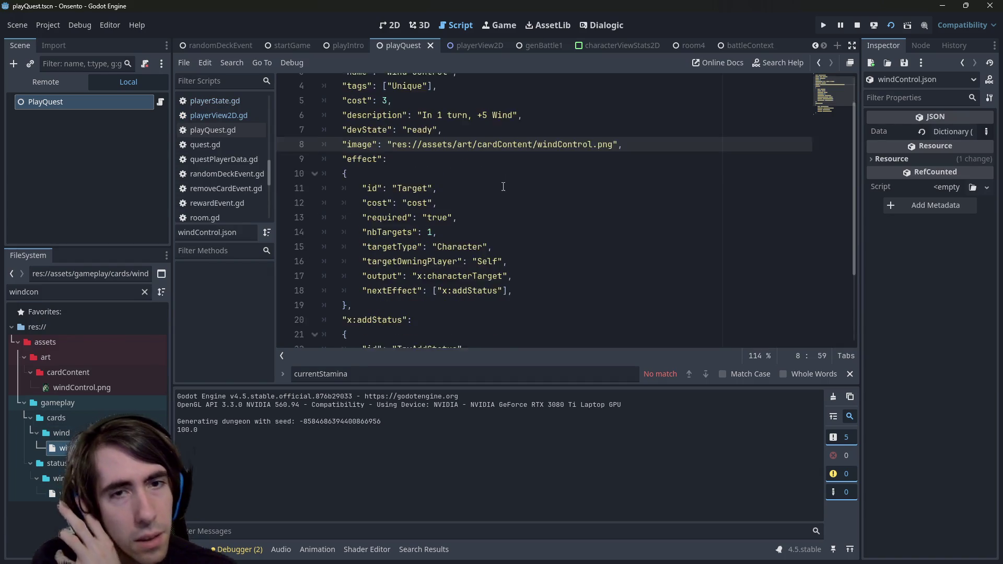
scroll(500, 192, "down", 1)
Step: Inspect the card's TryAddStatus effect and WindControl target, then open status/wind/windControl.json
double_click(428, 258)
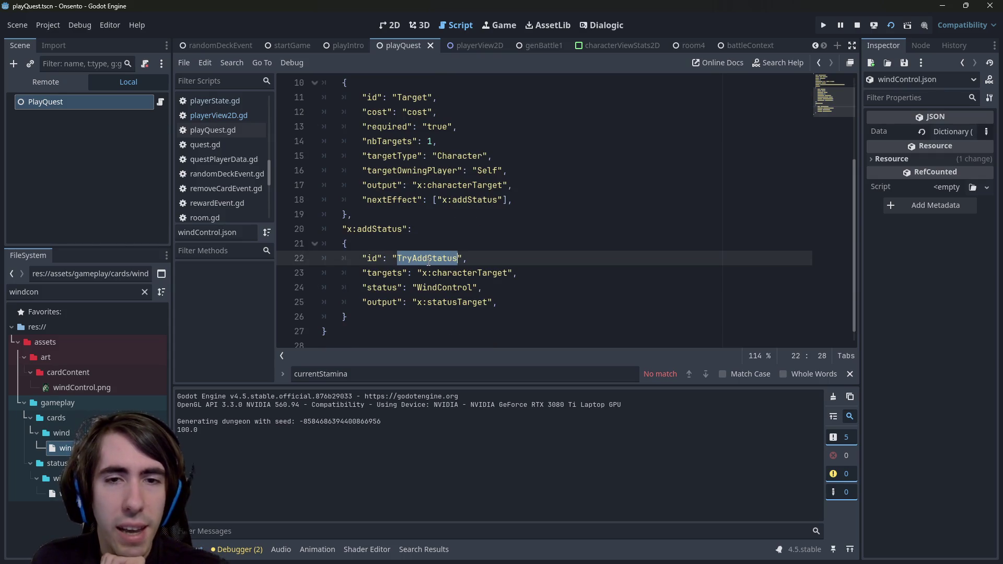
scroll(428, 258, "up", 3)
scroll(428, 258, "down", 3)
scroll(429, 258, "up", 1)
left_click(453, 302)
double_click(453, 319)
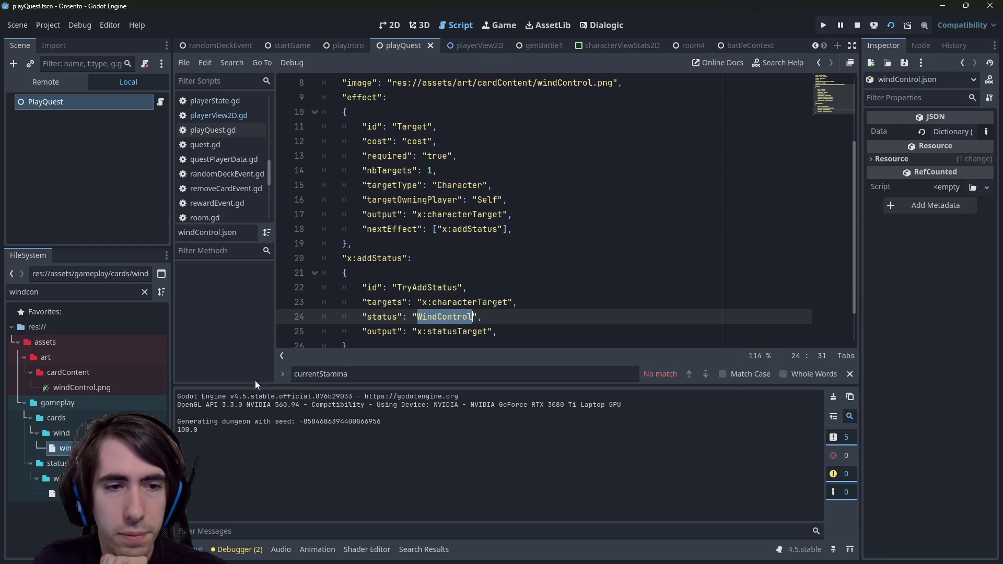
double_click(52, 493)
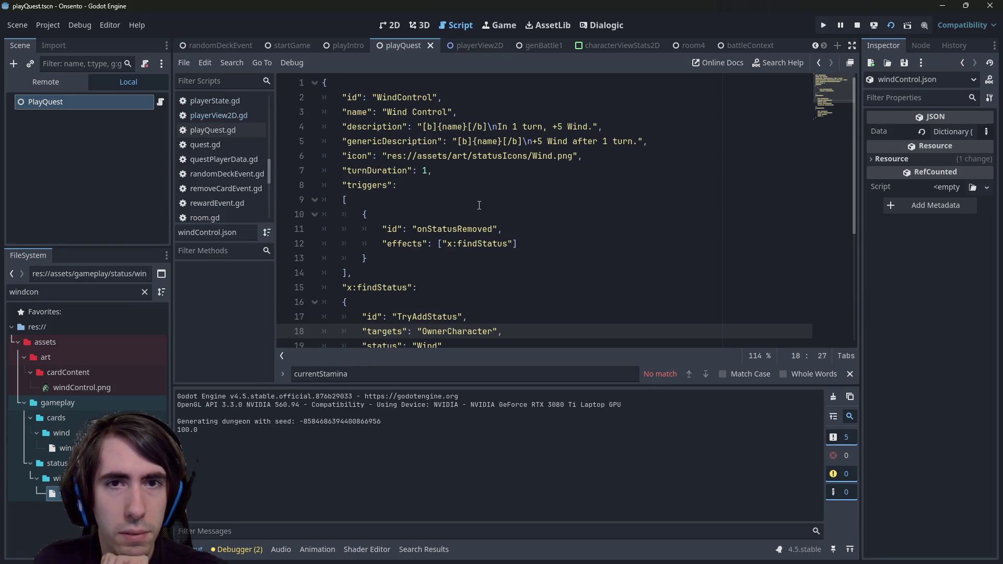
Step: Review the Wind Control status JSON: its turnDuration, ChangeStat and TryAddStatus effects, and onStatusRemoved trigger
left_click(409, 93)
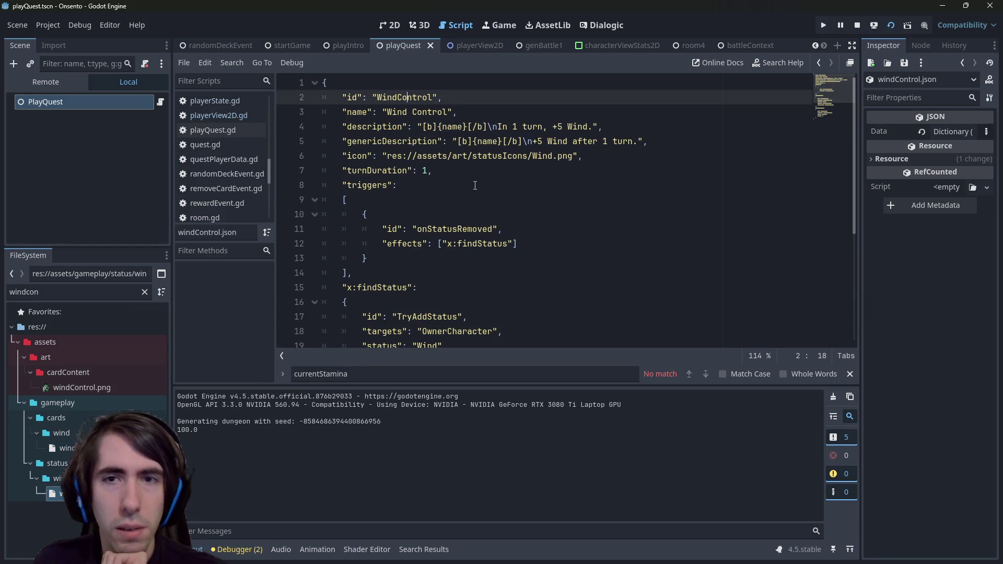
scroll(528, 186, "down", 2)
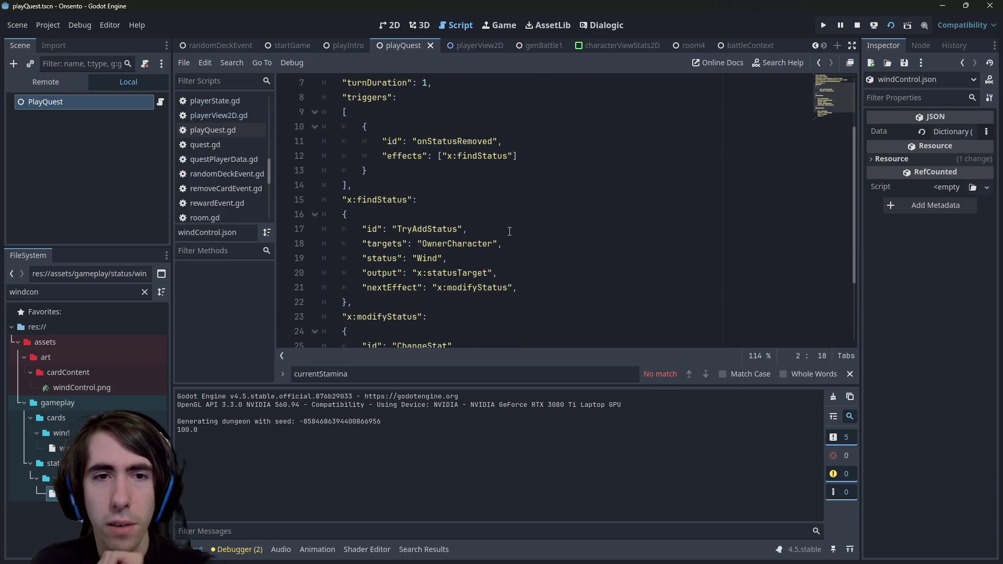
scroll(376, 187, "up", 1)
double_click(455, 185)
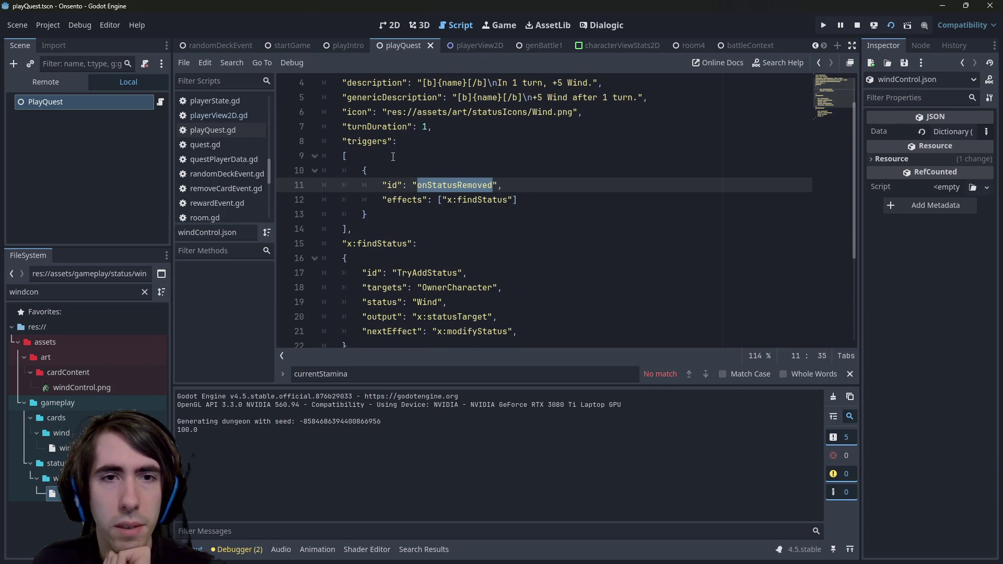
left_click_drag(432, 127, 260, 128)
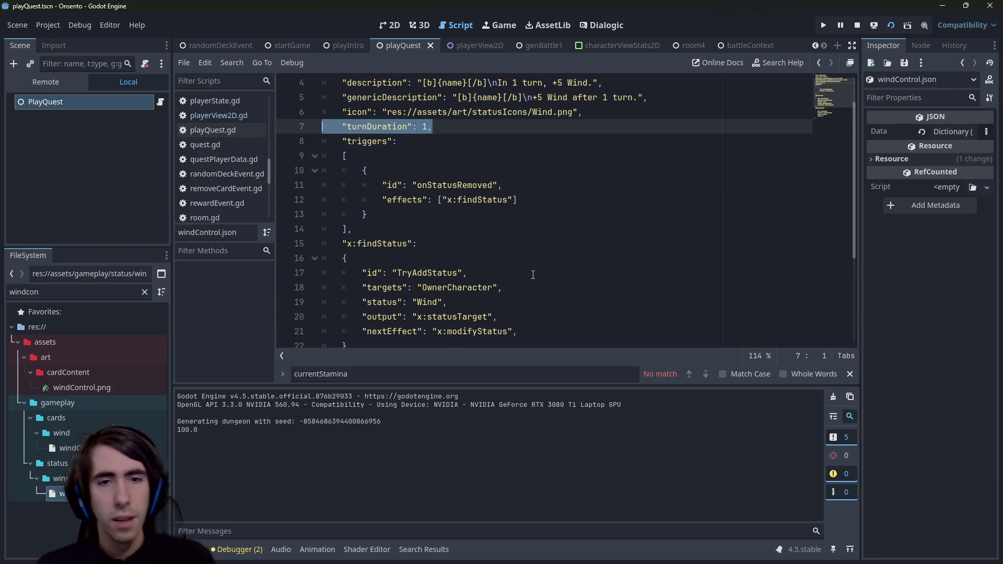
scroll(534, 275, "down", 4)
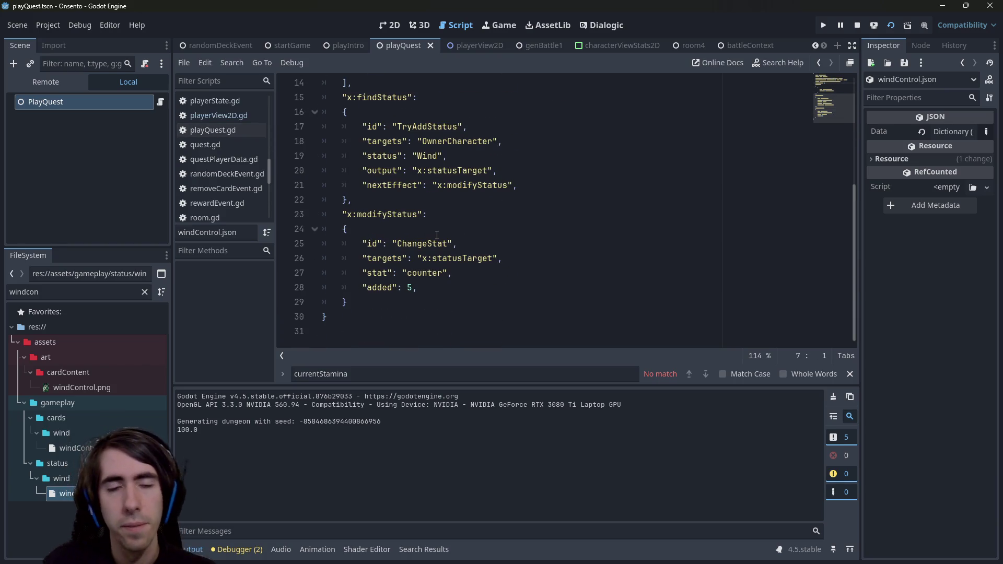
mouse_move(417, 287)
left_mouse_down()
mouse_move(324, 288)
mouse_move(224, 251)
left_mouse_up()
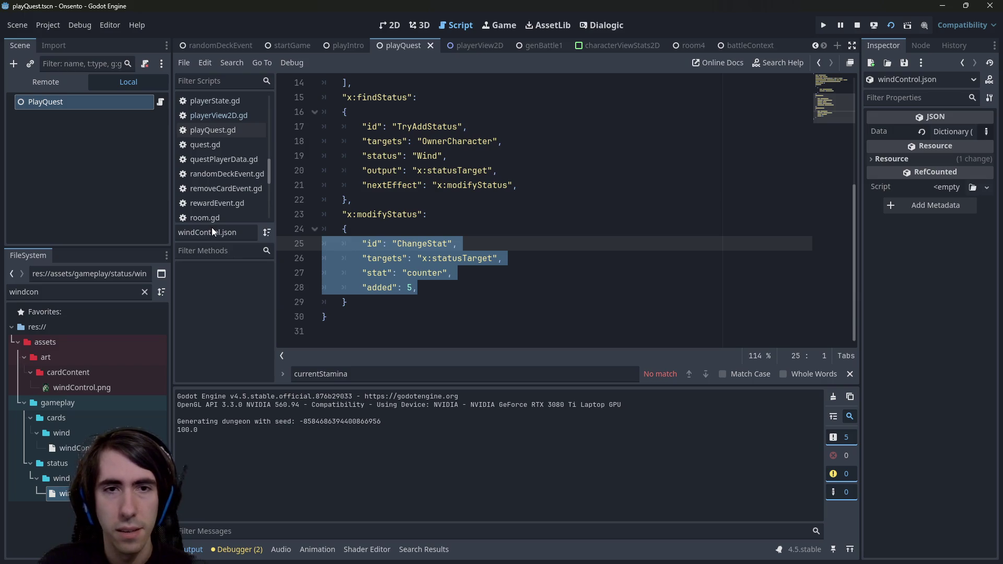
scroll(523, 220, "up", 2)
left_click(428, 215)
double_click(428, 214)
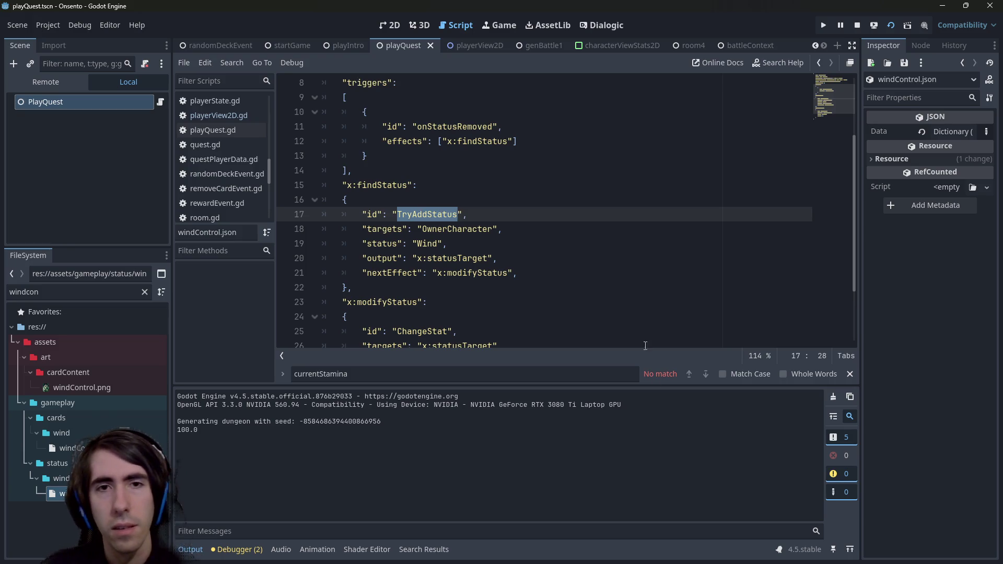
scroll(631, 276, "up", 3)
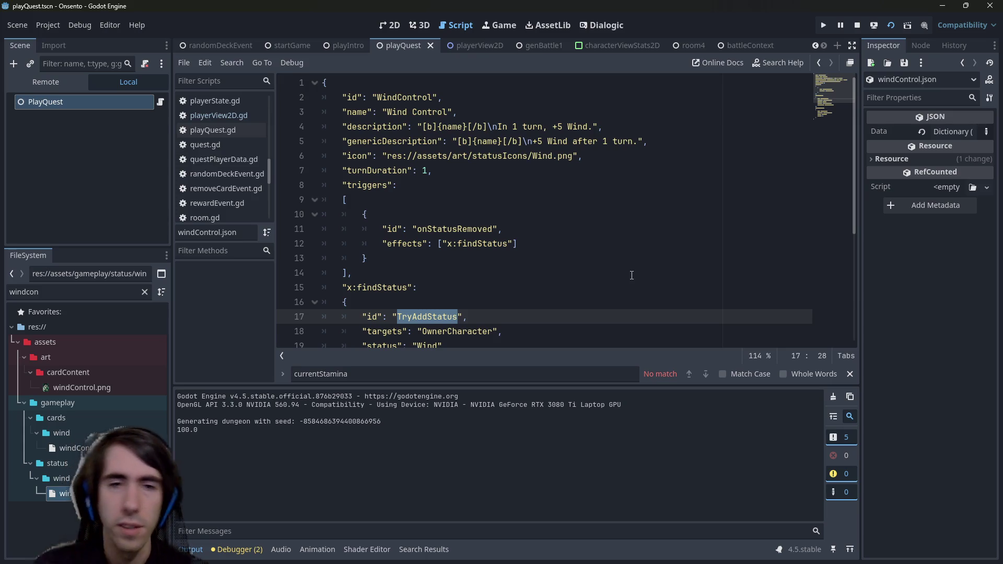
double_click(458, 233)
Step: Search the project for the quoted "onStatusRemoved" string and open the statusUpdator.gd match
key("ctrl+shift+f")
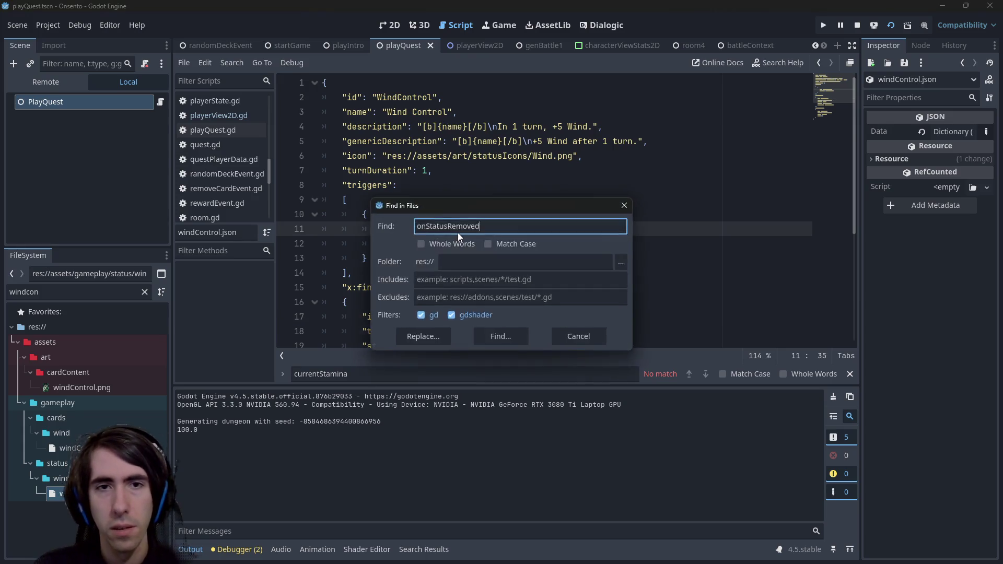
key("Return")
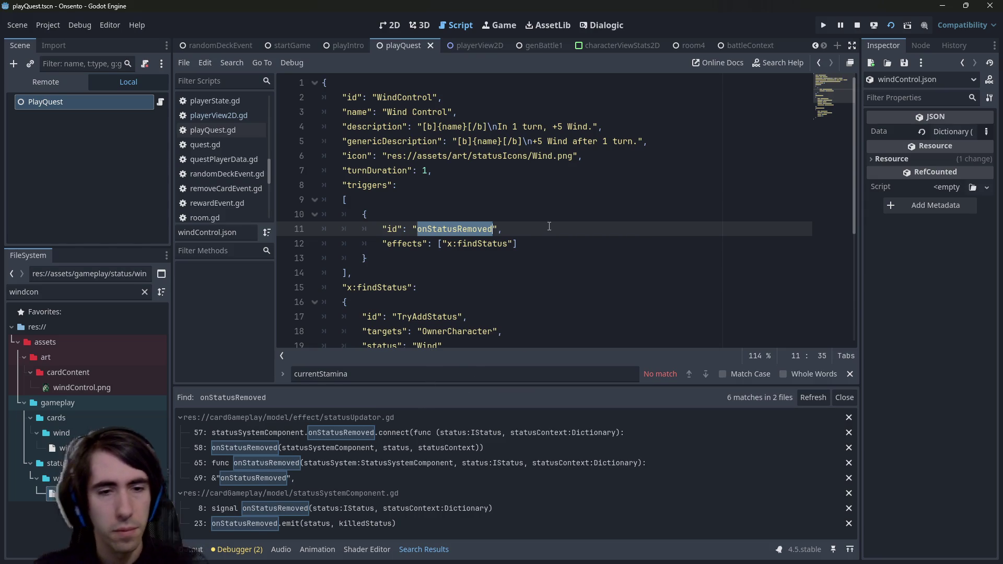
key("ctrl+shift+f")
key("Home")
type("\"")
key("End")
type("\"")
key("Return")
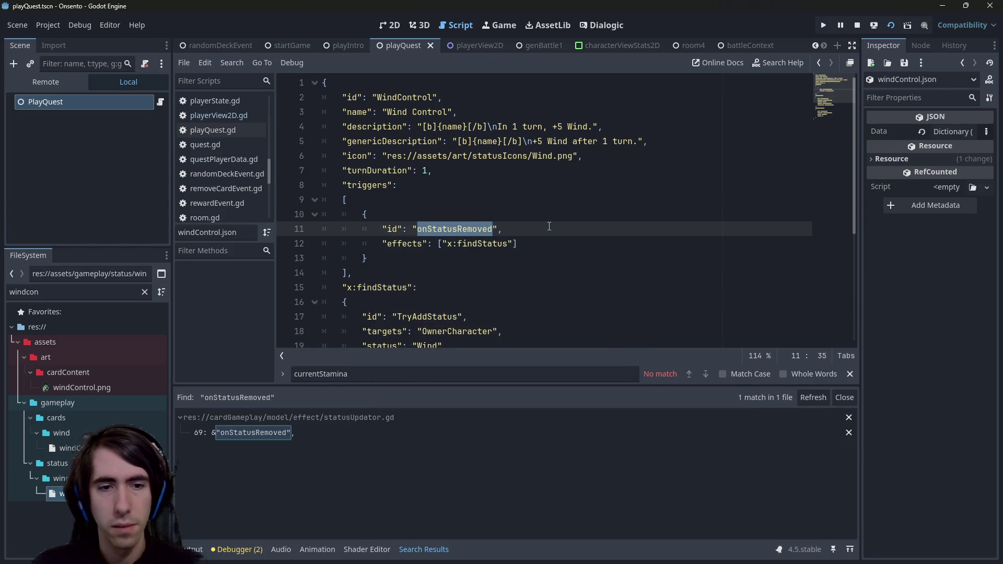
left_click(260, 433)
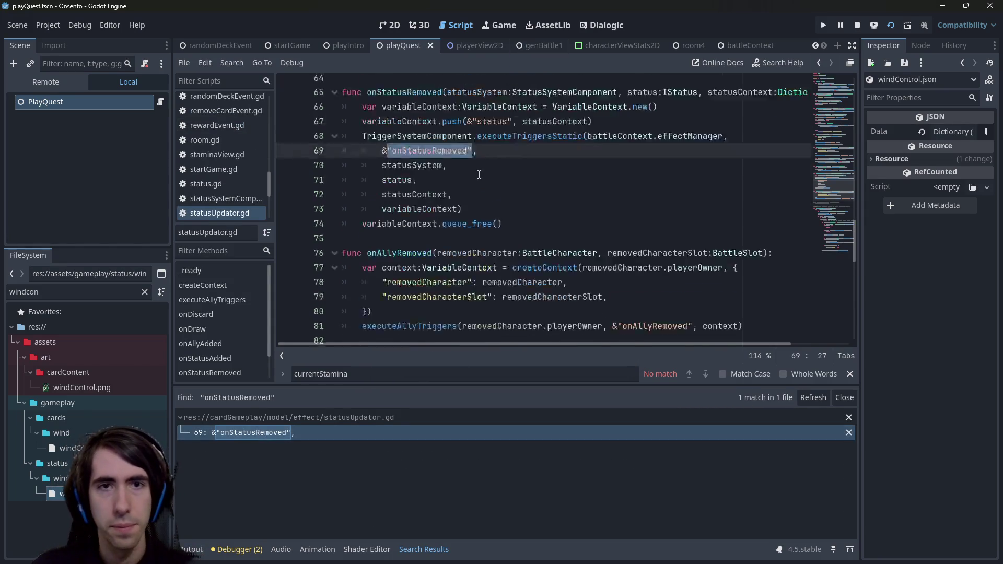
scroll(479, 175, "up", 1)
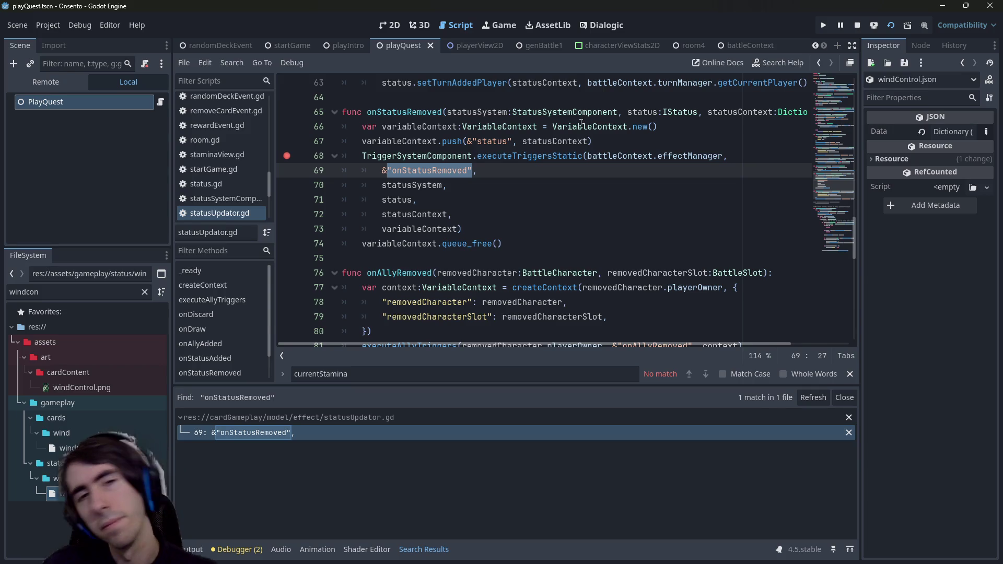
mouse_move(575, 133)
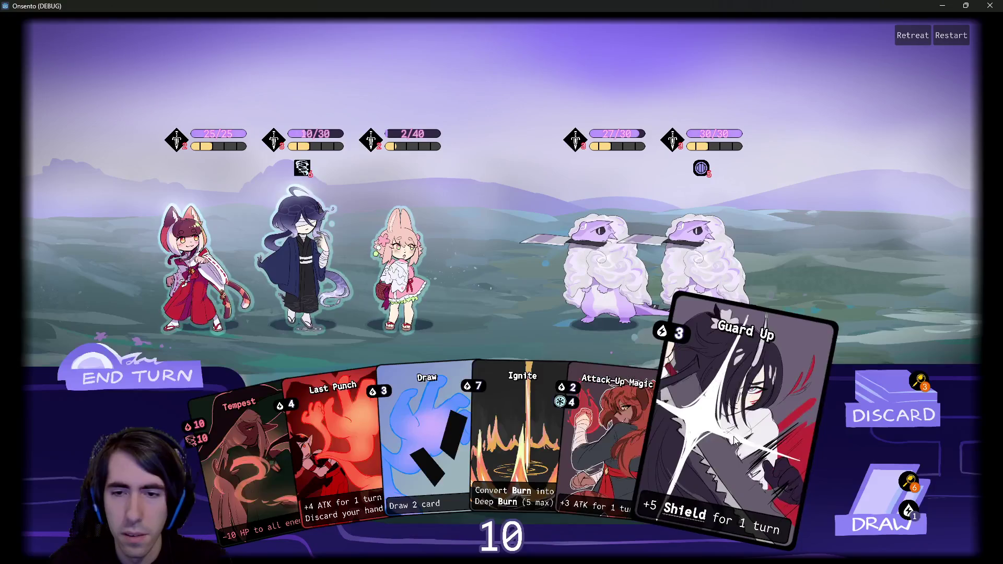
Step: Play Guard Up on the pink ally, draw a card, and play Motivation on the second character
left_click_drag(736, 434, 431, 287)
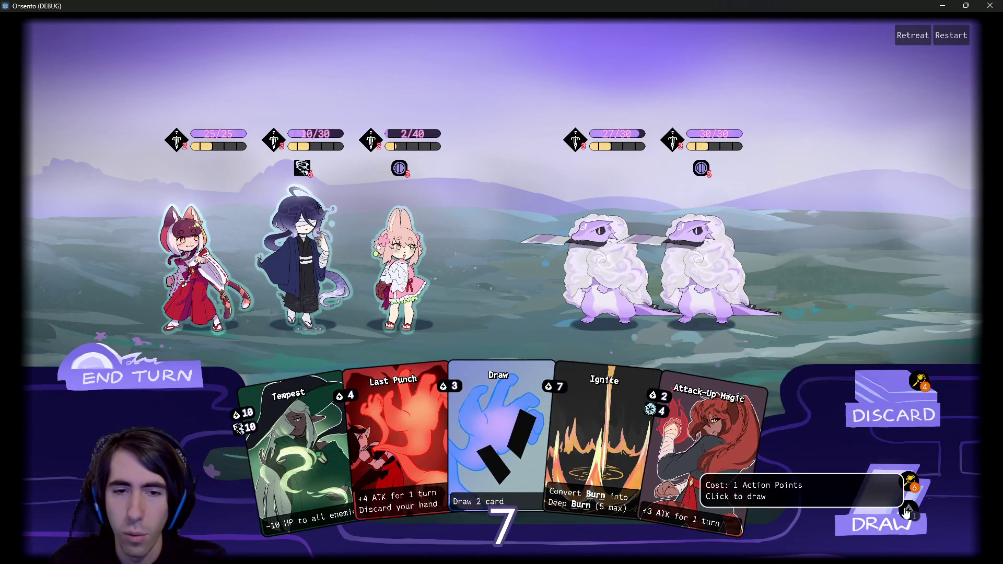
left_click(850, 503)
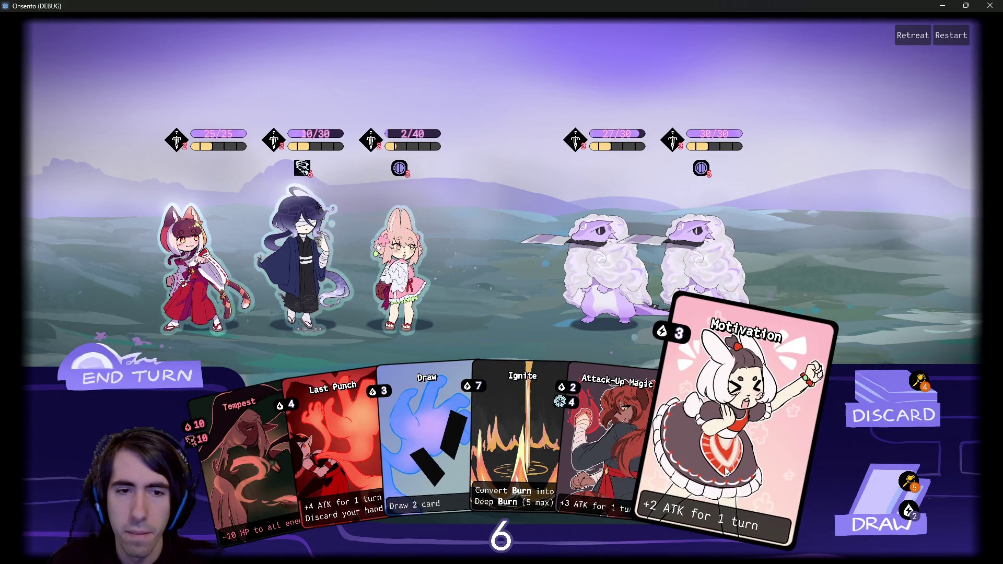
left_click_drag(726, 471, 318, 243)
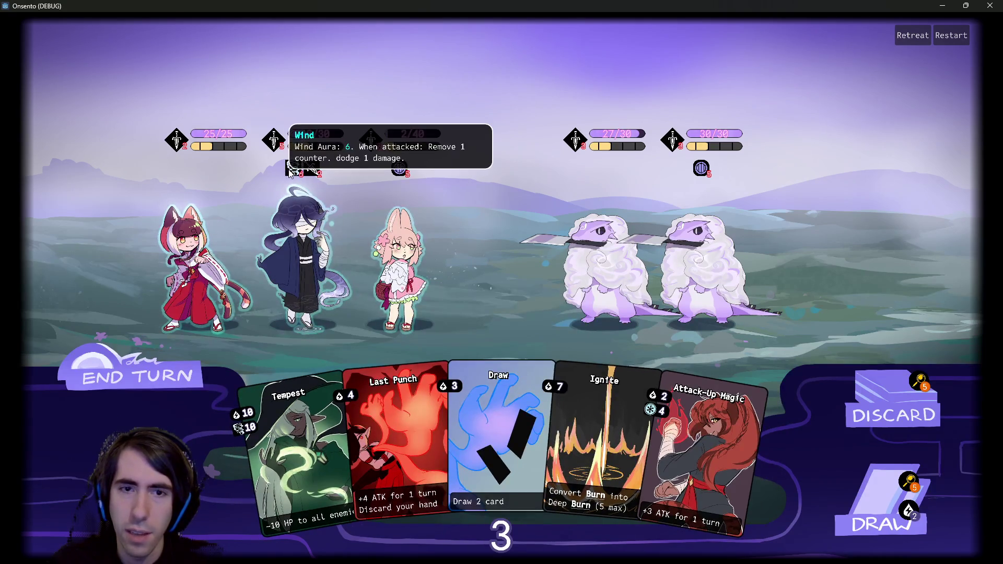
Step: Inspect the draw pile, draw a Mana Focus card, and end the turn to hit the breakpoint
left_click(913, 487)
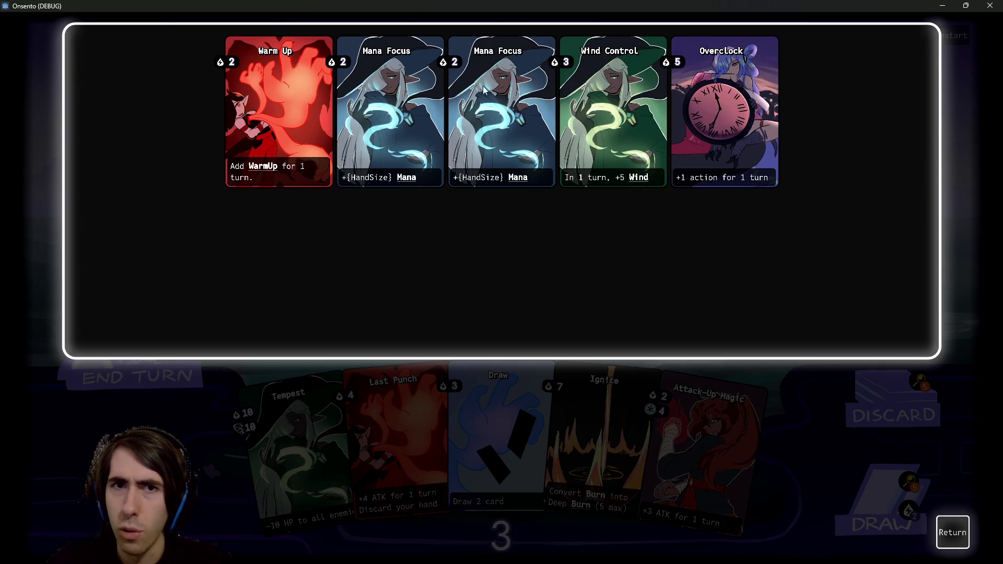
left_click(964, 526)
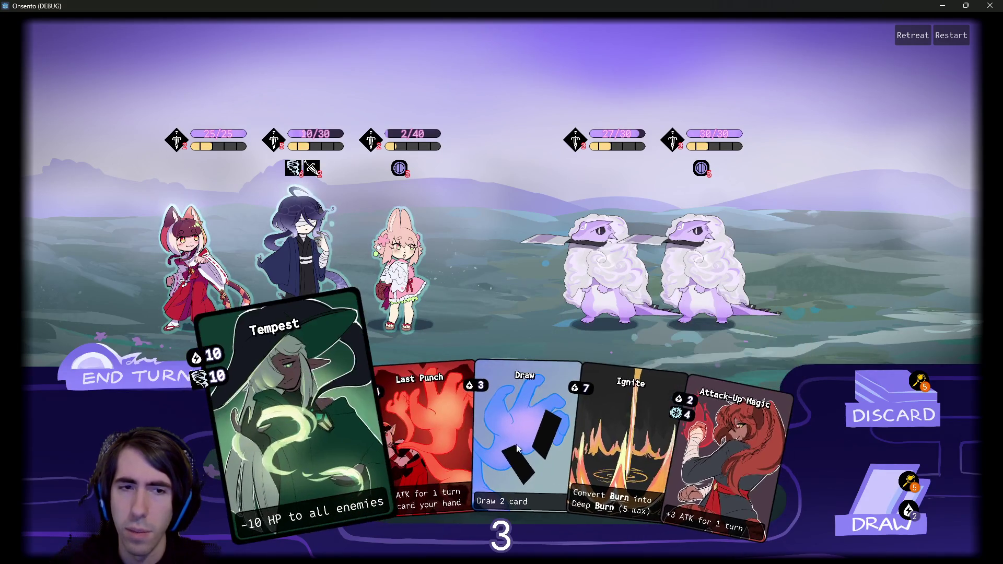
left_click(870, 510)
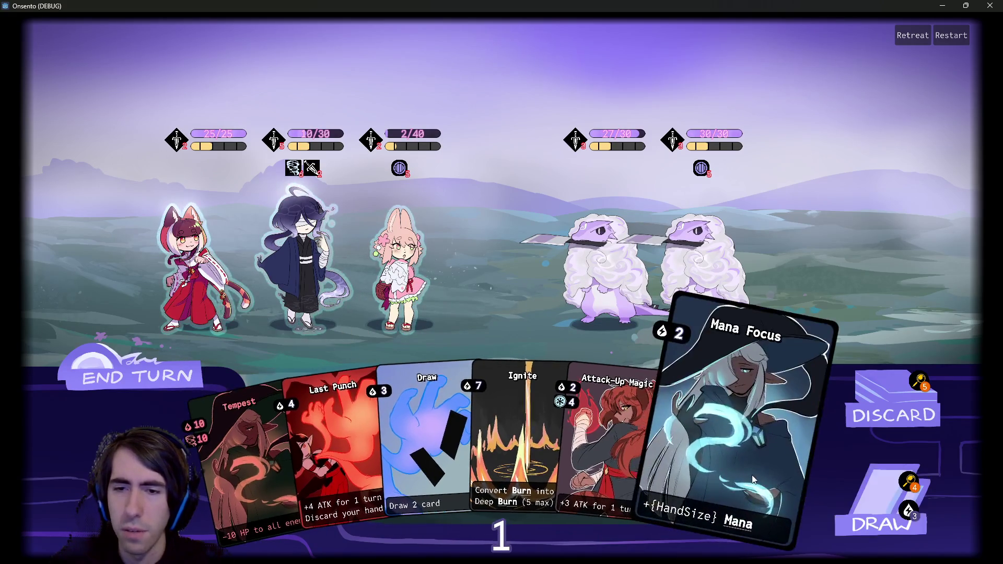
left_click(123, 383)
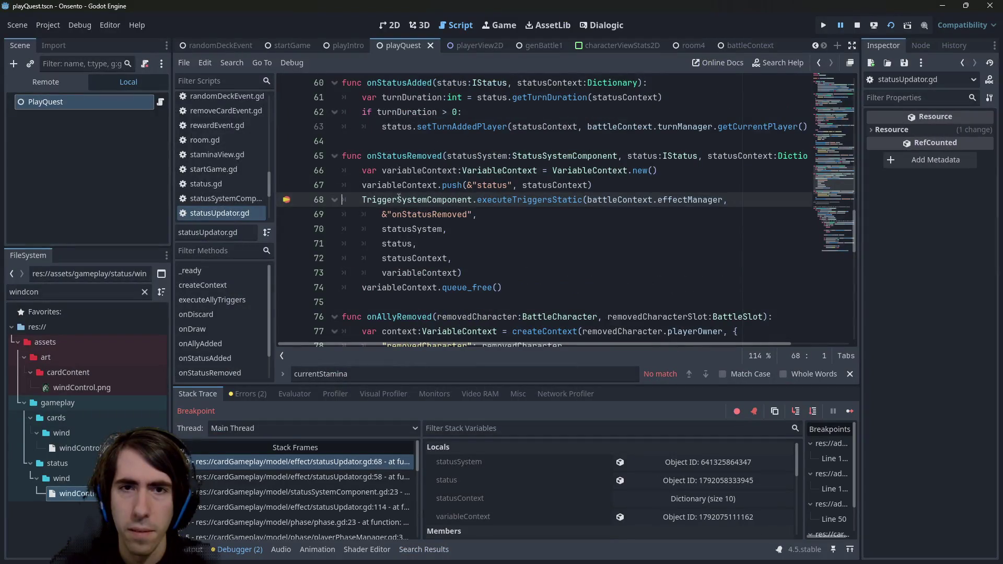
Step: Continue twice from the Debugger so the battle starts a new turn with Warm Up drawn
left_click(850, 411)
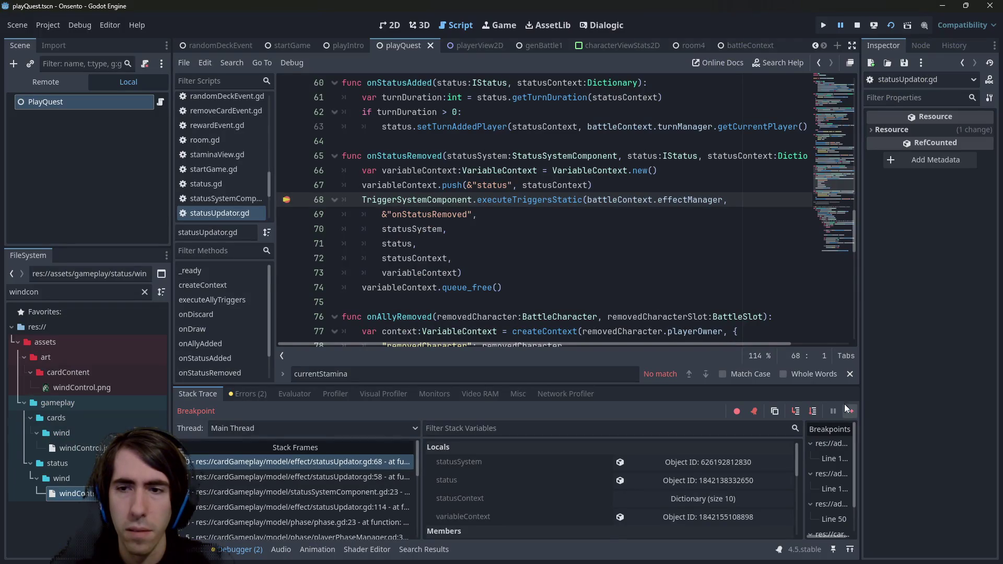
left_click(846, 411)
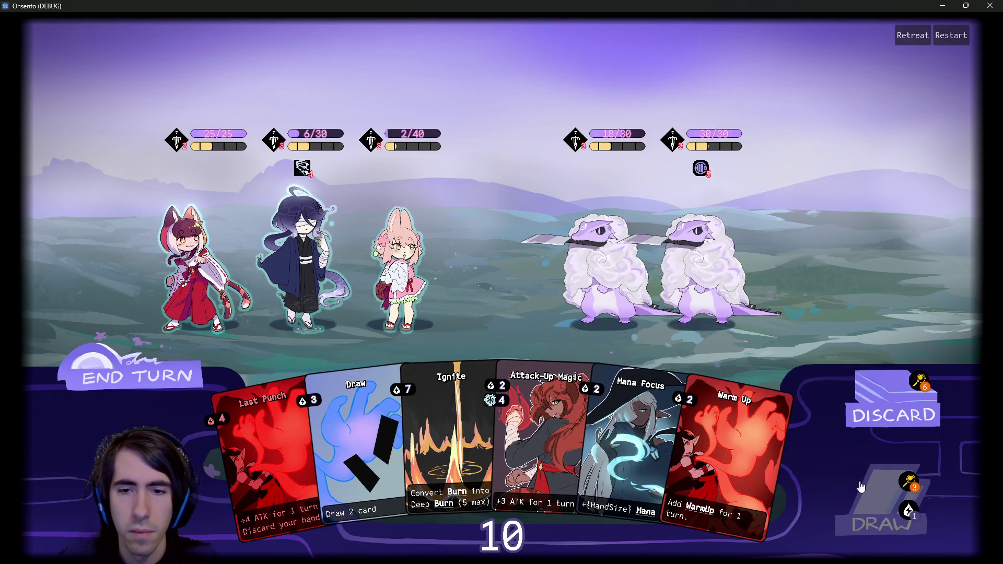
Step: Draw two cards, play Draw, cast Mana Focus on the dark-haired ally, and try Attack-Up Magic
left_click(861, 487)
left_click(861, 487)
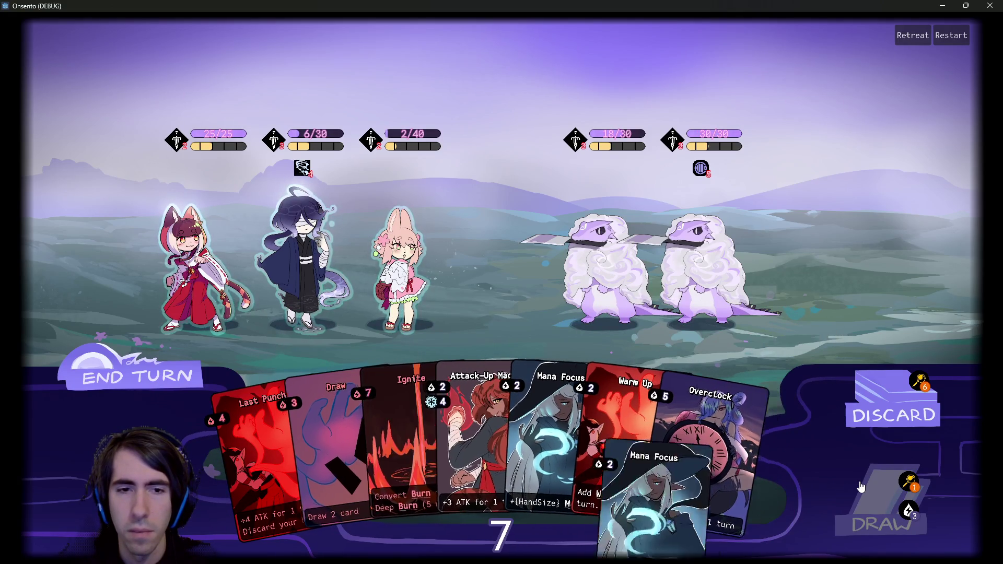
mouse_move(317, 413)
left_mouse_down()
mouse_move(421, 331)
mouse_move(417, 300)
mouse_move(313, 272)
left_mouse_up()
left_click_drag(344, 430, 367, 359)
mouse_move(594, 409)
left_mouse_down()
mouse_move(515, 408)
mouse_move(300, 262)
left_mouse_up()
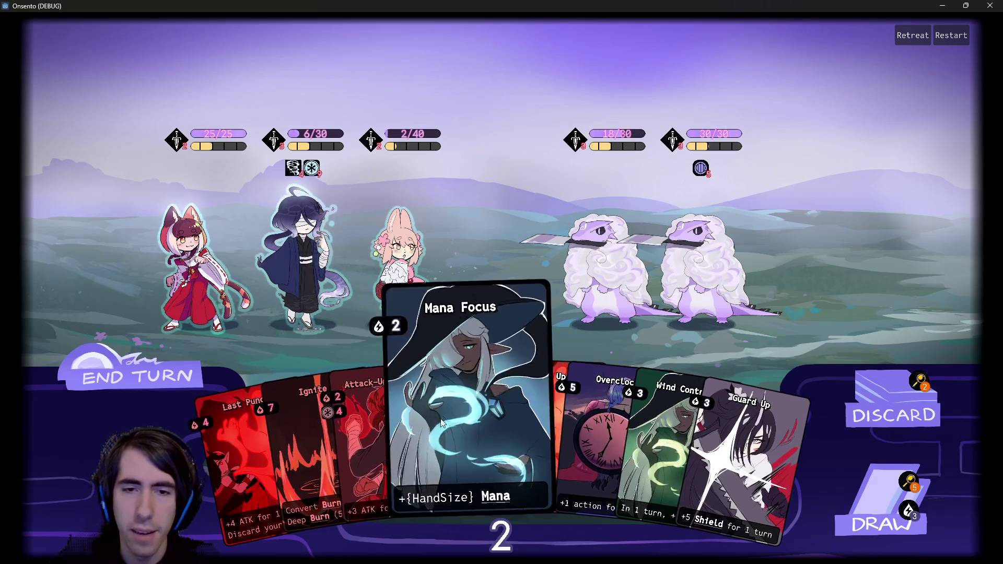
mouse_move(373, 418)
left_mouse_down()
mouse_move(377, 309)
mouse_move(312, 258)
left_mouse_up()
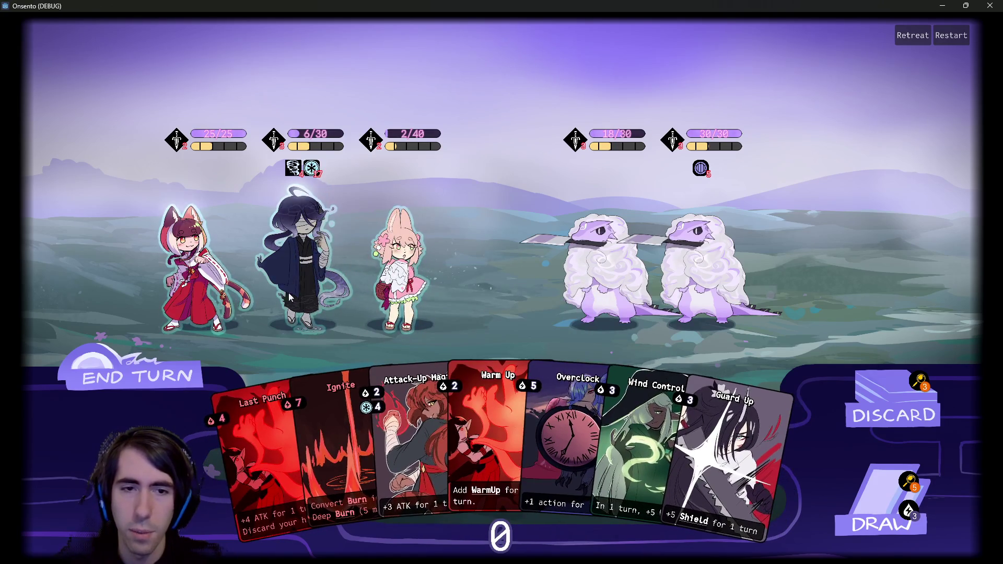
Step: End the turn, advance through the allies' attacks, glance at the editor, and return to the game
left_click(606, 271)
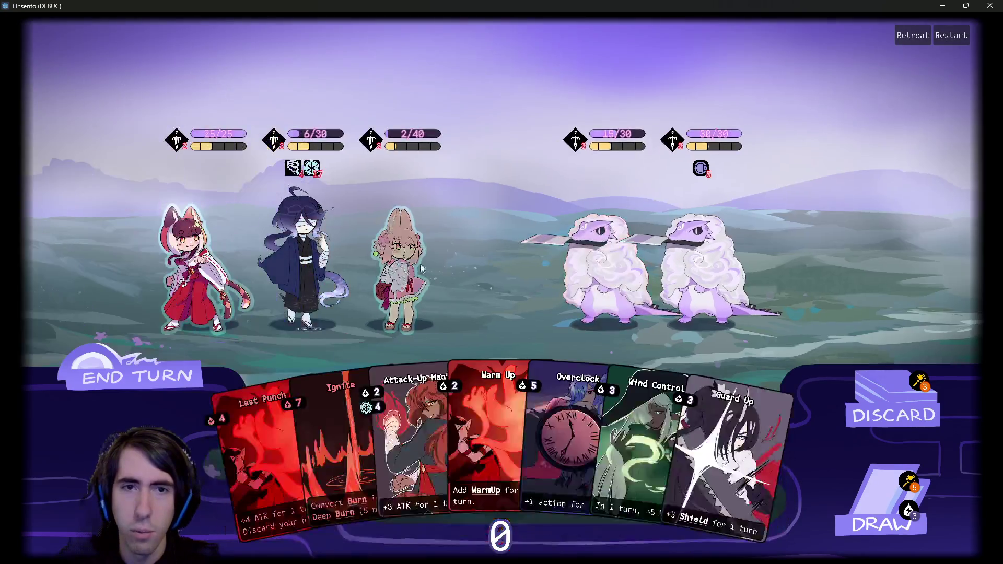
left_click(514, 249)
left_click(505, 294)
mouse_move(525, 550)
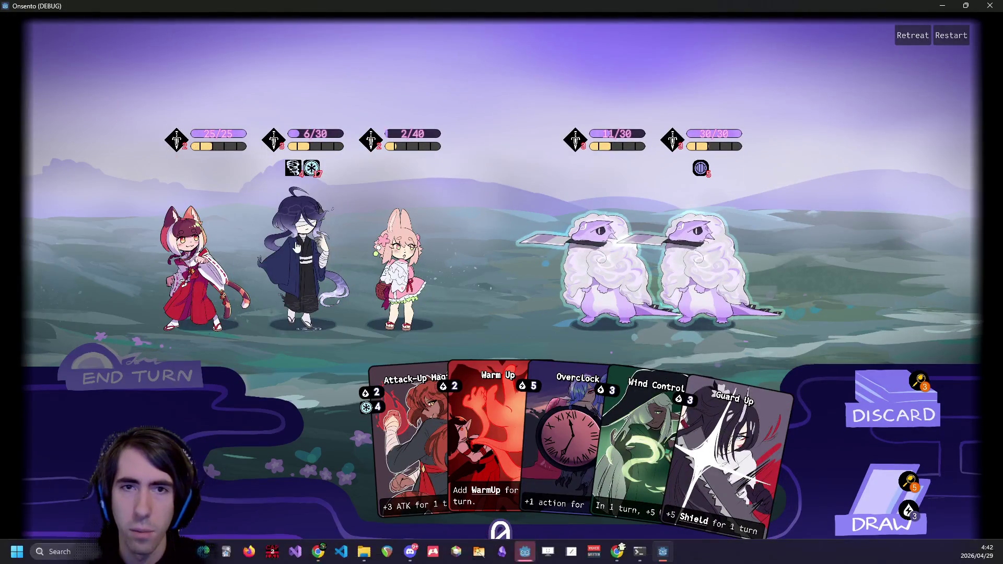
left_click(526, 549)
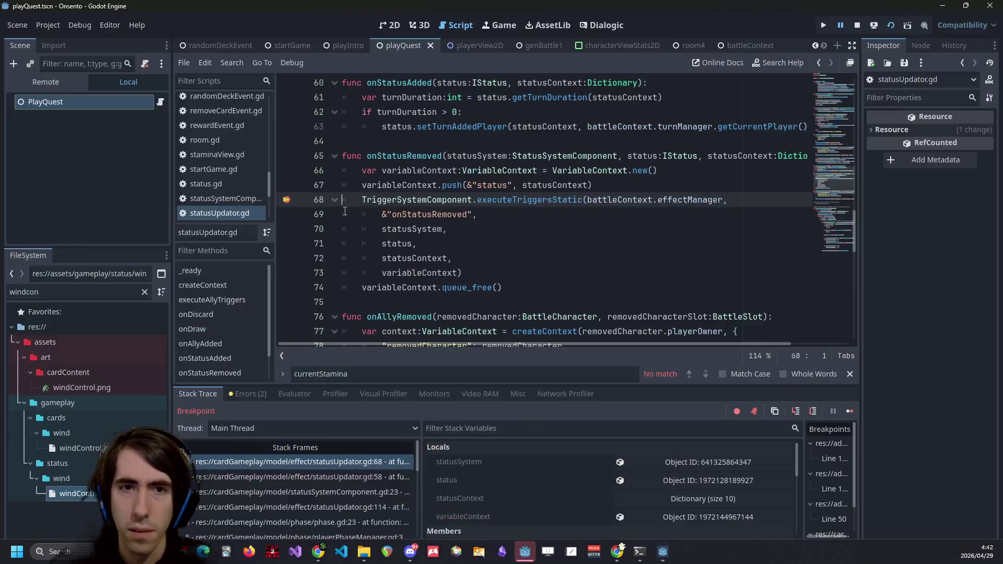
key("alt+Tab")
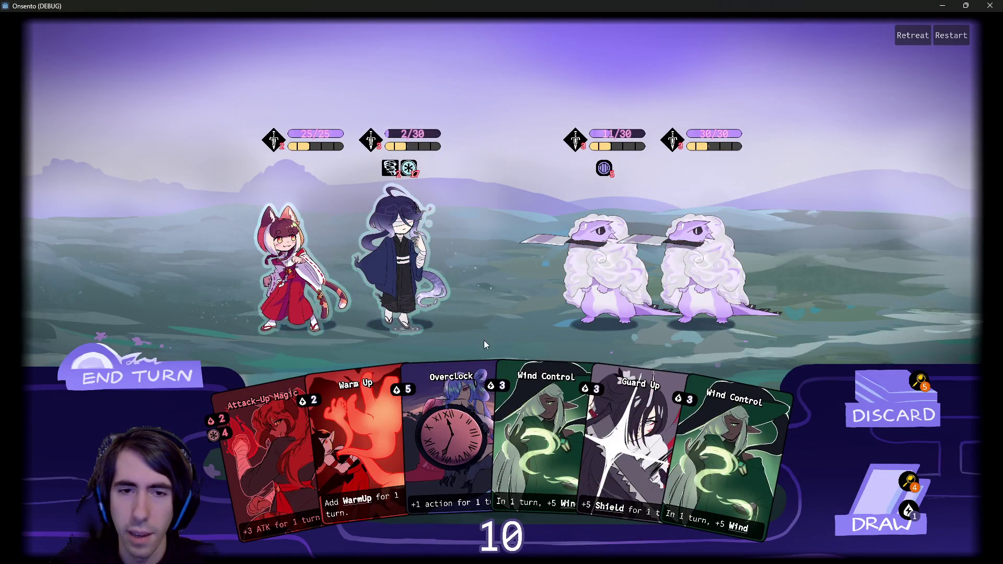
Step: Check the draw pile, play Attack-Up Magic, Overclock and Guard Up on the dark-haired ally, end turn, minimize
mouse_move(441, 426)
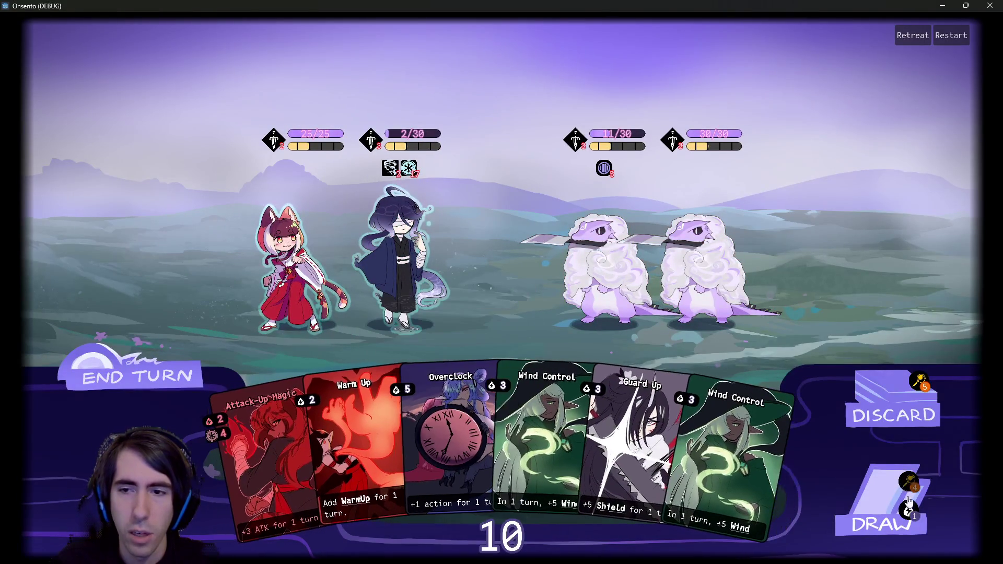
left_click(908, 478)
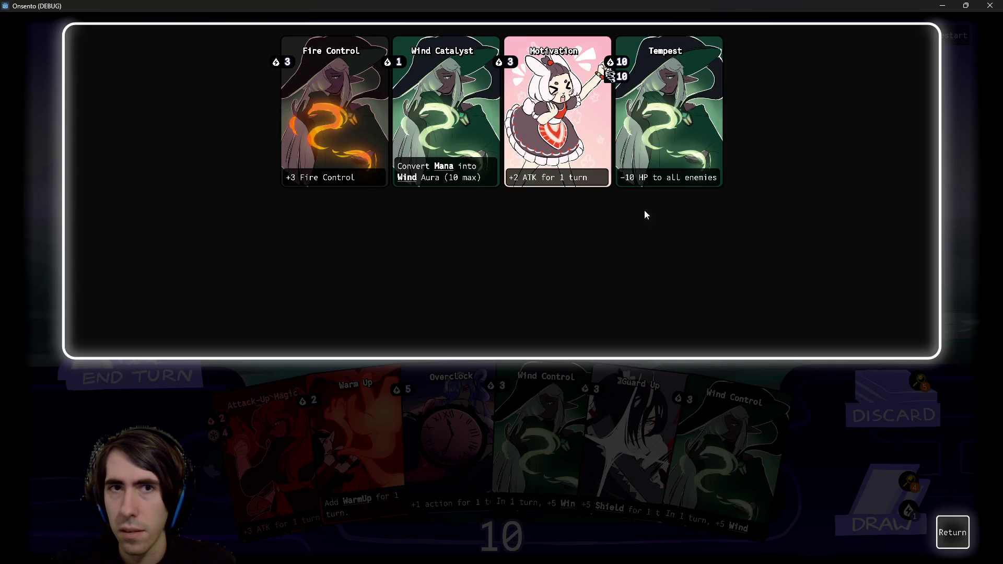
left_click(953, 533)
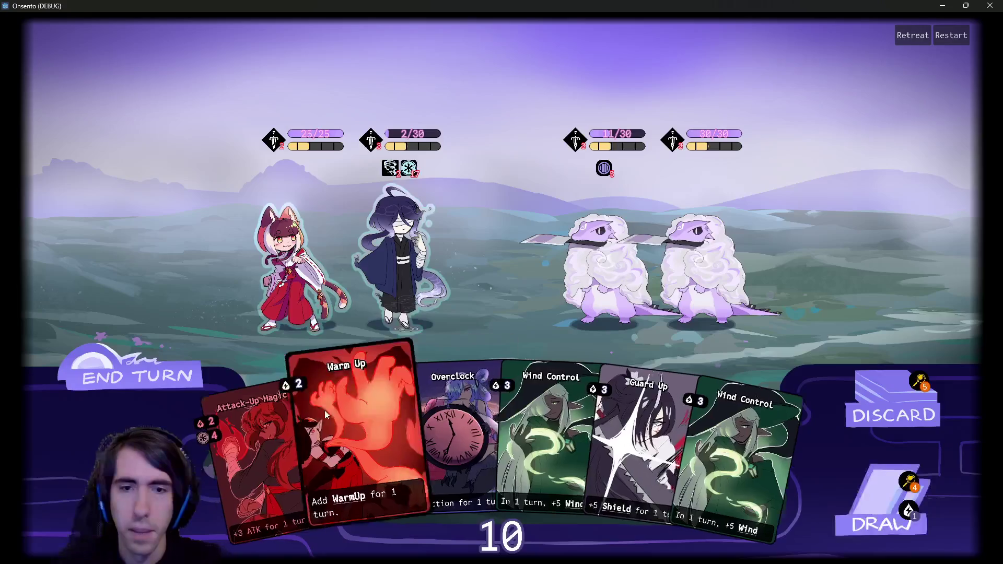
left_click_drag(252, 430, 390, 229)
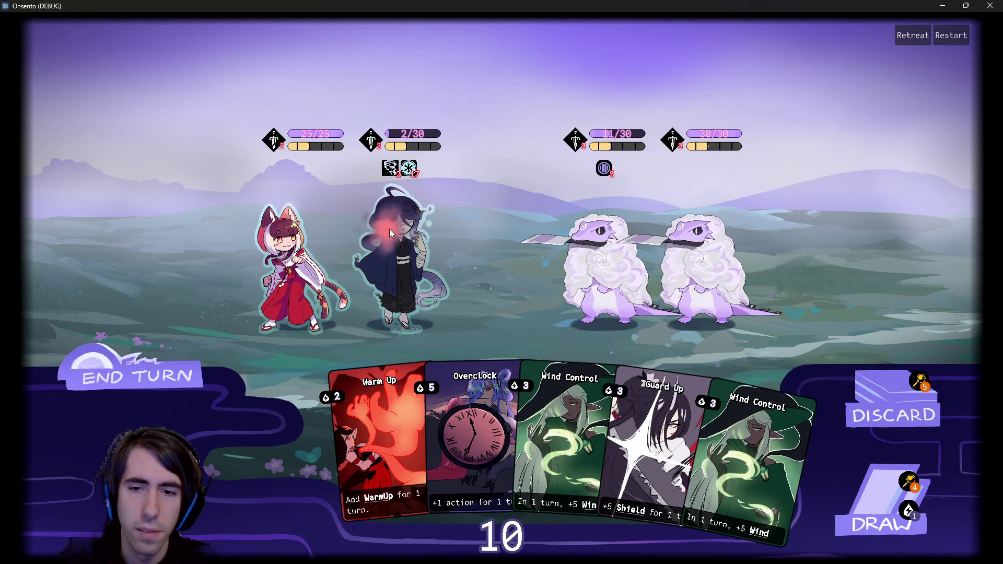
left_click_drag(385, 435, 397, 246)
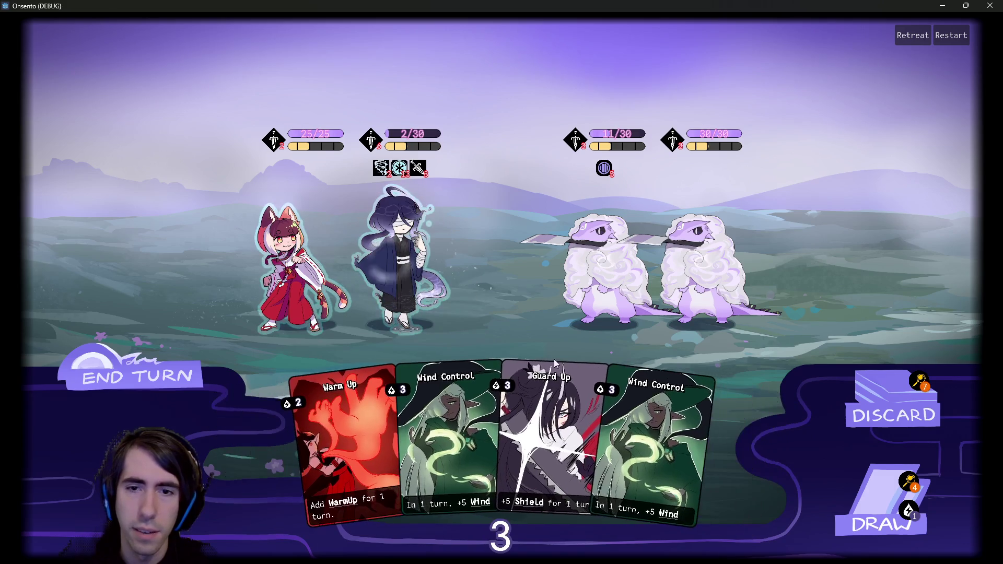
left_click_drag(510, 304, 429, 238)
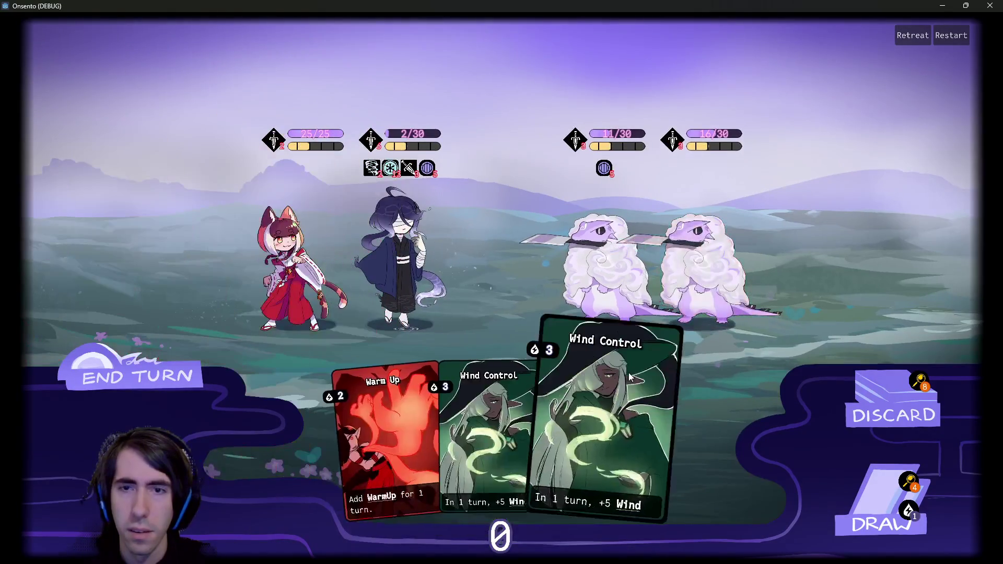
left_click(177, 383)
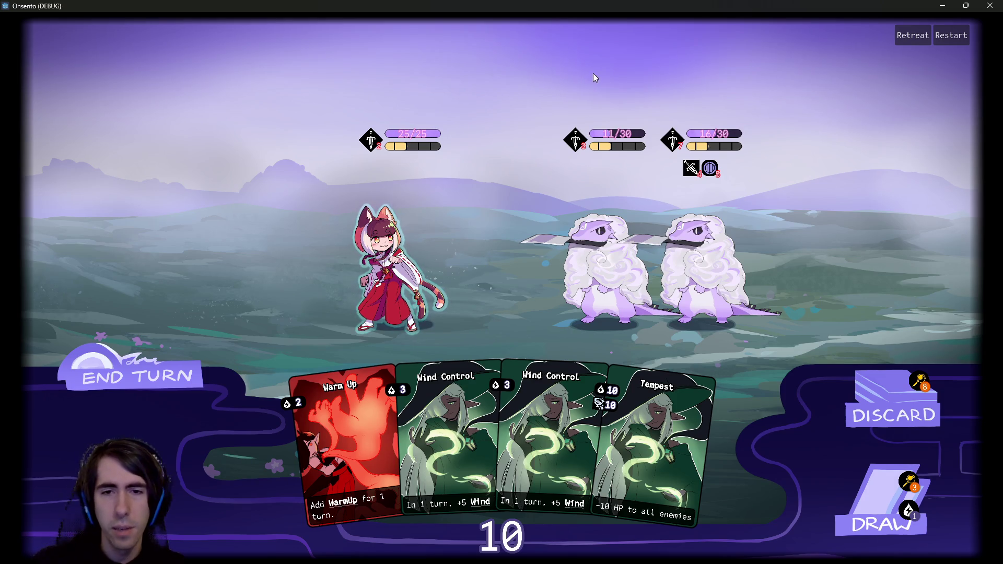
left_click(940, 5)
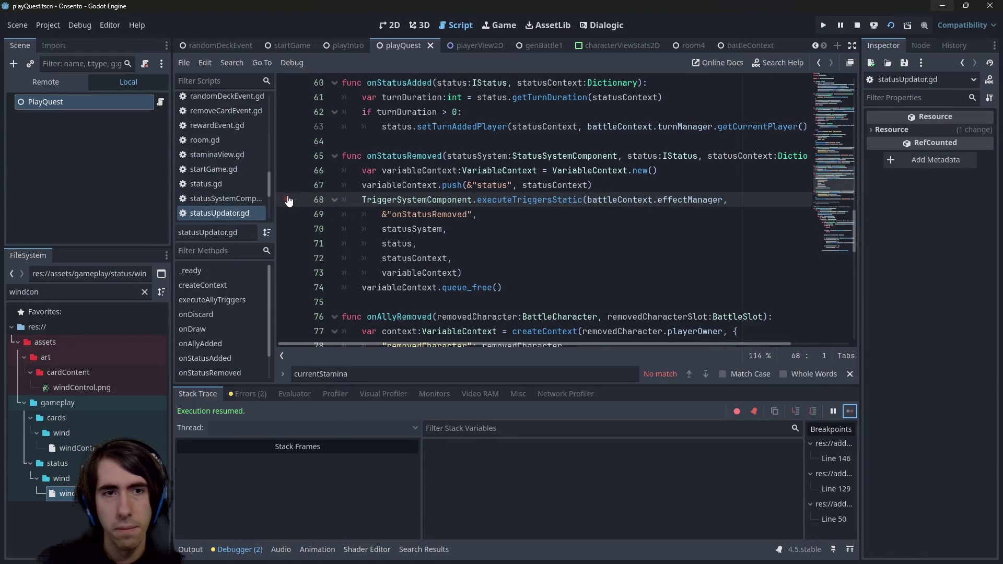
Step: Restore the game, play Wind Control on the shrine maiden, draw two cards, and check the draw pile
key("alt+Tab")
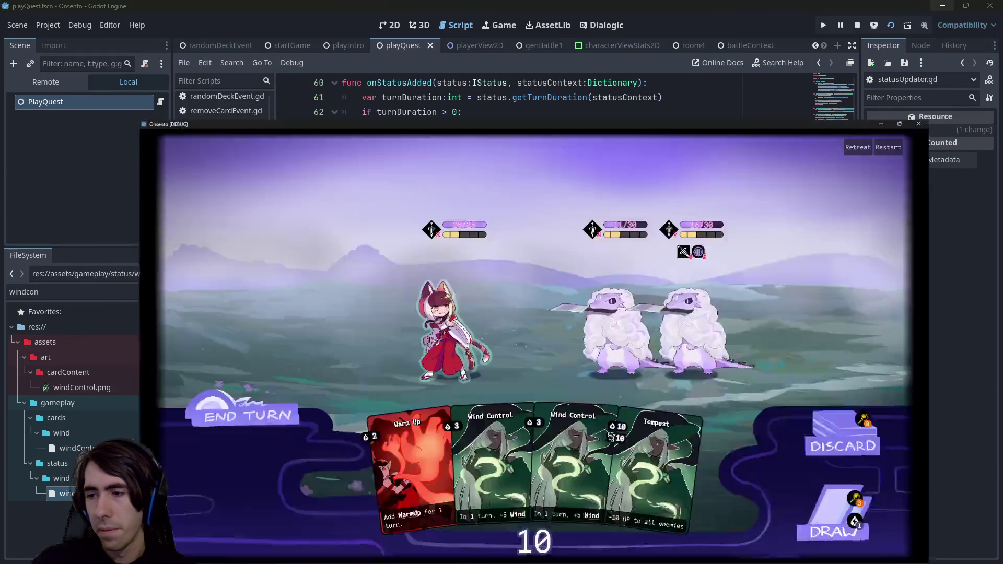
left_click_drag(444, 433, 384, 253)
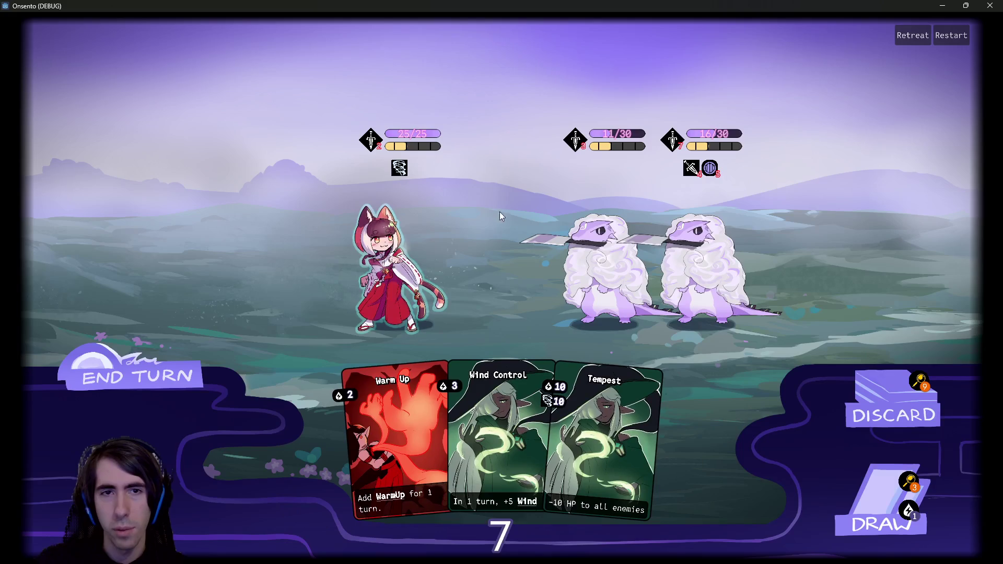
left_click(891, 496)
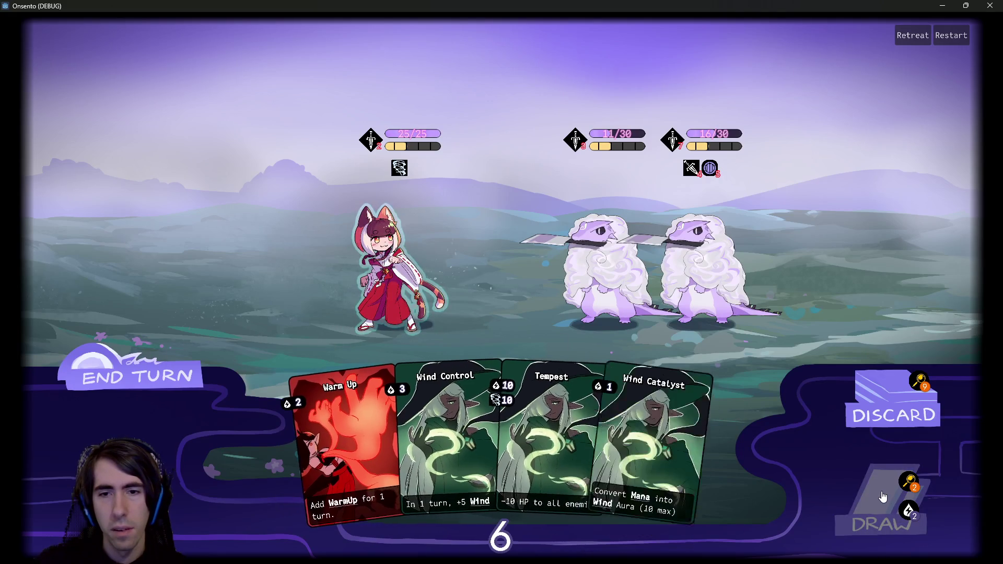
left_click(886, 495)
left_click(885, 495)
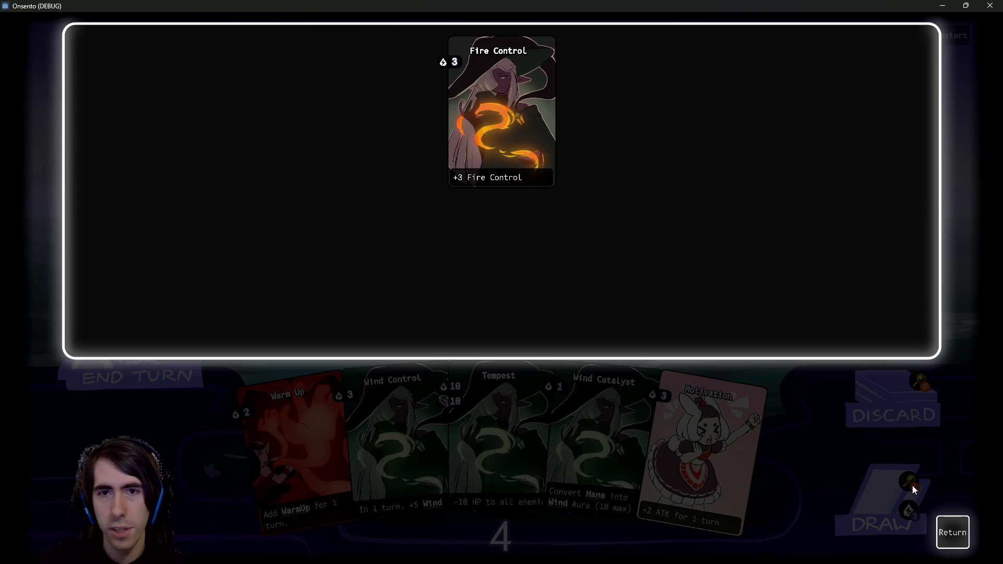
left_click(957, 532)
Step: Play Motivation on the shrine maiden and end the turn past the warning
left_click_drag(717, 467, 394, 280)
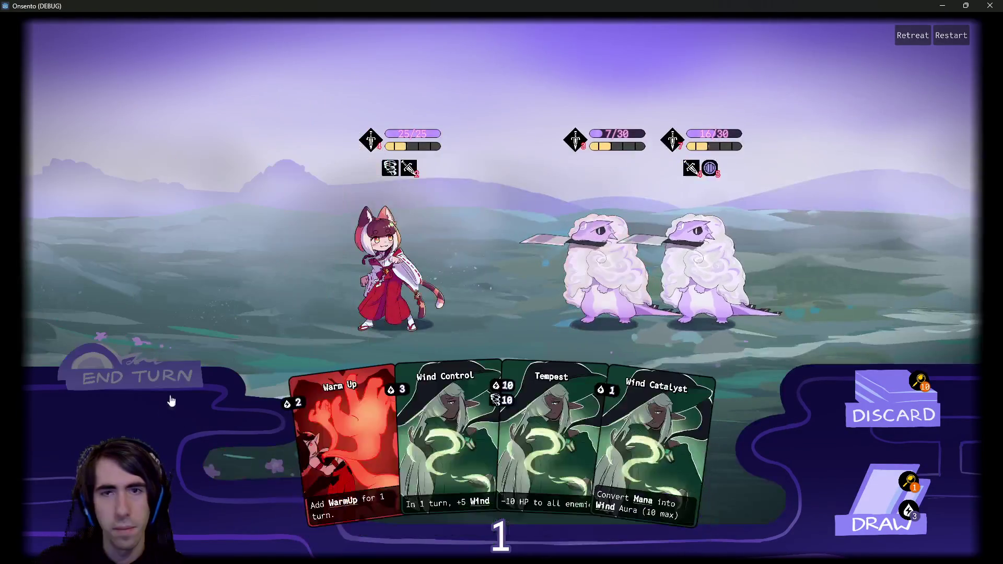
left_click(156, 360)
left_click(156, 360)
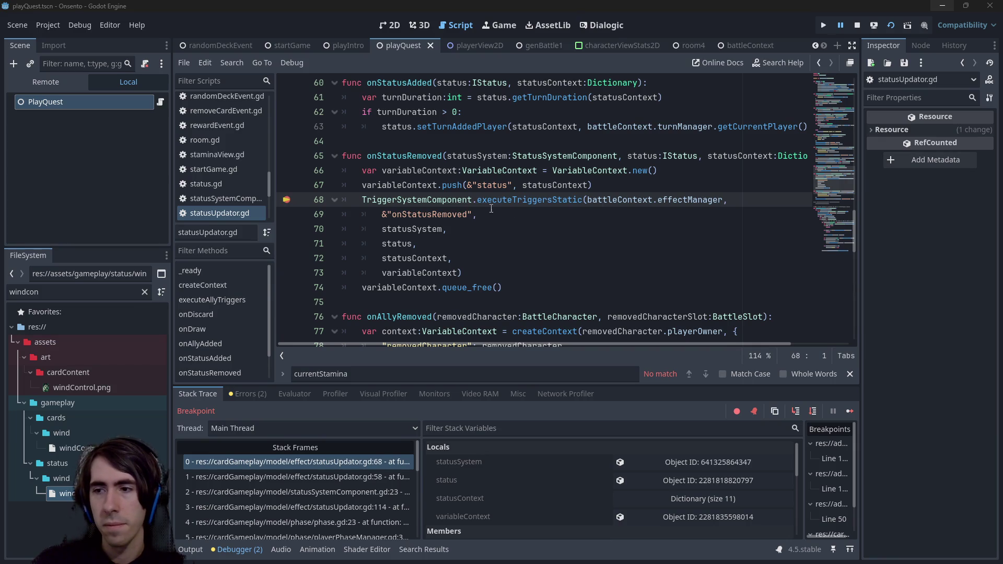
Step: Step the paused run in executeTriggersStatic forward to line 19
left_click(799, 414)
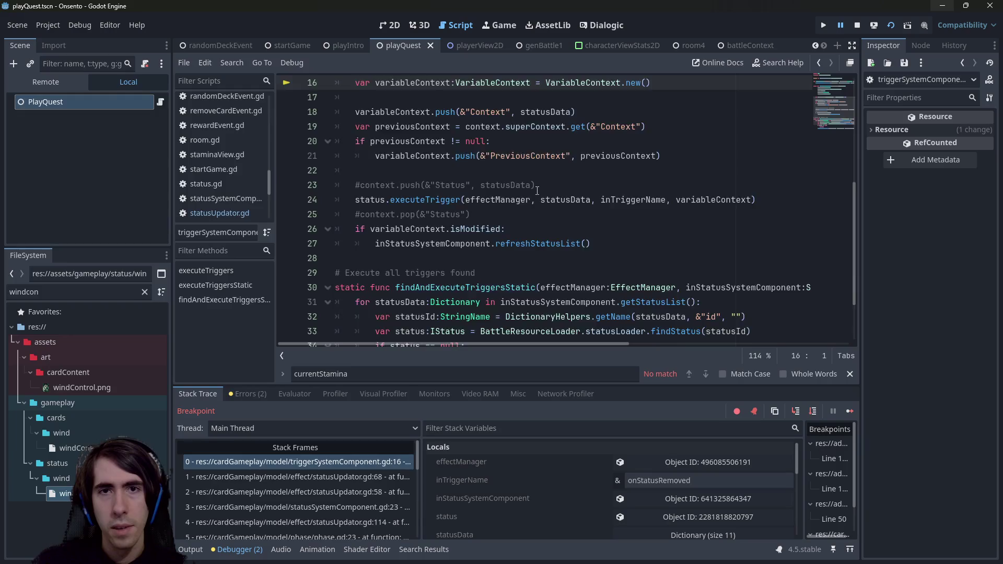
scroll(537, 190, "up", 4)
scroll(538, 191, "down", 2)
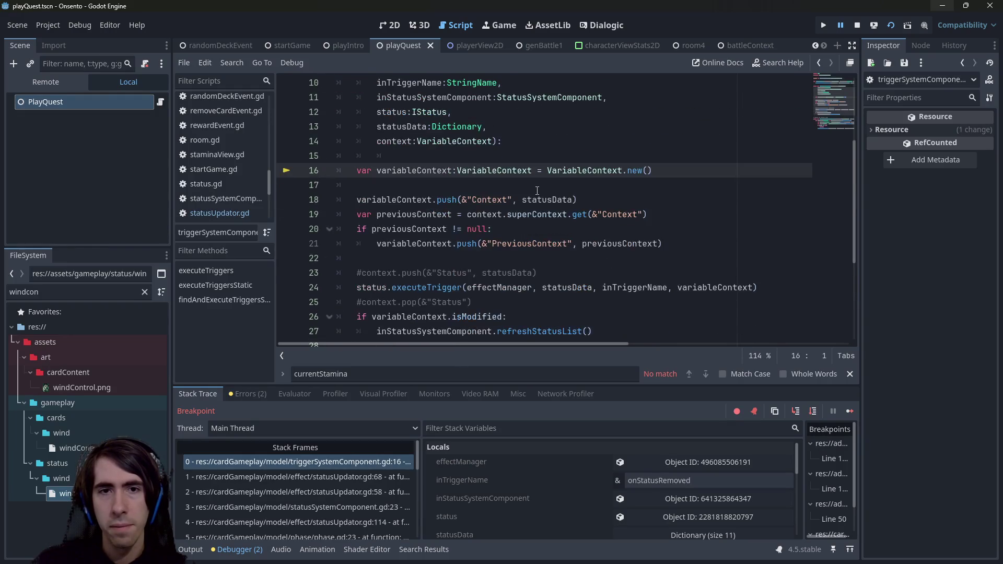
left_click(813, 412)
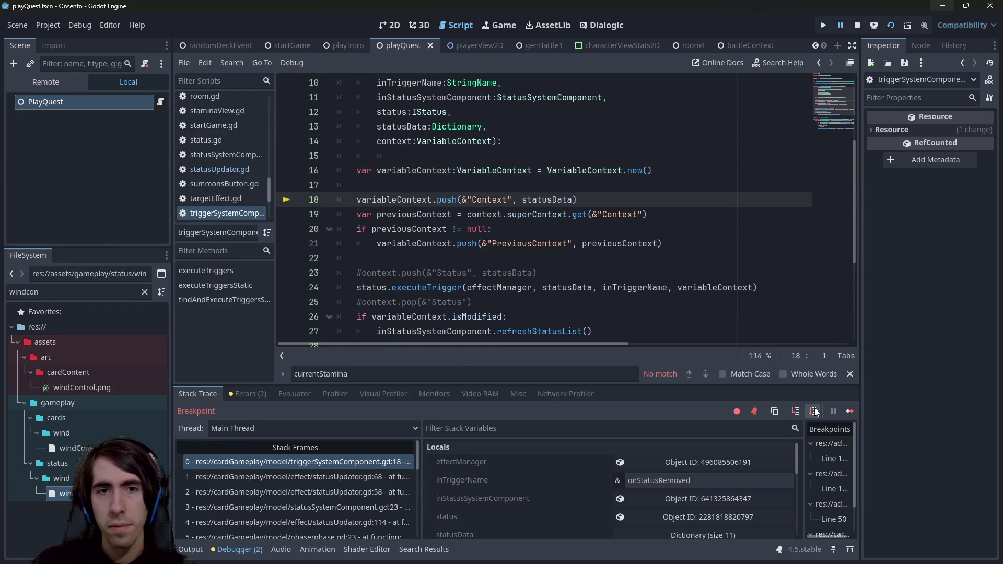
left_click(813, 412)
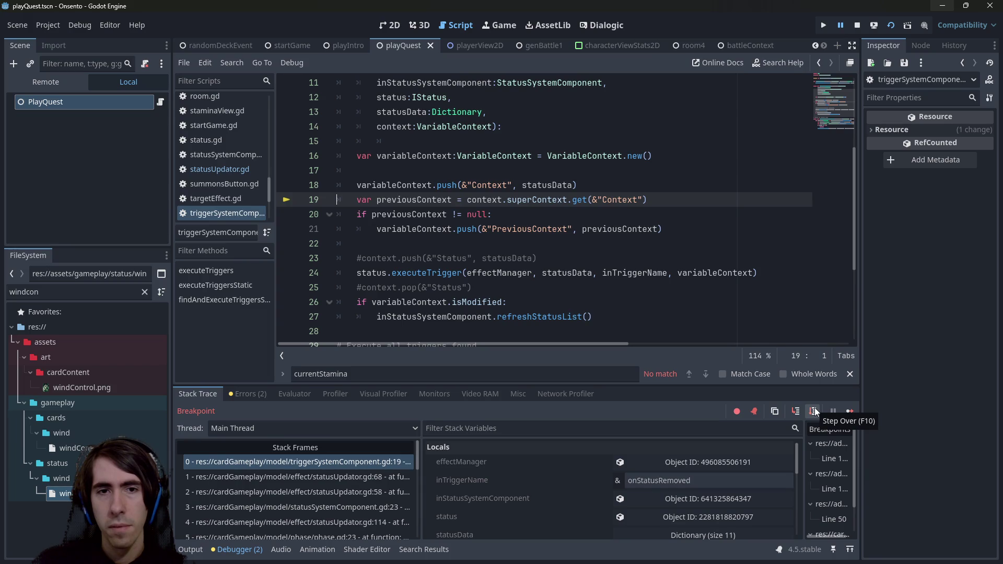
Step: Highlight inTriggerName's uses and inspect its value in the executeTriggersStatic declaration
left_click(630, 273)
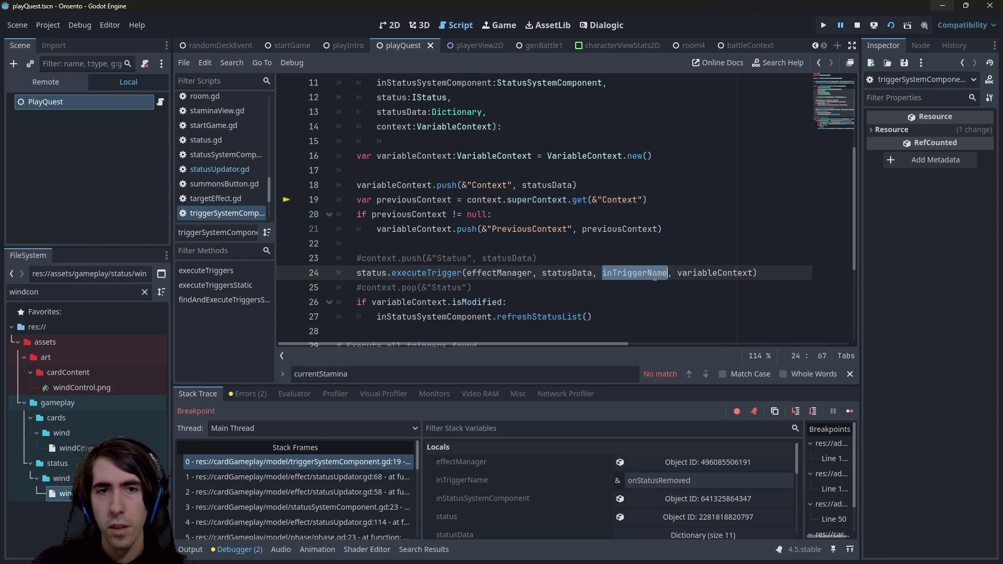
key("Up")
key("Up")
key("Up")
mouse_move(623, 272)
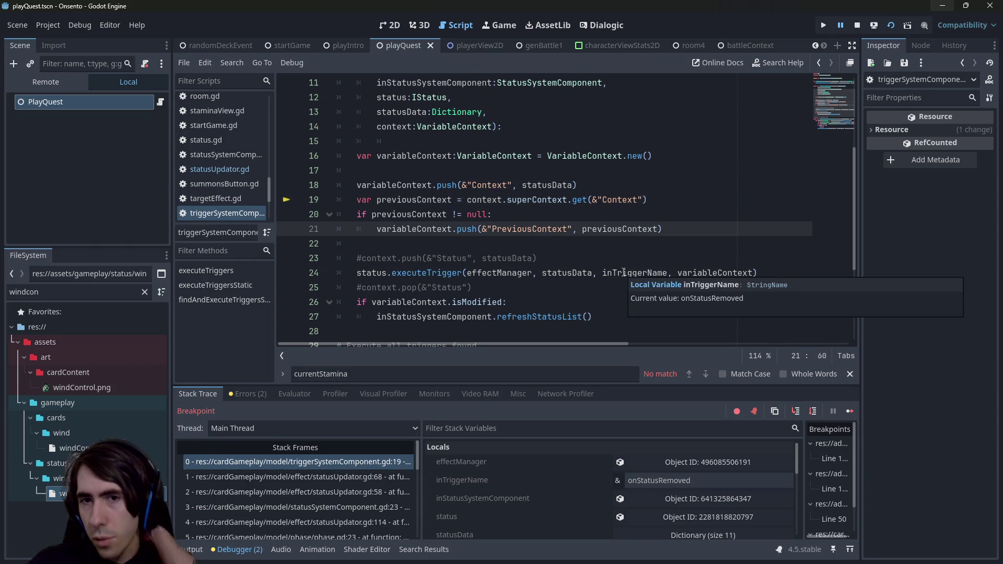
double_click(623, 272)
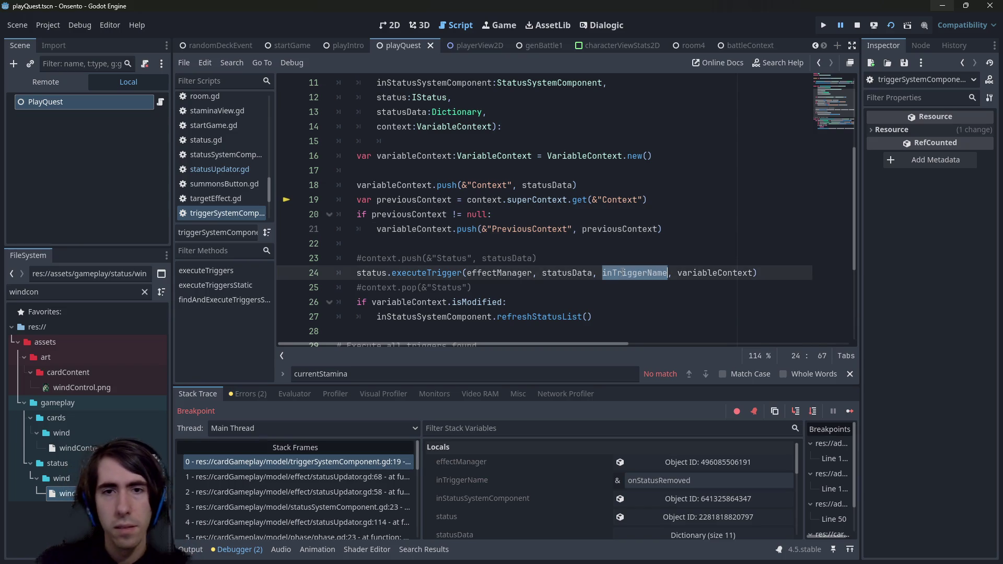
scroll(623, 271, "up", 2)
mouse_move(413, 156)
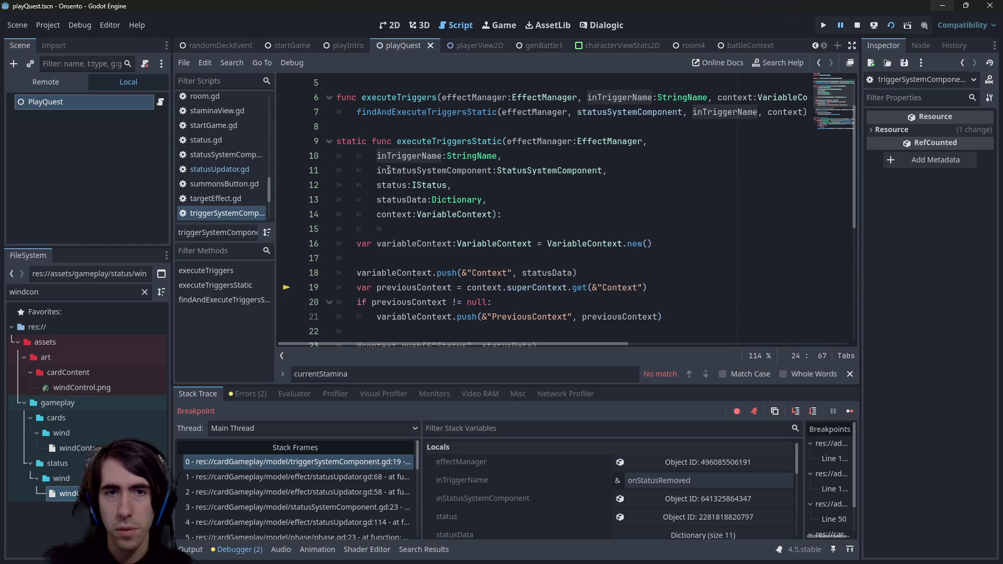
left_click(473, 141)
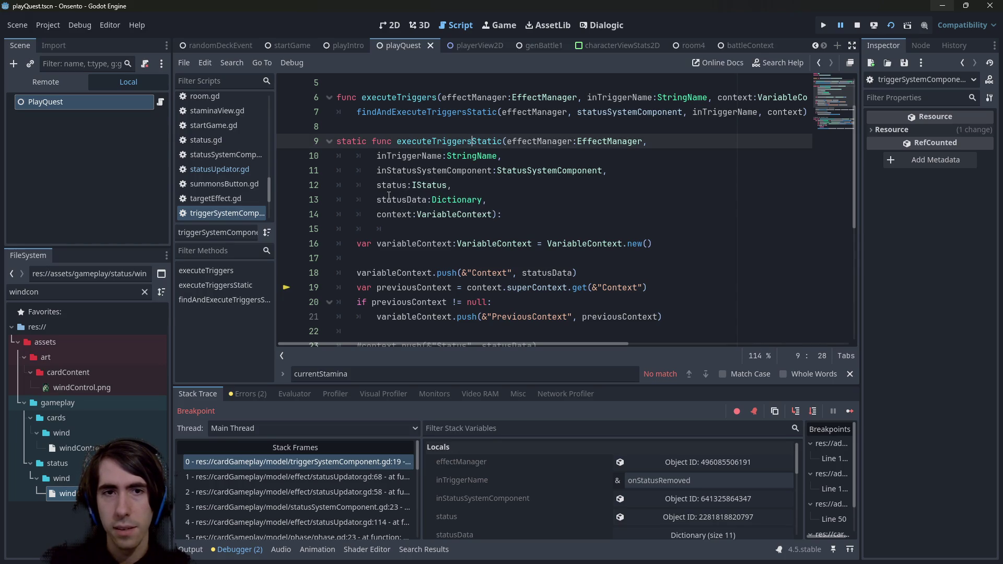
mouse_move(389, 196)
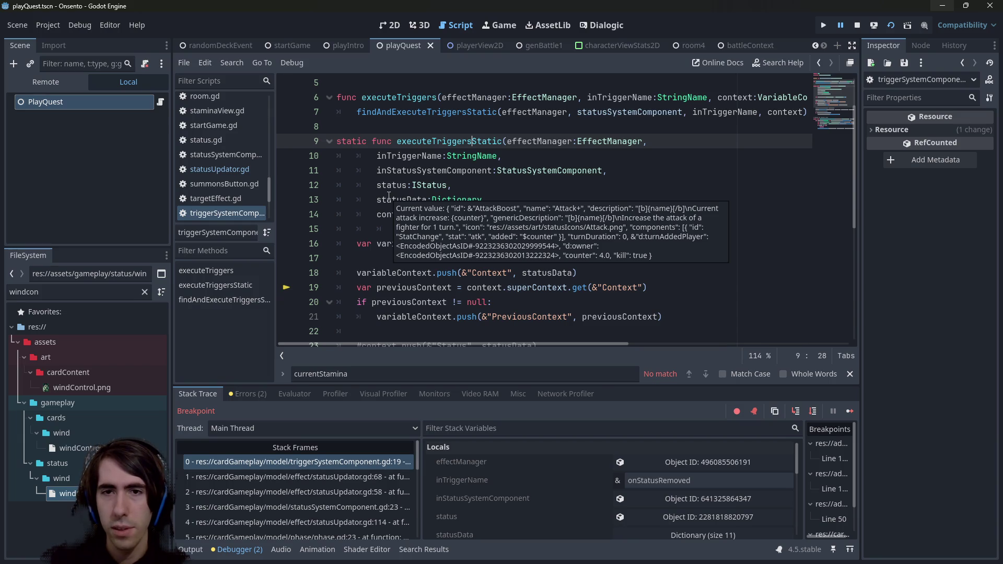
scroll(383, 197, "down", 2)
scroll(607, 241, "up", 2)
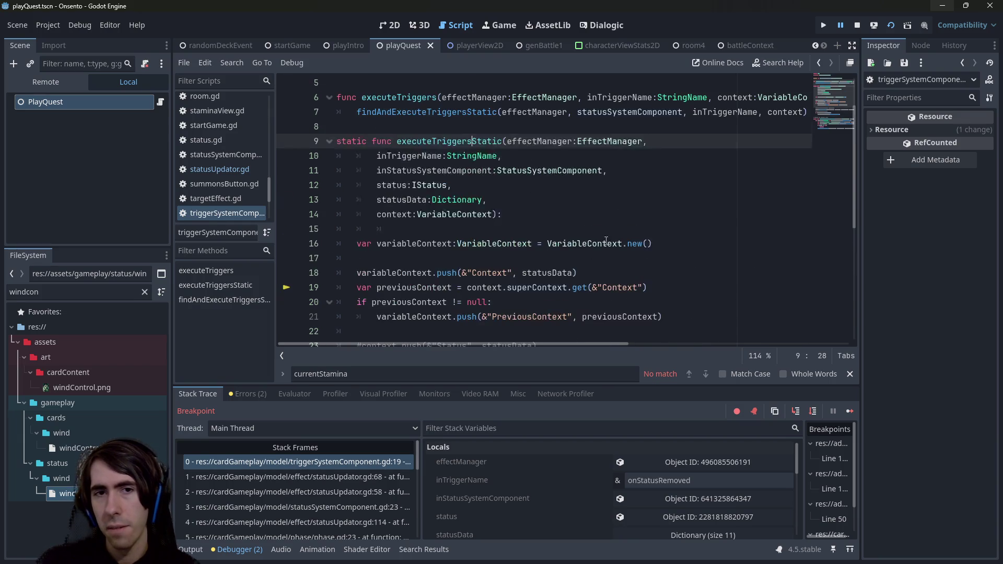
scroll(389, 259, "down", 1)
Step: Set a breakpoint on line 18 and resume execution to its first hits
left_click(286, 229)
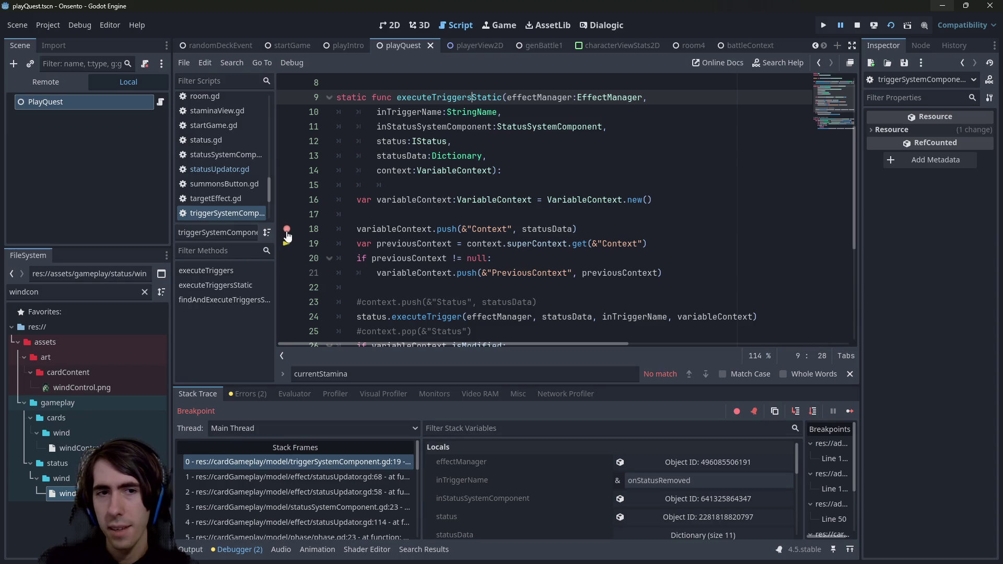
left_click(847, 412)
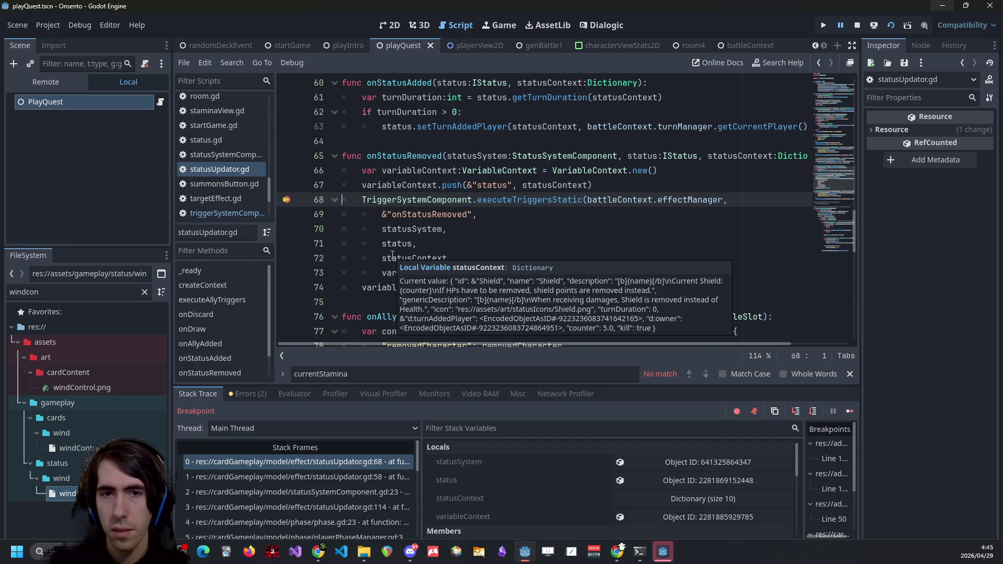
left_click(852, 413)
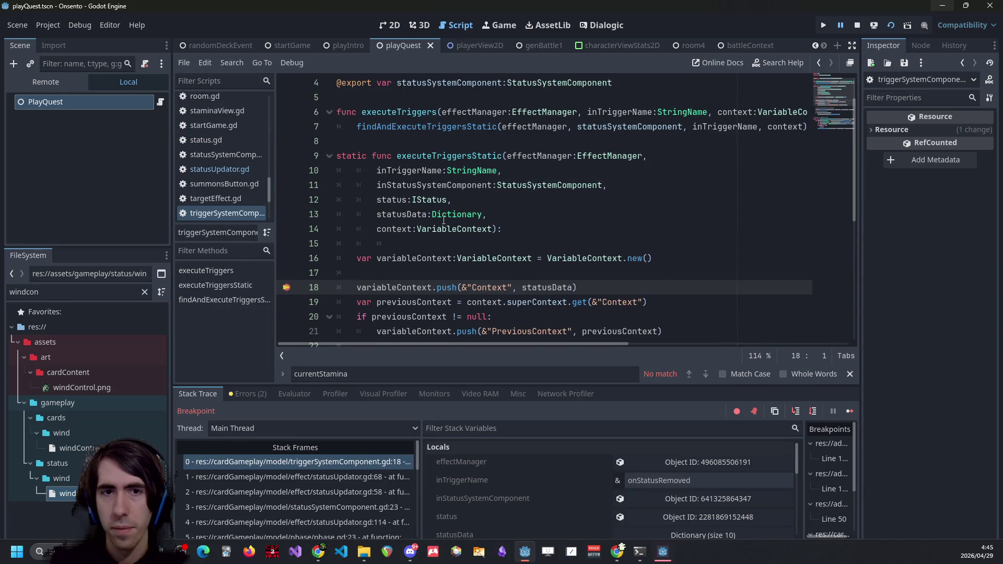
left_click(850, 411)
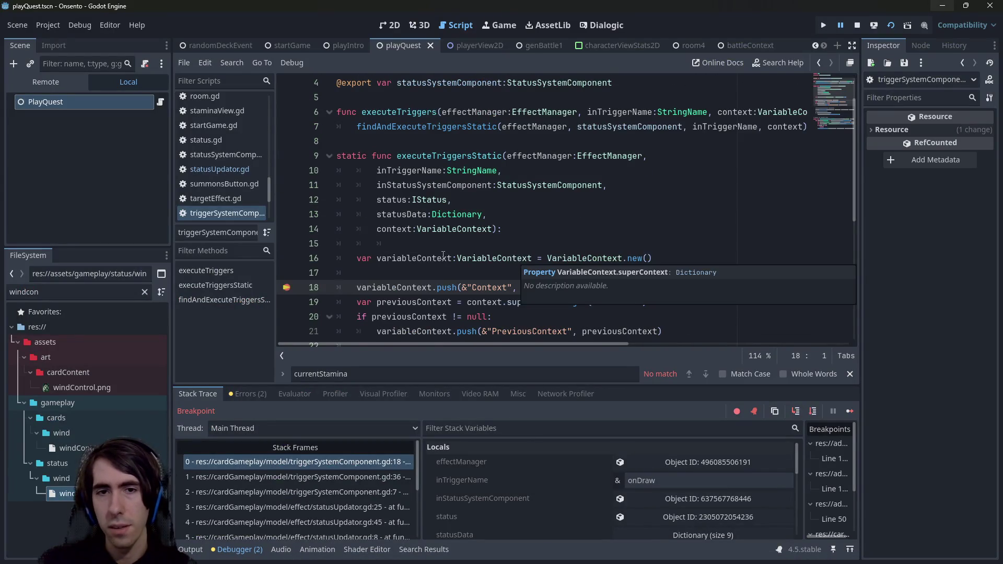
Step: Keep resuming past successive line-18 breaks, highlighting statusData at one stop
scroll(499, 260, "down", 1)
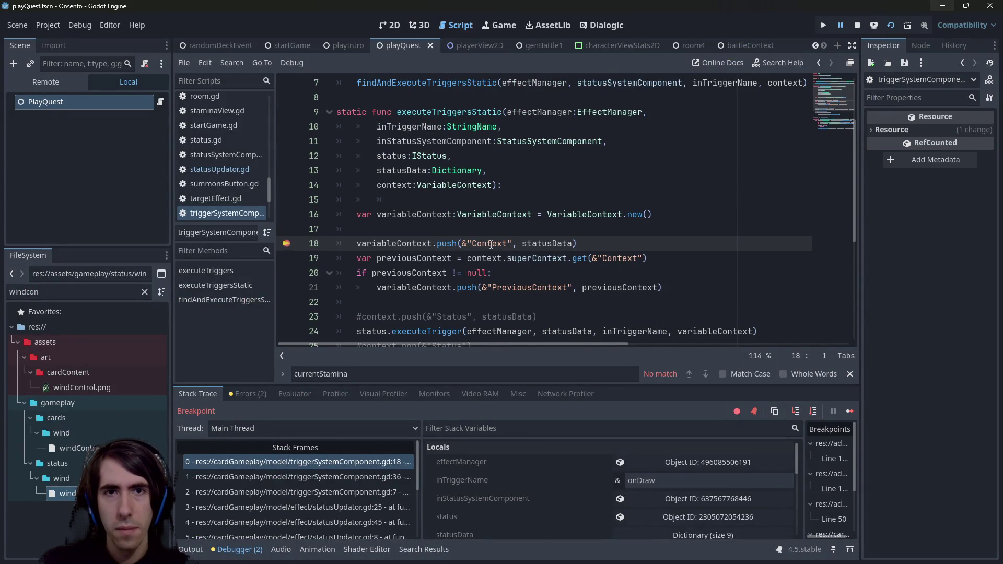
scroll(491, 245, "down", 2)
scroll(461, 230, "up", 2)
mouse_move(403, 174)
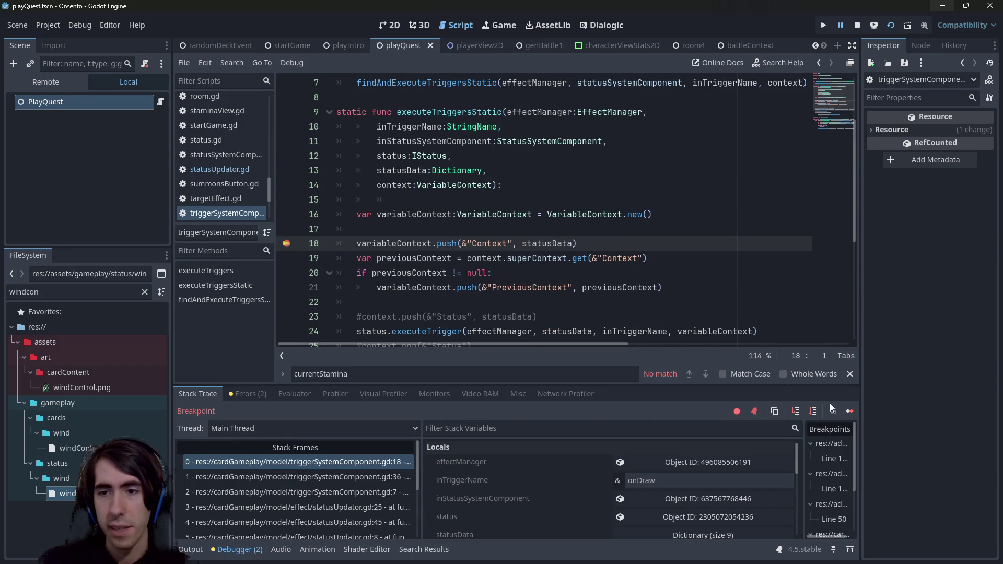
left_click(851, 412)
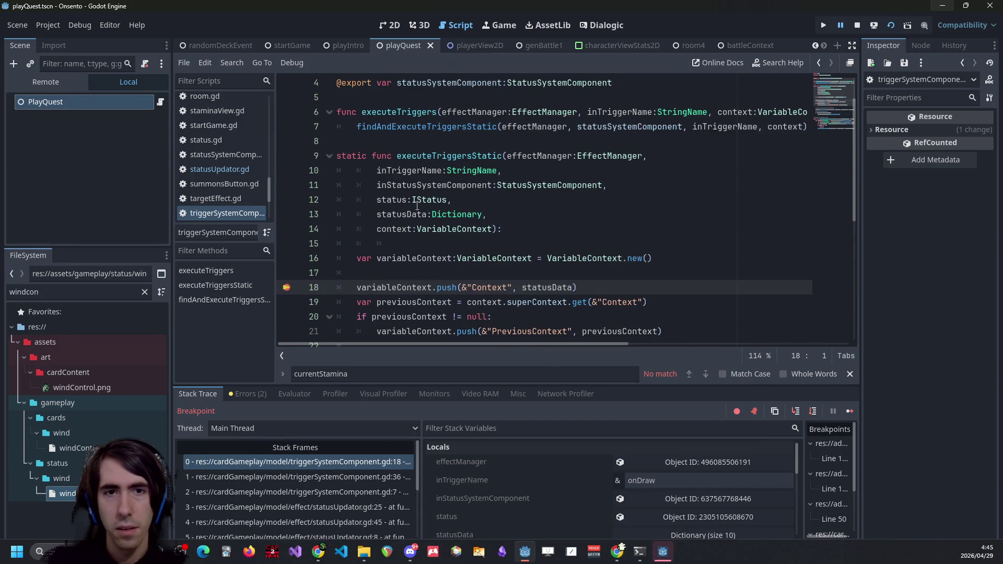
mouse_move(403, 217)
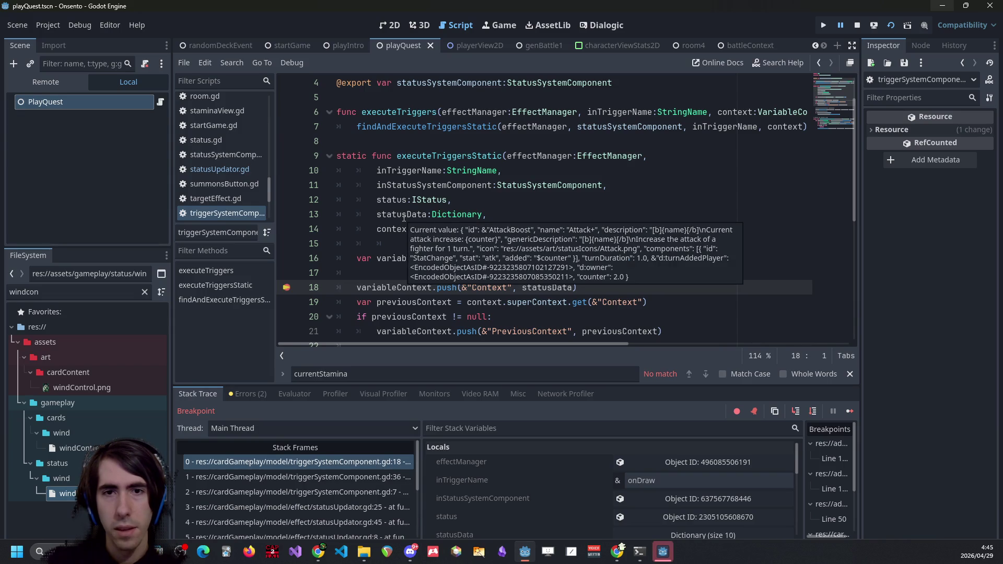
left_click(850, 412)
scroll(444, 180, "up", 2)
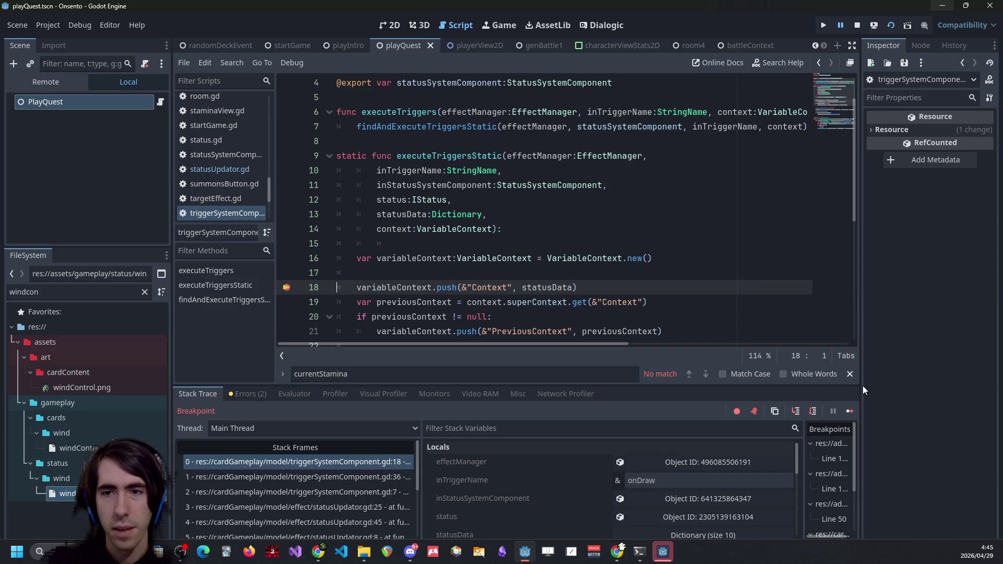
left_click(849, 411)
mouse_move(424, 129)
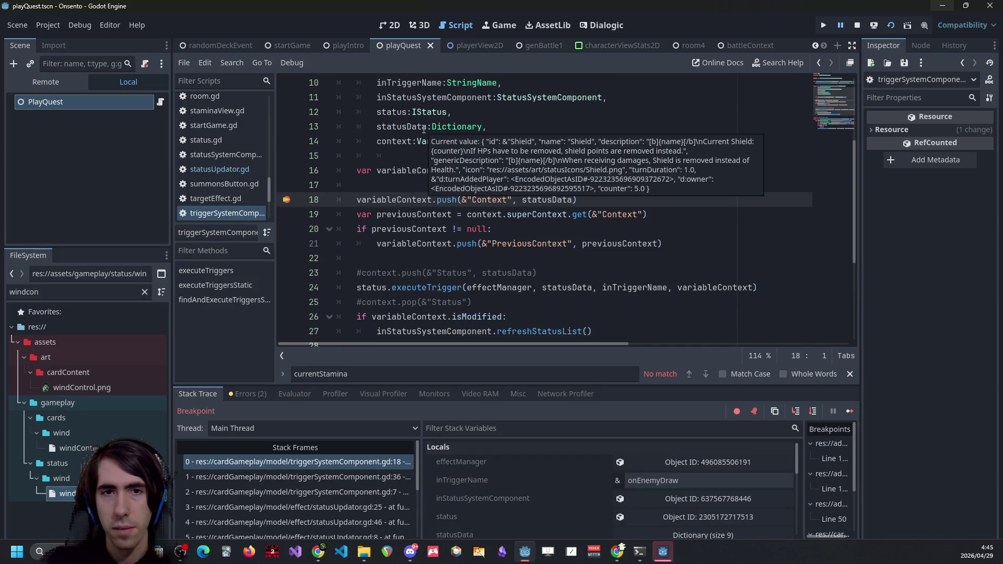
left_click(842, 409)
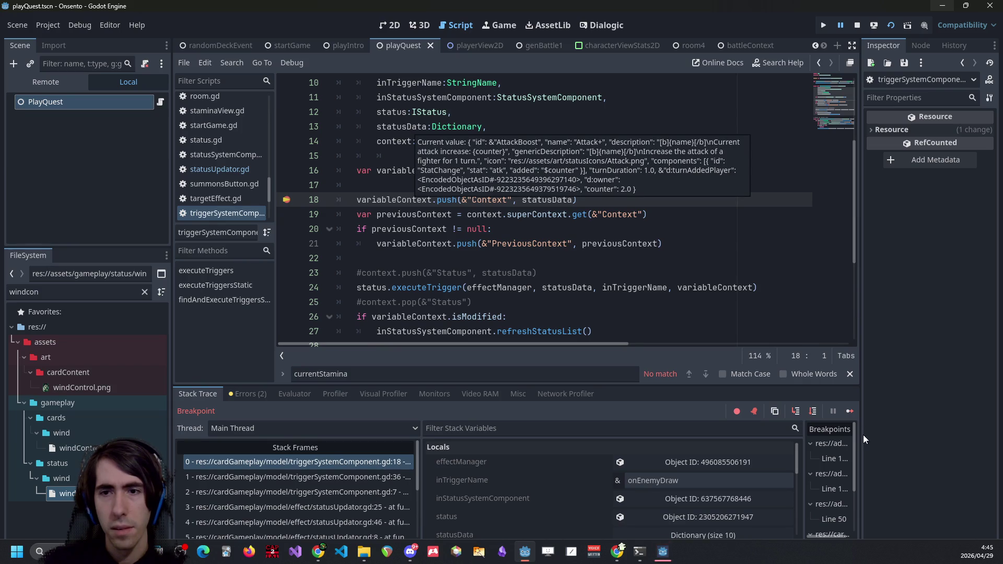
key("F12")
mouse_move(409, 128)
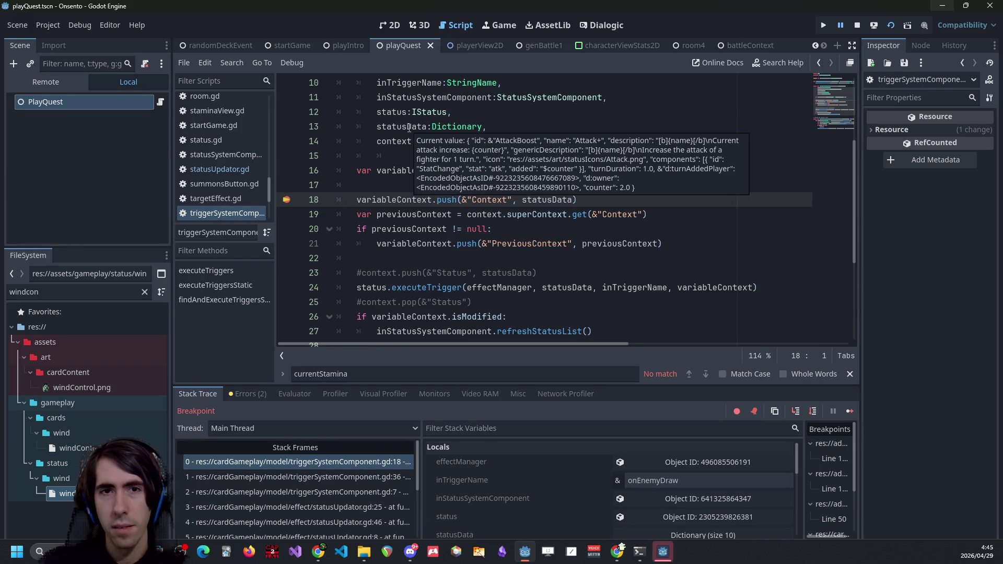
key("F12")
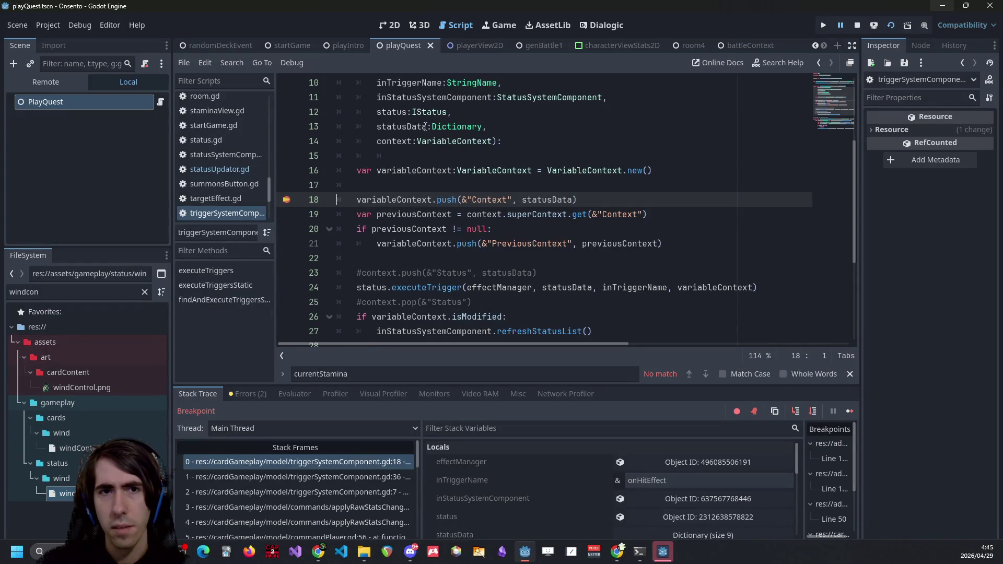
left_click(848, 409)
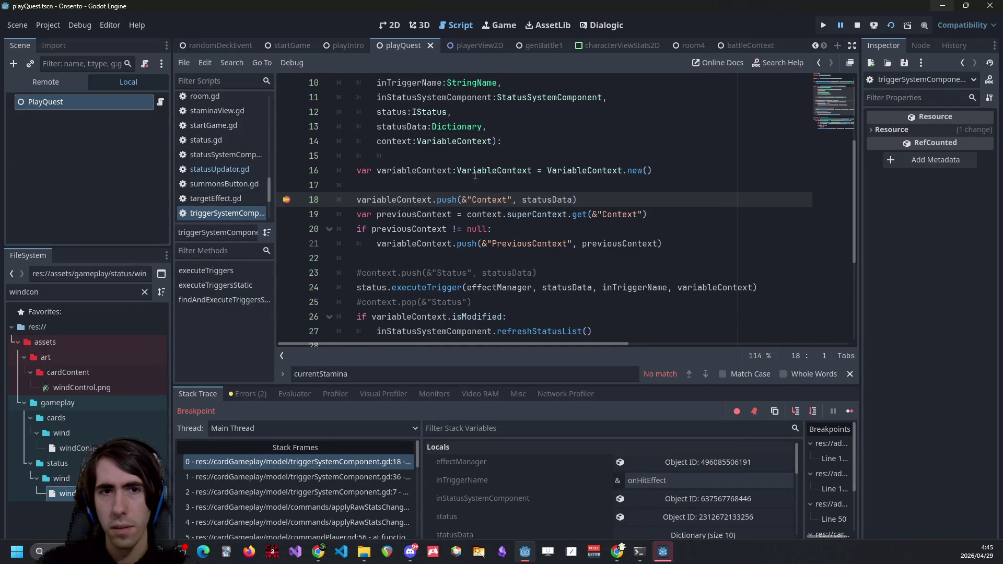
double_click(424, 127)
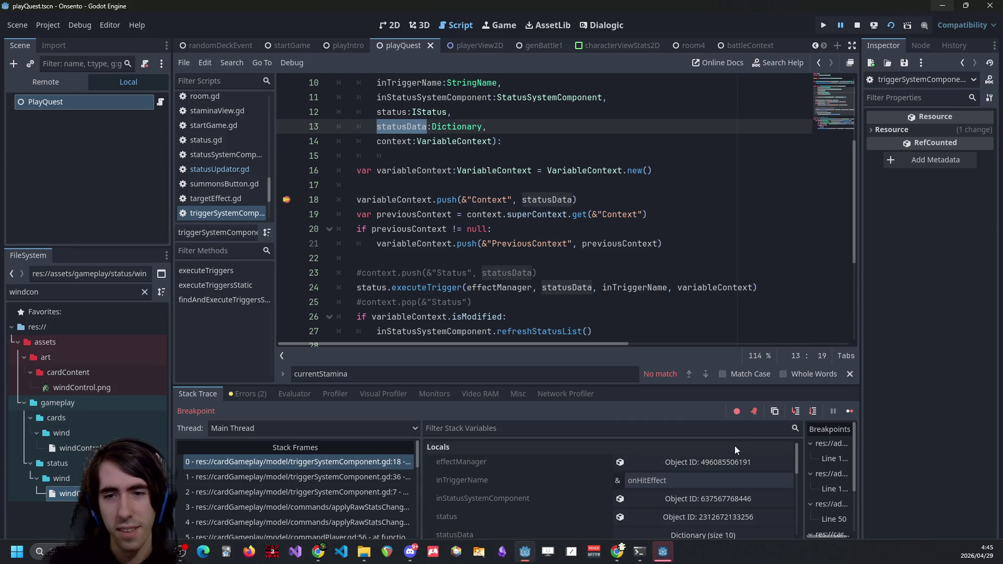
left_click(849, 412)
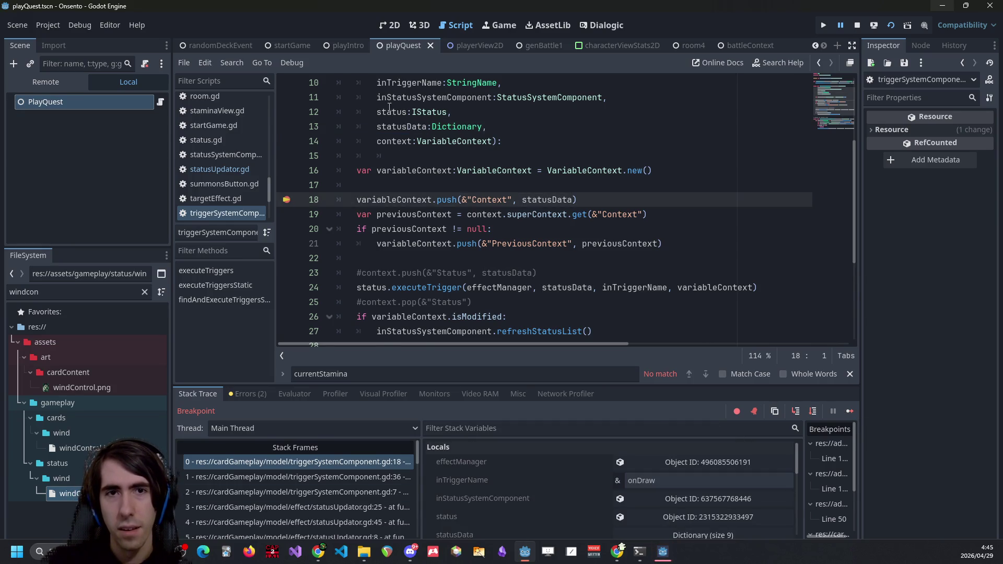
mouse_move(403, 128)
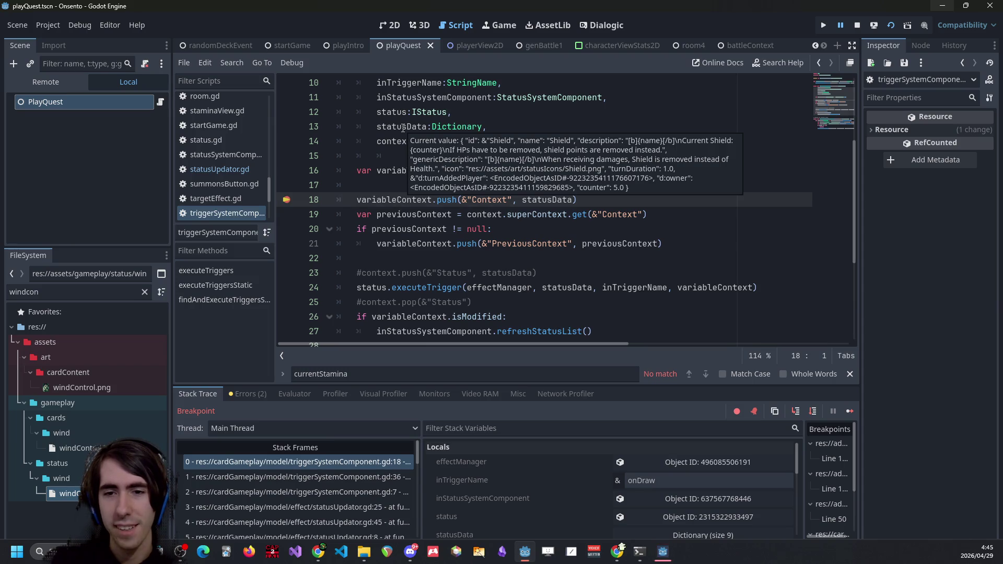
Step: Re-toggle the line-18 breakpoint and resume past the onHitEffect and onDraw breaks
key("F9")
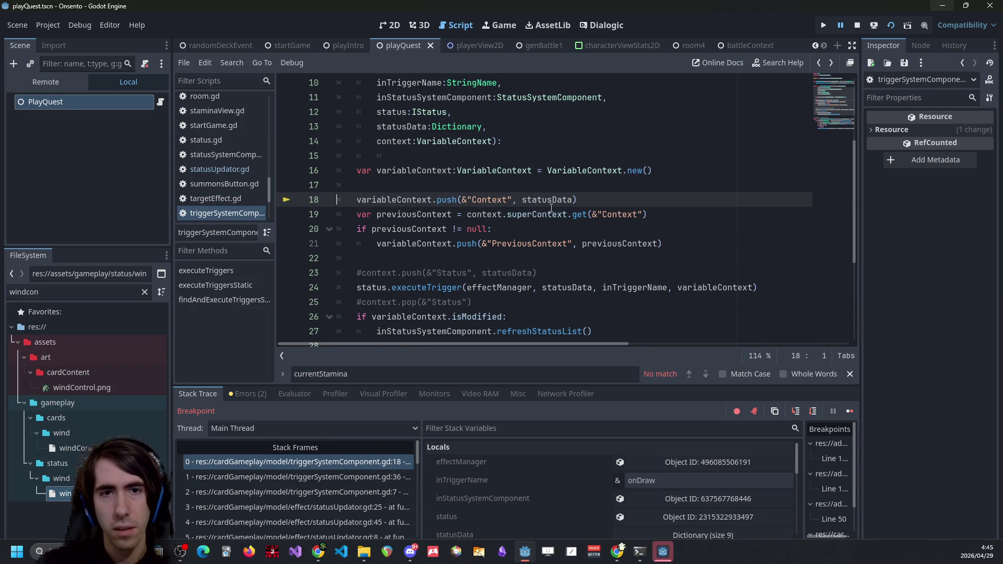
left_click(282, 203)
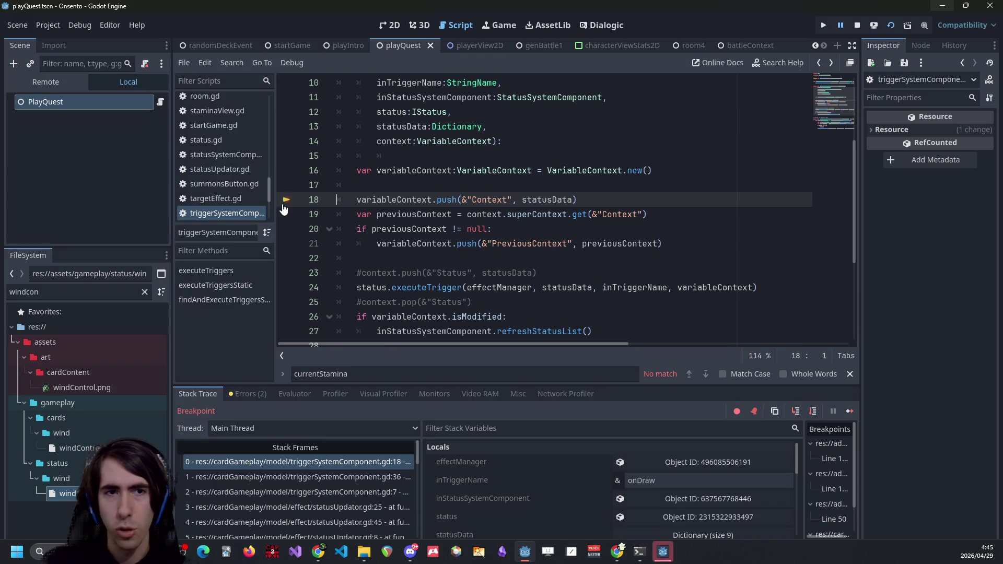
left_click(853, 412)
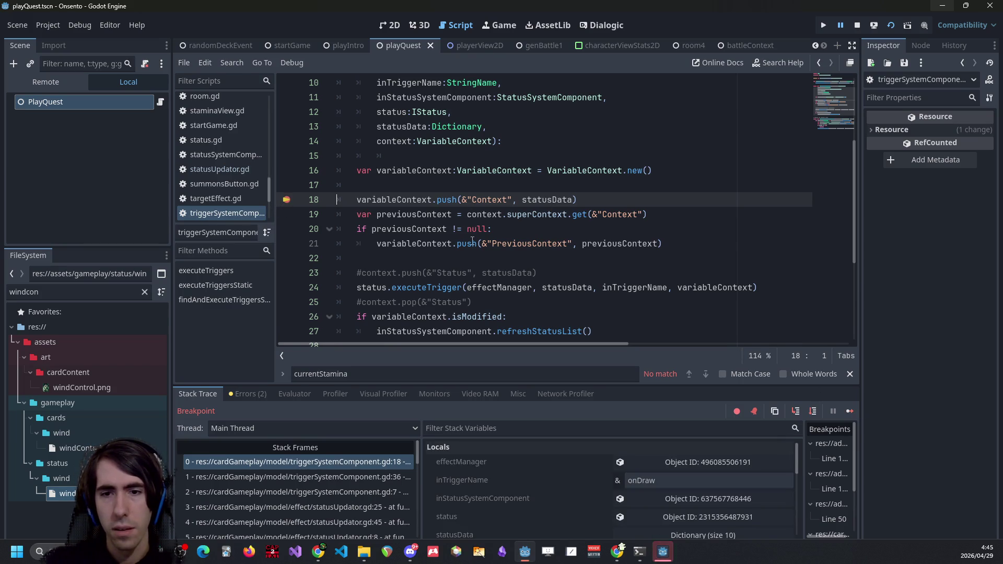
scroll(480, 249, "up", 2)
left_click(848, 413)
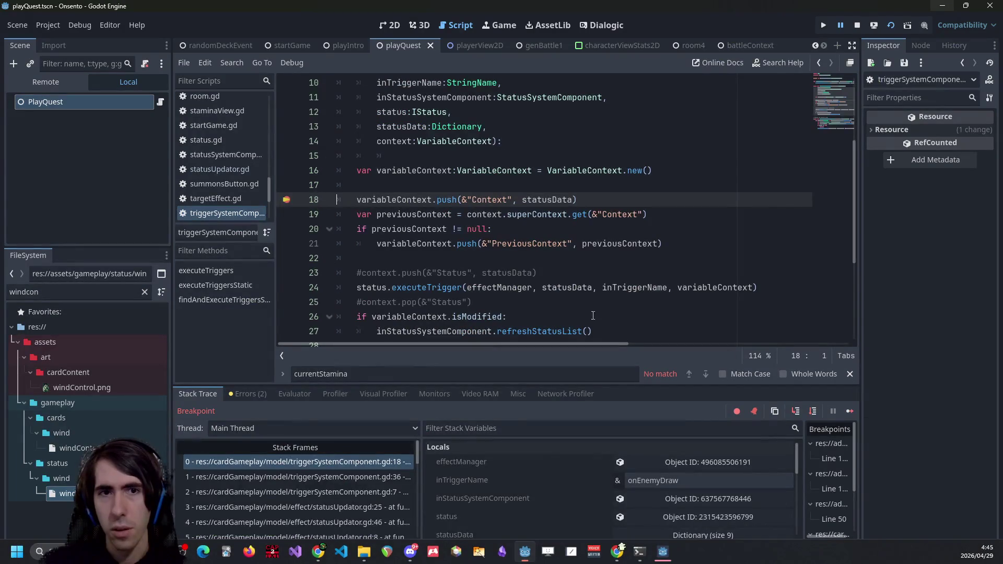
scroll(578, 310, "up", 1)
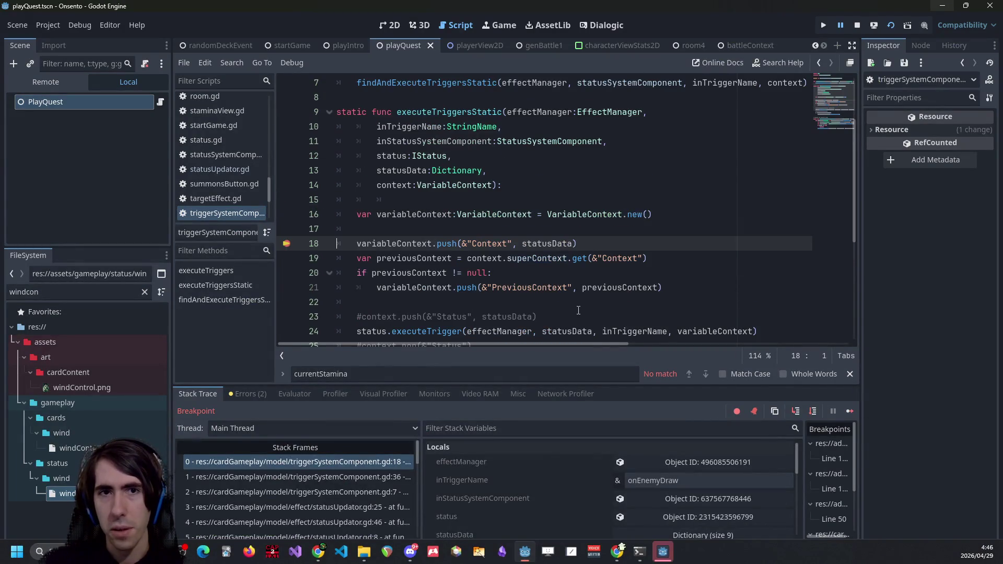
left_click(848, 411)
left_click(848, 412)
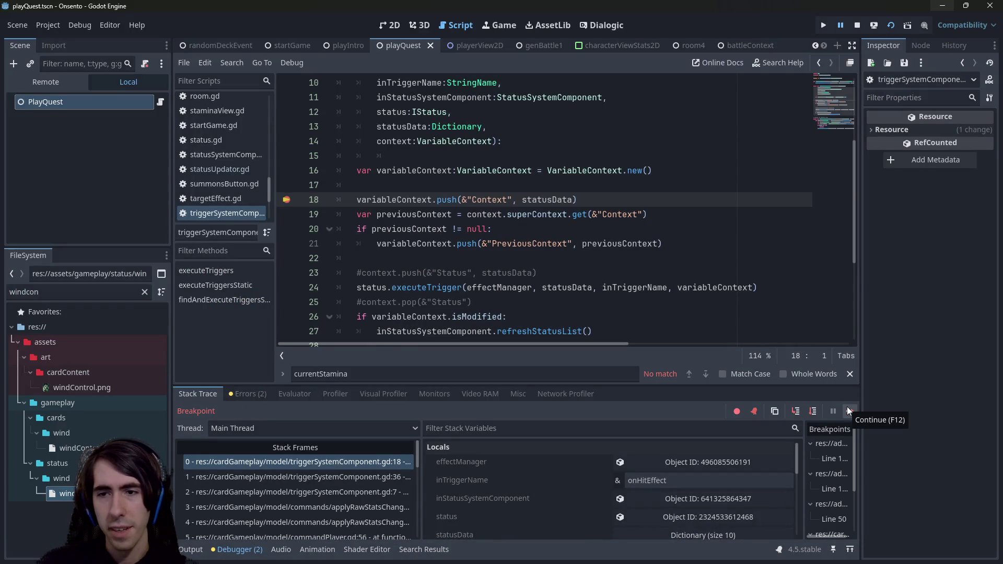
left_click(848, 408)
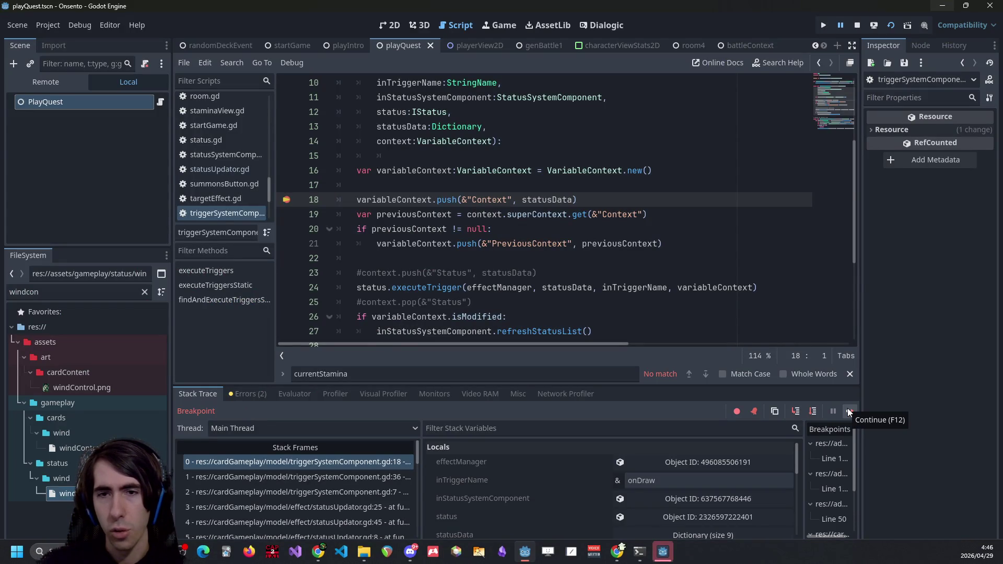
left_click(847, 411)
left_click(848, 411)
left_click(847, 411)
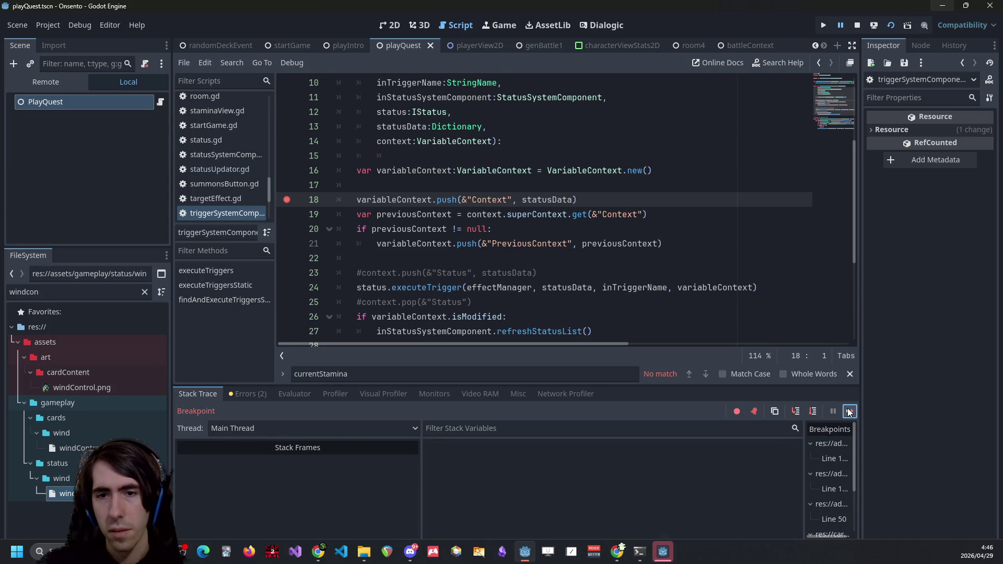
left_click(847, 411)
Step: Resume to the onTurnEnd break, highlight statusData, and step to line 24's executeTrigger call
left_click(848, 411)
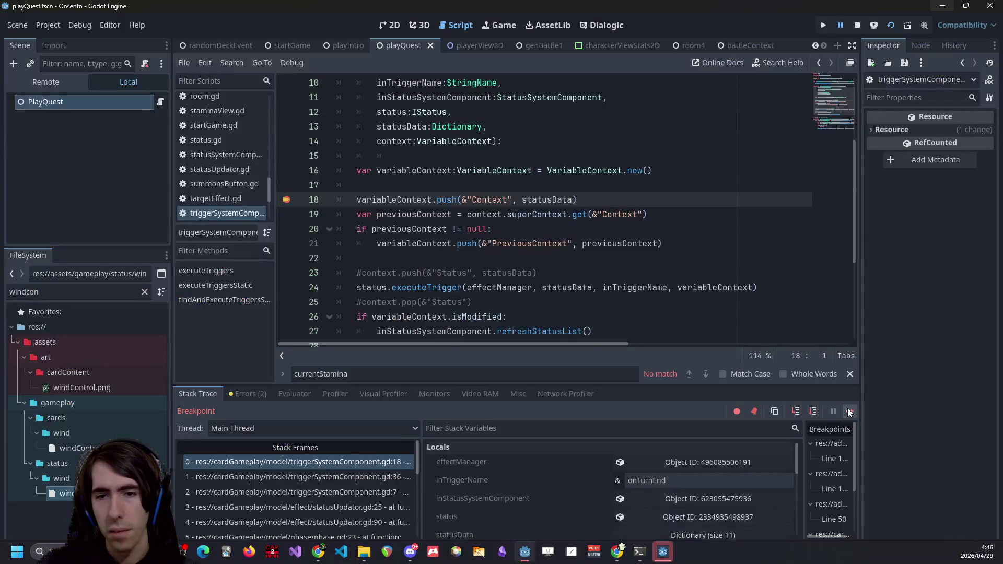
scroll(408, 164, "up", 1)
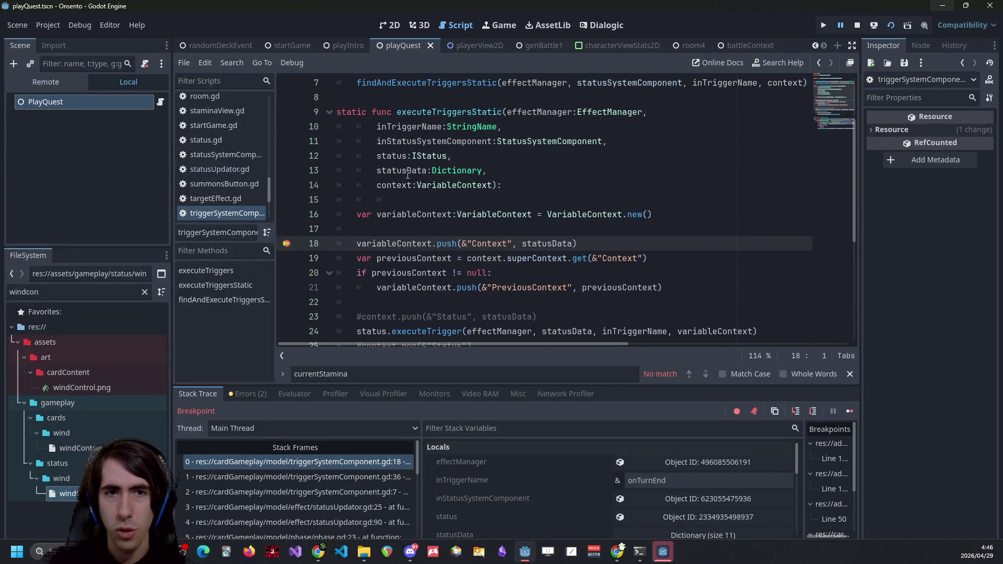
double_click(408, 172)
scroll(414, 235, "down", 1)
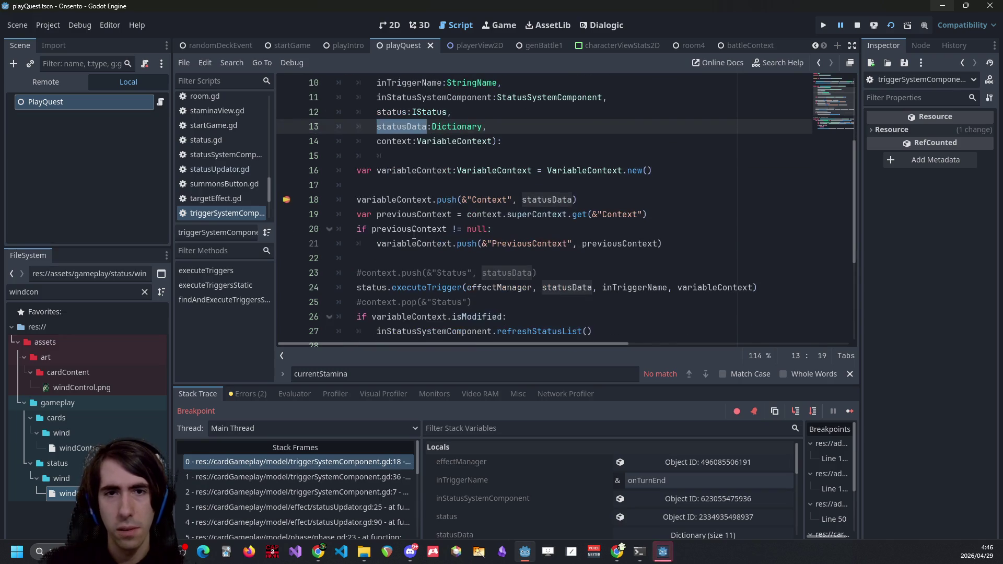
scroll(414, 234, "down", 1)
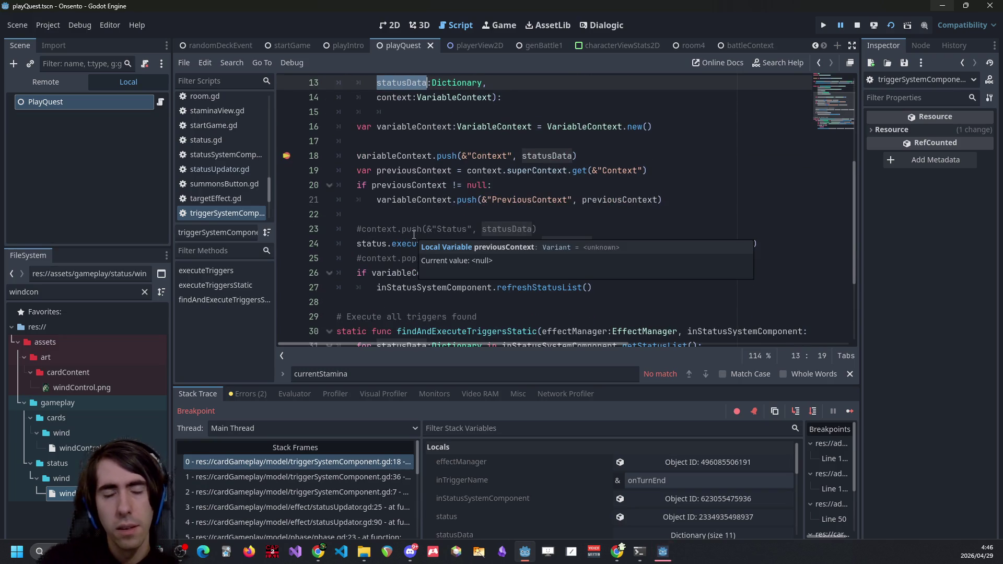
left_click(814, 412)
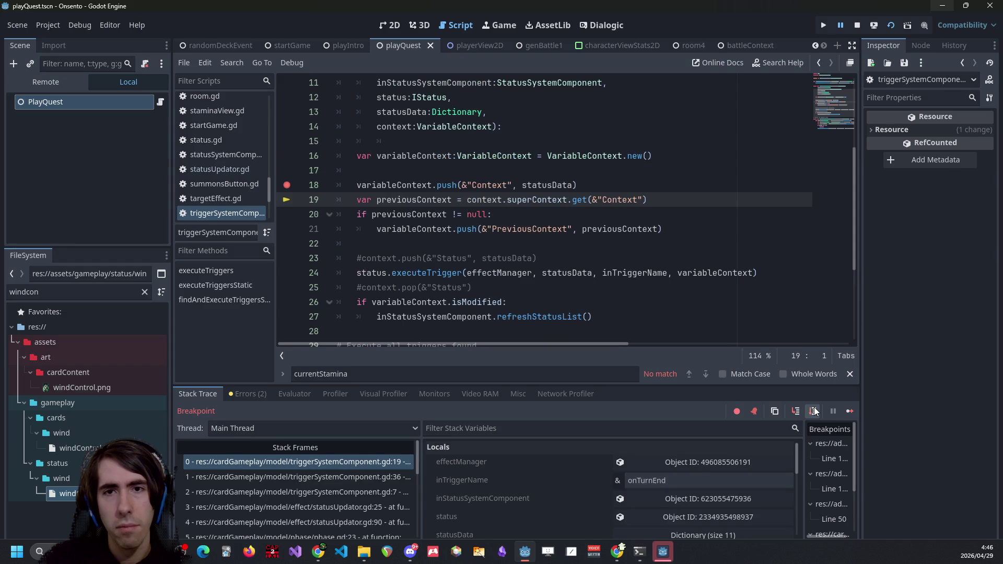
left_click(814, 411)
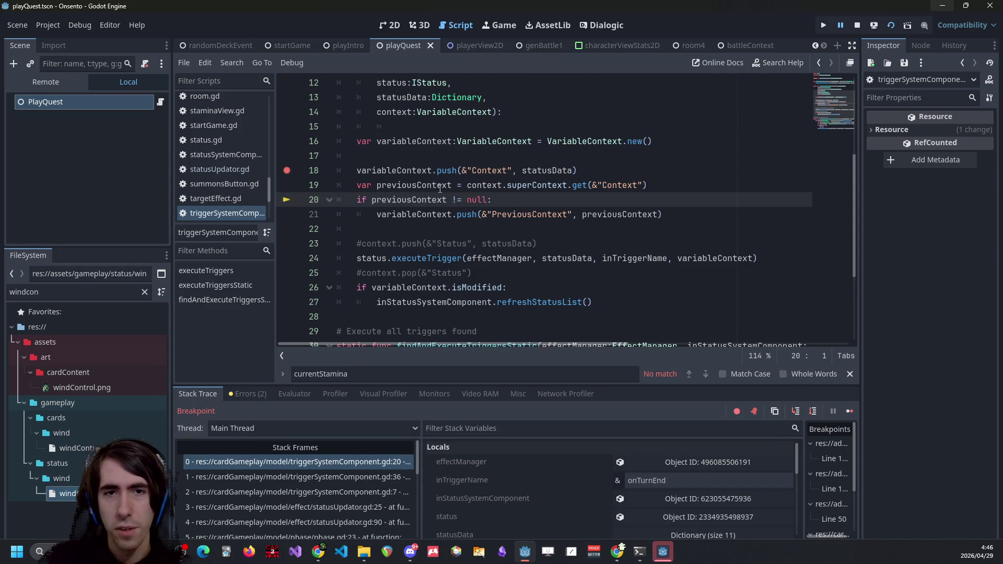
mouse_move(439, 189)
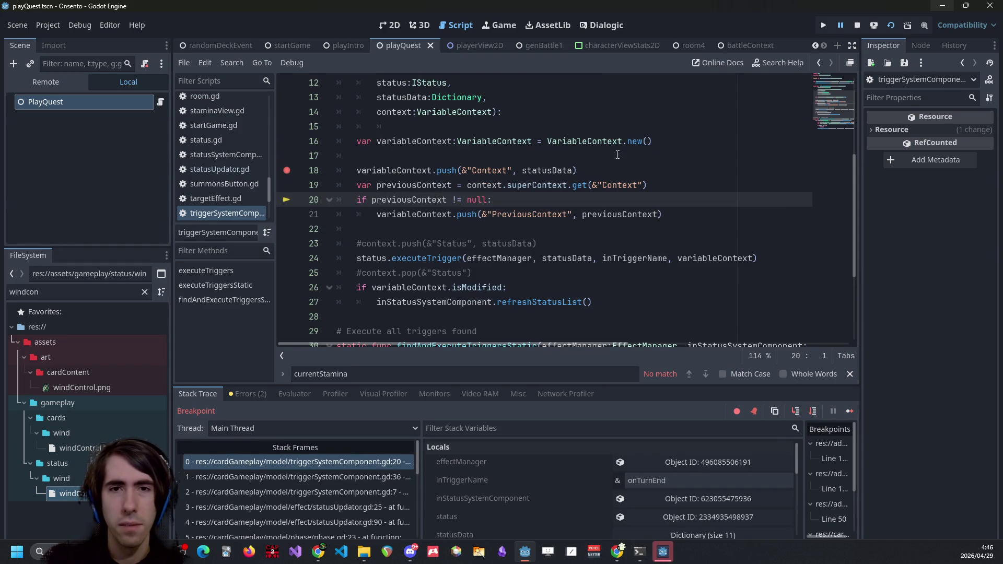
left_click(810, 413)
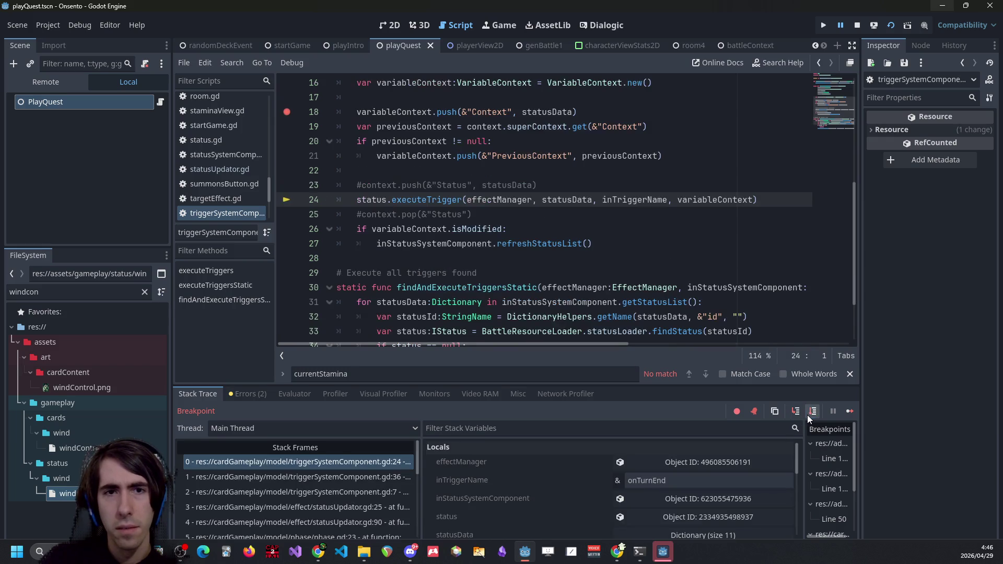
Step: Step into status.gd's executeTrigger to line 155, comparing triggerId onStatusRemoved with targetTriggerId onTurnEnd
left_click(793, 412)
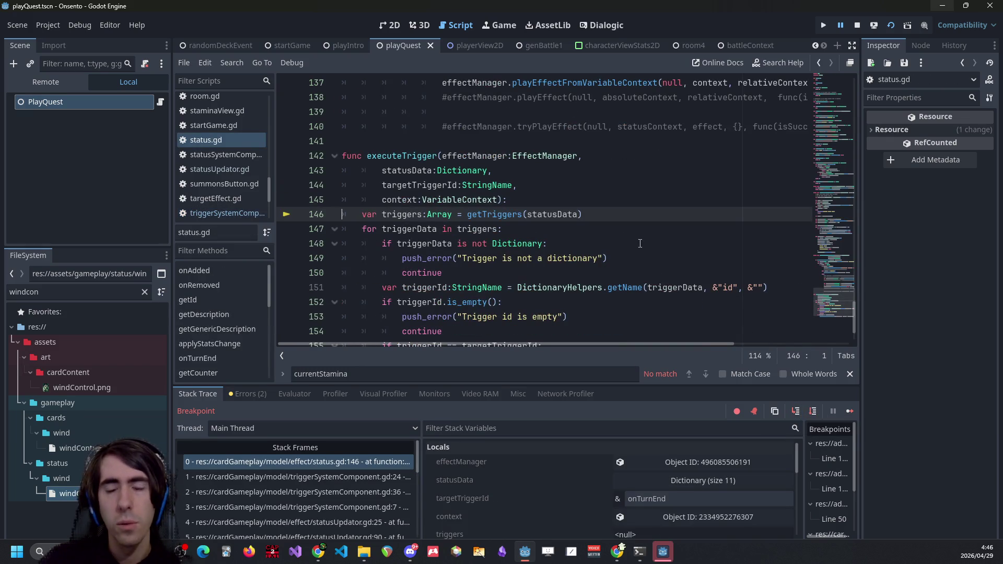
scroll(640, 244, "down", 1)
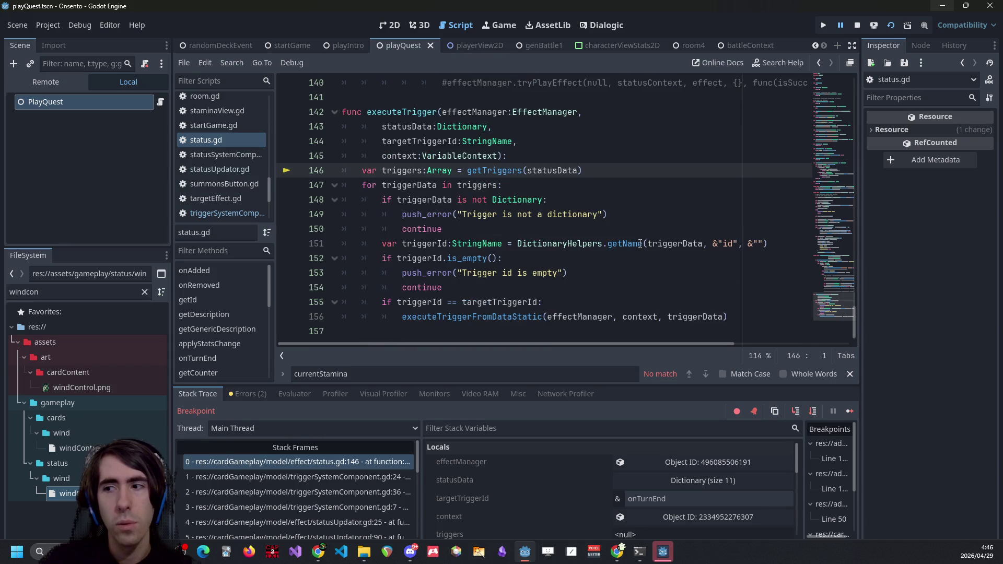
left_click(814, 413)
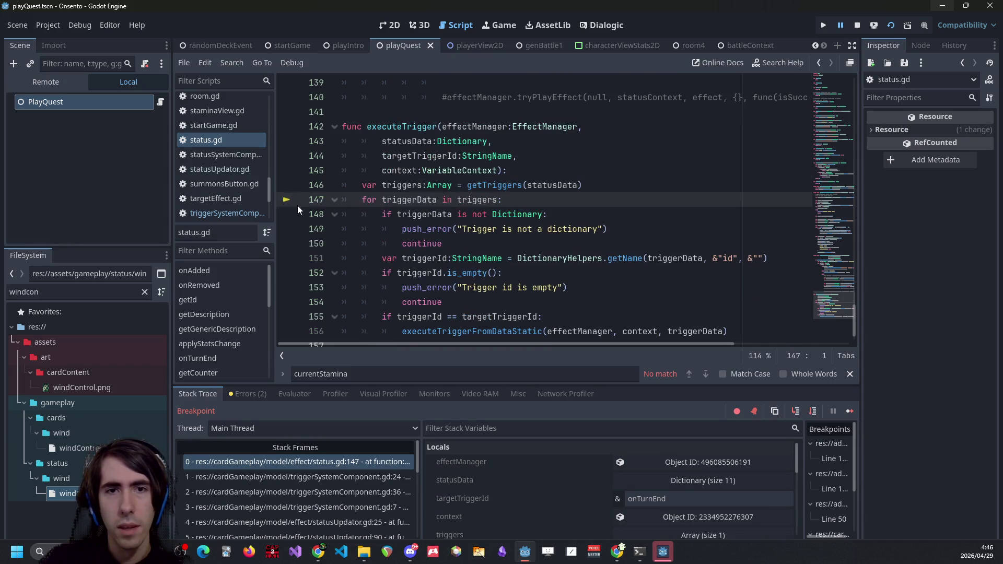
mouse_move(412, 184)
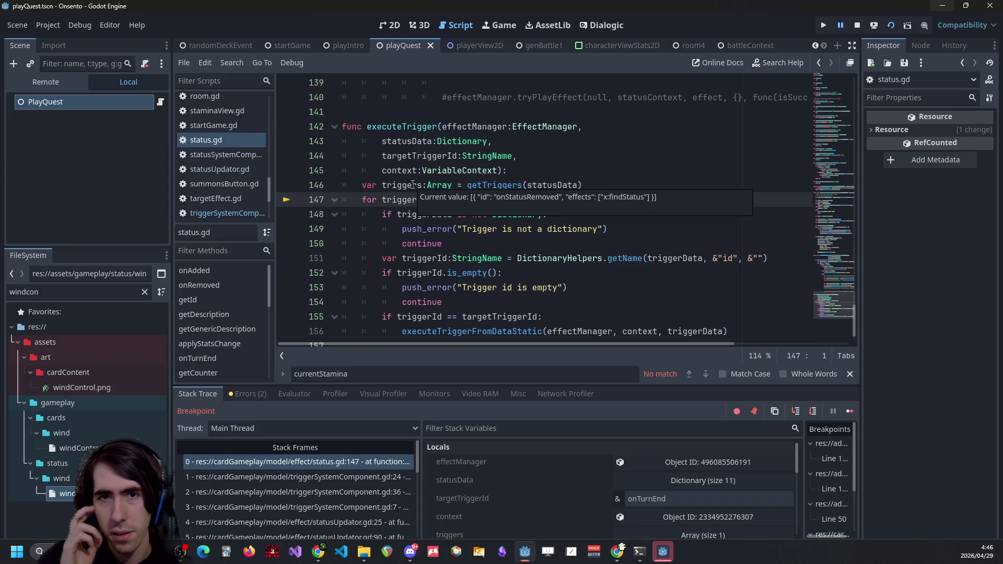
scroll(700, 309, "down", 1)
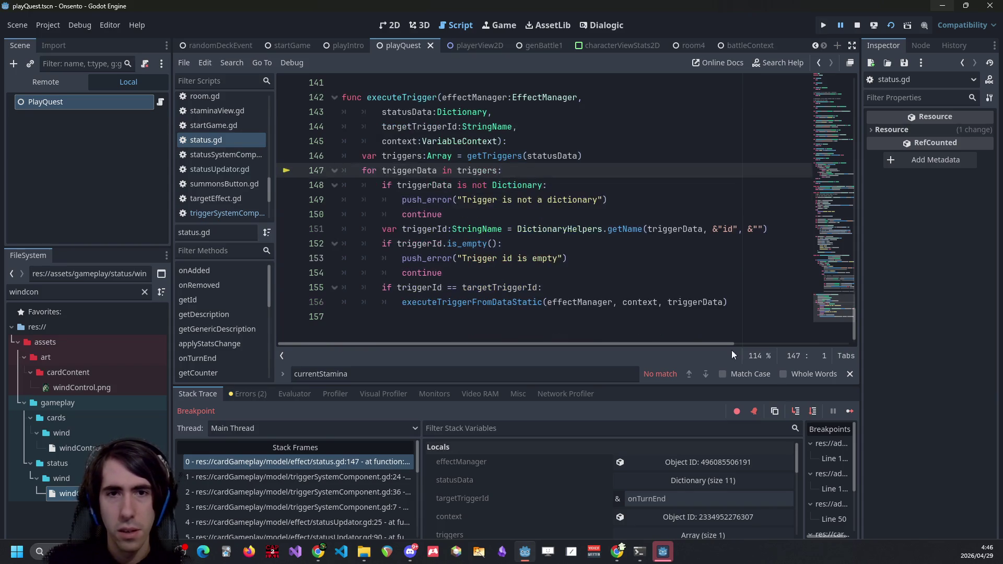
left_click(811, 413)
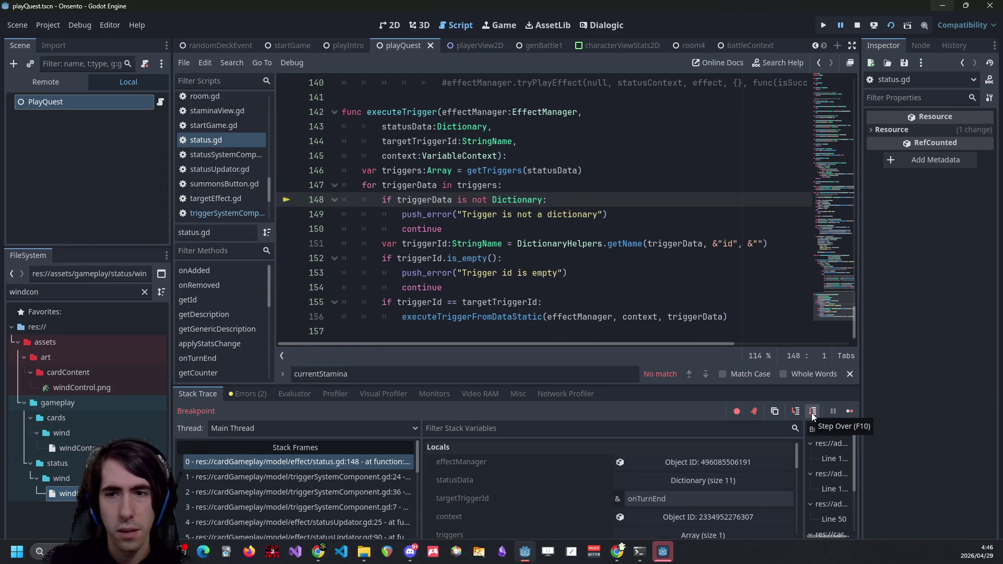
left_click(811, 413)
left_click(813, 413)
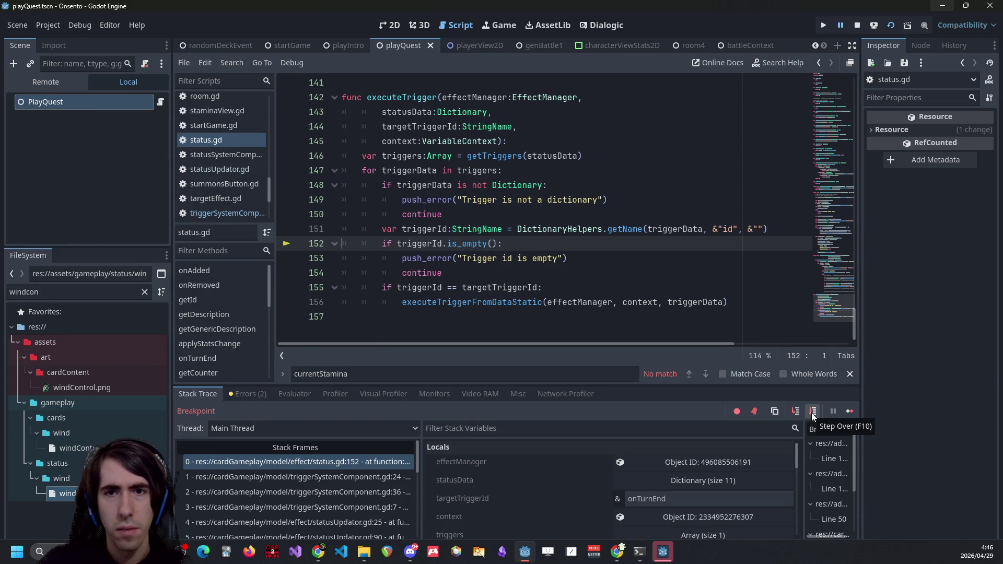
left_click(813, 413)
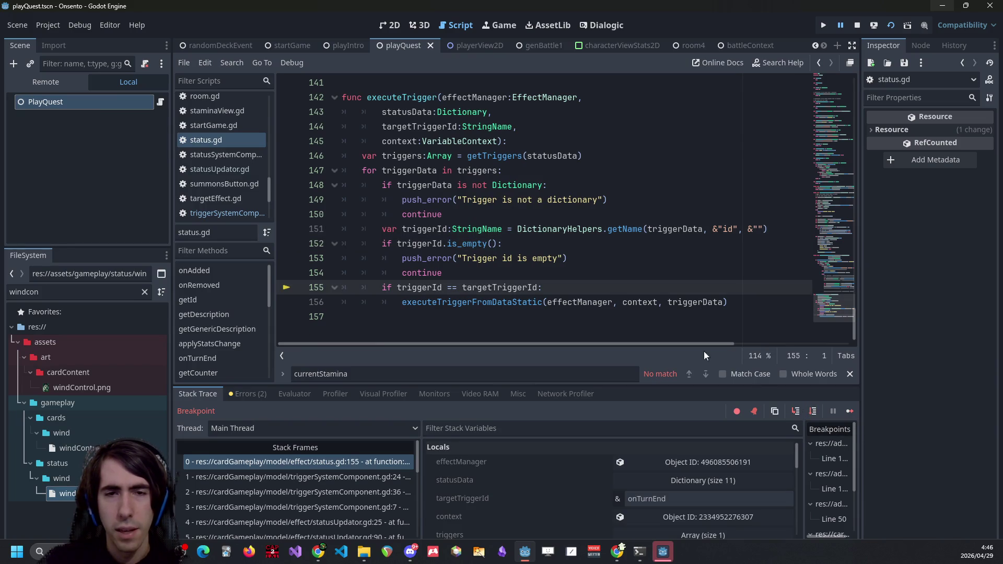
mouse_move(501, 285)
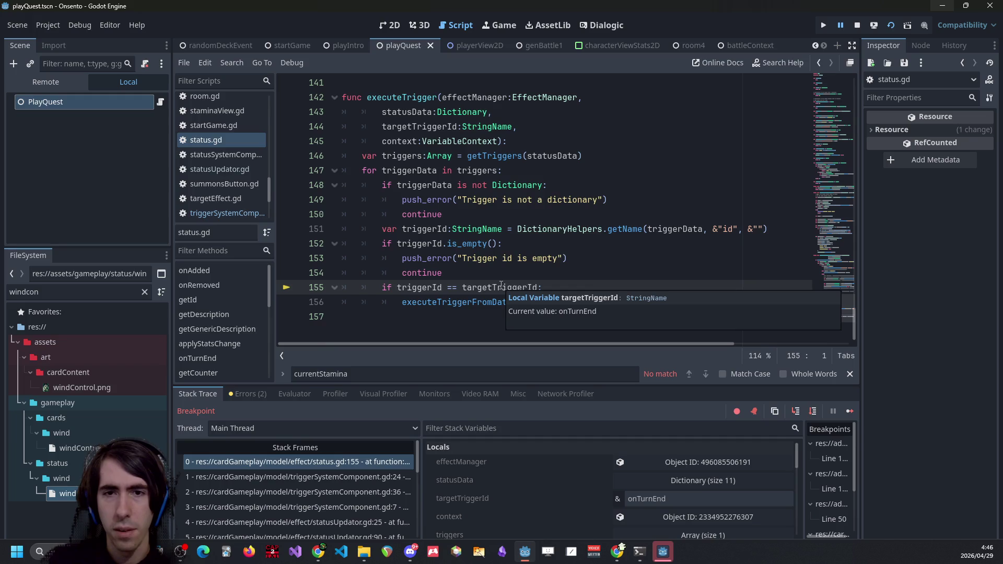
mouse_move(420, 287)
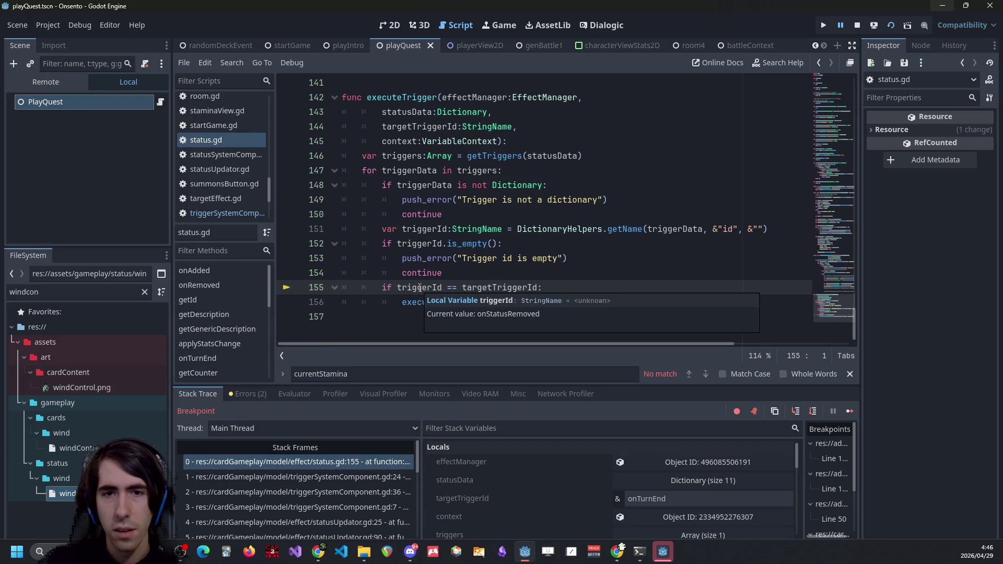
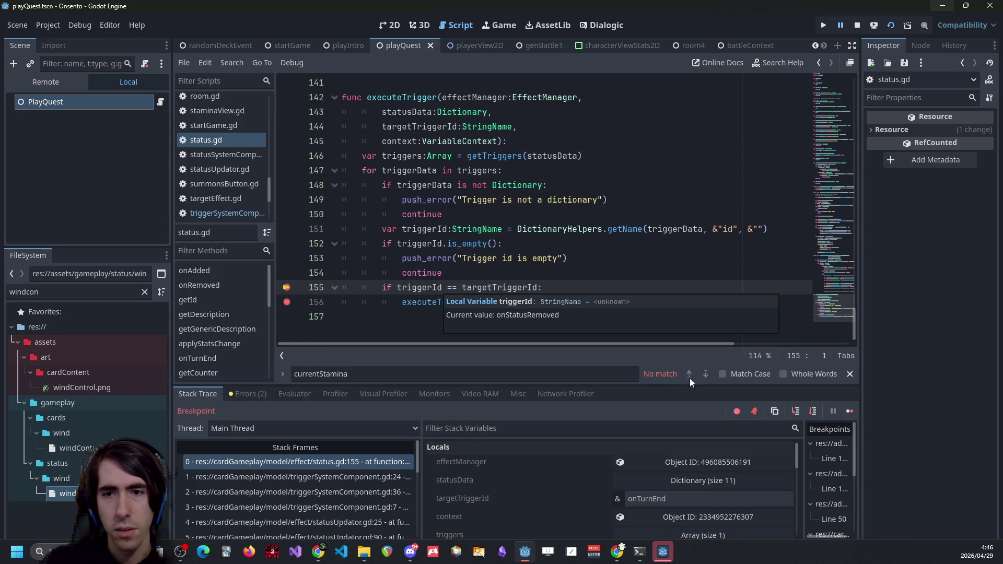
Step: Step out of status.gd and continue to the statusUpdator.gd line 68 breakpoint
left_click(817, 413)
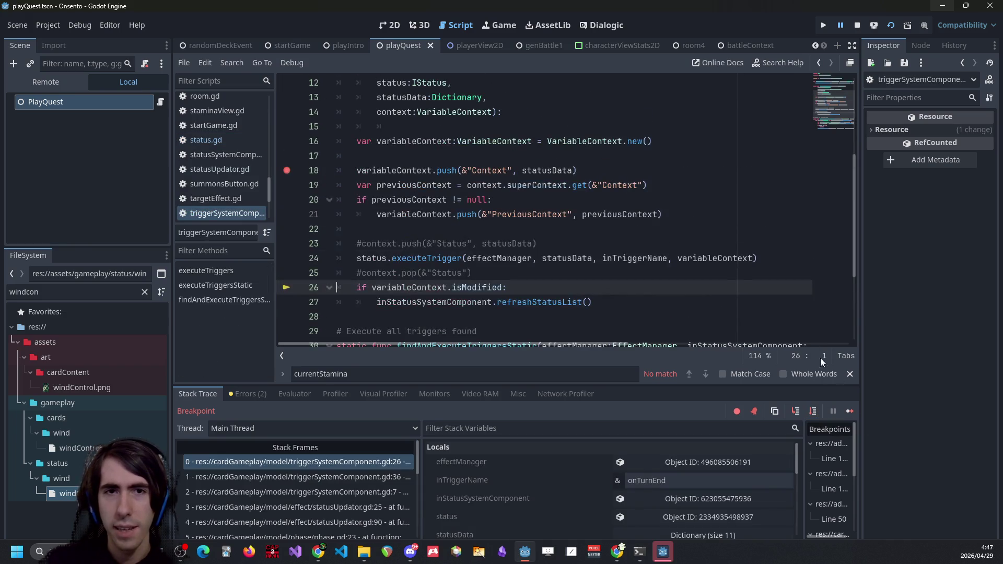
left_click(849, 412)
mouse_move(523, 269)
left_click(849, 413)
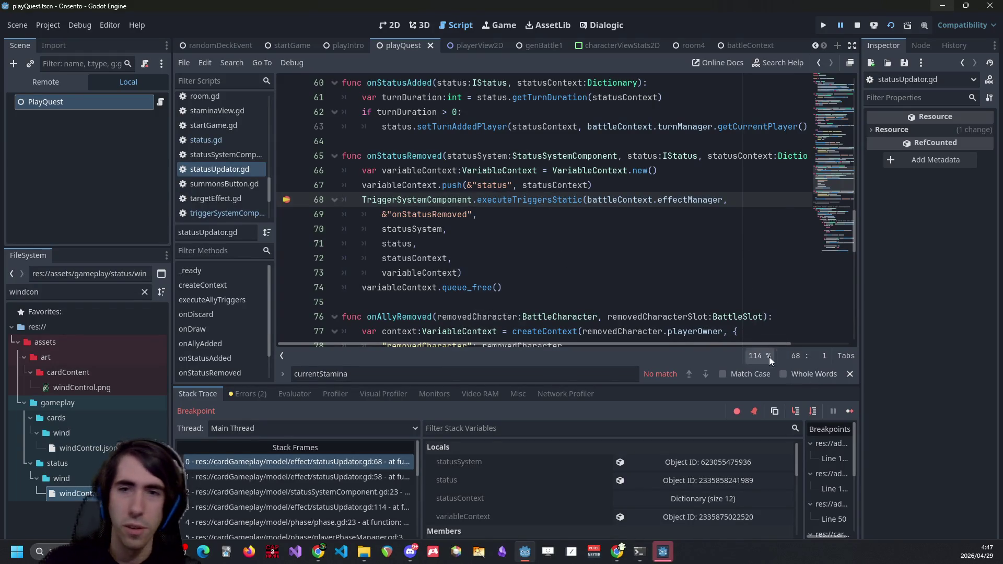
Step: Step into the trigger execution, past line 24, on to the status.gd line 155 breakpoint
left_click(794, 413)
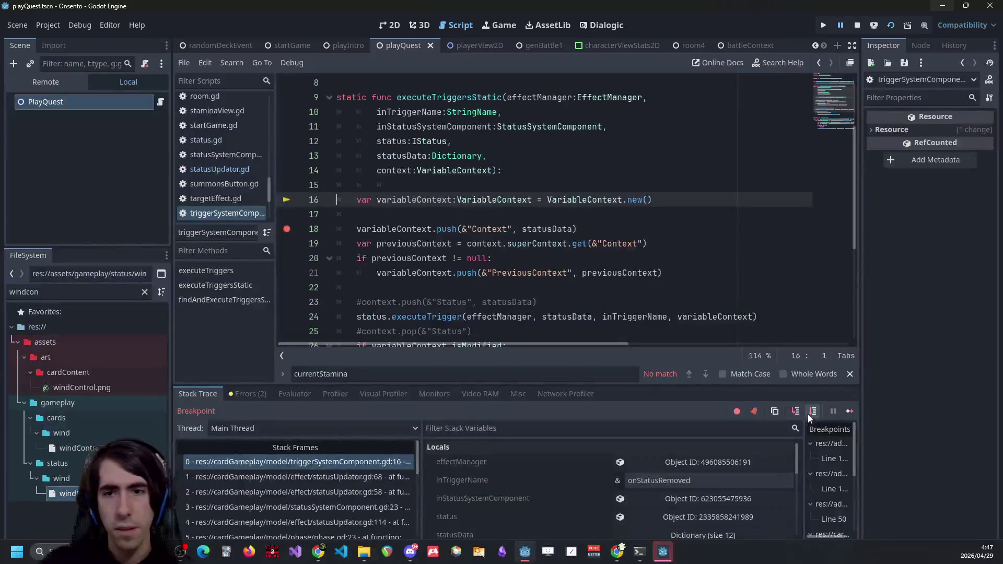
left_click(810, 416)
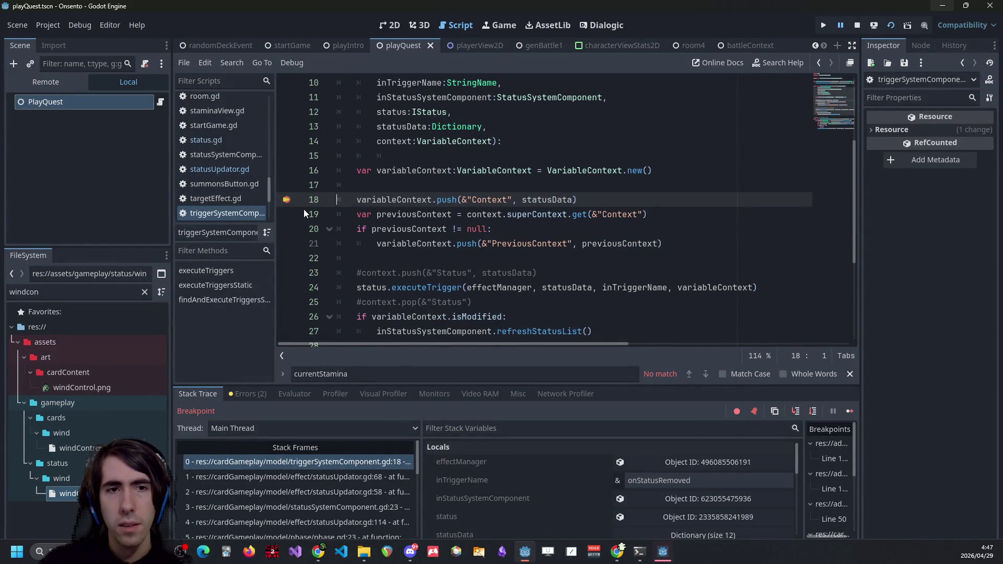
left_click(815, 411)
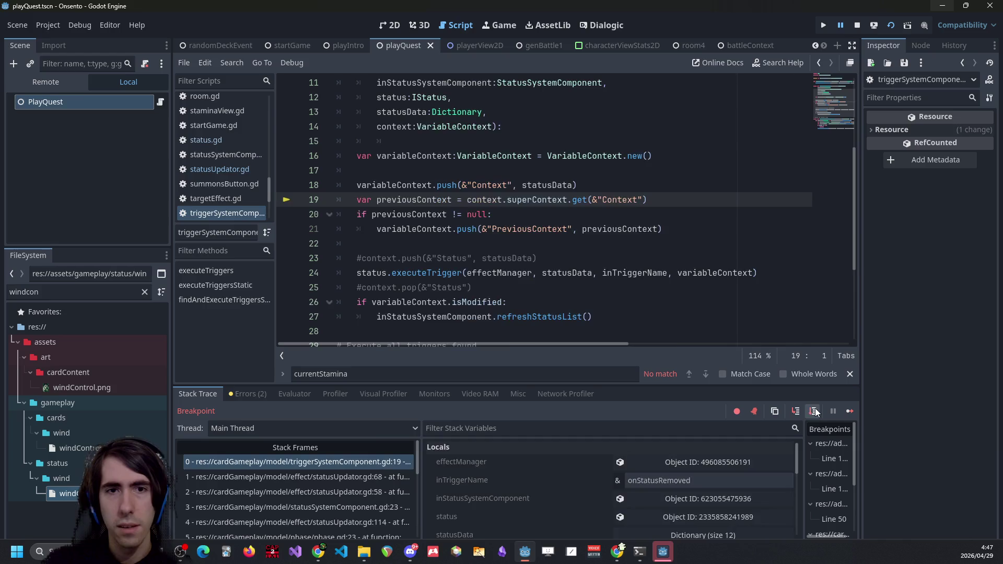
left_click(814, 411)
left_click(814, 411)
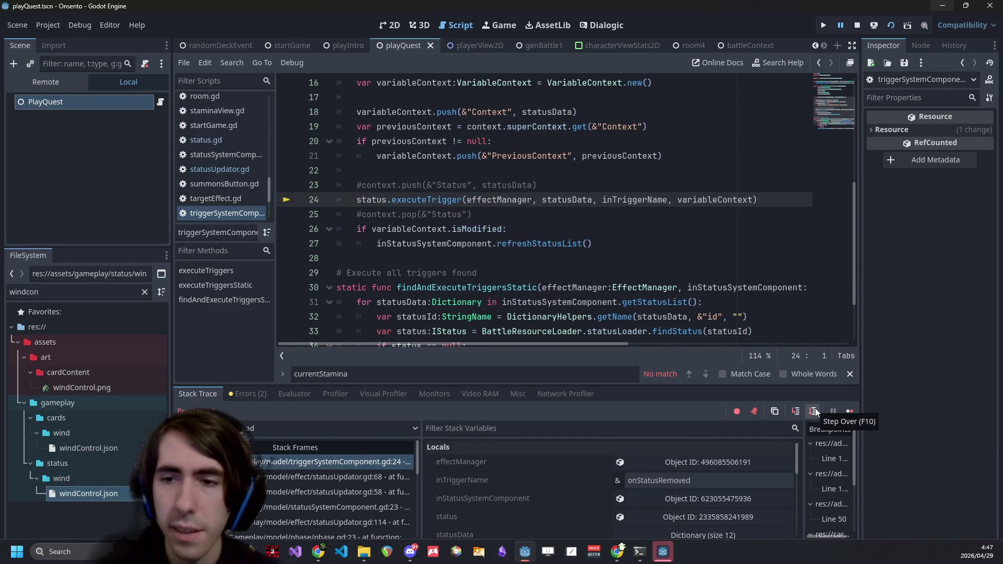
left_click(815, 412)
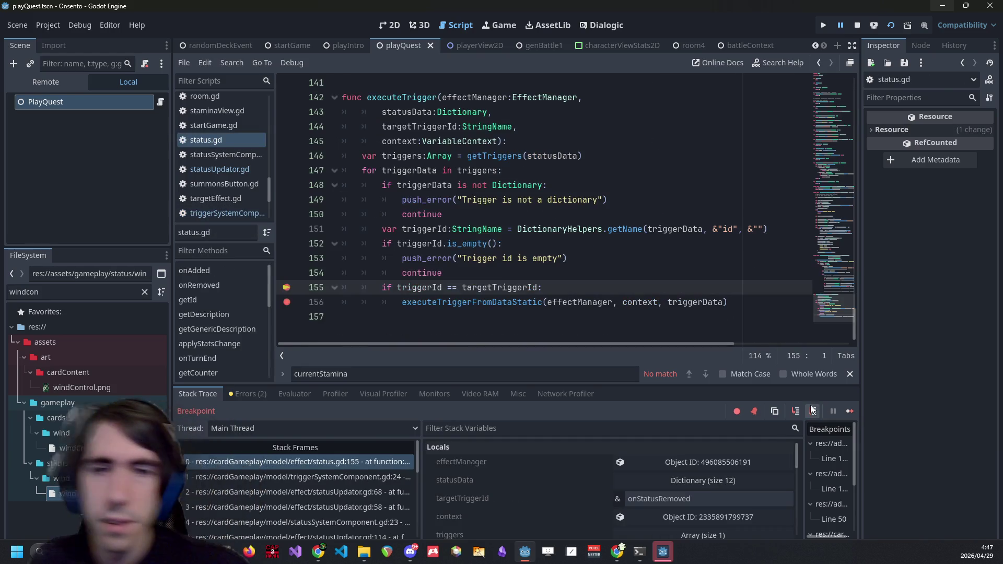
Step: Review PreviousContext on line 21 of triggerSystemComponent.gd, then return to status.gd line 155
left_click(583, 215)
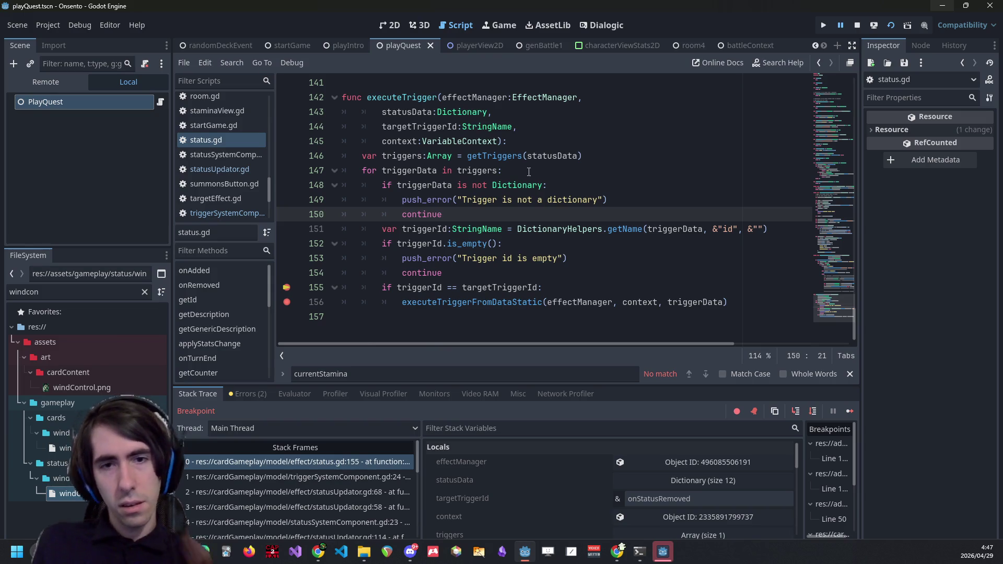
left_click(461, 287)
key("alt+Left")
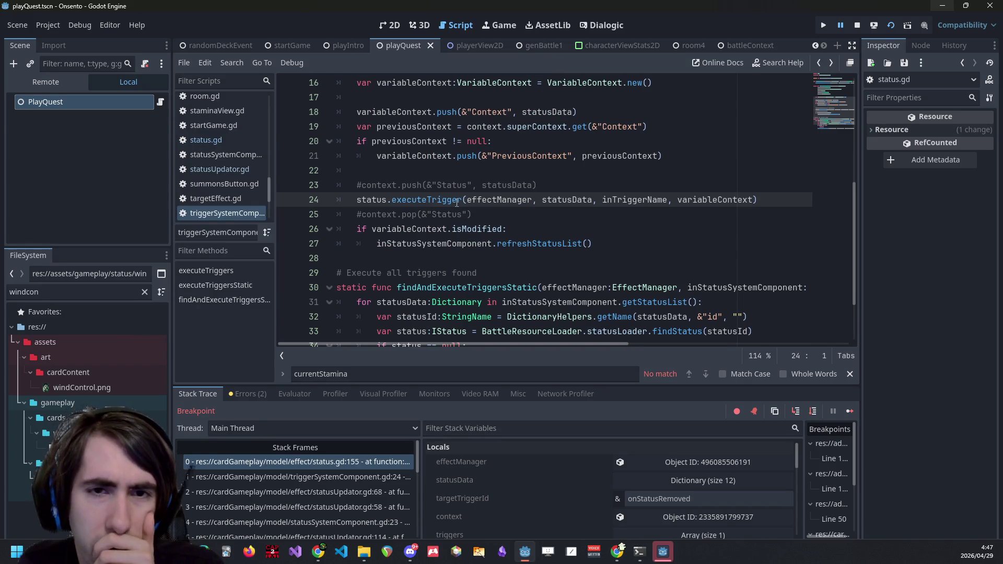
scroll(437, 217, "up", 2)
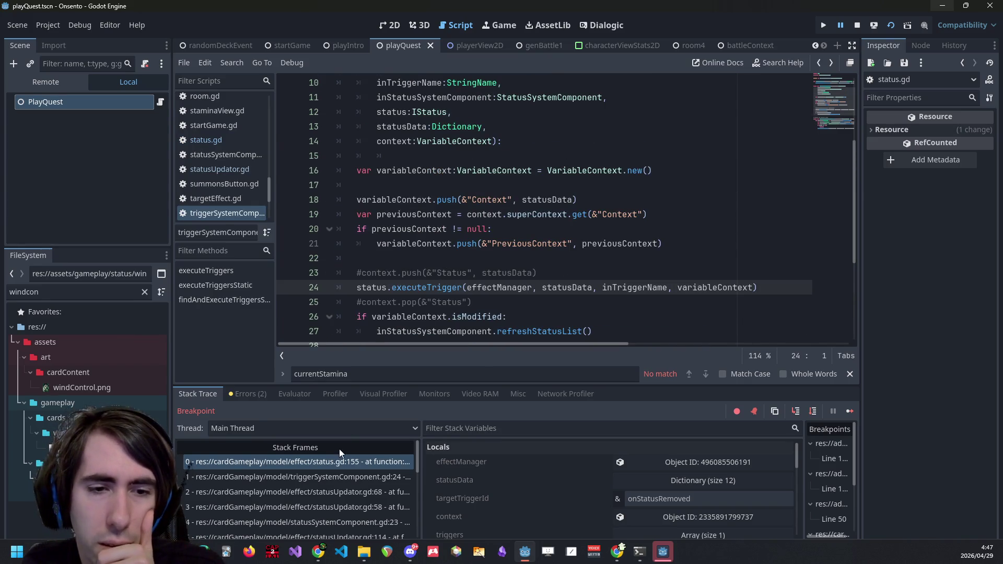
left_click(499, 239)
key("alt+Right")
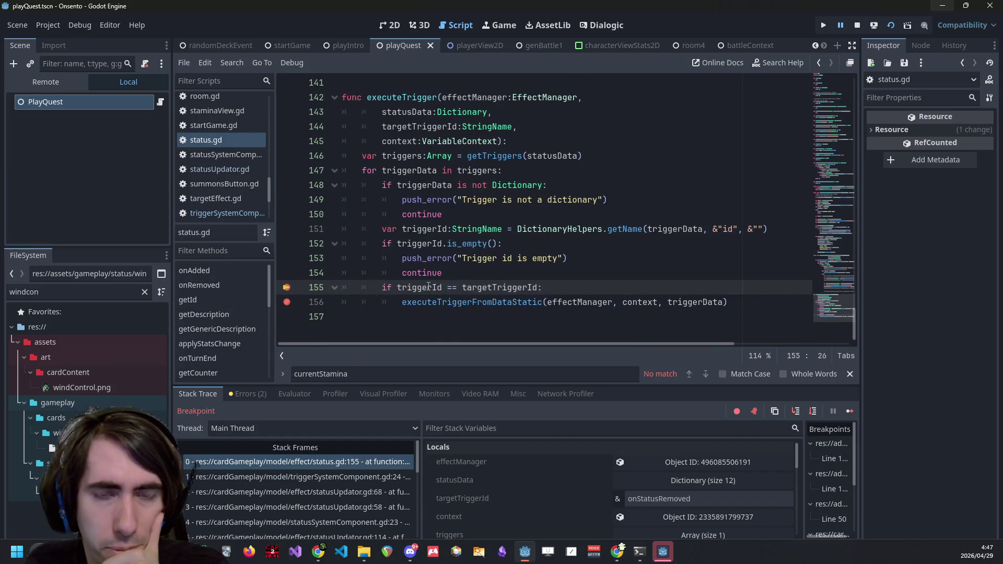
Step: Check targetTriggerId's value and step to line 156 to run the matching trigger
mouse_move(429, 286)
left_click(510, 262)
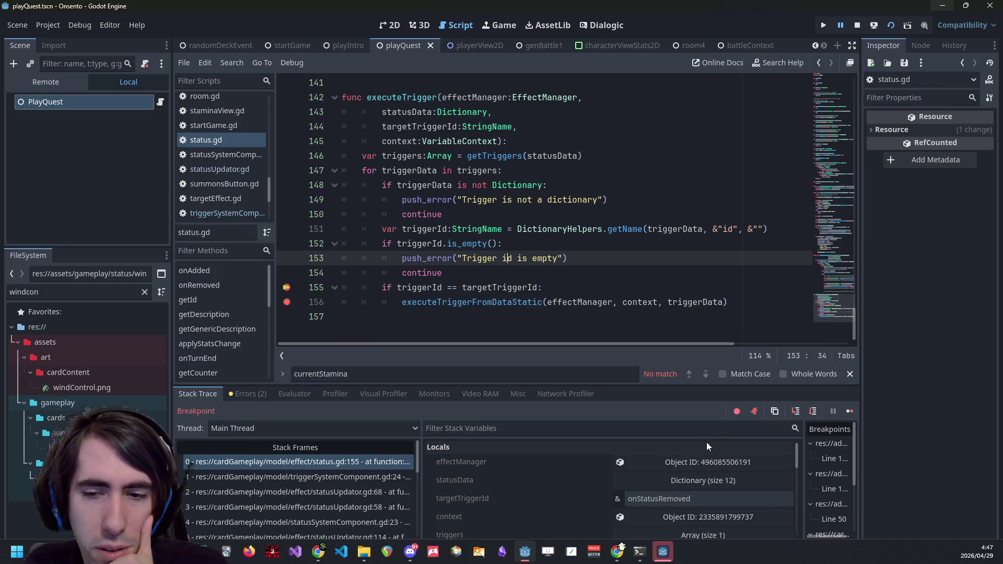
mouse_move(424, 111)
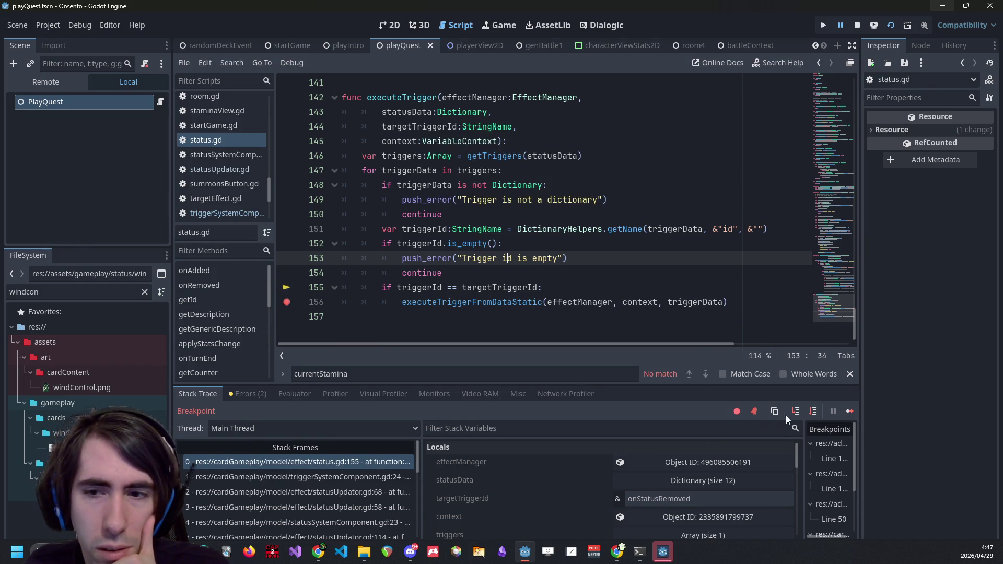
left_click(813, 412)
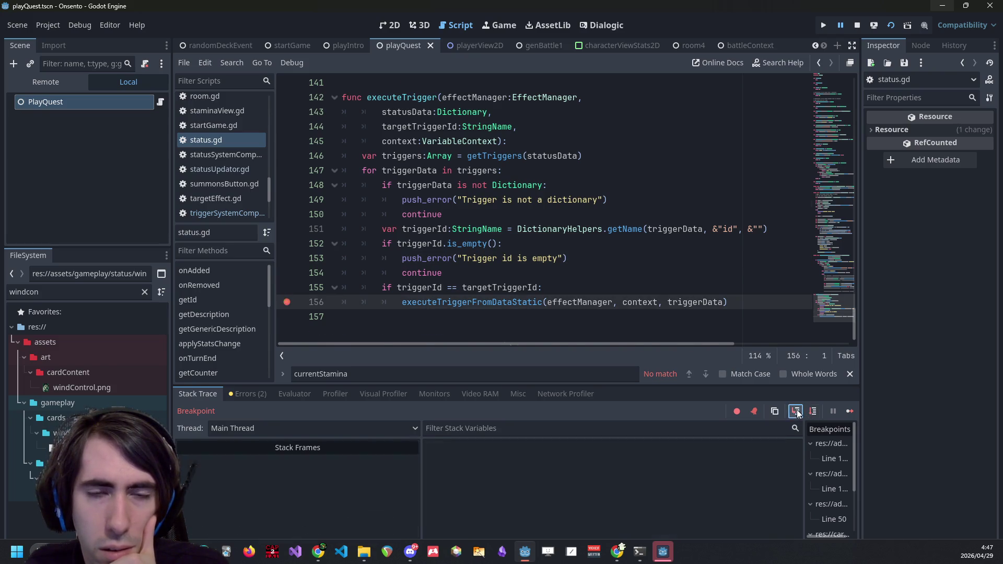
Step: Step into executeTriggerFromDataStatic and past the trigger condition check to line 122
left_click(796, 411)
scroll(648, 259, "down", 1)
scroll(648, 260, "up", 1)
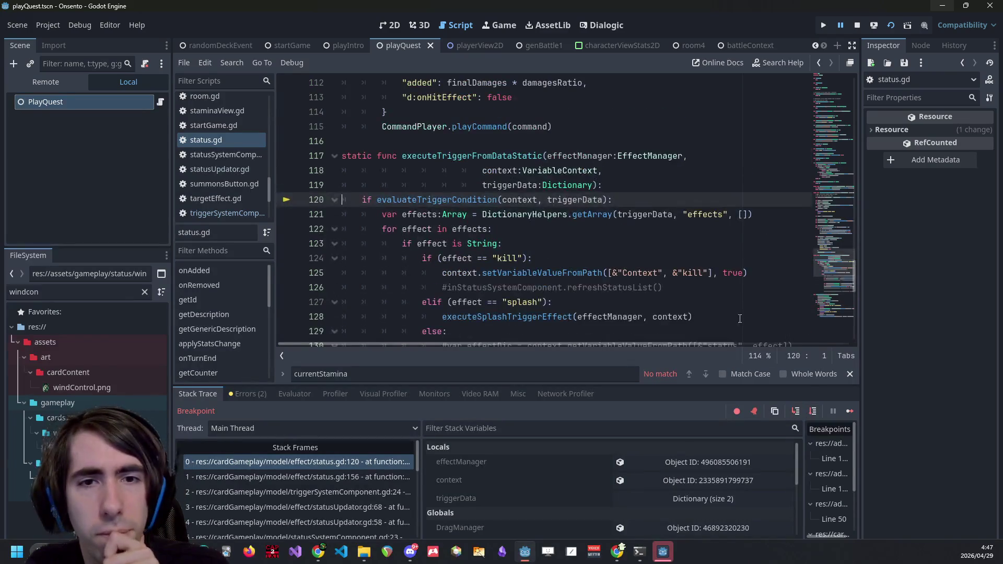
left_click(811, 413)
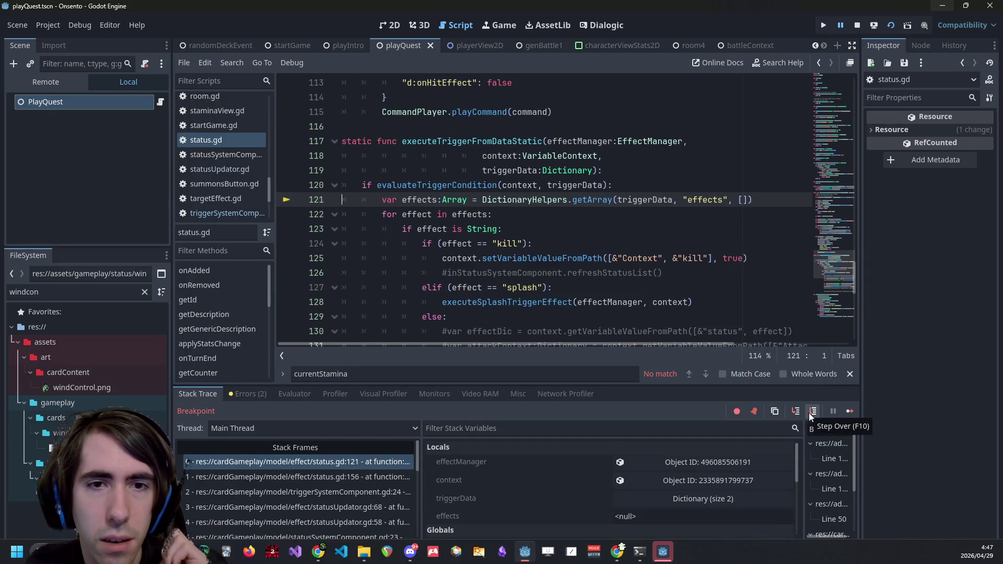
left_click(811, 413)
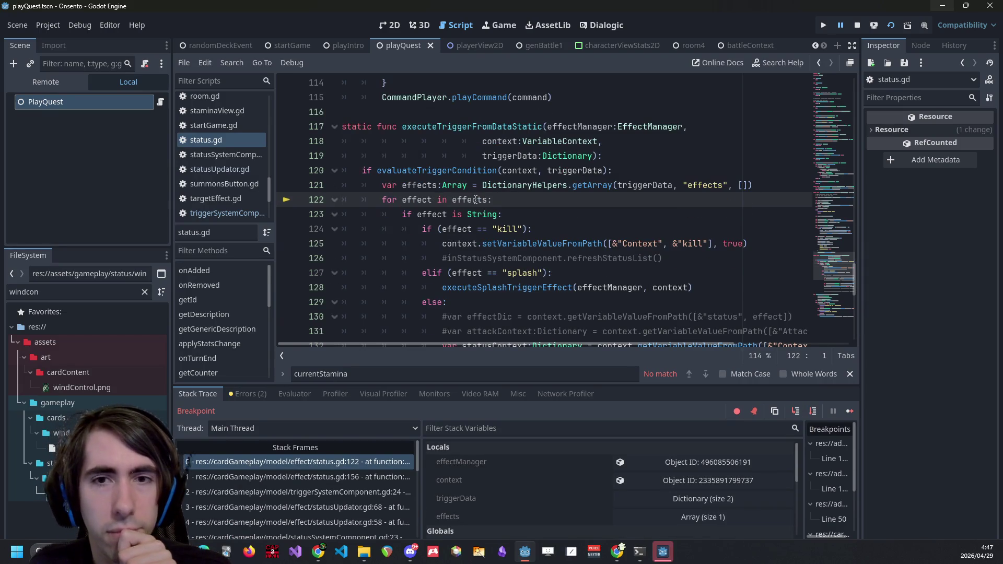
Step: Step through the x:findStatus effect lines 123 and 124 down to line 132
mouse_move(476, 200)
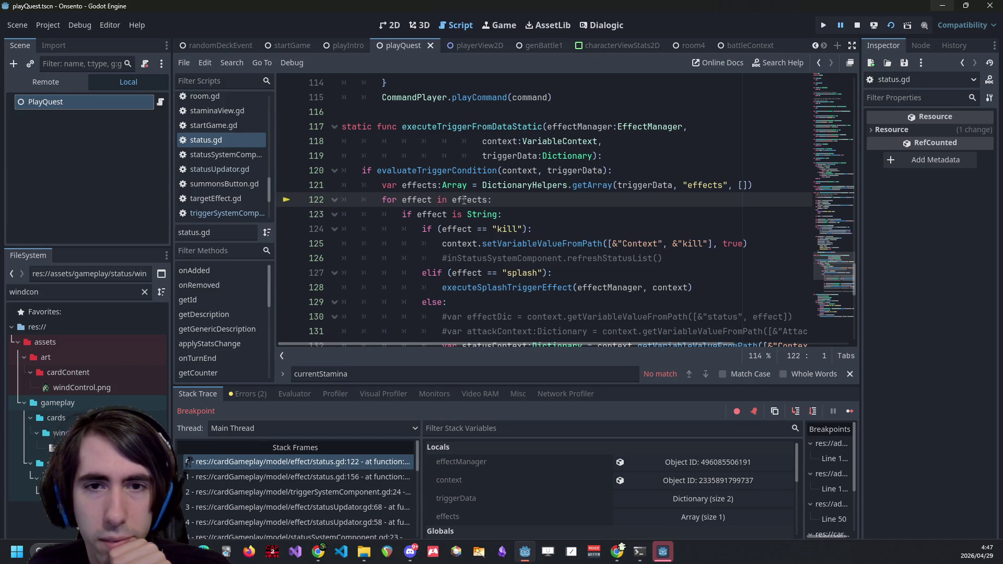
left_click(813, 410)
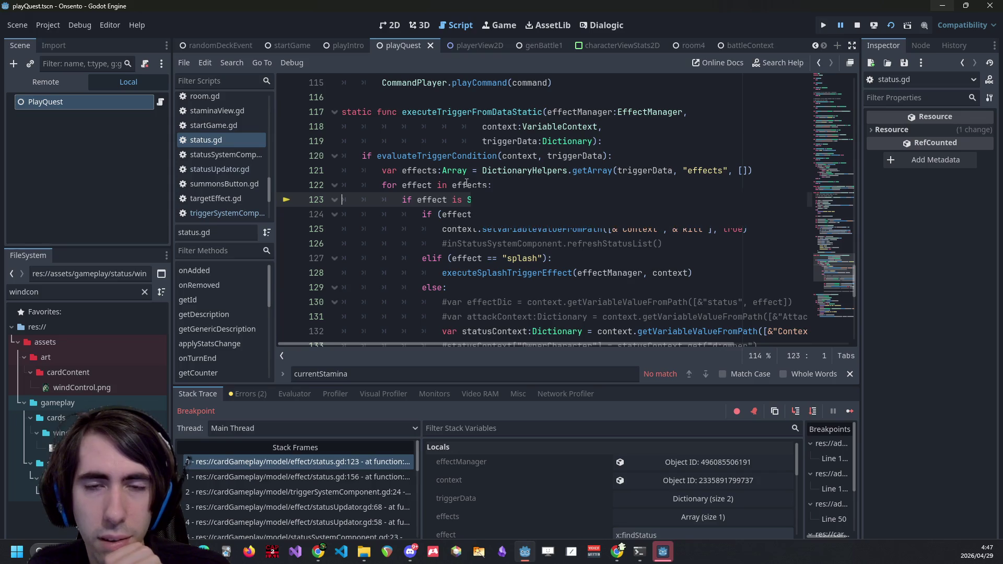
left_click(814, 412)
left_click(814, 411)
left_click(813, 412)
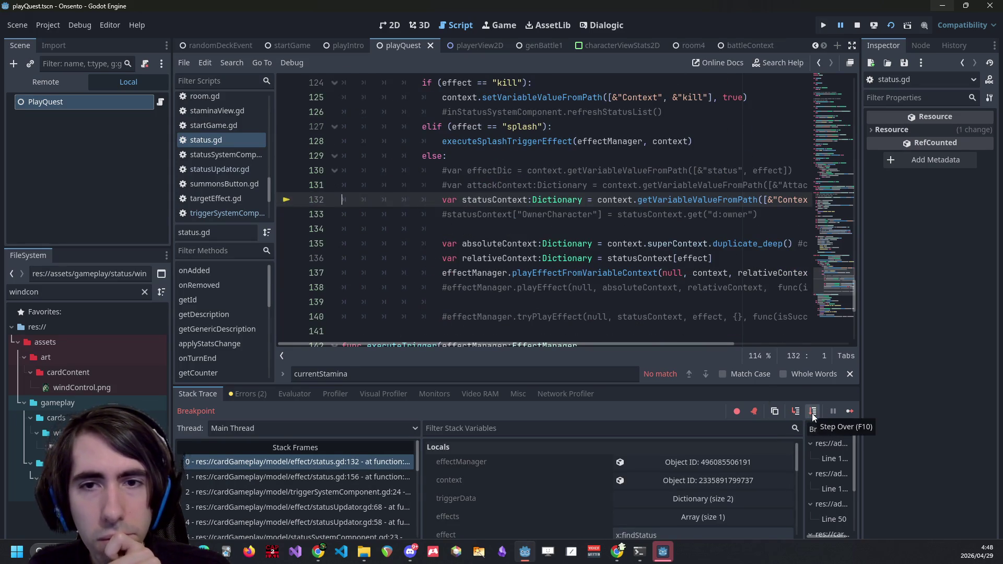
Step: Narrow the script list to show more code, then step from line 132 to line 137
left_click_drag(702, 342, 801, 345)
scroll(800, 346, "left", 3)
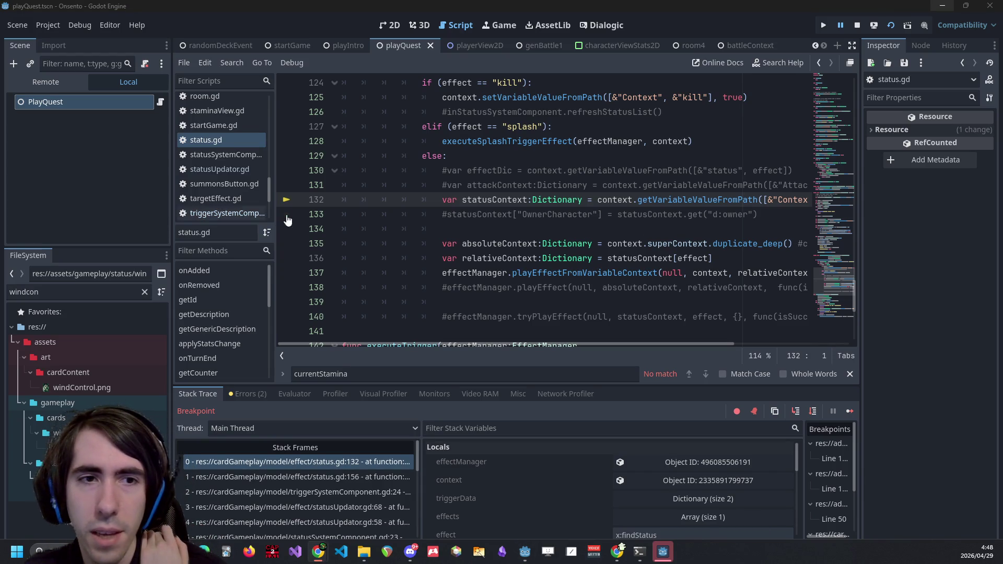
mouse_move(272, 212)
left_mouse_down()
mouse_move(211, 212)
mouse_move(241, 212)
left_mouse_up()
scroll(565, 261, "down", 1)
scroll(564, 240, "up", 1)
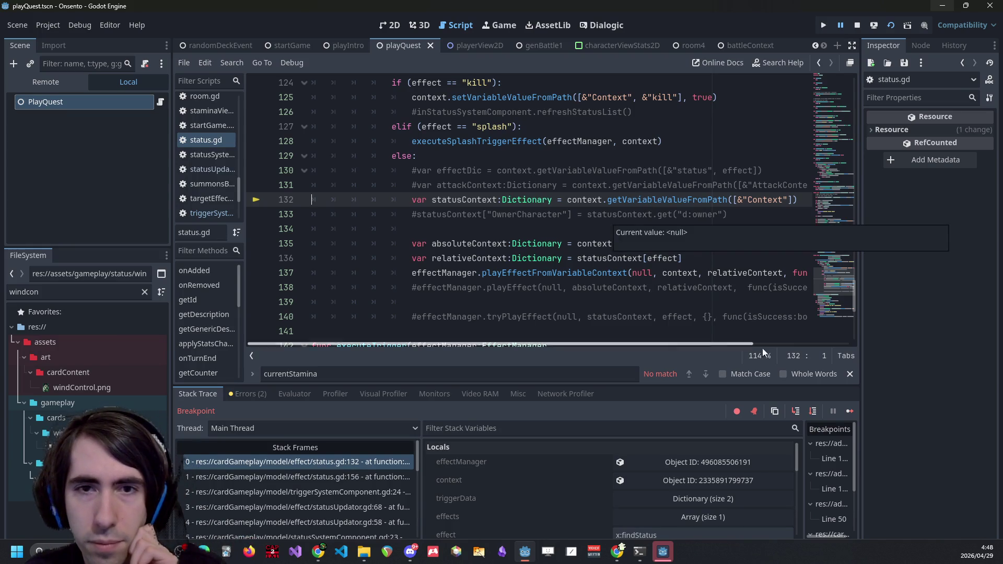
left_click(813, 411)
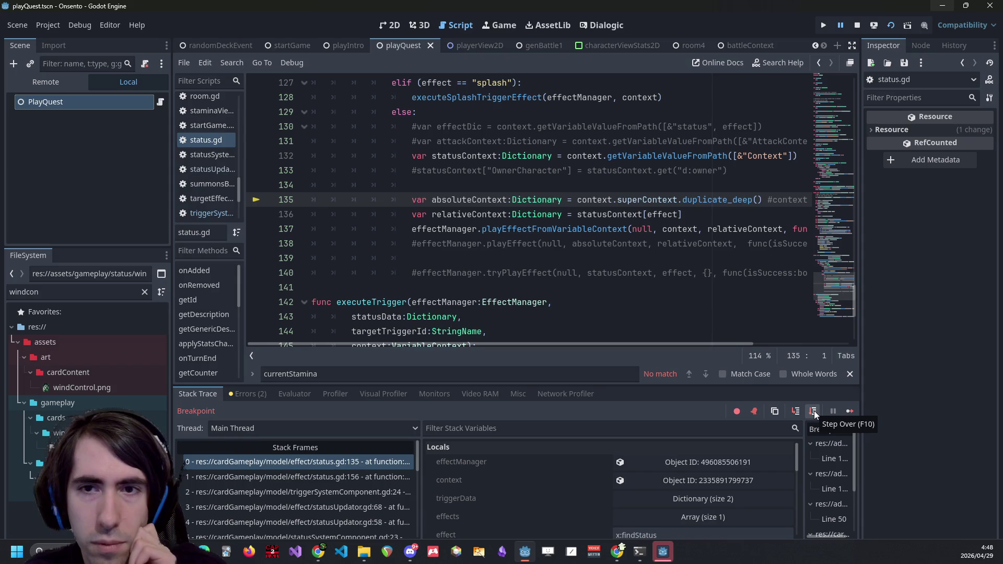
left_click(814, 411)
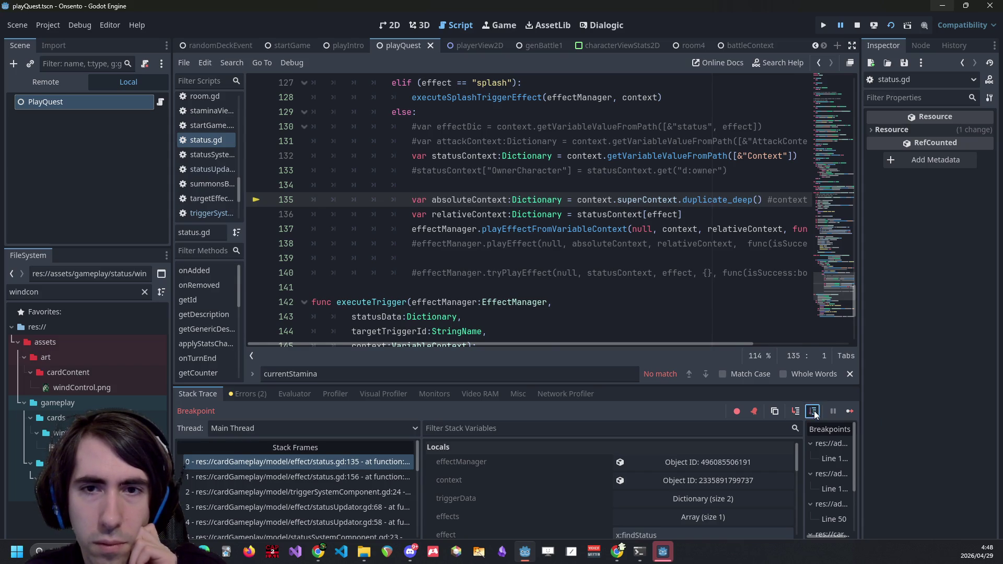
left_click(814, 411)
Step: Open windControl.json from the project file list
scroll(539, 267, "up", 1)
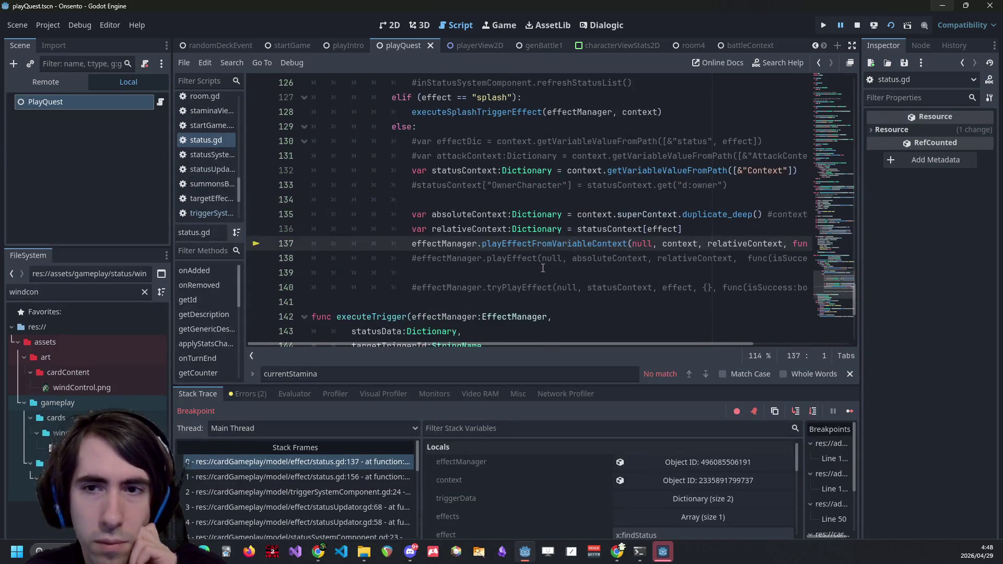
left_click(83, 434)
double_click(55, 448)
Step: Select the TryAddStatus effect id in windControl.json and Quick Open tryAddStatusEffect.gd
scroll(407, 247, "down", 3)
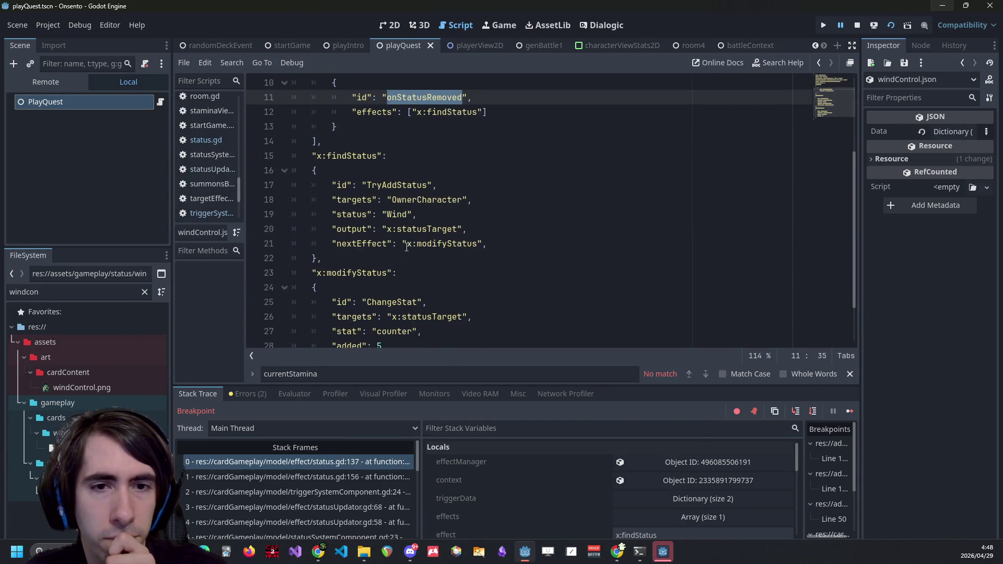
scroll(363, 232, "up", 2)
scroll(365, 224, "down", 2)
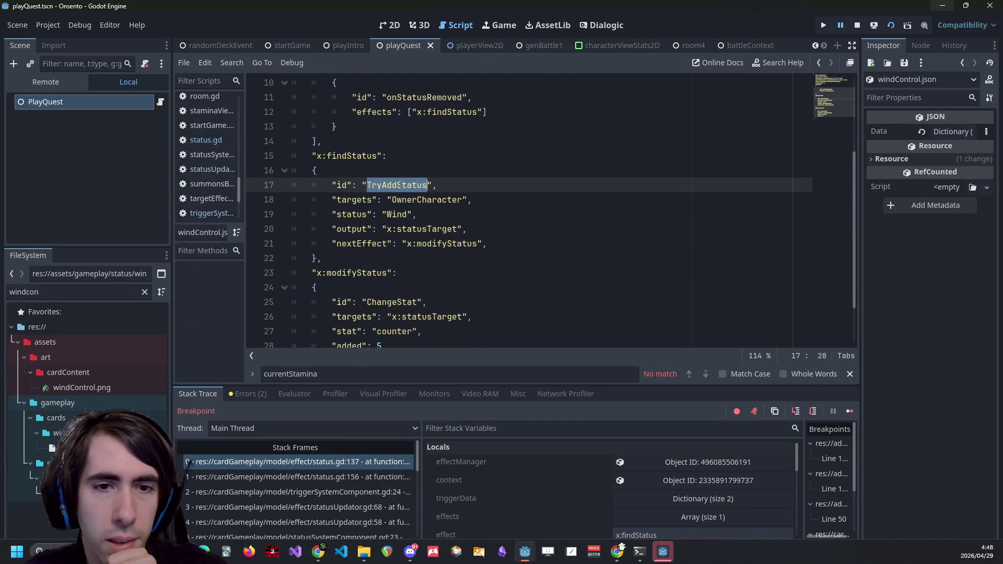
double_click(397, 185)
key("ctrl+c")
scroll(400, 185, "down", 1)
scroll(400, 185, "up", 2)
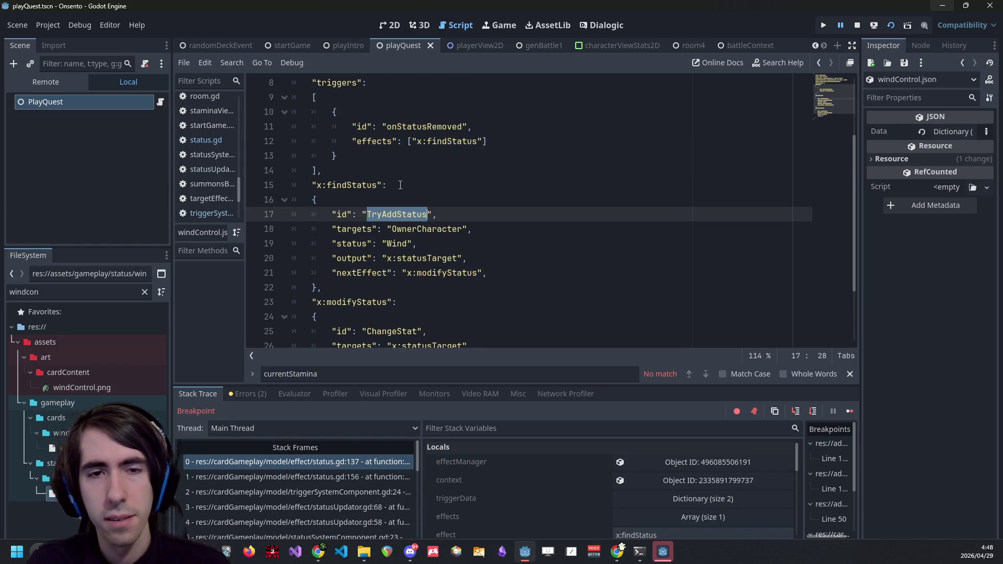
key("shift+alt+o")
key("ctrl+v")
key("Return")
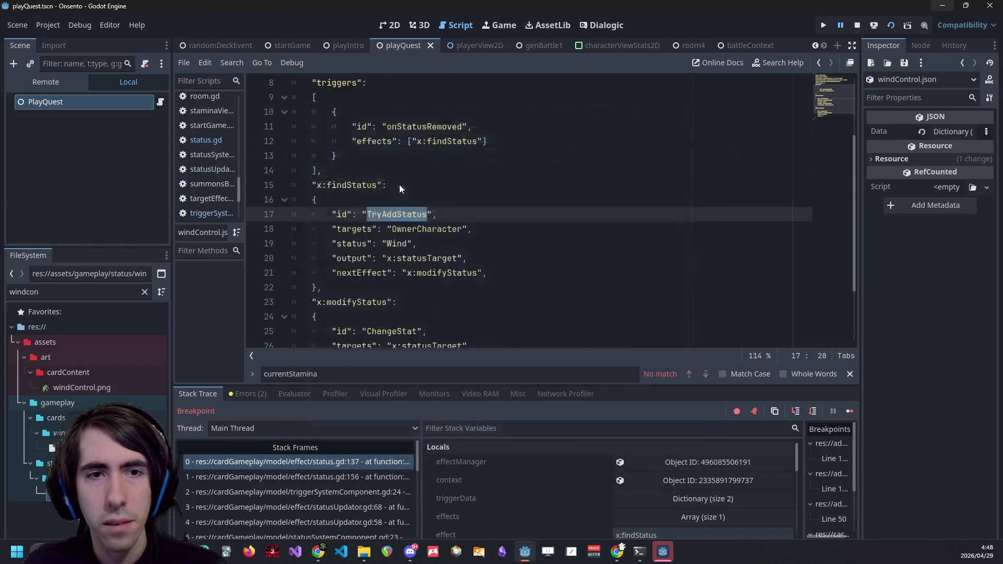
Step: Set a breakpoint where tryExecute fetches its targets, then jump to the script's top
scroll(400, 184, "up", 10)
scroll(309, 161, "down", 14)
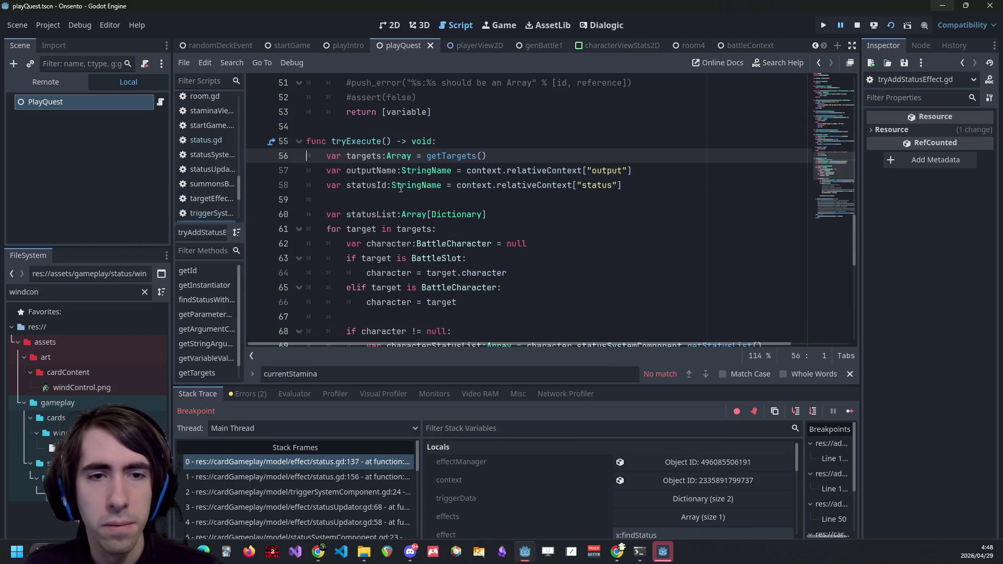
left_click(257, 156)
left_click(343, 156)
key("ctrl+Home")
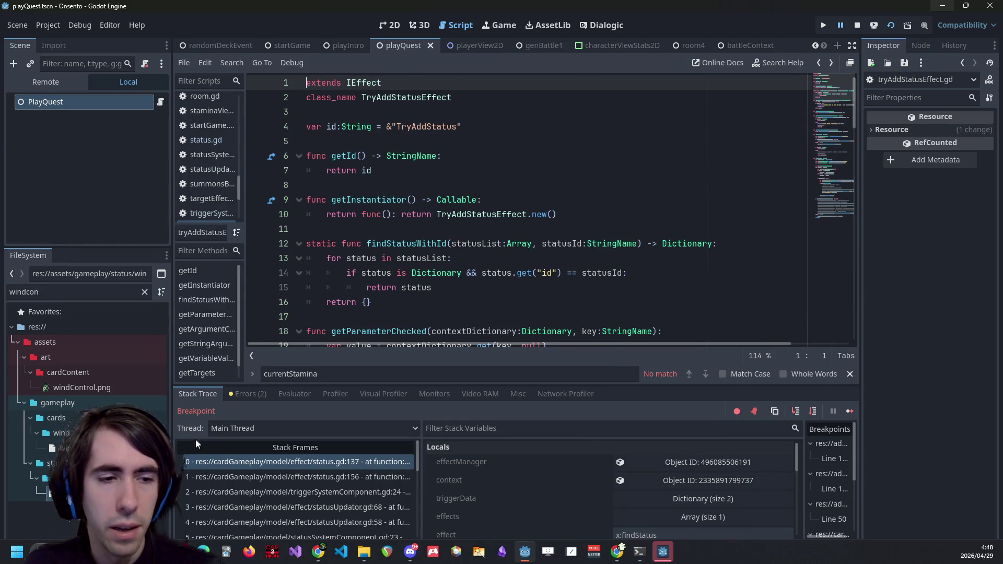
Step: Search project files for the modifyStatus effect name from windControl.json, then cancel
double_click(63, 448)
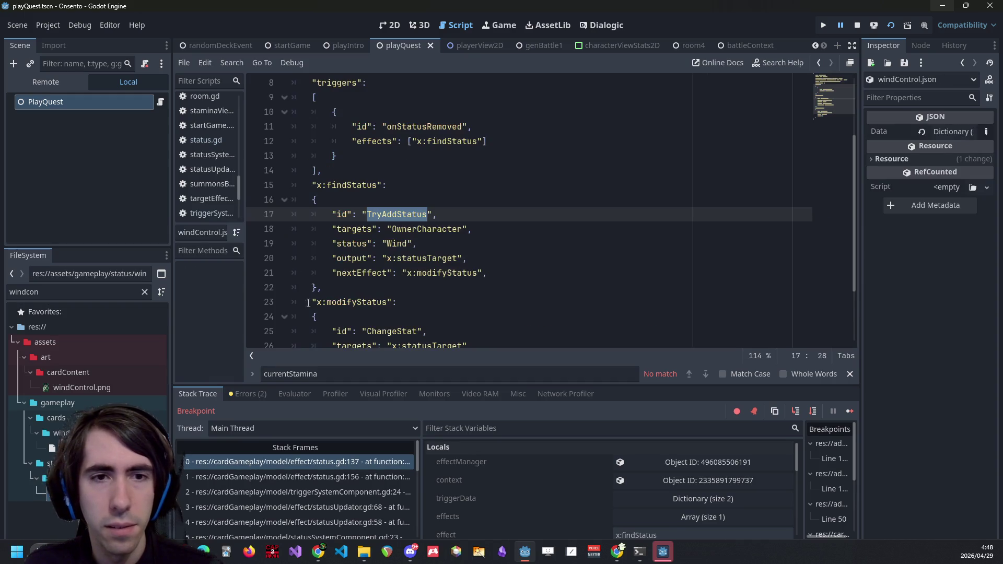
double_click(361, 259)
key("ctrl+c")
scroll(383, 232, "down", 1)
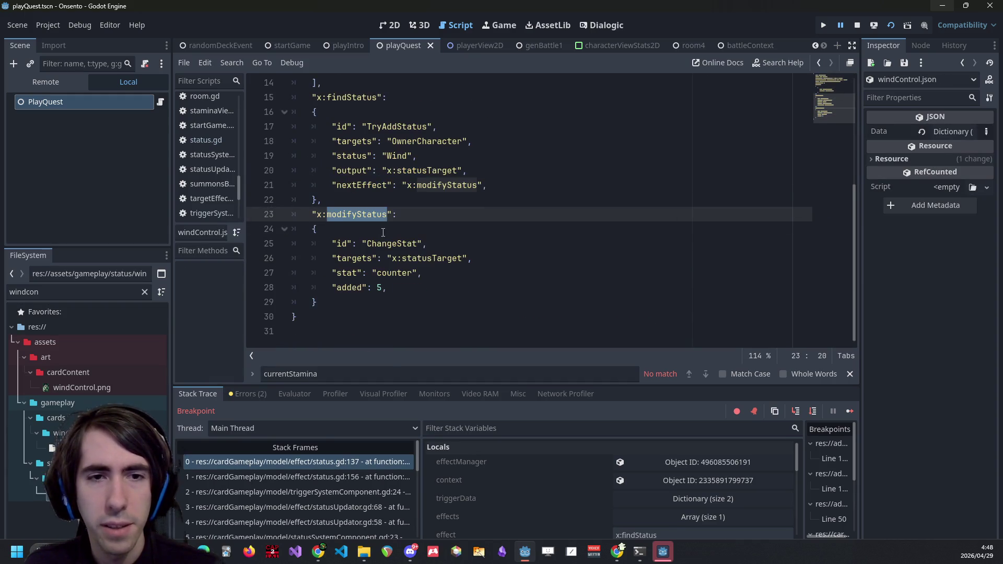
key("shift+alt+o")
key("ctrl+v")
key("Down")
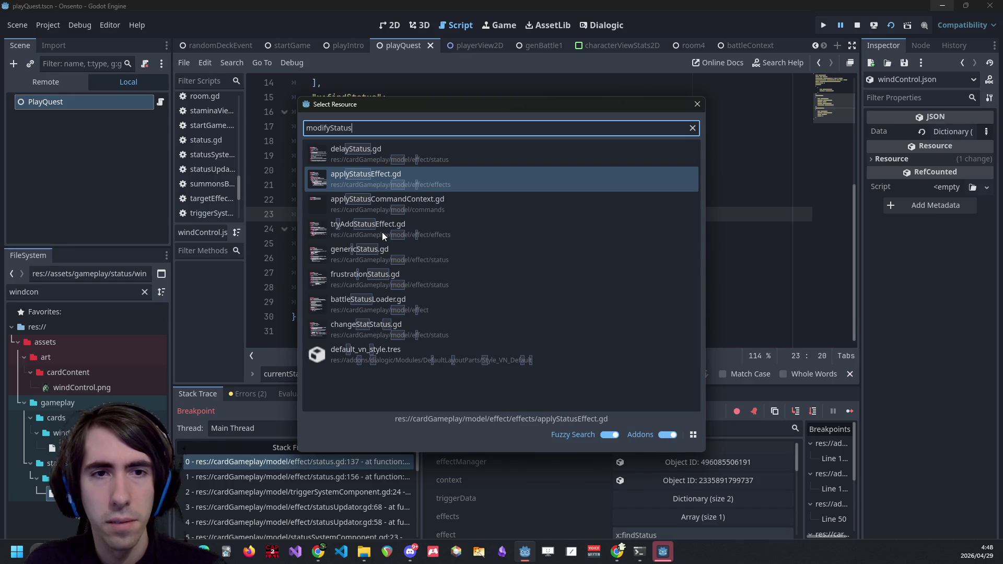
key("Escape")
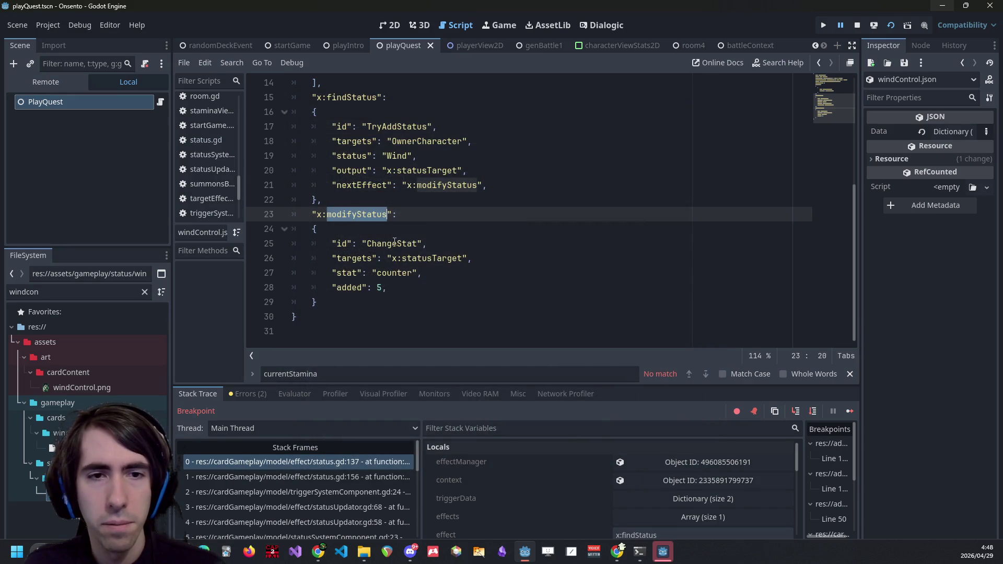
Step: Copy the ChangeStat id, open changeStatEffect.gd through Quick Open, and resume the game
double_click(395, 244)
key("ctrl+c")
key("shift+alt+o")
key("ctrl+v")
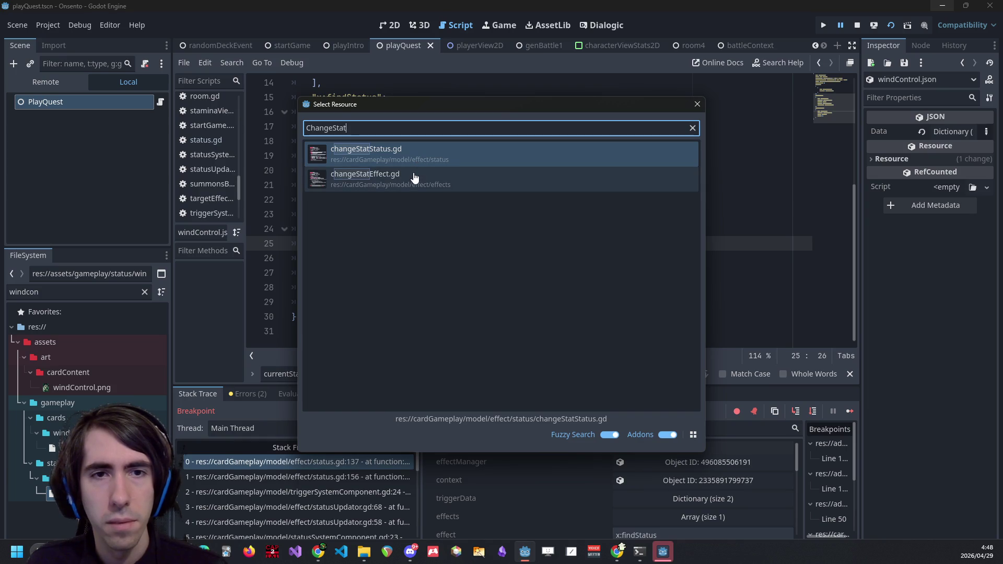
double_click(415, 179)
left_click(813, 412)
Step: Jump to the getTargets definition and highlight every use of the reference variable
left_click(812, 412)
mouse_move(360, 167)
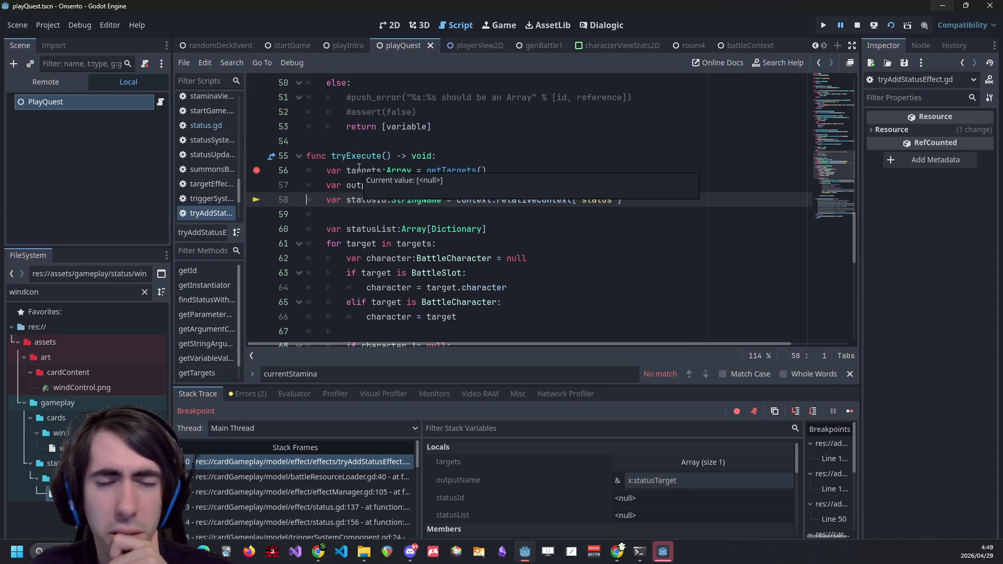
left_click(454, 170, "ctrl")
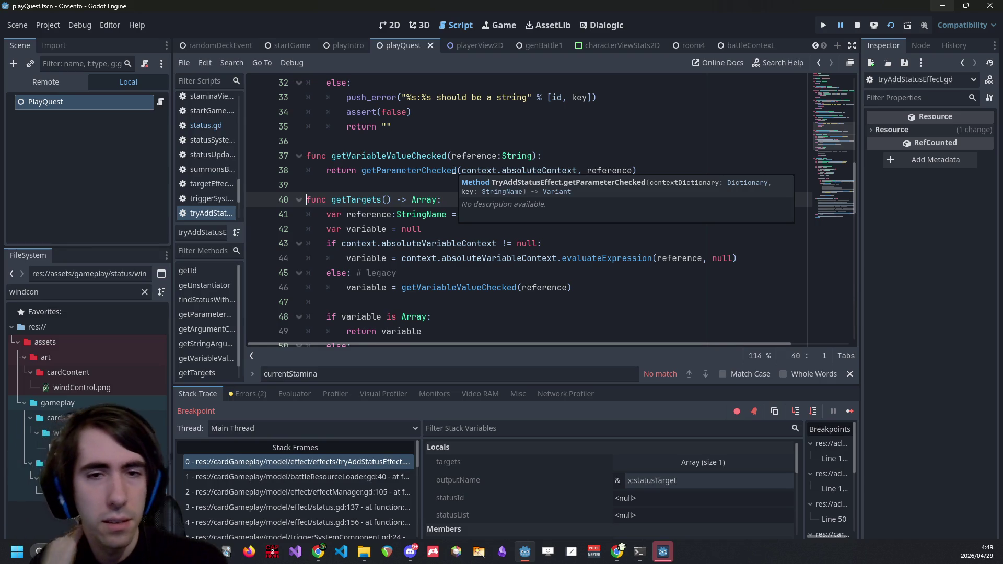
scroll(452, 276, "down", 4)
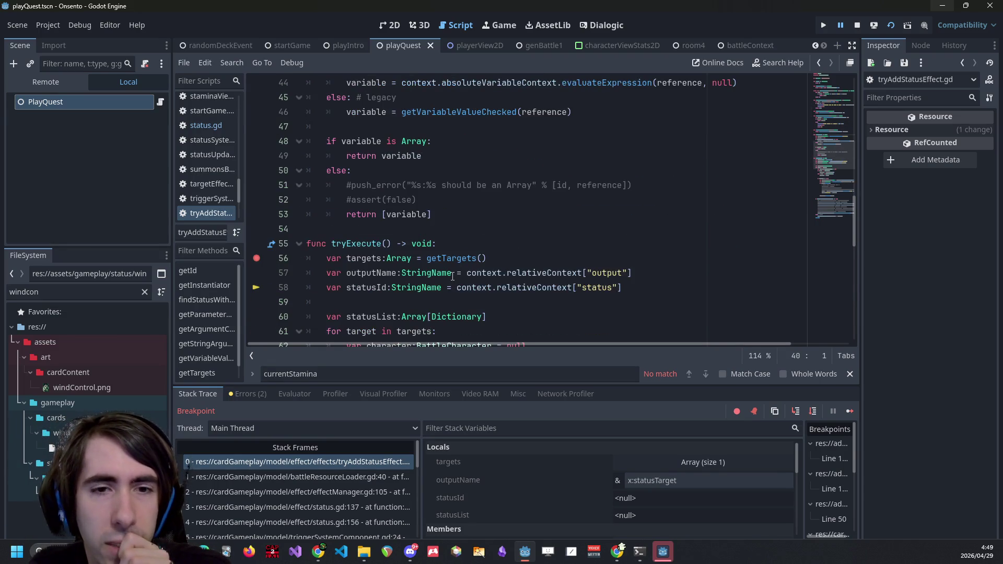
mouse_move(379, 260)
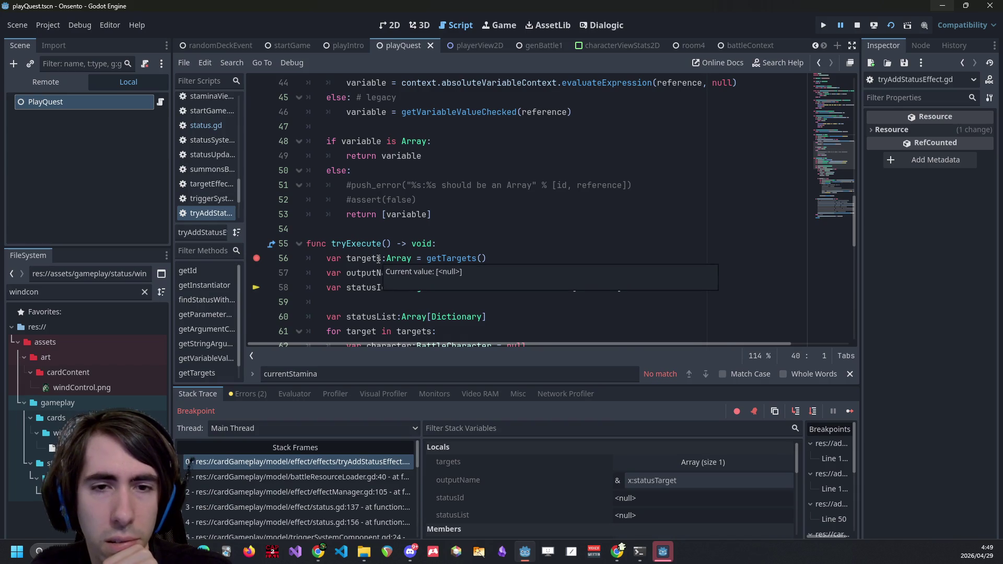
scroll(378, 260, "up", 2)
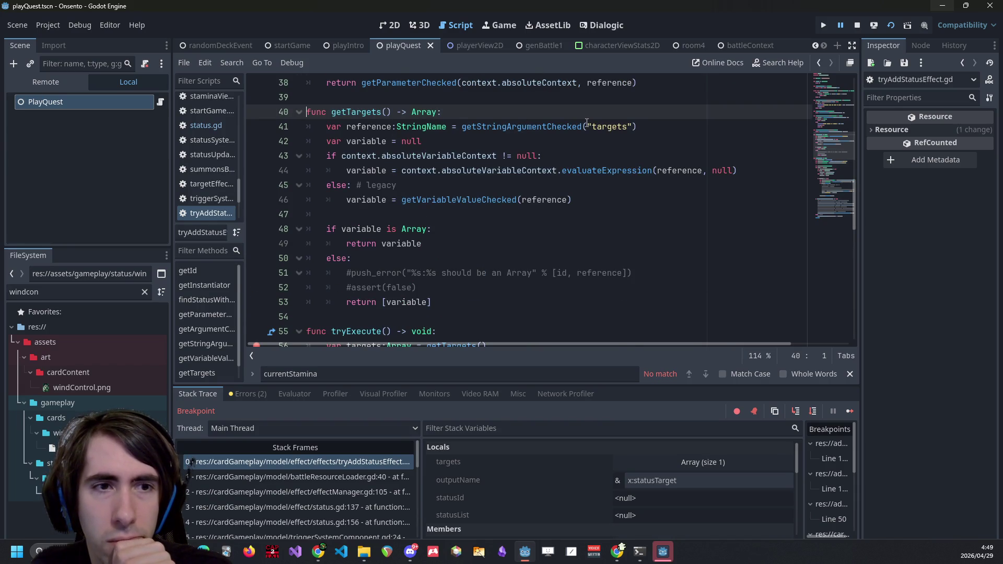
mouse_move(605, 128)
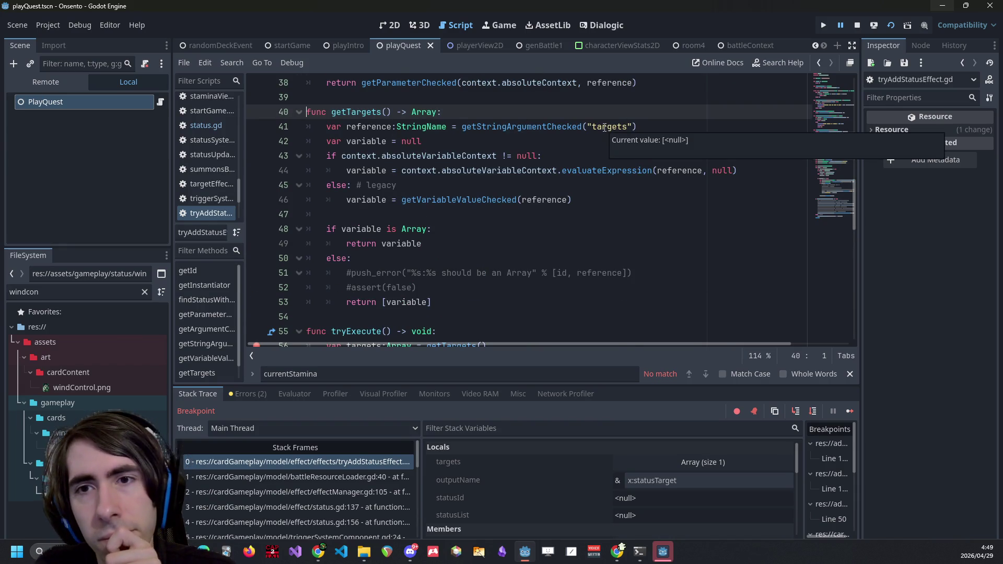
double_click(368, 127)
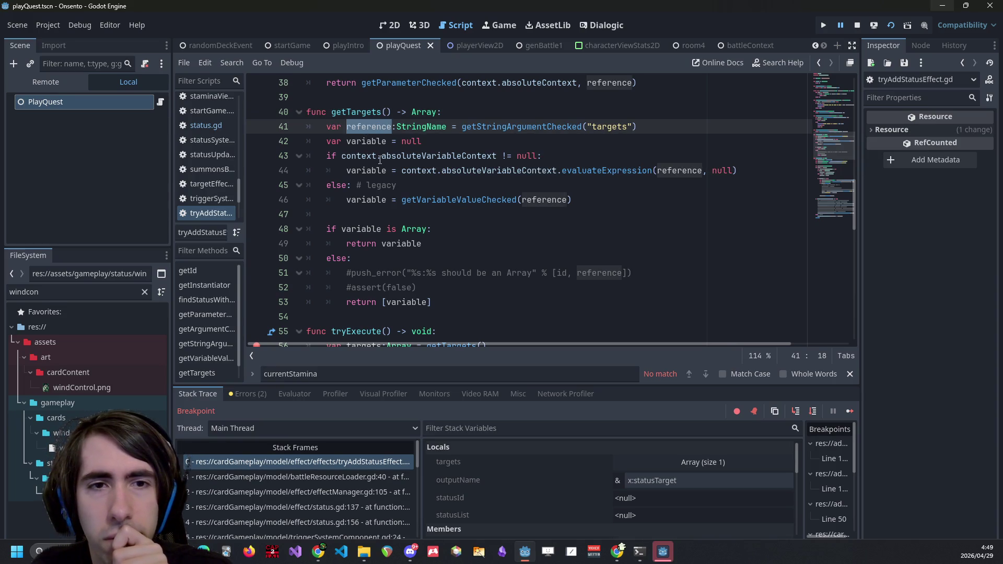
Step: Inspect the effect's context in the remote Inspector and open its absolute variable context
mouse_move(438, 156)
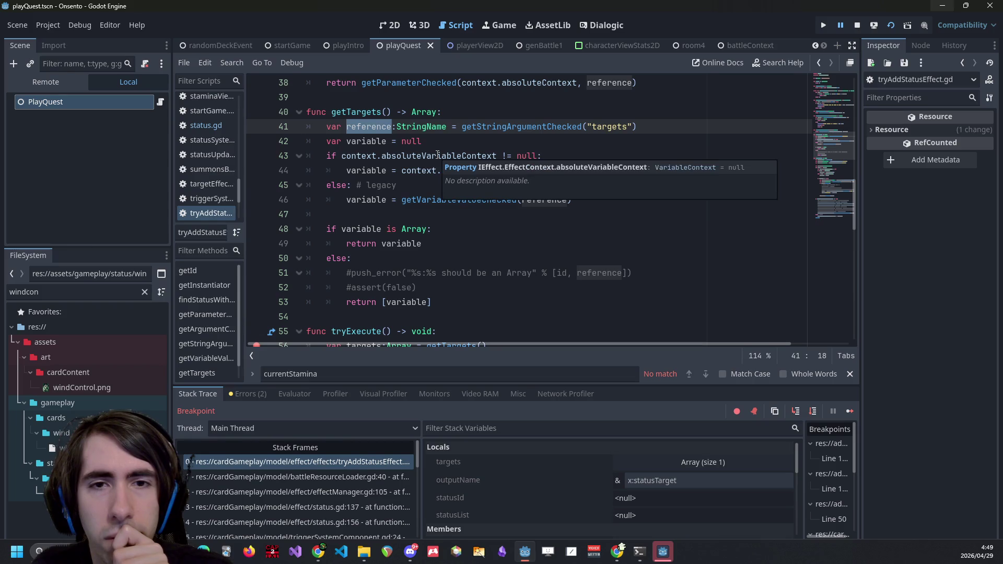
scroll(472, 161, "down", 1)
scroll(557, 481, "down", 3)
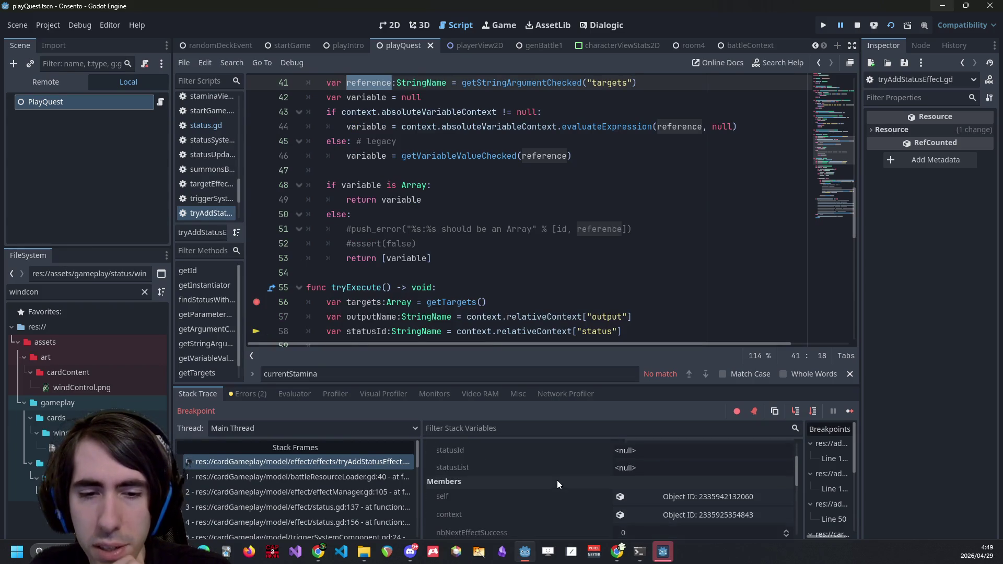
left_click(648, 490)
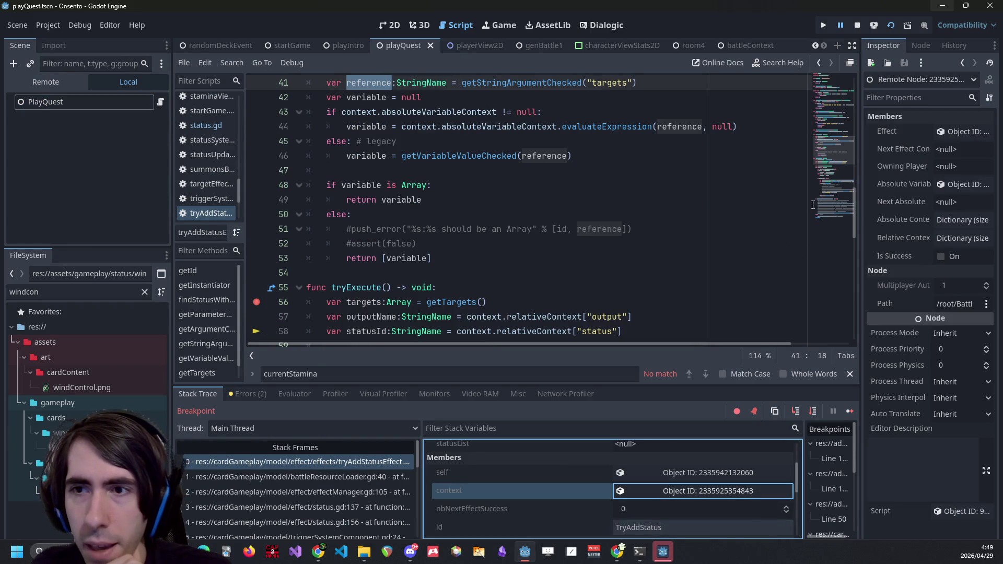
left_click_drag(858, 208, 845, 209)
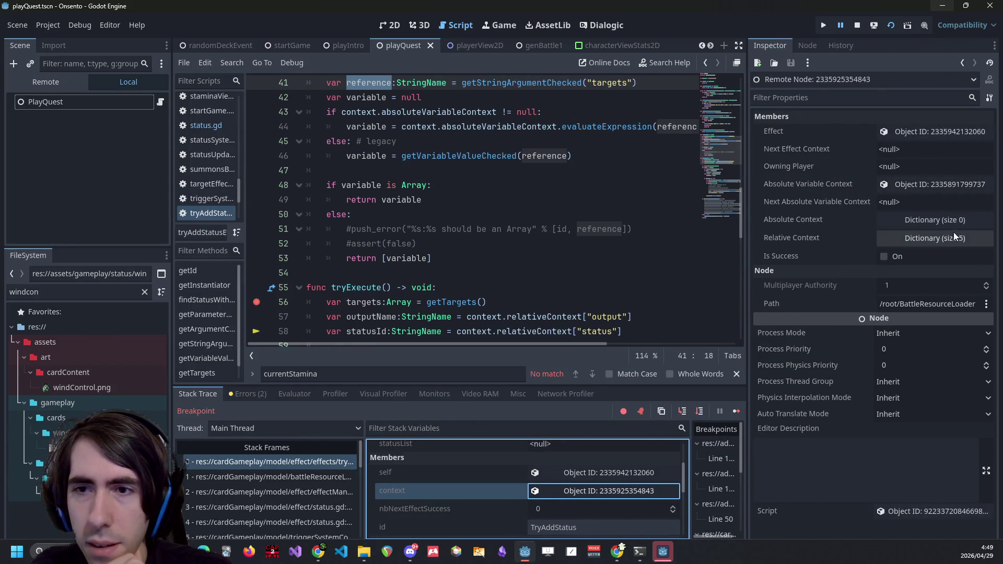
scroll(452, 160, "up", 1)
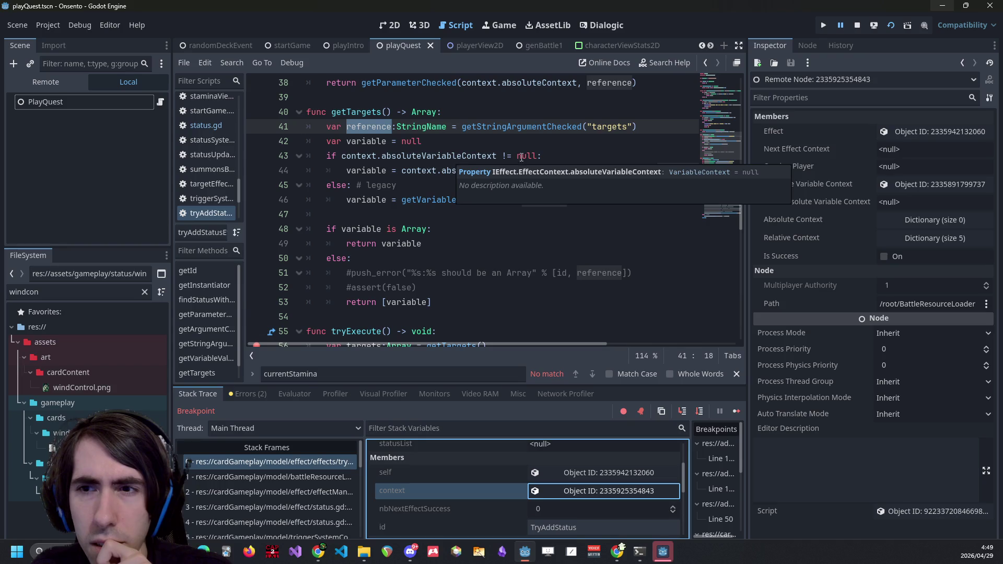
left_click(899, 202)
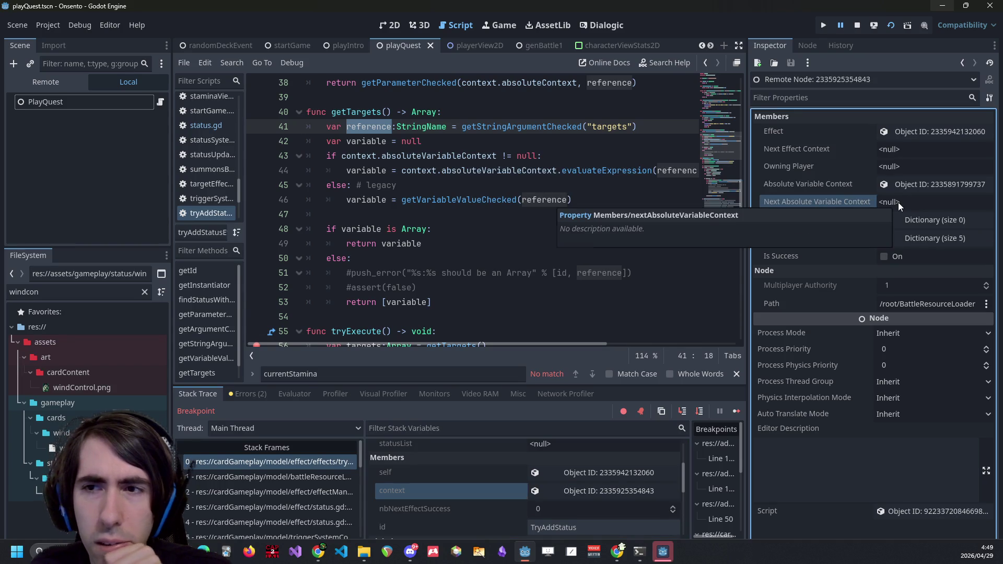
left_click(901, 187)
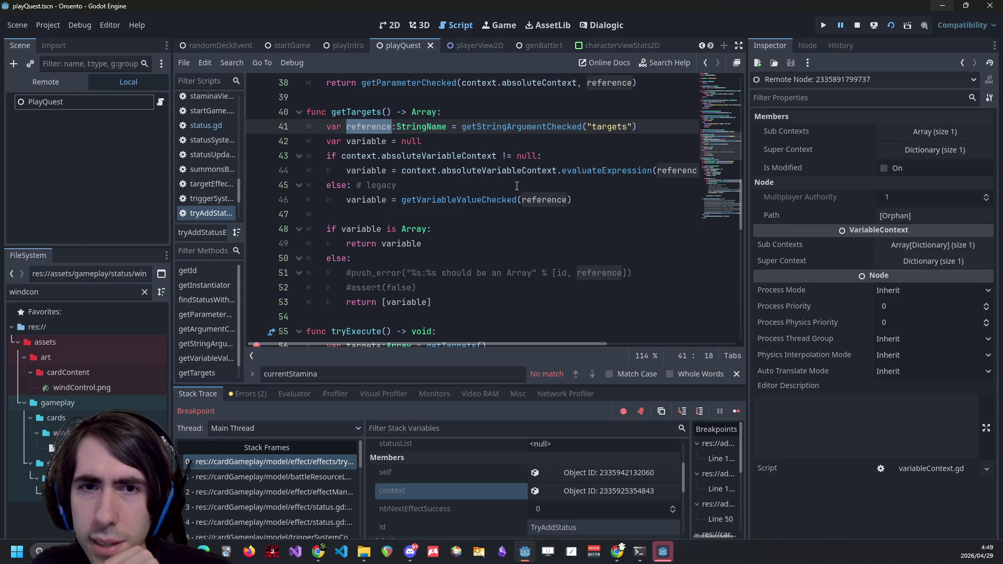
Step: Expand Sub and Super Context to see the Context keys, then breakpoint getTargets at line 41
left_click(894, 135)
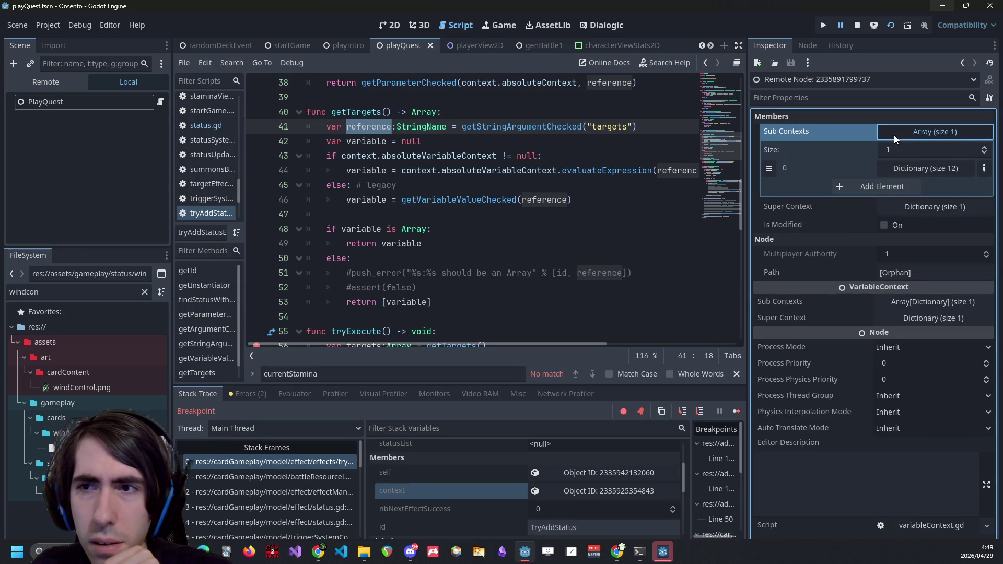
left_click(926, 209)
left_click(918, 224)
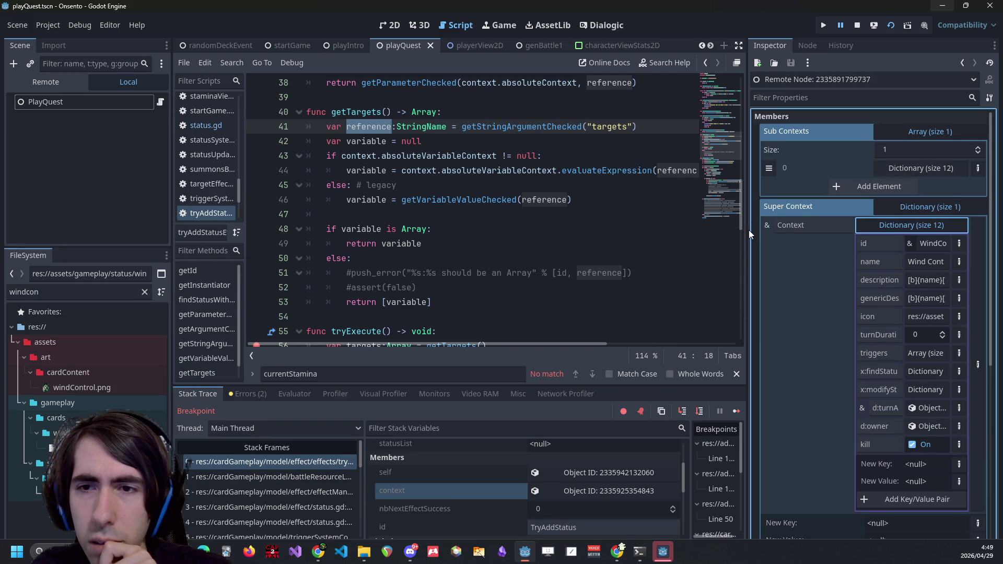
left_click_drag(748, 230, 795, 228)
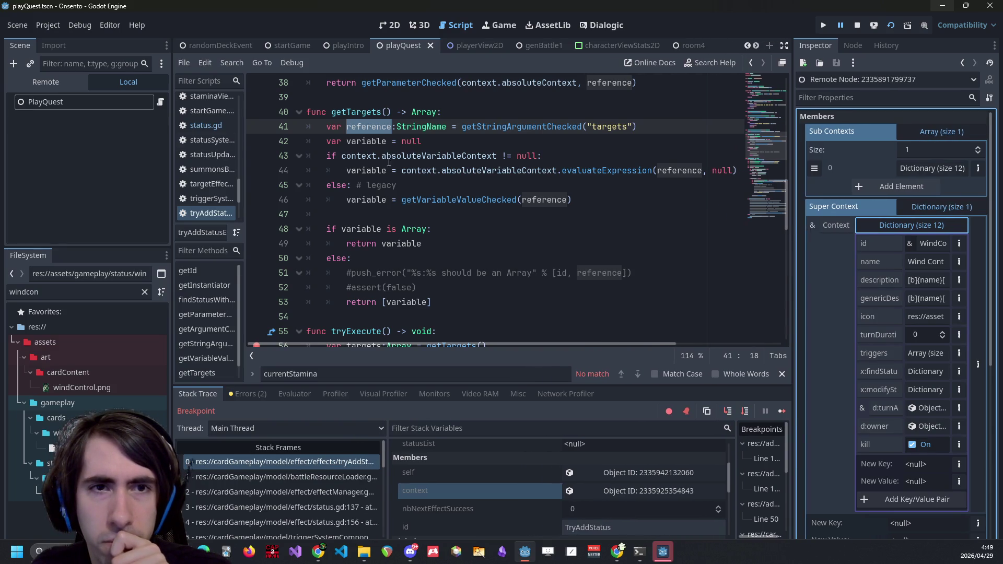
left_click(256, 127)
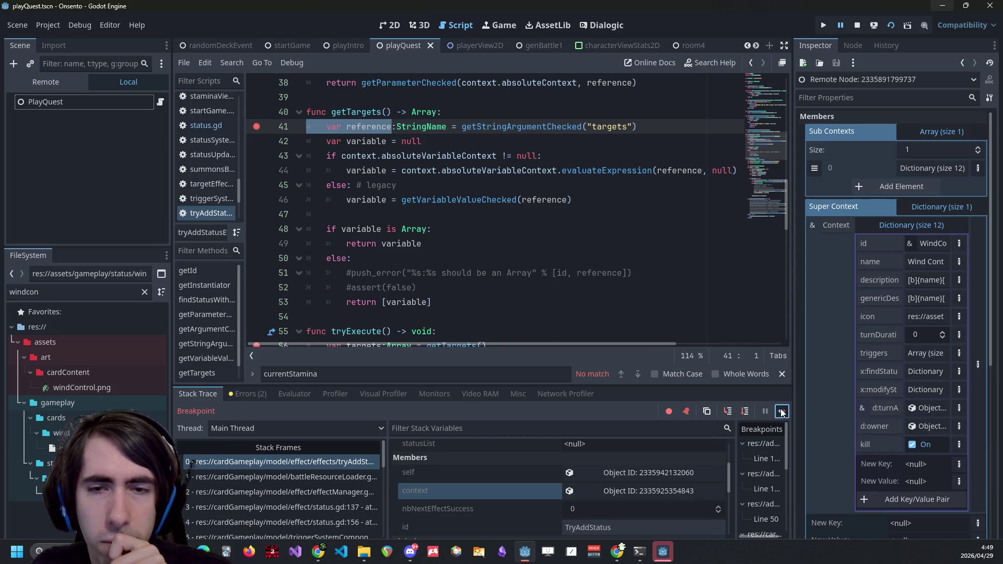
Step: Resume the game and play the Wind Control card on the character
left_click(782, 411)
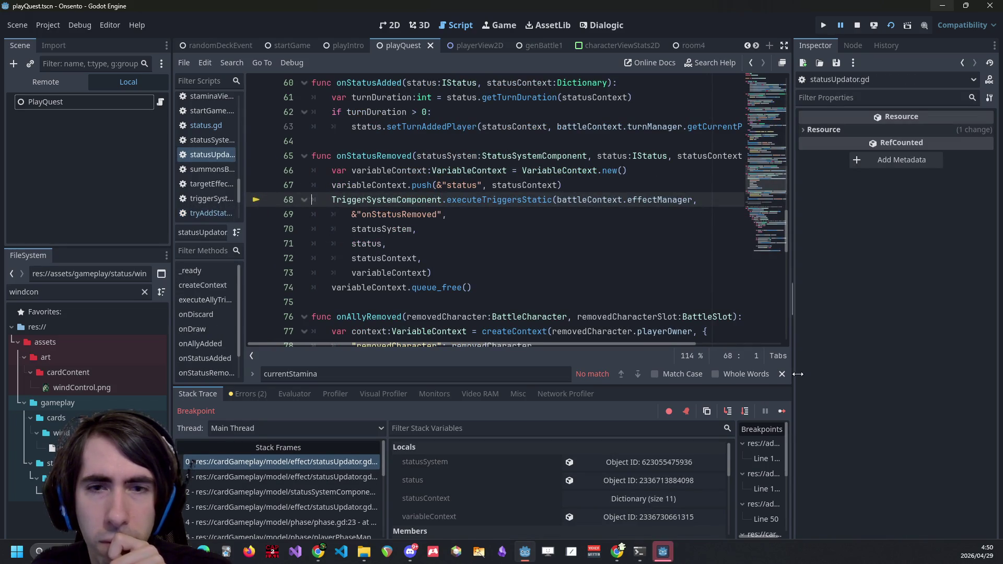
left_click(779, 416)
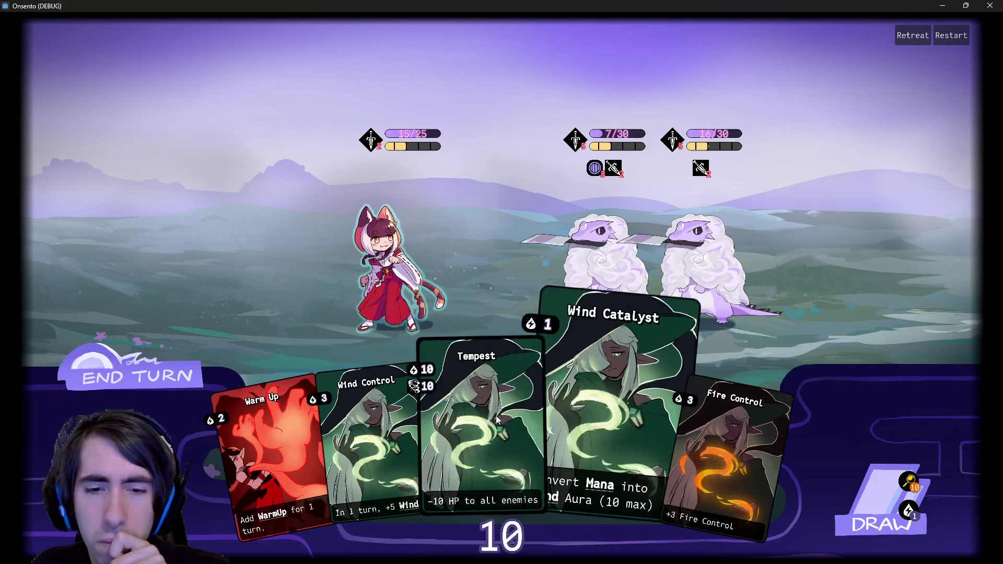
left_click_drag(403, 422, 397, 267)
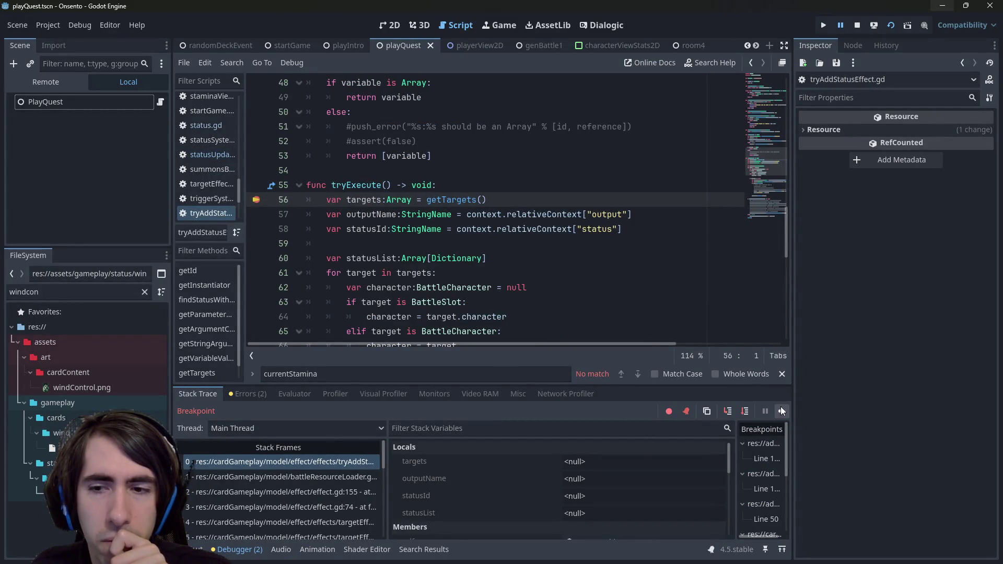
Step: Step through getTargets past the absoluteVariableContext check until it returns the targets array
left_click(741, 412)
left_click(738, 412)
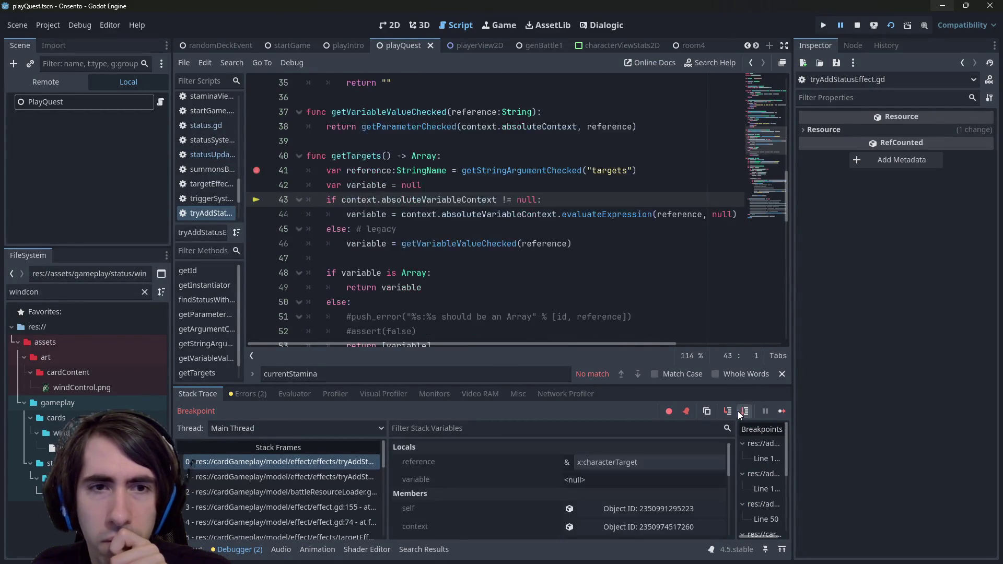
key("F10")
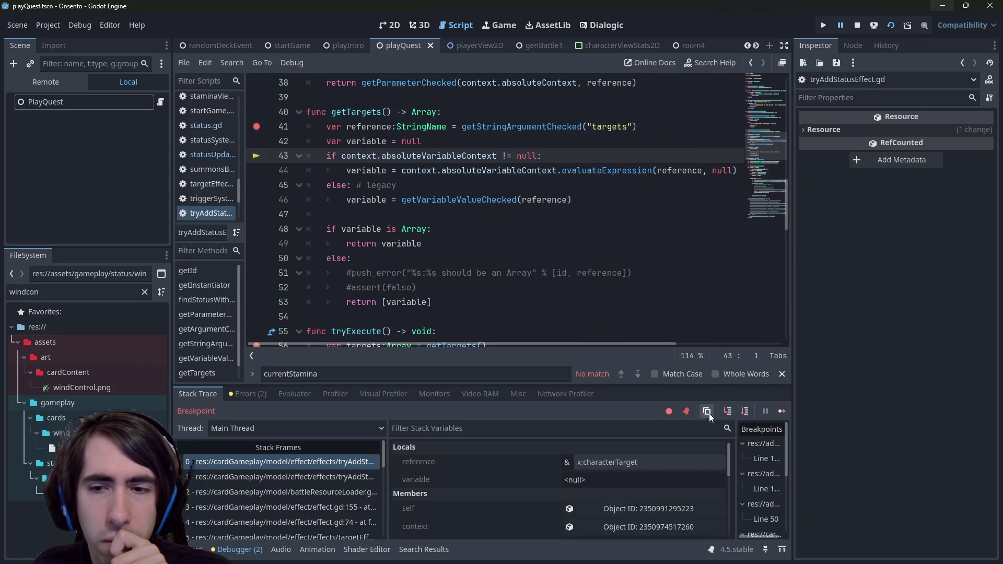
left_click(746, 411)
left_click(746, 410)
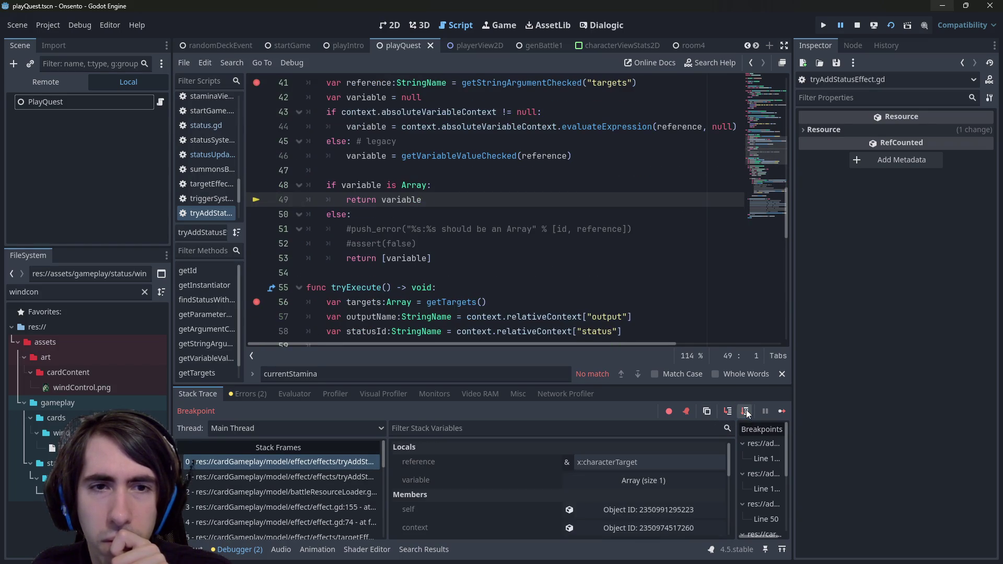
mouse_move(397, 202)
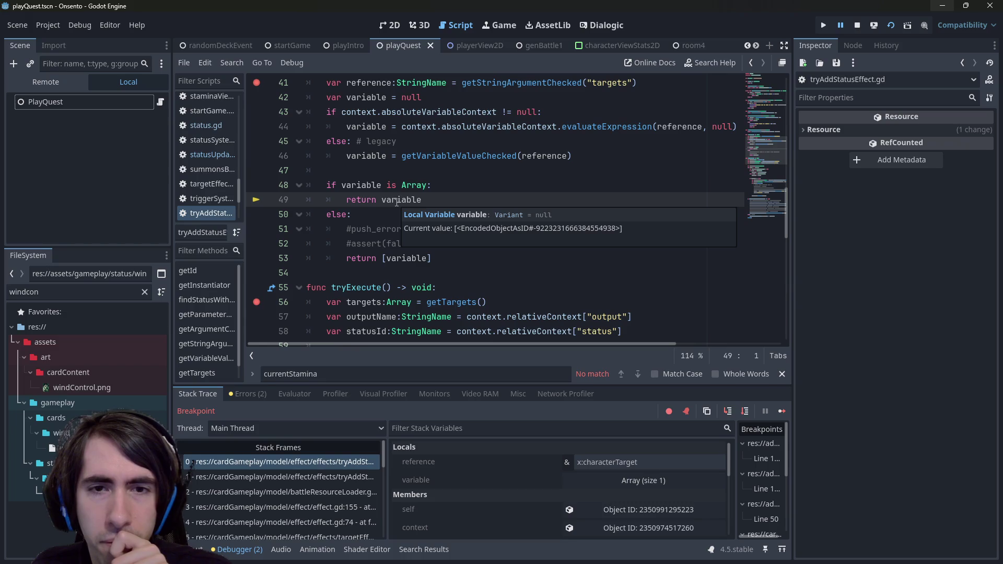
scroll(396, 203, "up", 2)
Step: Resume, end the battle turn twice, and look at tryExecute's loop over targets at line 56
left_click(785, 408)
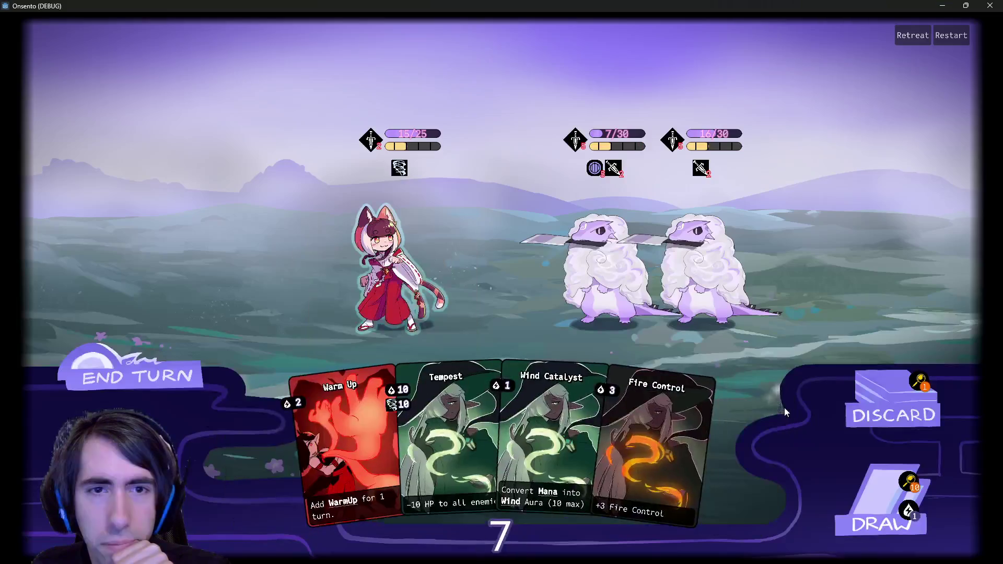
left_click(148, 370)
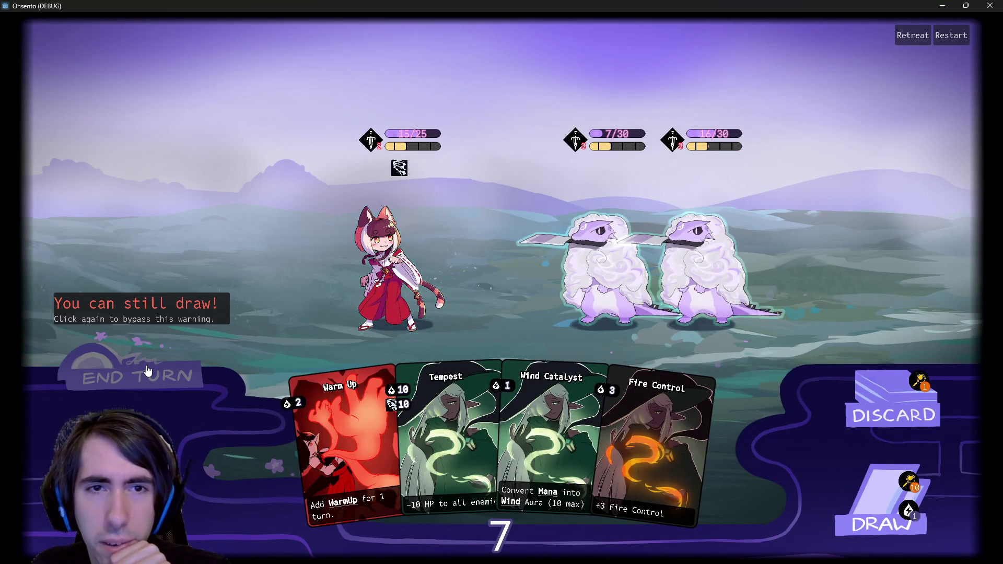
left_click(148, 370)
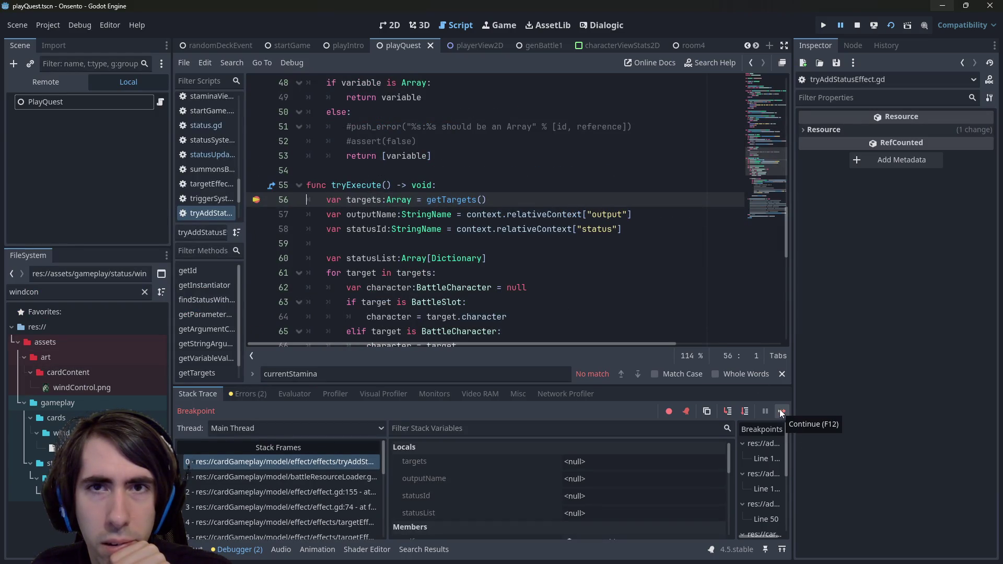
left_click(444, 272)
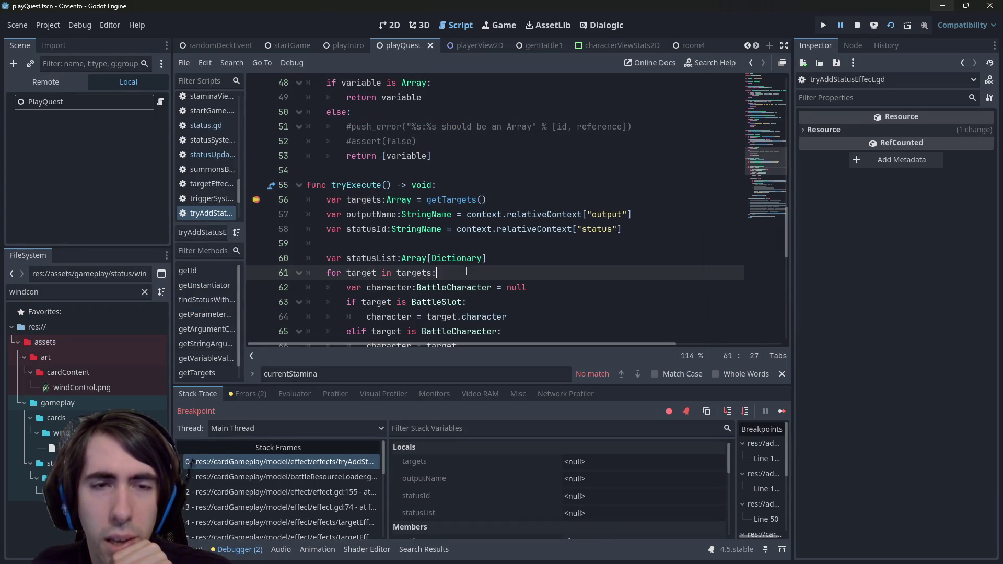
Step: Navigate back through viewed code to the executeTrigger call on status.gd line 156
key("F12")
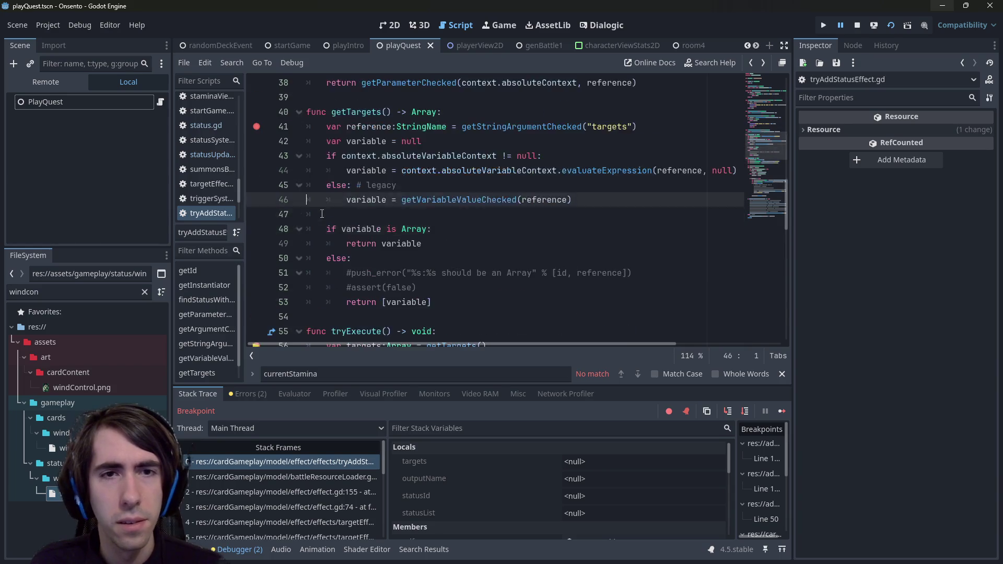
key("F12")
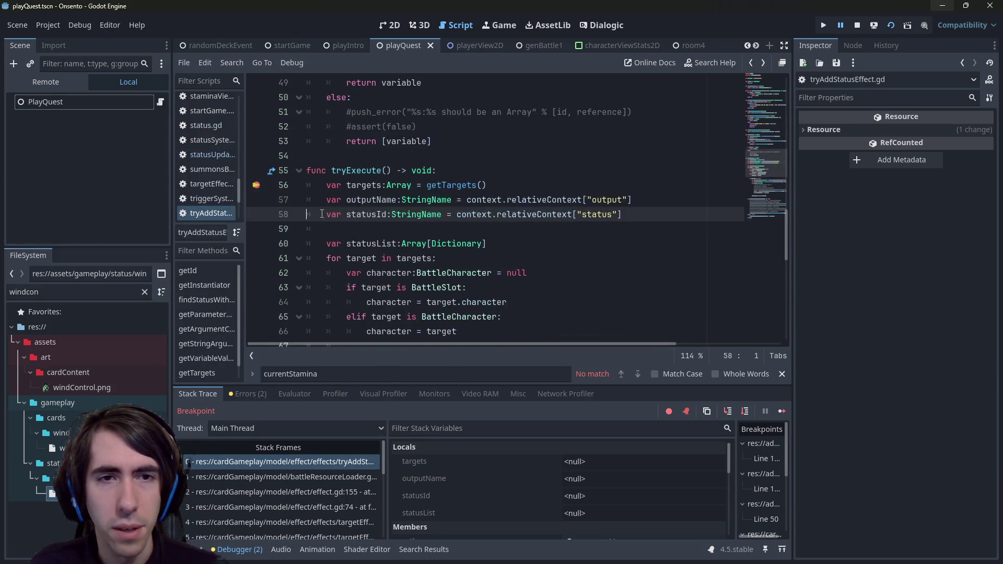
key("alt+Left")
key("alt+Left")
key("alt+Left")
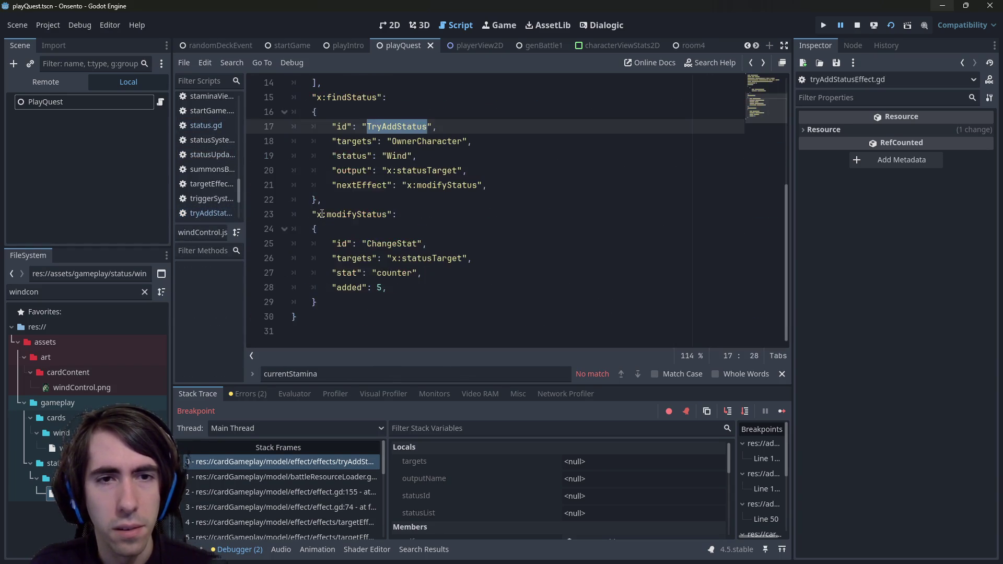
key("alt+Left")
key("alt+Left")
key("alt+Left")
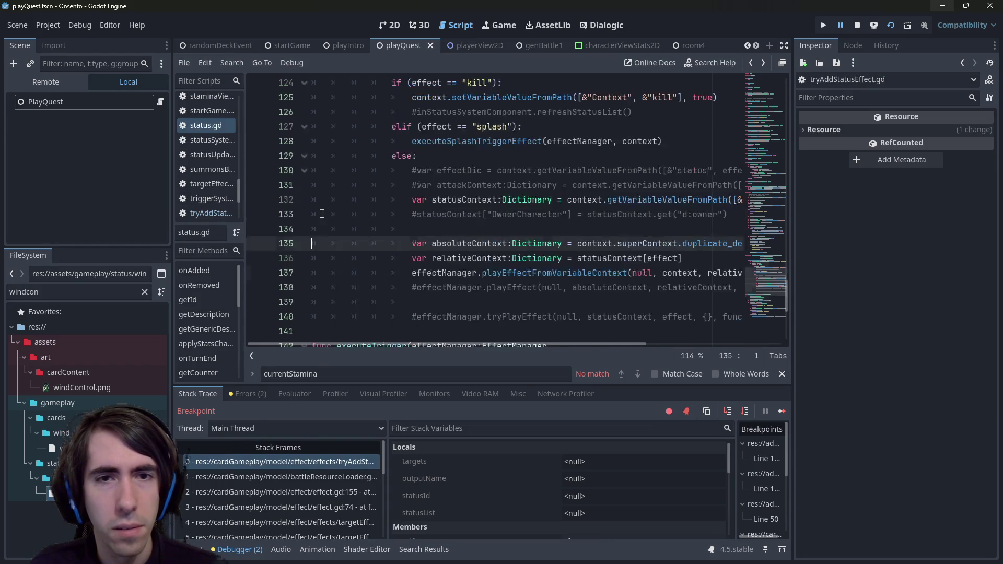
key("Up")
key("Up")
key("Up")
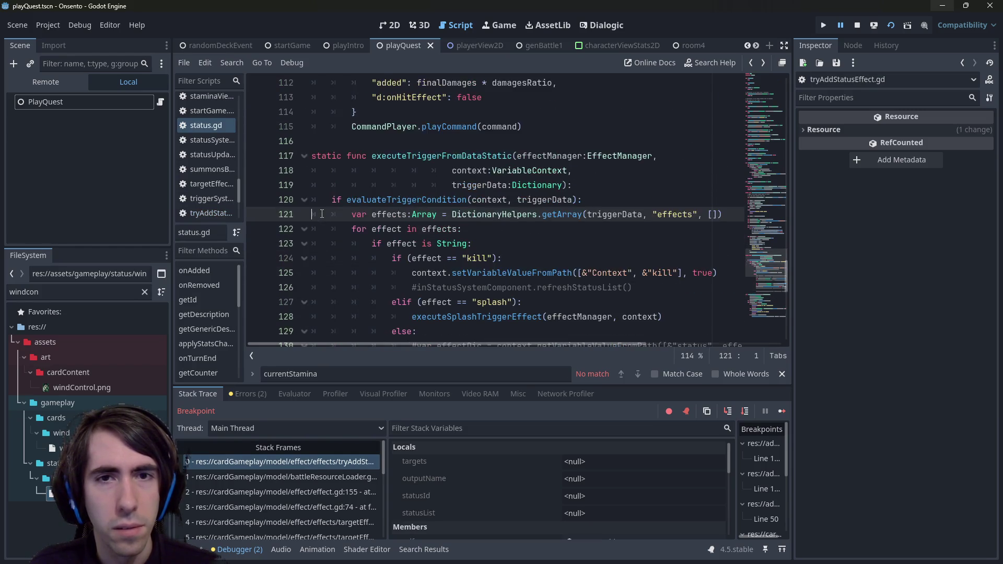
scroll(322, 214, "down", 8)
key("alt+Right")
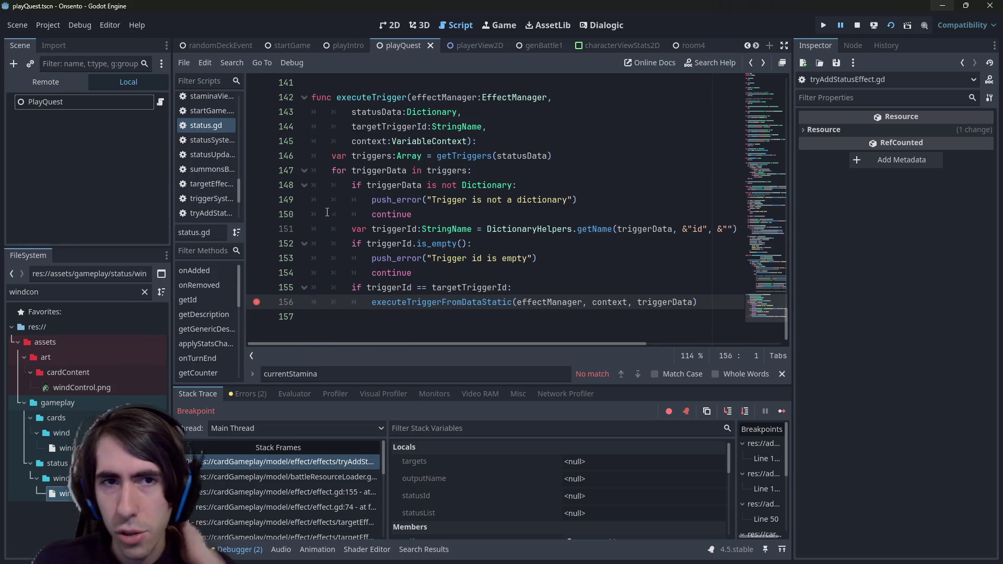
scroll(407, 201, "up", 2)
scroll(400, 209, "down", 2)
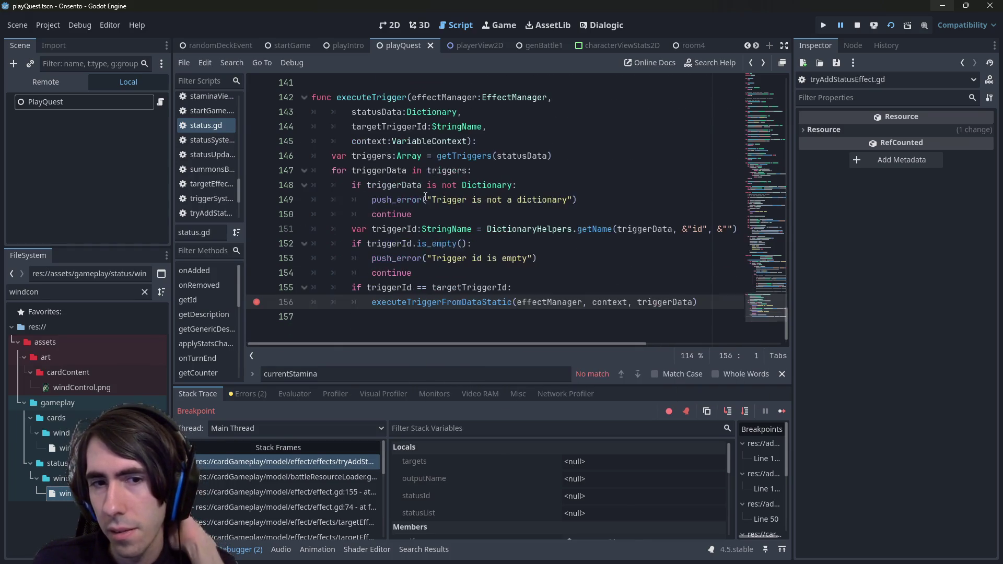
key("alt+Left")
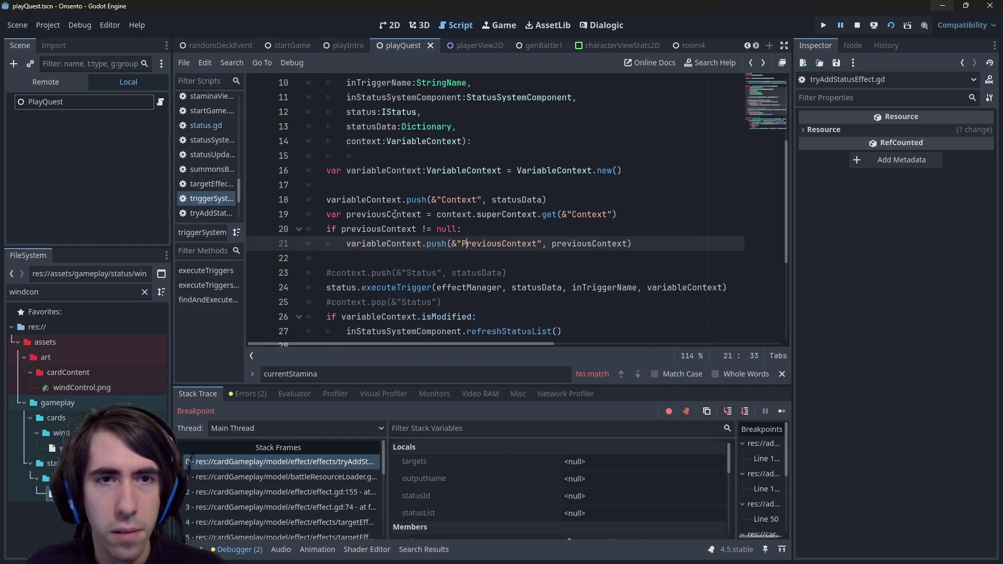
key("alt+Right")
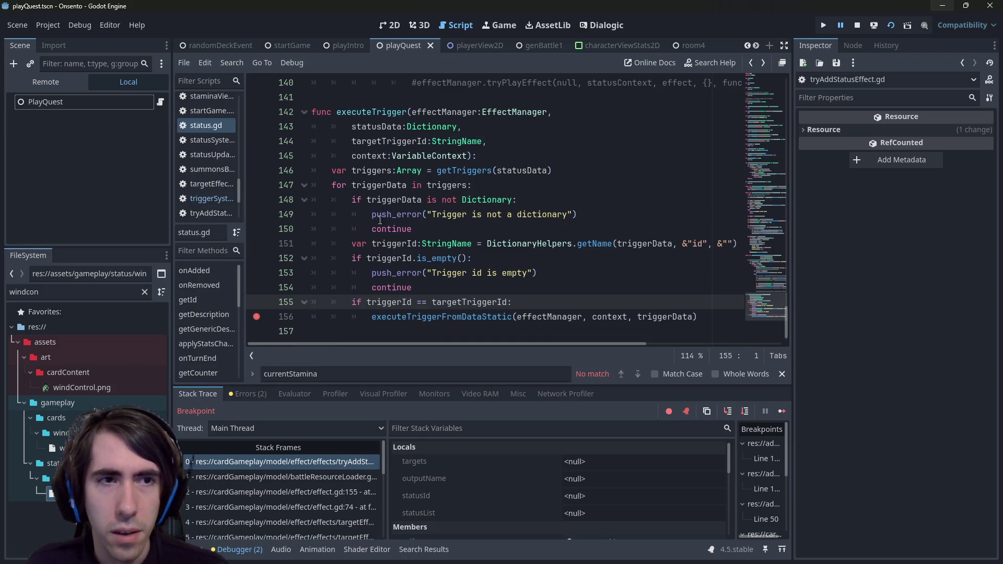
Step: Remove the line 156 breakpoint and list every removeStatus match with Find in Files
left_click(257, 316)
left_click(566, 231)
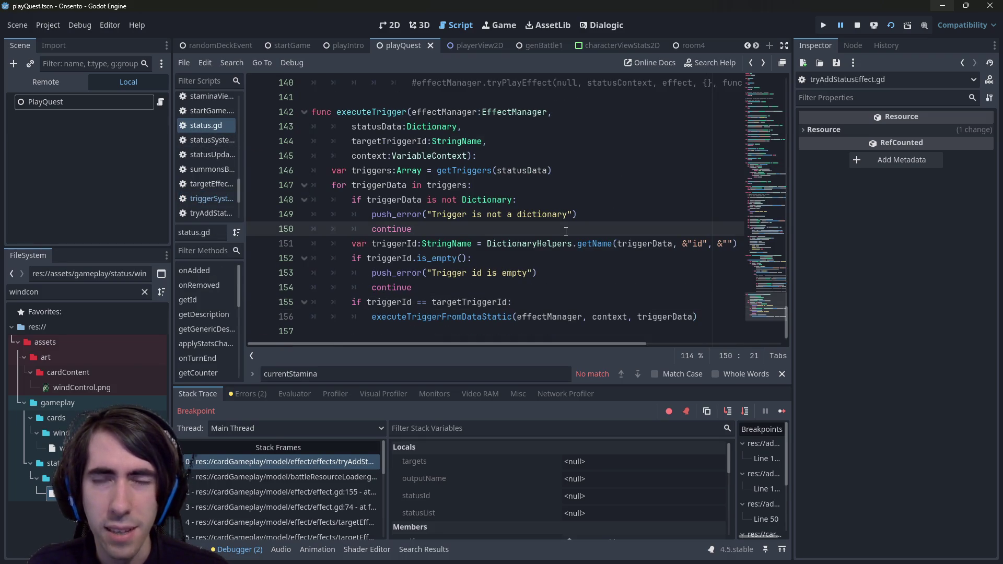
key("ctrl+shift+f")
type("removeStatus")
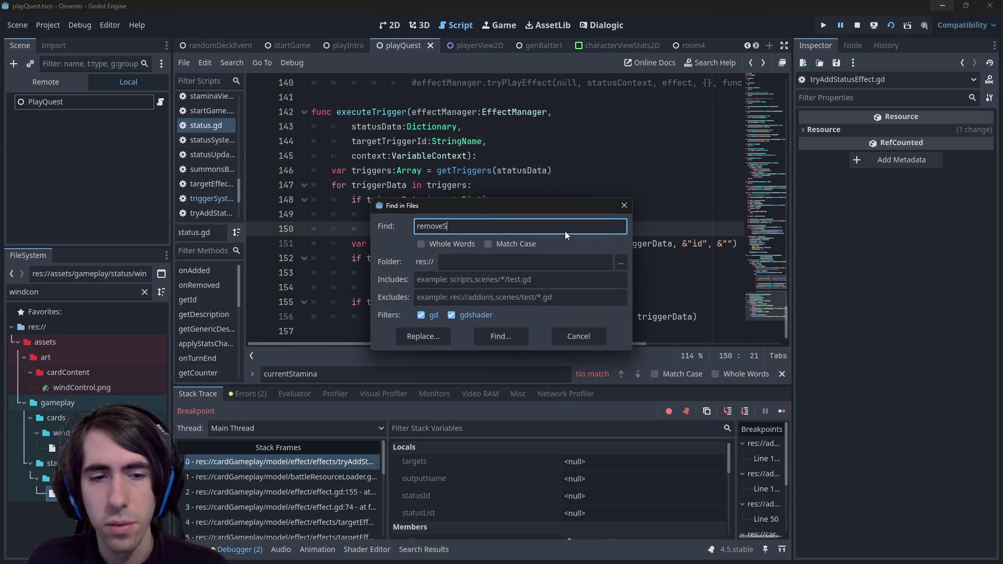
key("Return")
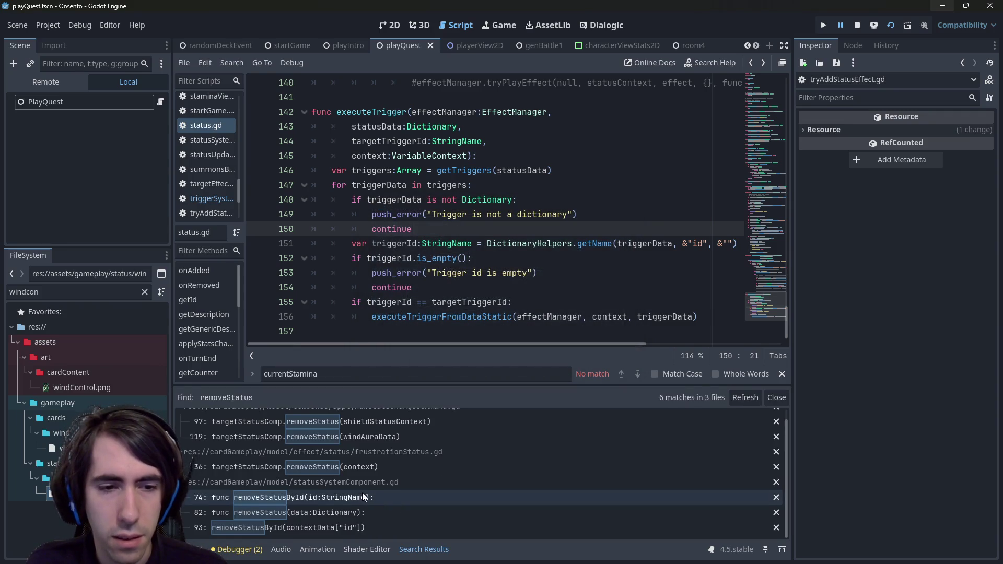
left_click(418, 290)
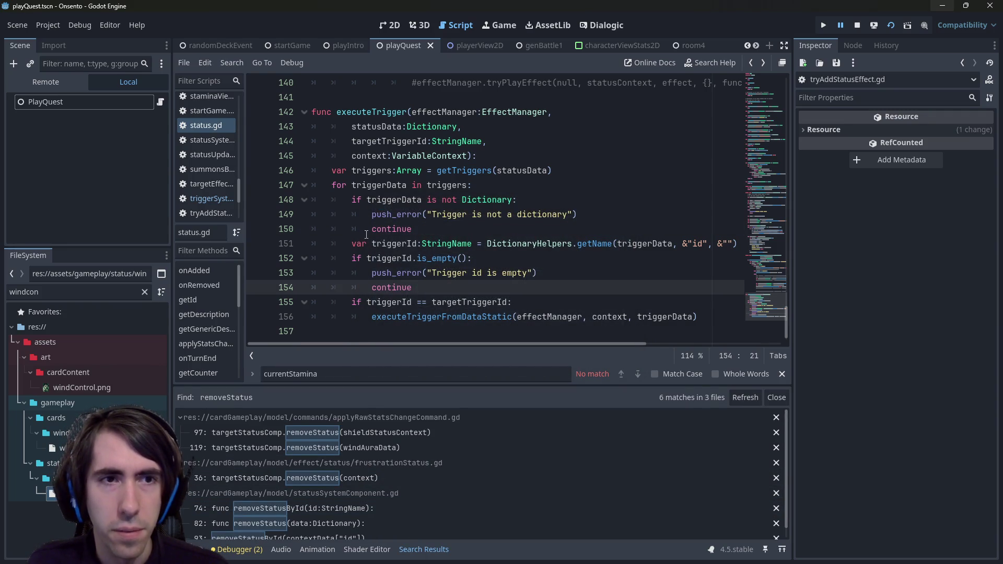
left_click_drag(242, 182, 314, 189)
scroll(234, 184, "down", 5)
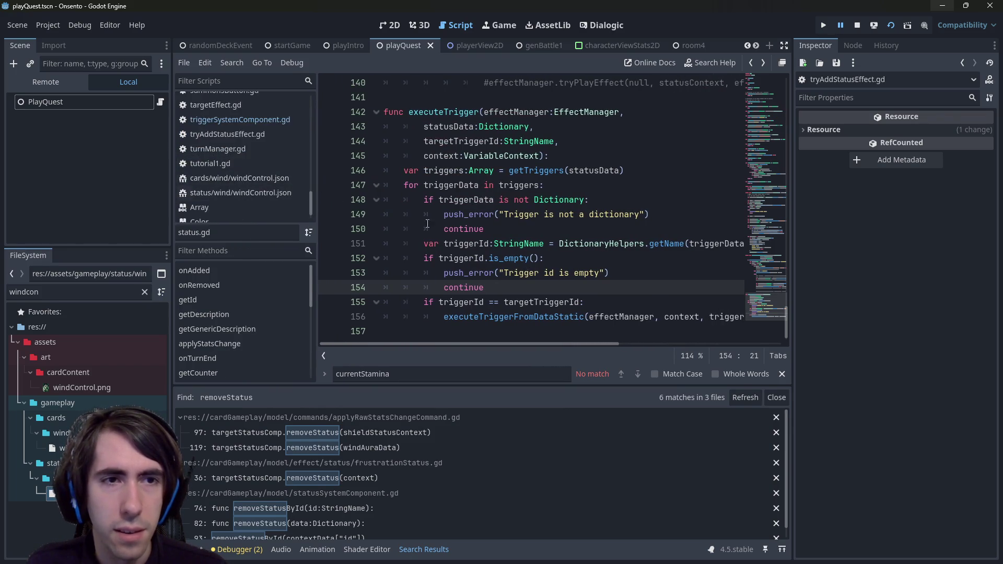
left_click(514, 243)
Step: Open statusUpdator.gd and set a breakpoint at line 66 in onStatusRemoved
key("shift+alt+o")
type("statusupdator")
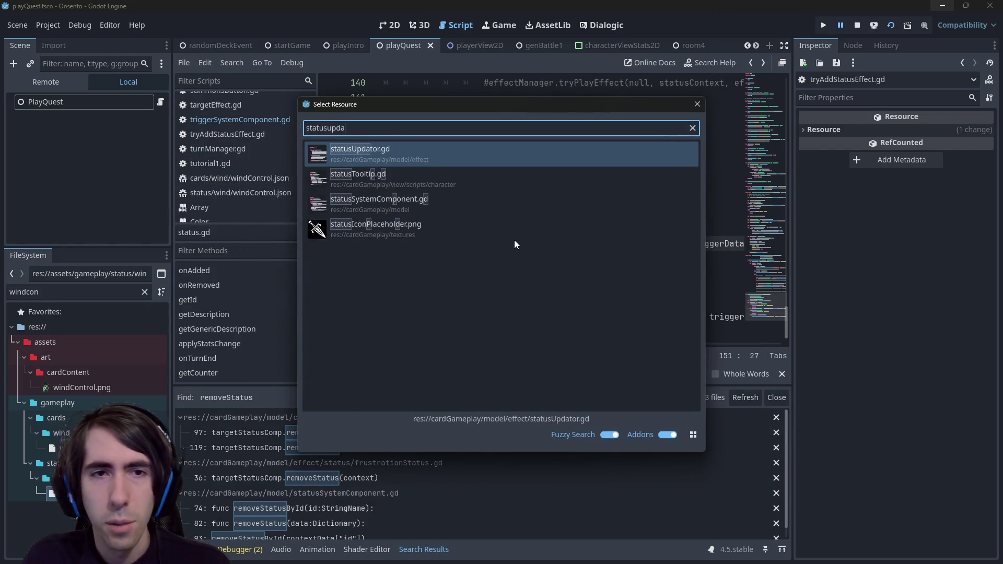
key("Return")
left_click(328, 173)
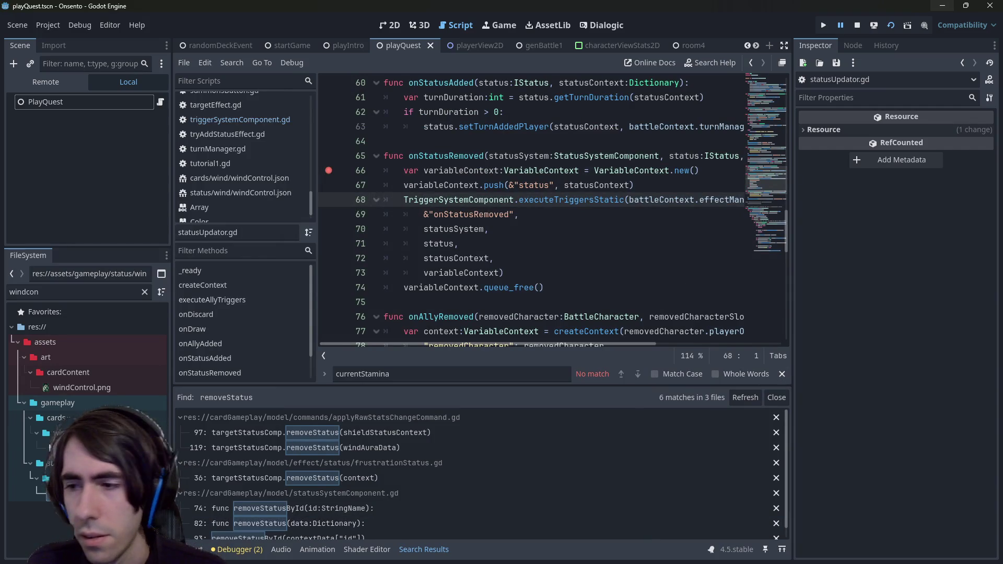
Step: Check the running game window, then bring the debugger stack trace back into view
key("alt+Tab")
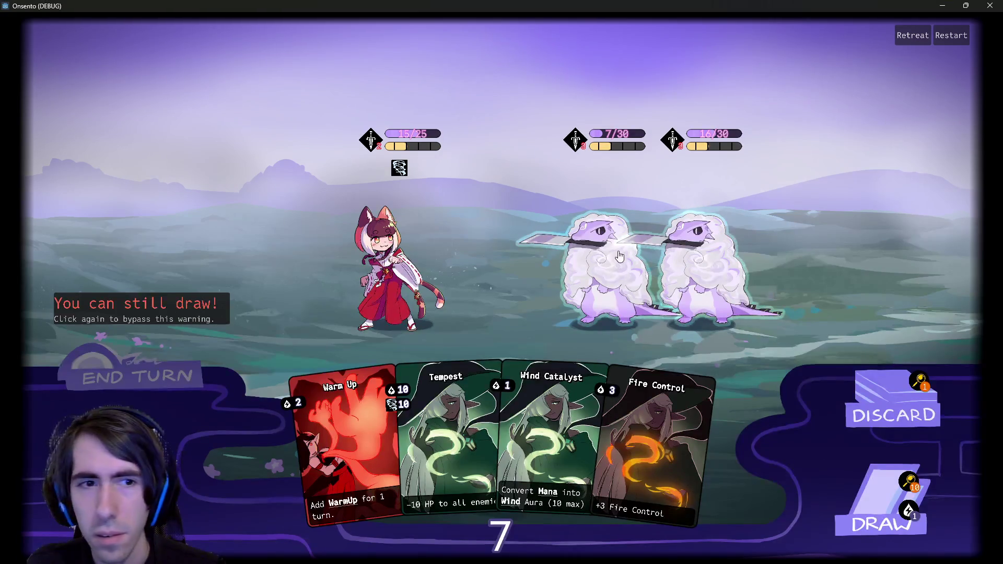
key("alt+Tab")
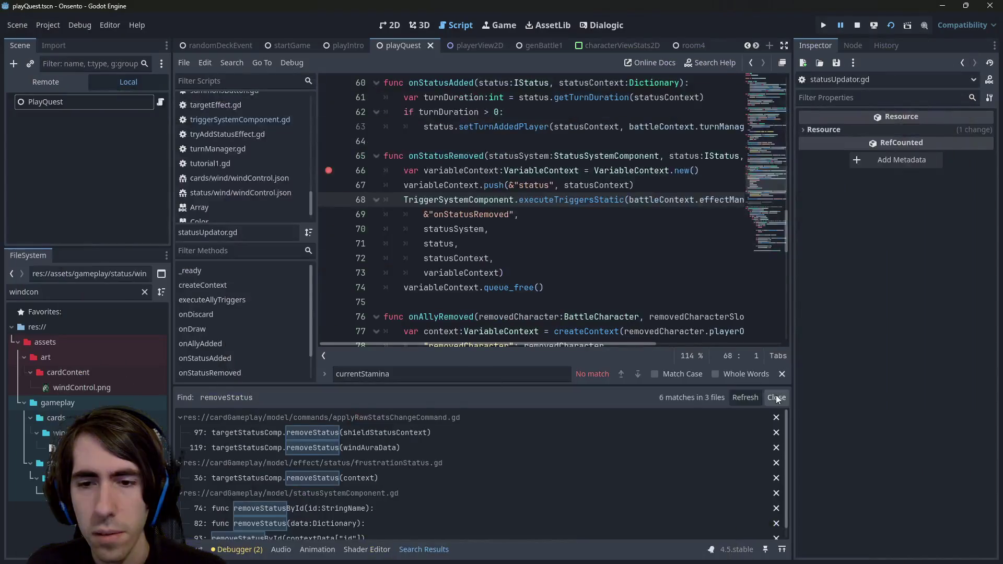
left_click(239, 549)
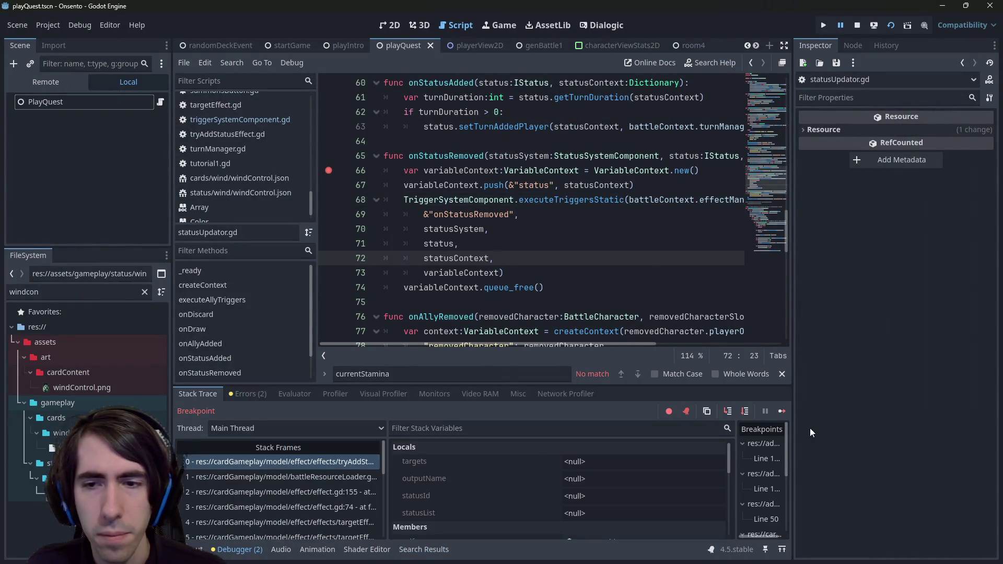
Step: Resume execution repeatedly past the getTargets and changeStatEffect breakpoint hits
left_click(786, 411)
left_click(786, 412)
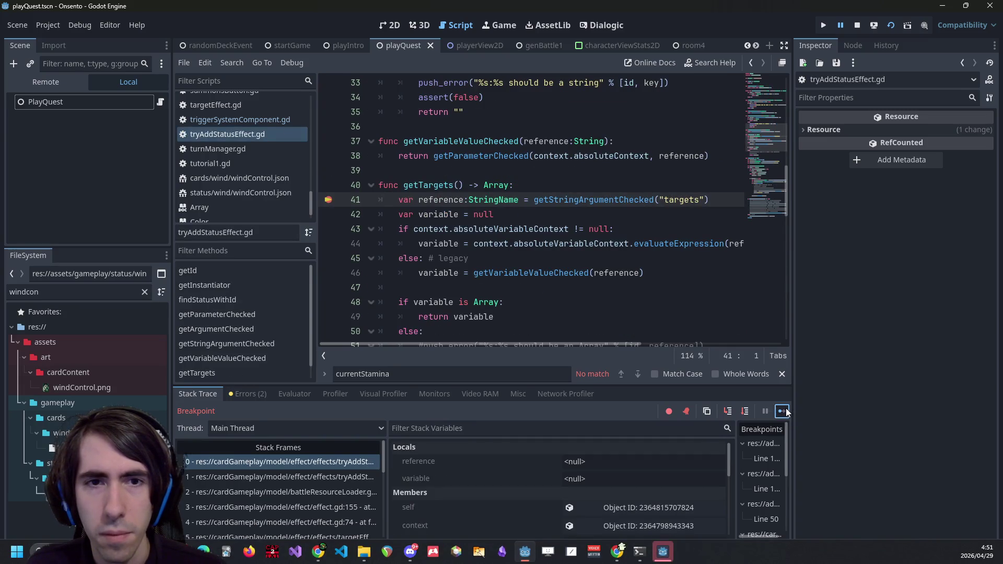
left_click(786, 411)
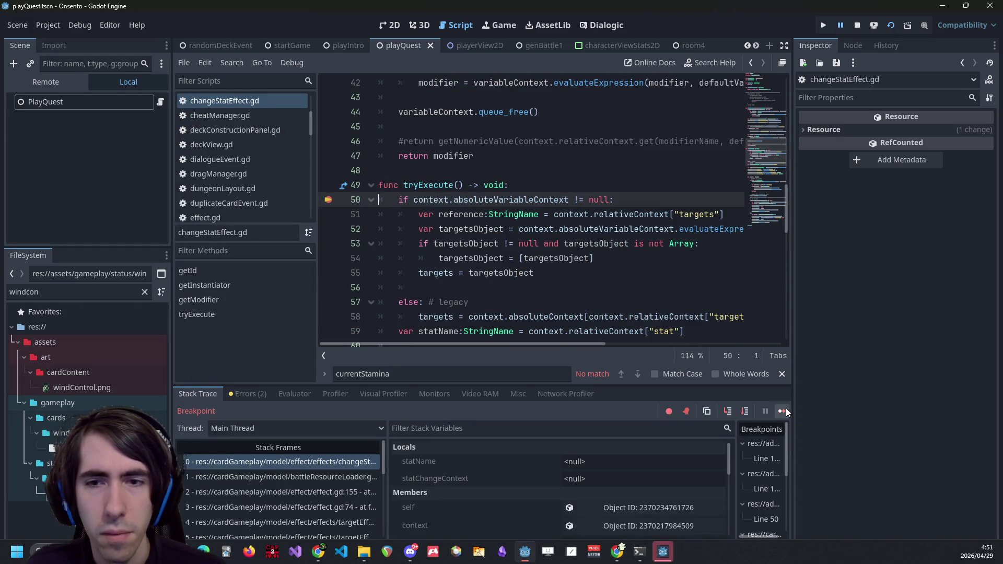
left_click(786, 410)
left_click(786, 410)
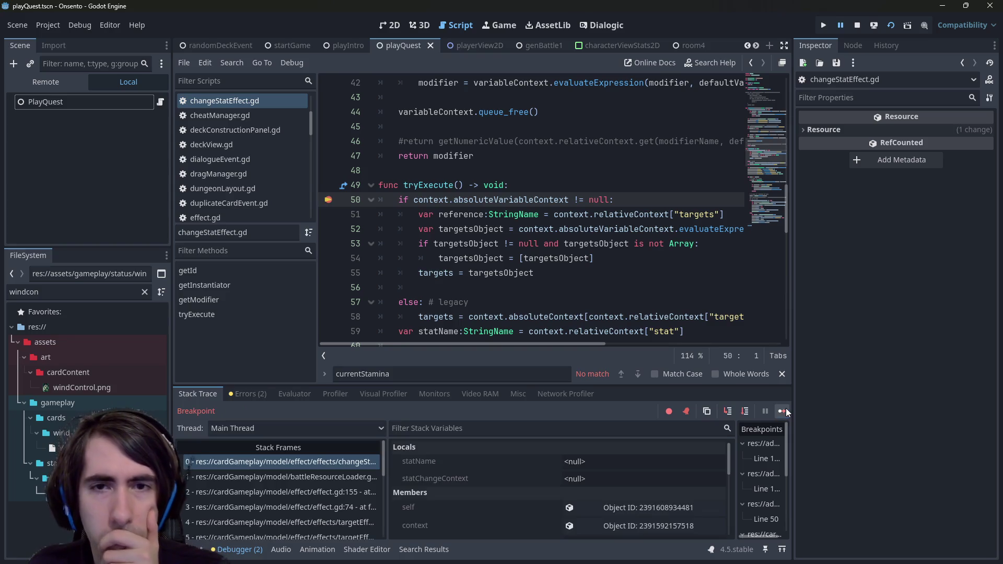
Step: Remove the line 50 breakpoint in changeStatEffect.gd
left_click(335, 201)
scroll(336, 206, "down", 4)
scroll(528, 314, "up", 4)
scroll(528, 314, "up", 4)
scroll(527, 314, "down", 3)
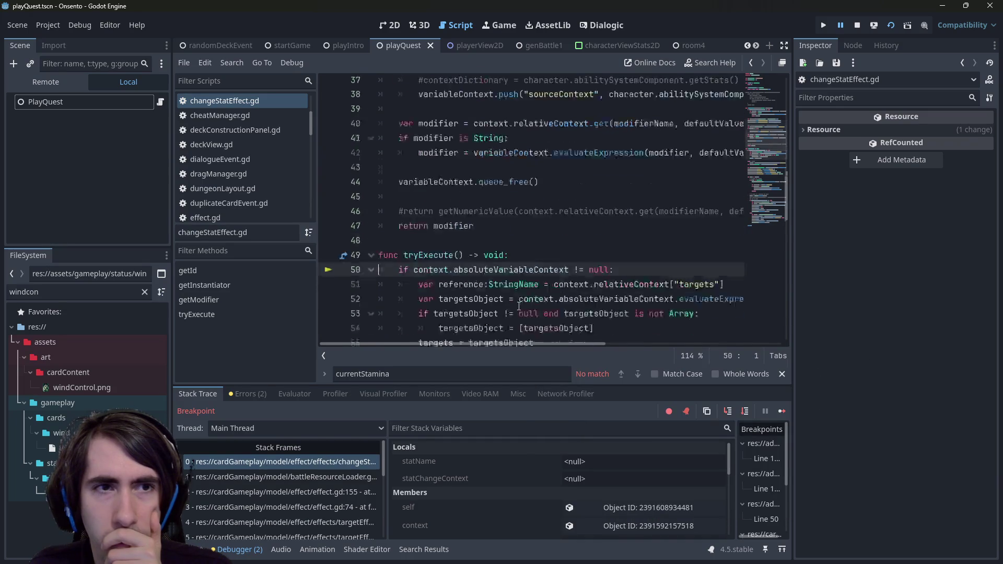
Step: Continue twice, then step into getTargets in tryAddStatusEffect.gd at line 41
left_click(781, 411)
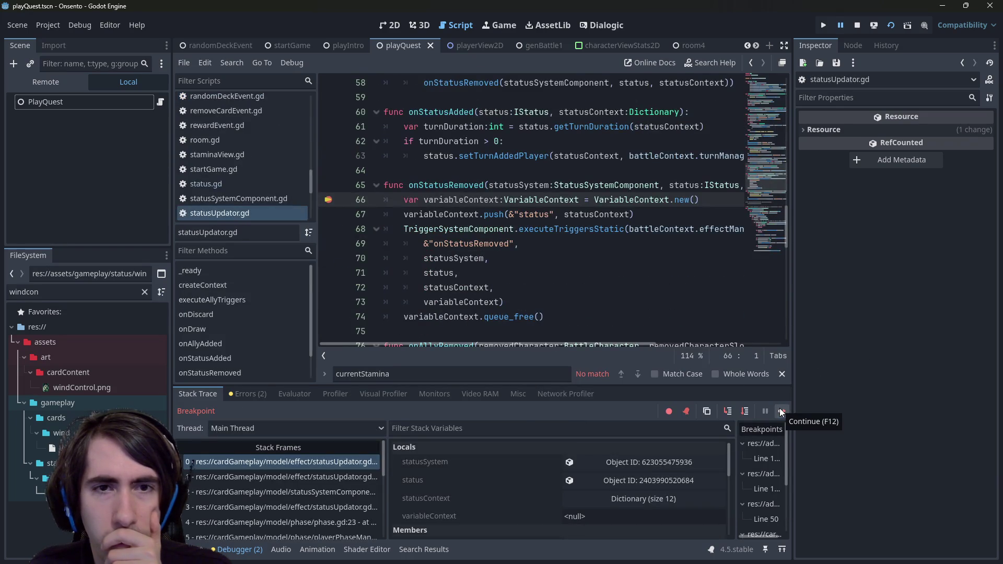
left_click(780, 412)
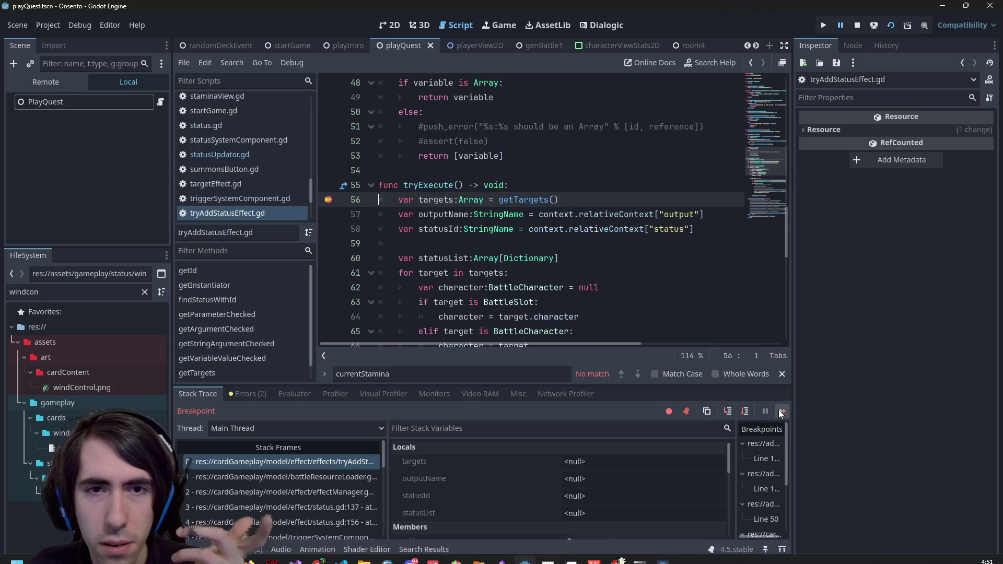
left_click(727, 412)
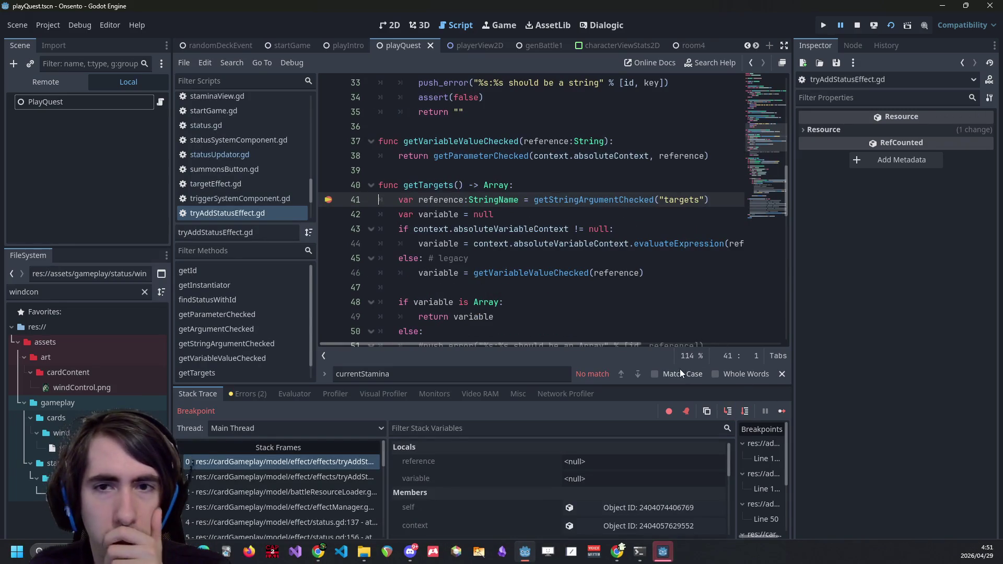
scroll(575, 497, "down", 1)
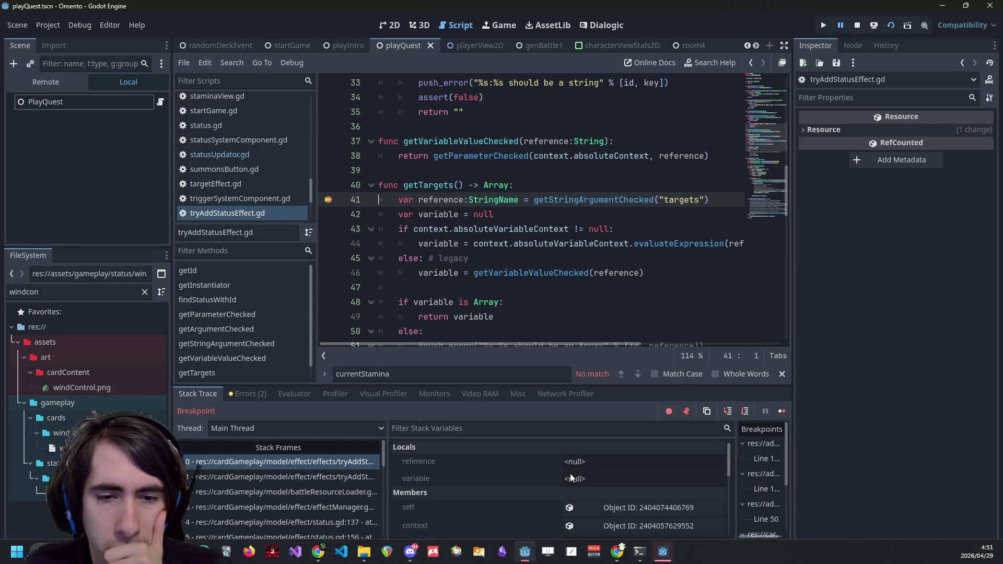
Step: Inspect the context variable's Relative Context dictionary in the Inspector
left_click(596, 494)
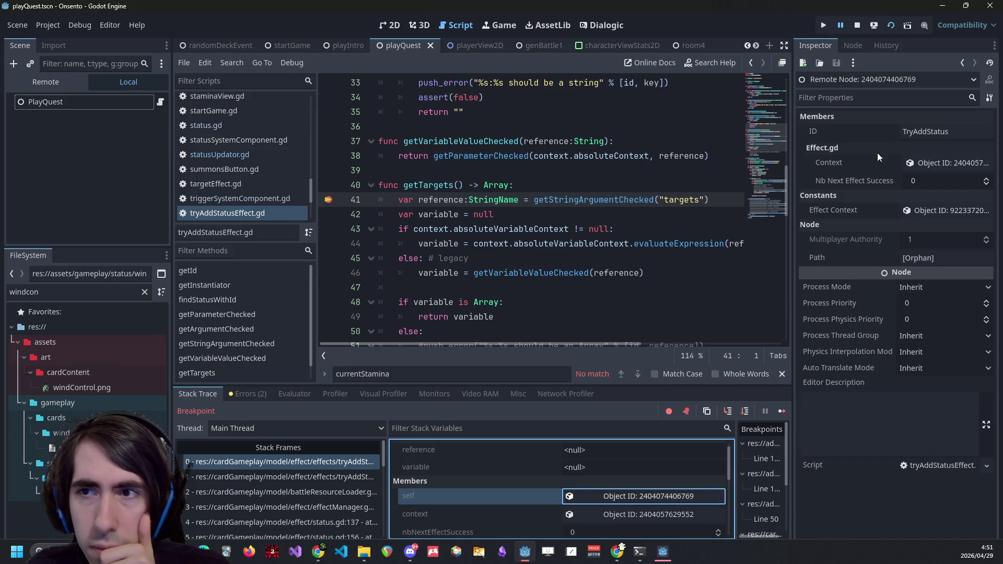
left_click(657, 511)
left_click(908, 131)
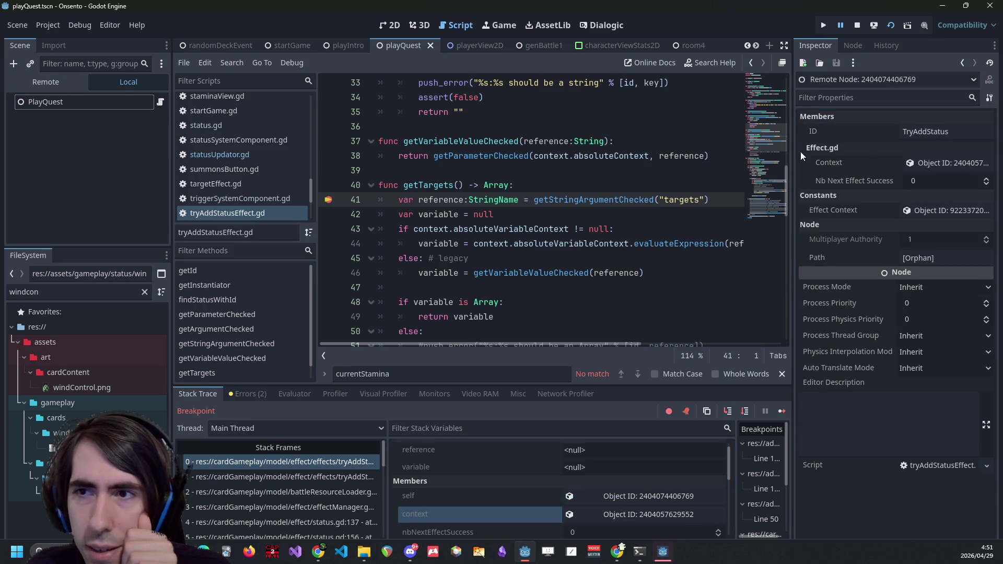
left_click(932, 163)
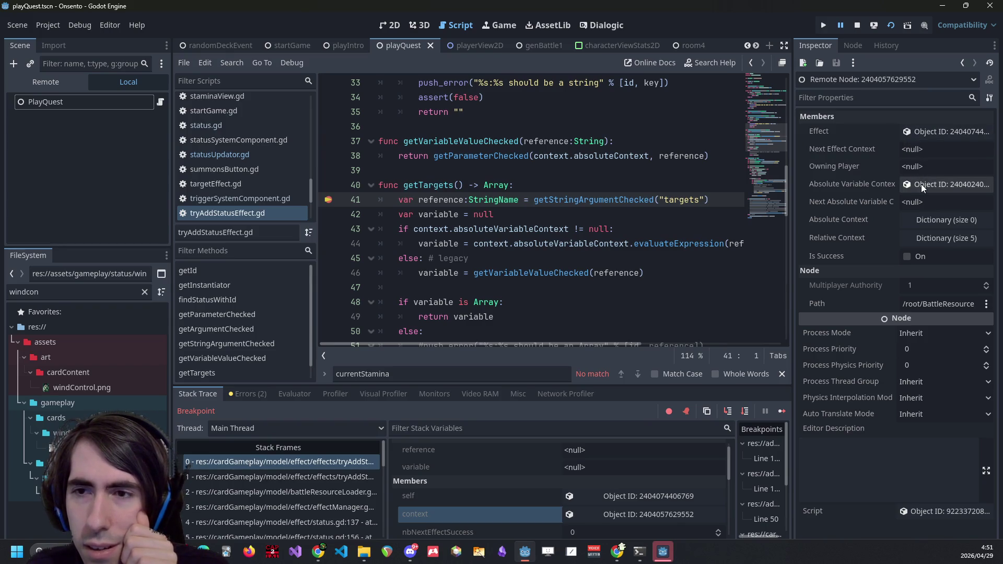
left_click(920, 239)
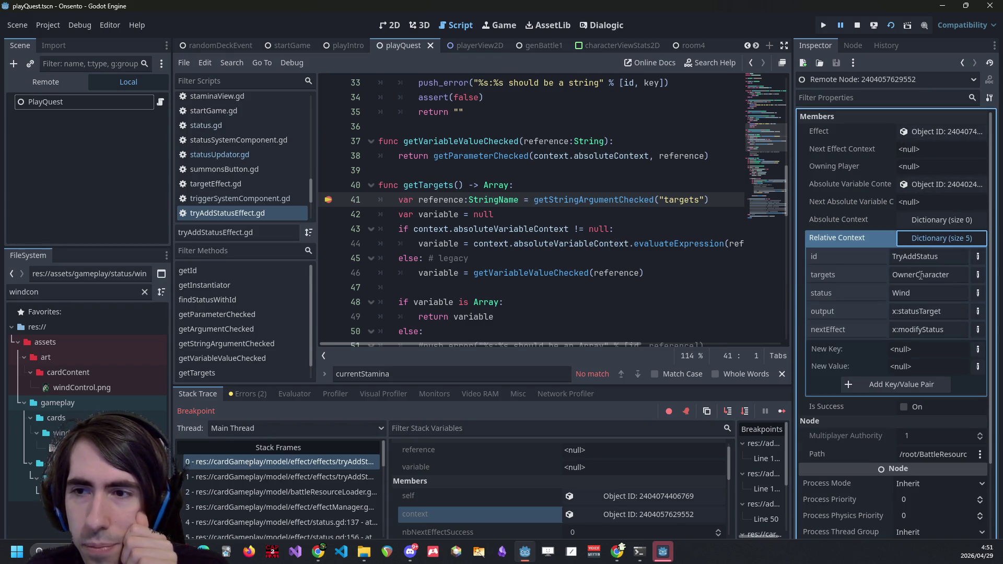
left_click(622, 214)
scroll(621, 225, "up", 1)
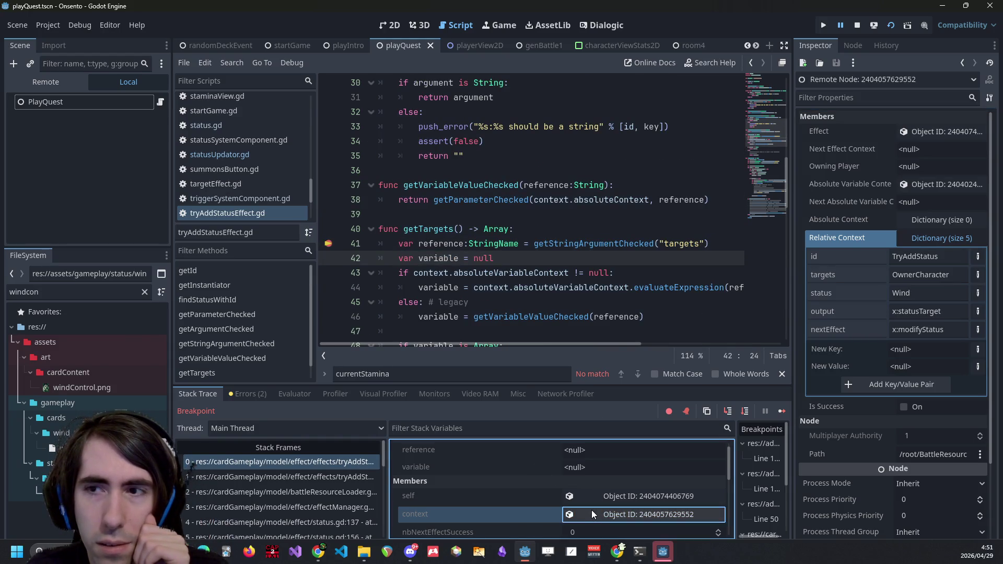
Step: Step into getStringArgumentChecked, check the targets entry, and step over to line 30
left_click(725, 411)
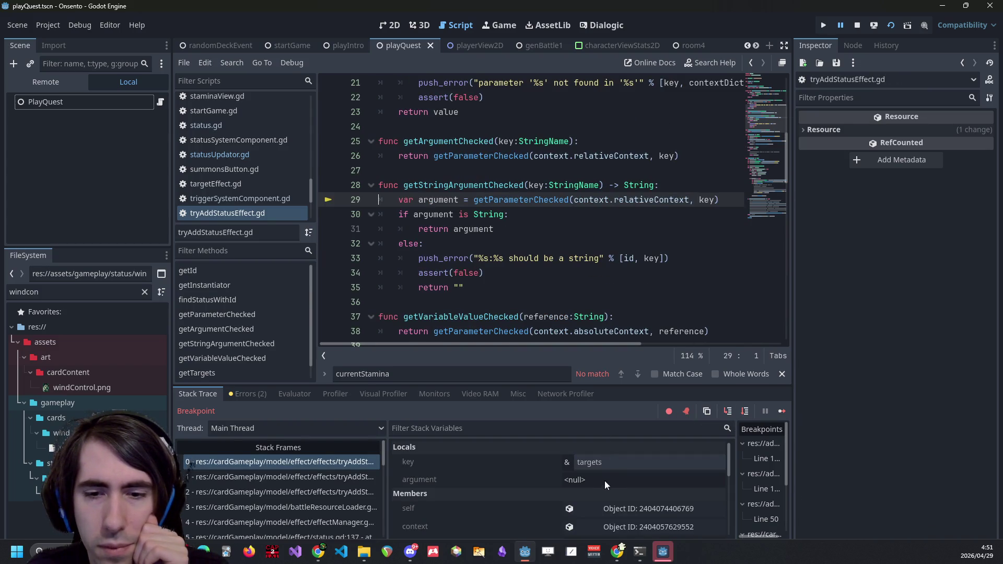
left_click(624, 527)
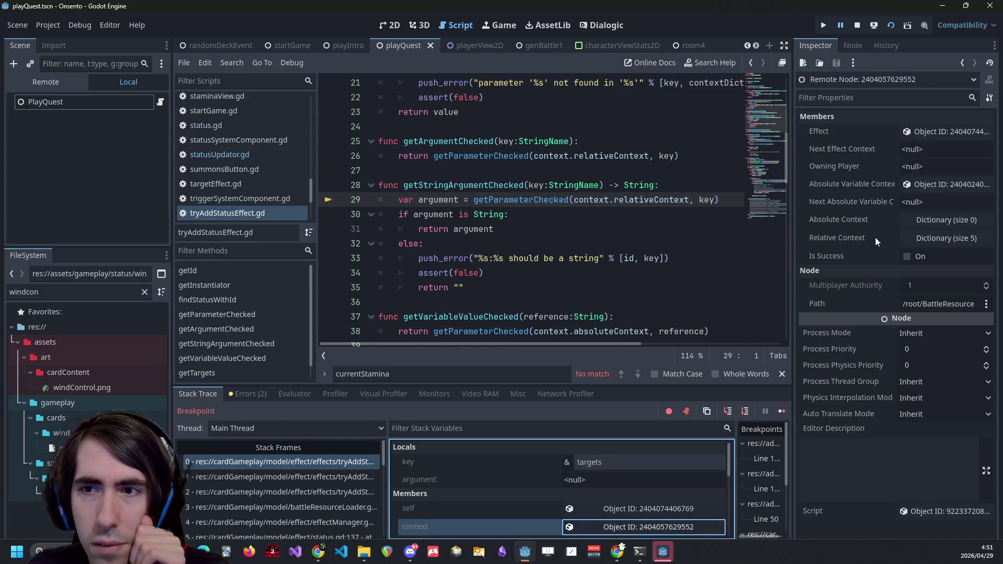
left_click(917, 244)
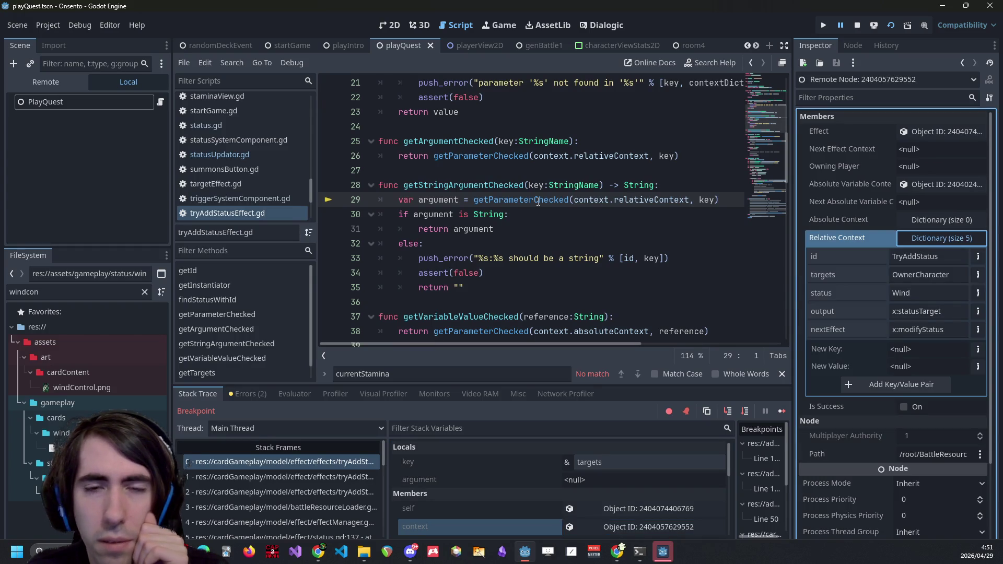
mouse_move(539, 203)
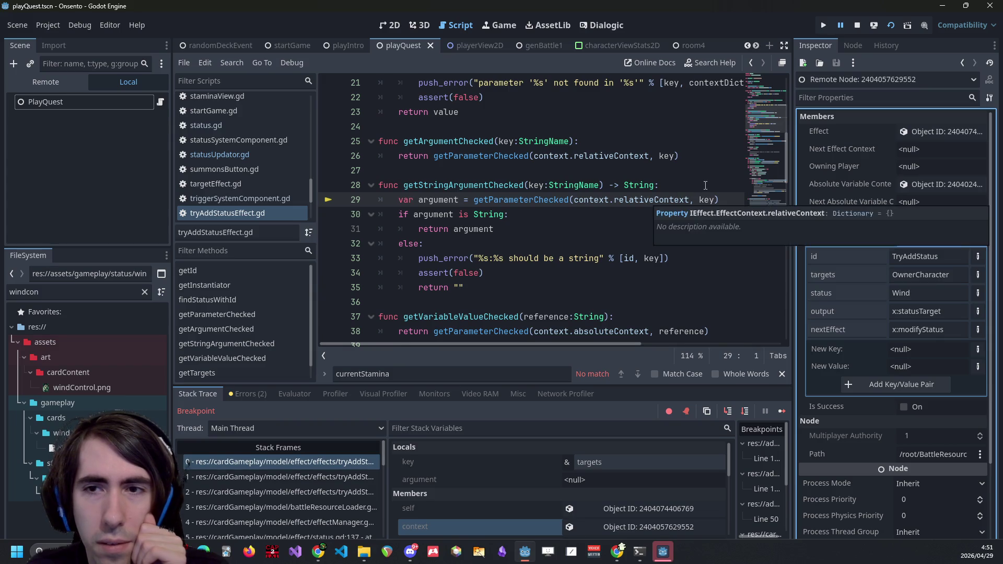
key("Left")
mouse_move(704, 200)
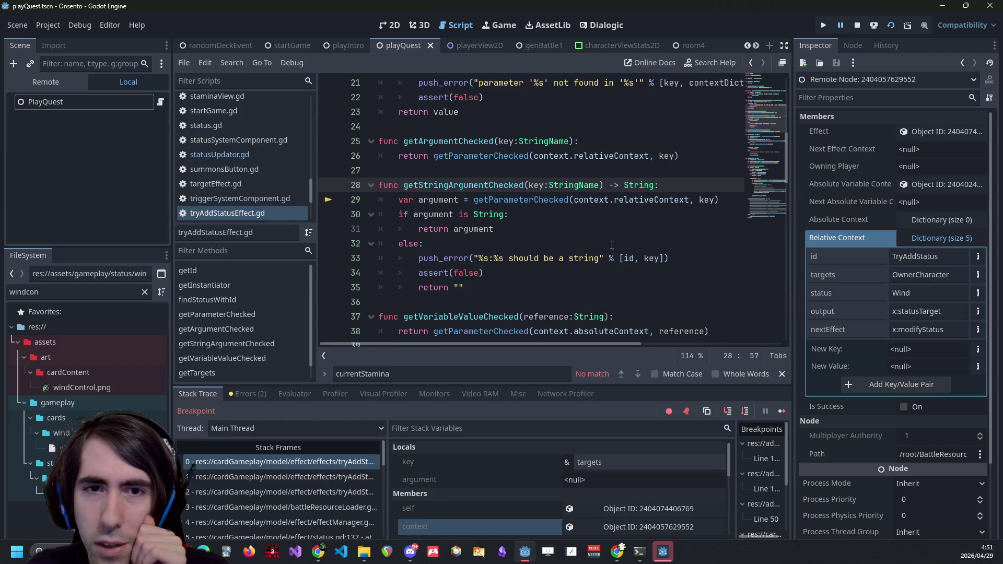
left_click(745, 412)
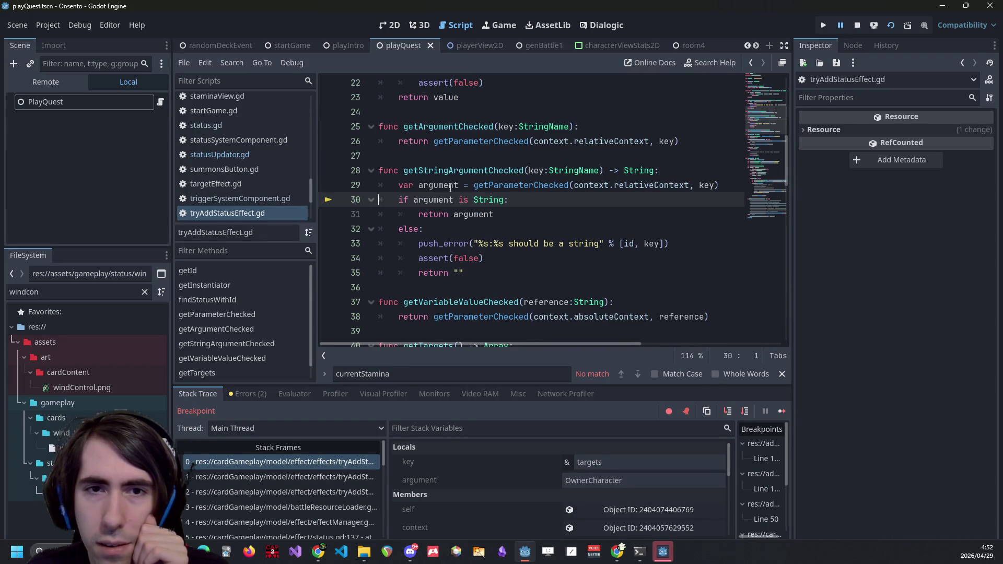
Step: Step back from the argument check into getTargets line 43, highlighting variable
mouse_move(451, 188)
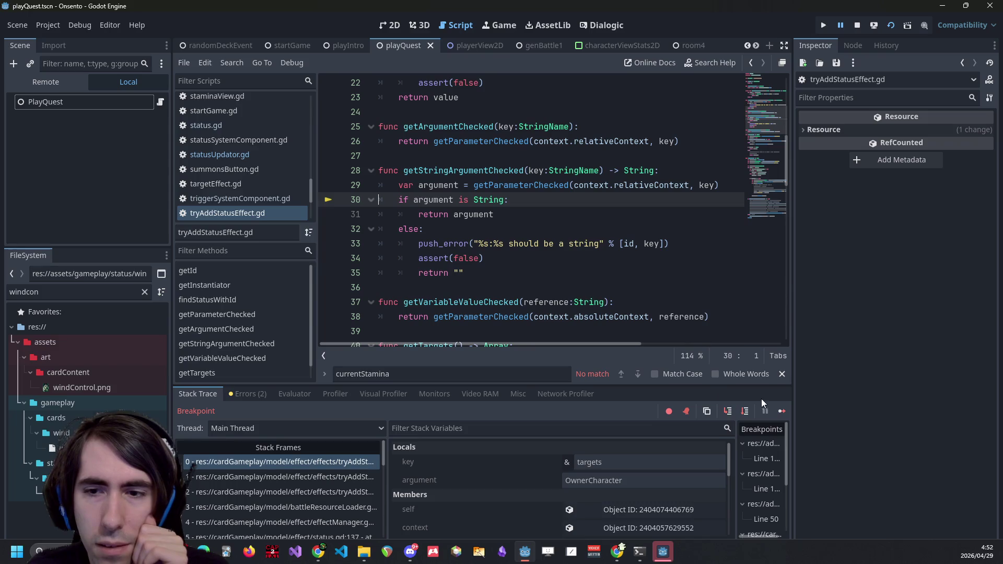
left_click(746, 412)
left_click(746, 411)
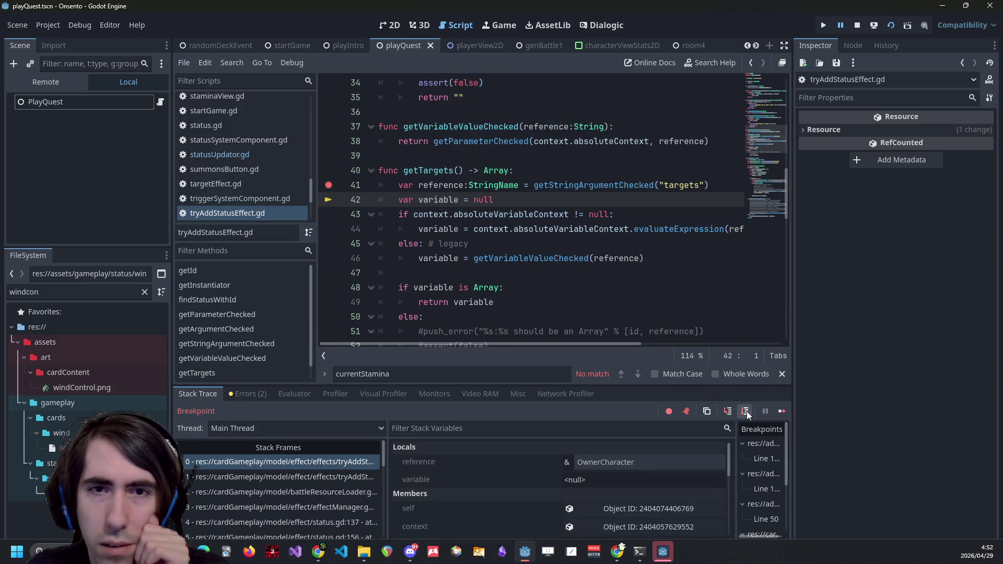
left_click(747, 412)
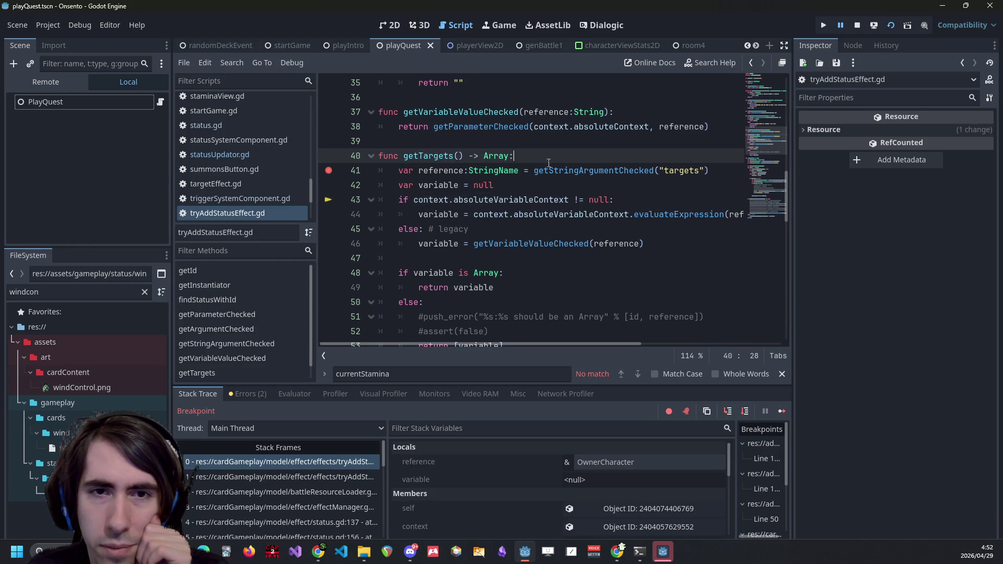
double_click(437, 186)
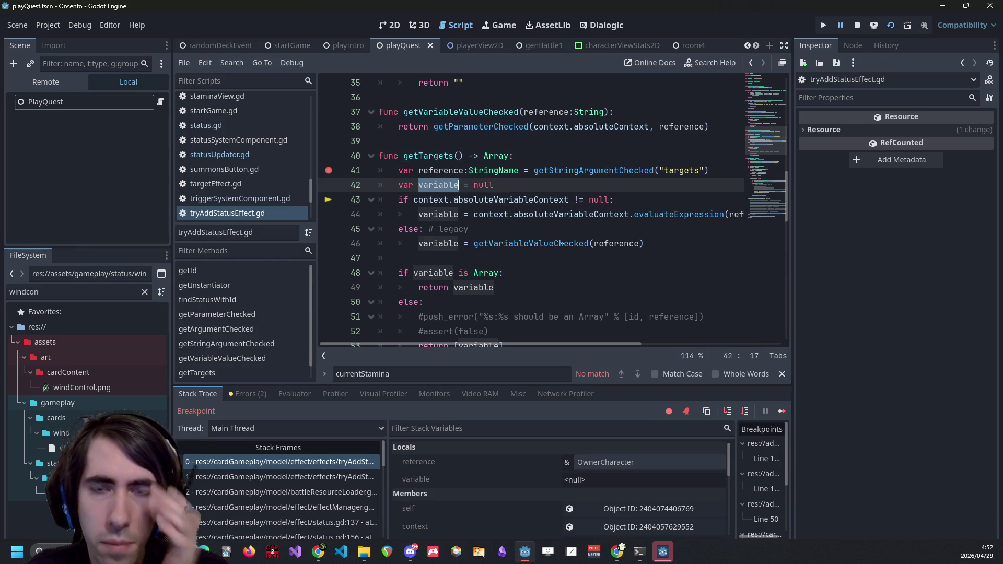
Step: Step over to line 44 and widen the code editor to show the whole line
left_click(745, 411)
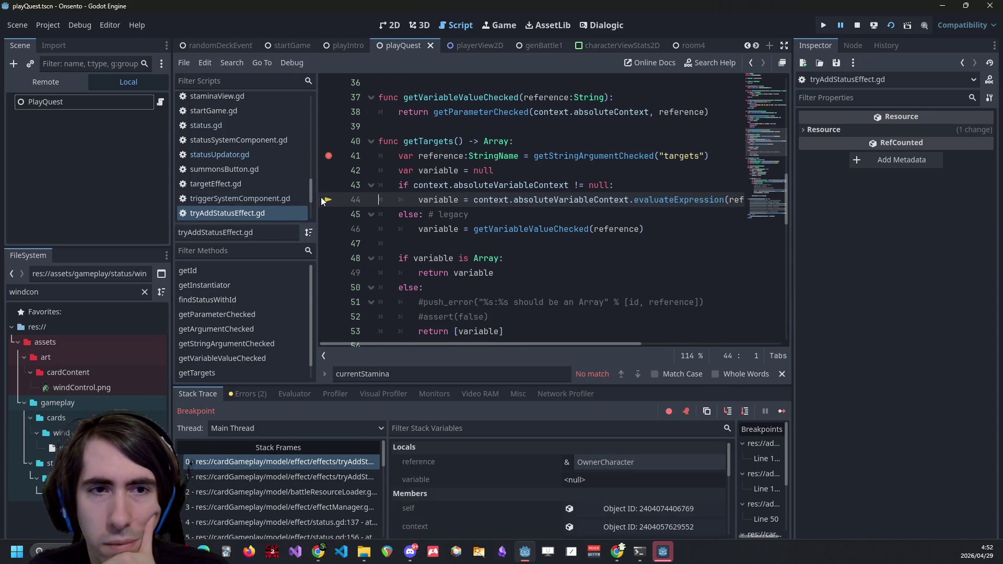
left_click_drag(316, 199, 248, 196)
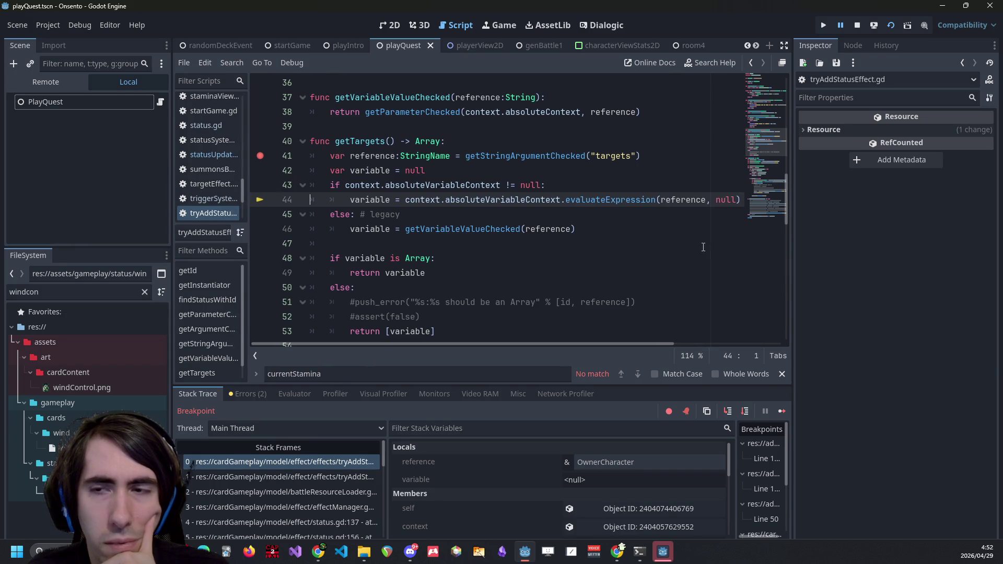
left_click_drag(794, 227, 848, 228)
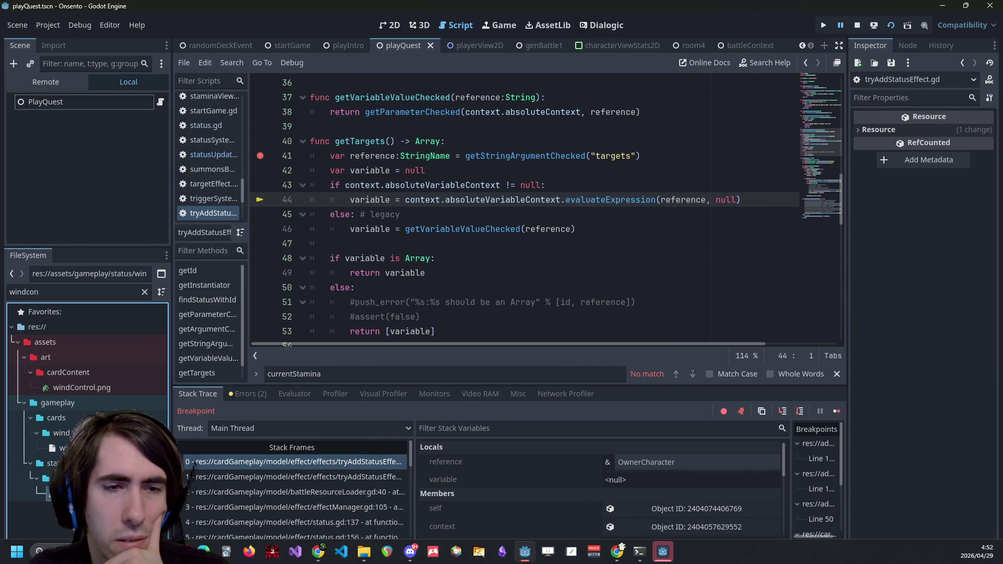
Step: Open windControl.json and examine the x:statusTarget and OwnerCharacter target values
double_click(63, 448)
scroll(391, 246, "up", 2)
scroll(393, 256, "down", 2)
double_click(411, 261)
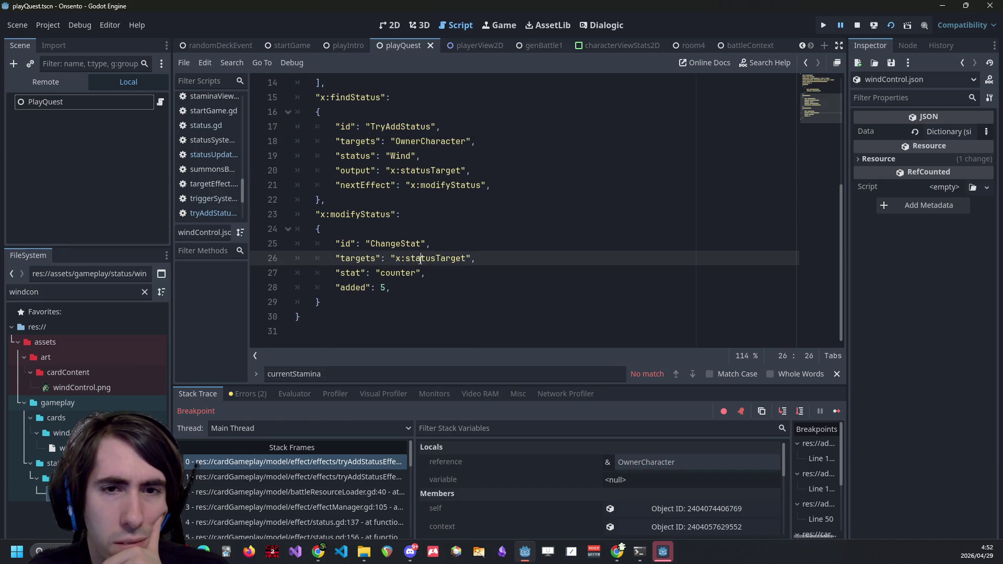
left_click_drag(396, 259, 465, 259)
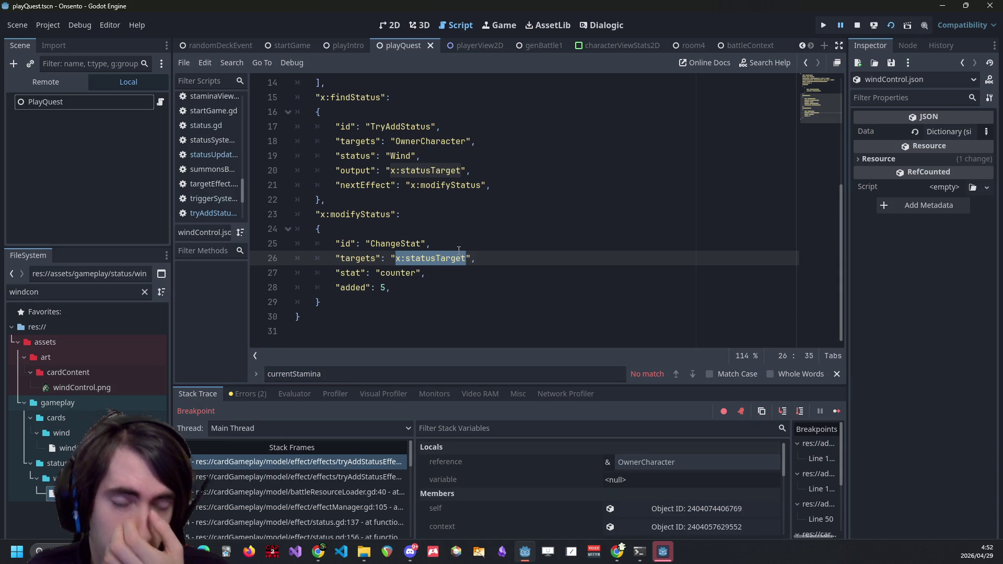
scroll(459, 251, "up", 5)
scroll(459, 251, "down", 2)
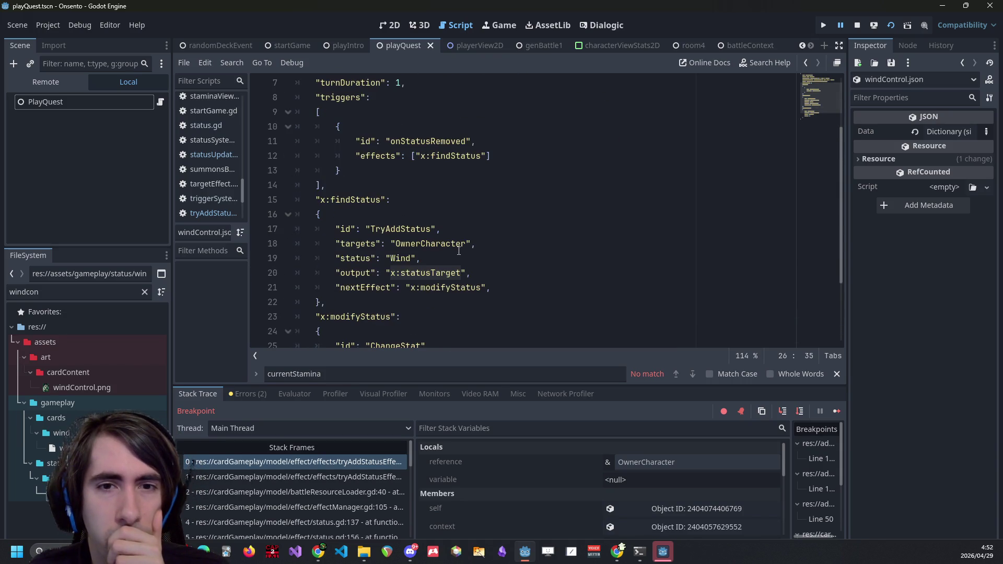
scroll(458, 250, "up", 2)
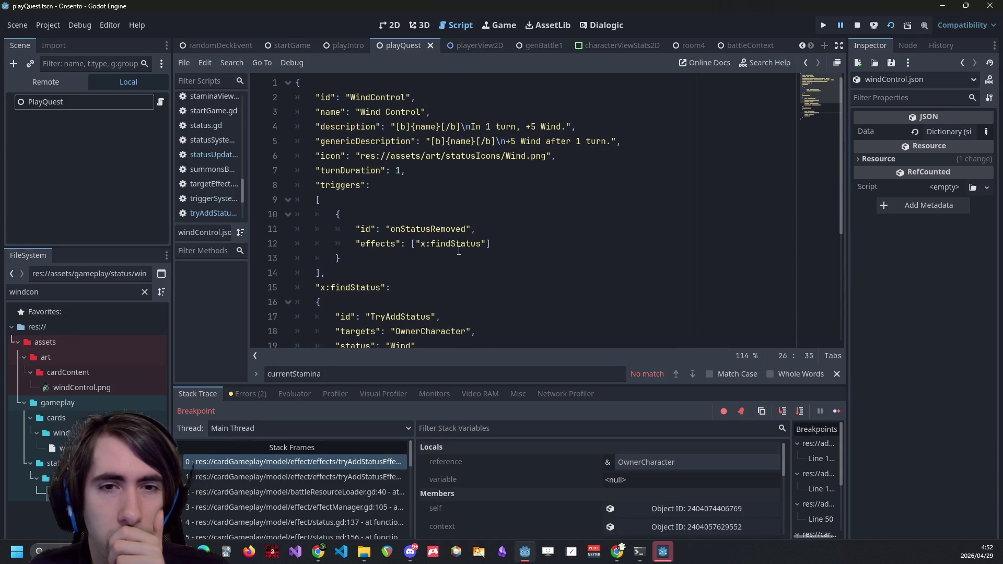
scroll(459, 250, "down", 1)
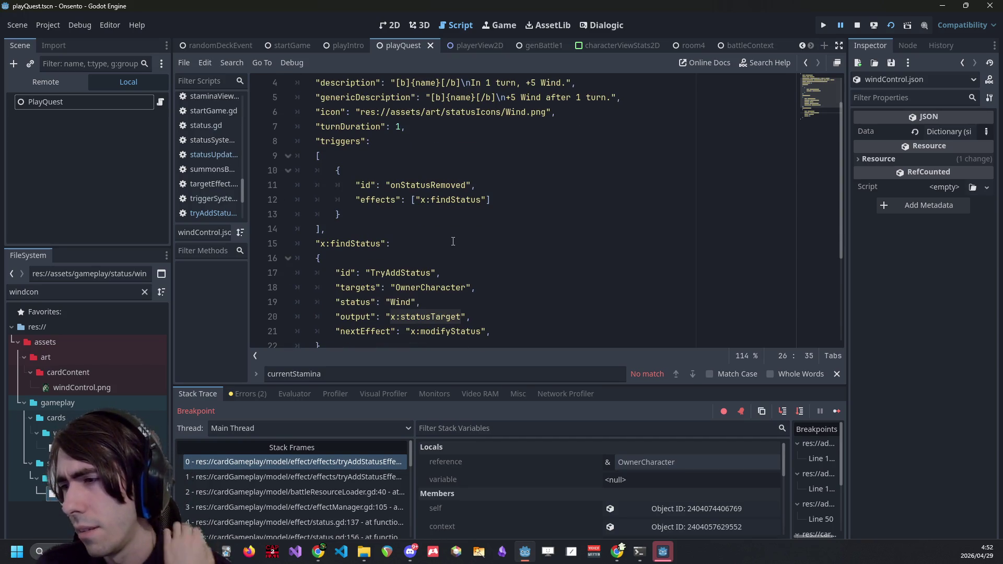
scroll(453, 241, "down", 3)
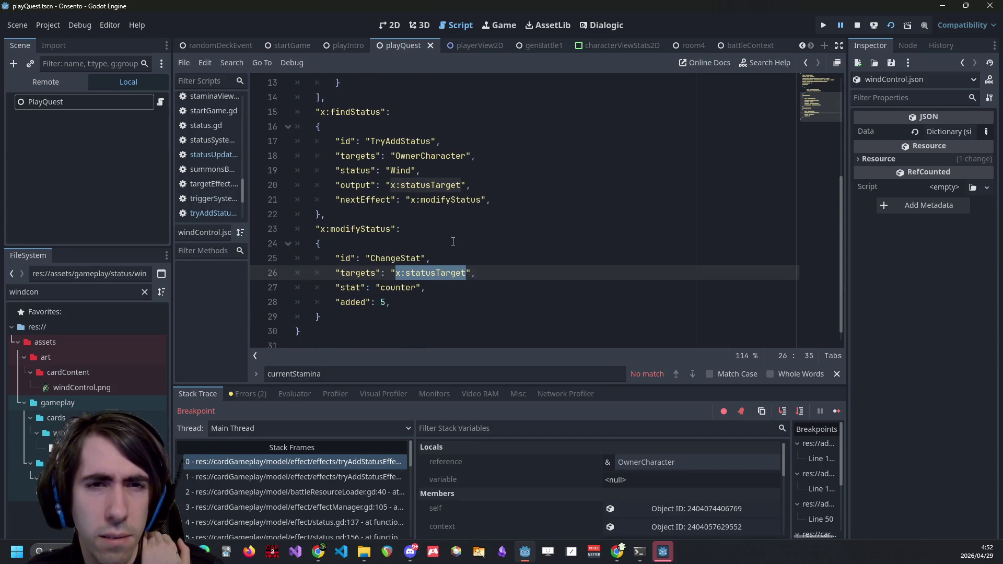
double_click(431, 154)
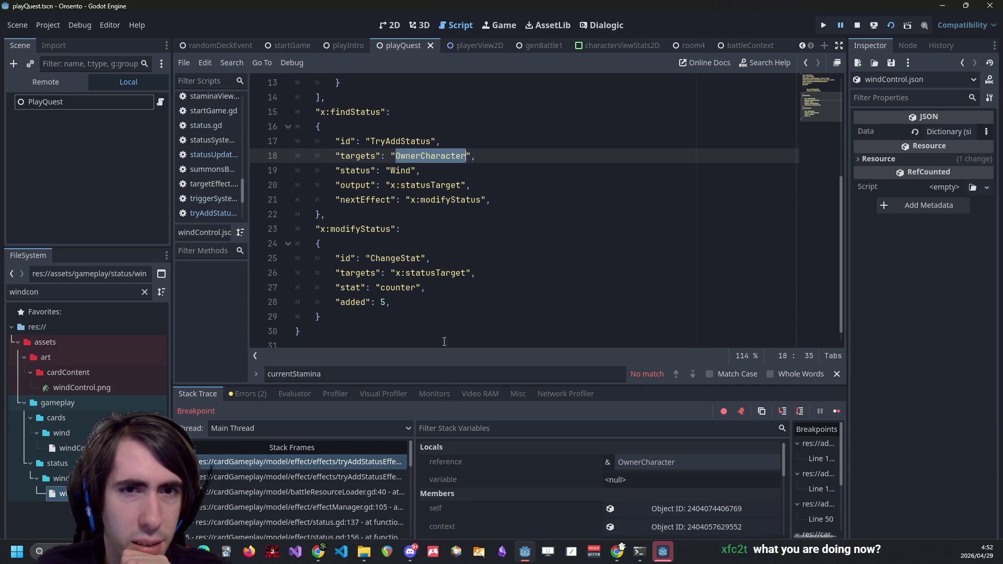
Step: Widen the Stack Frames list and open frame 0's tryAddStatusEffect.gd at line 44
left_click_drag(416, 458, 485, 459)
left_click(476, 200)
left_click(429, 157)
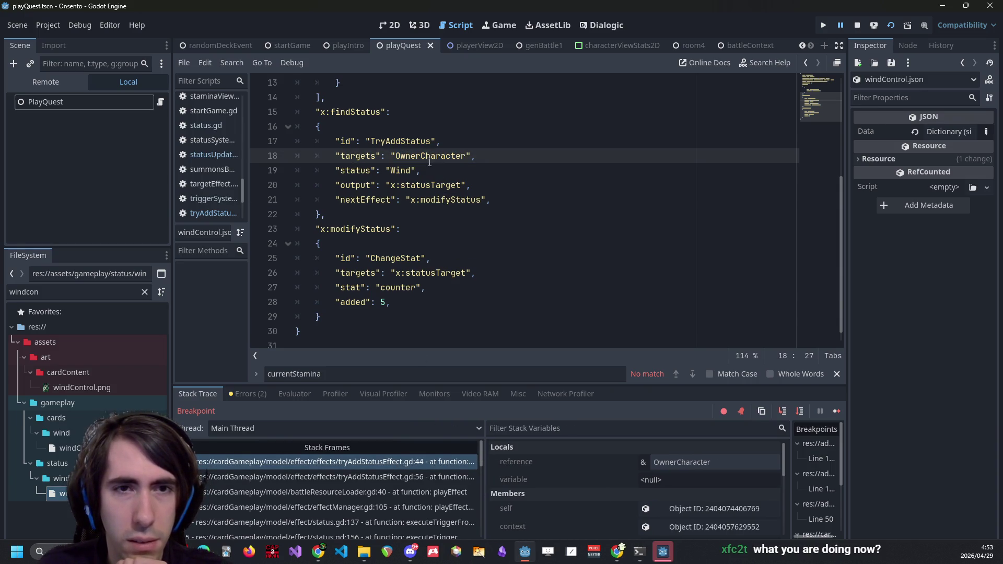
double_click(407, 185)
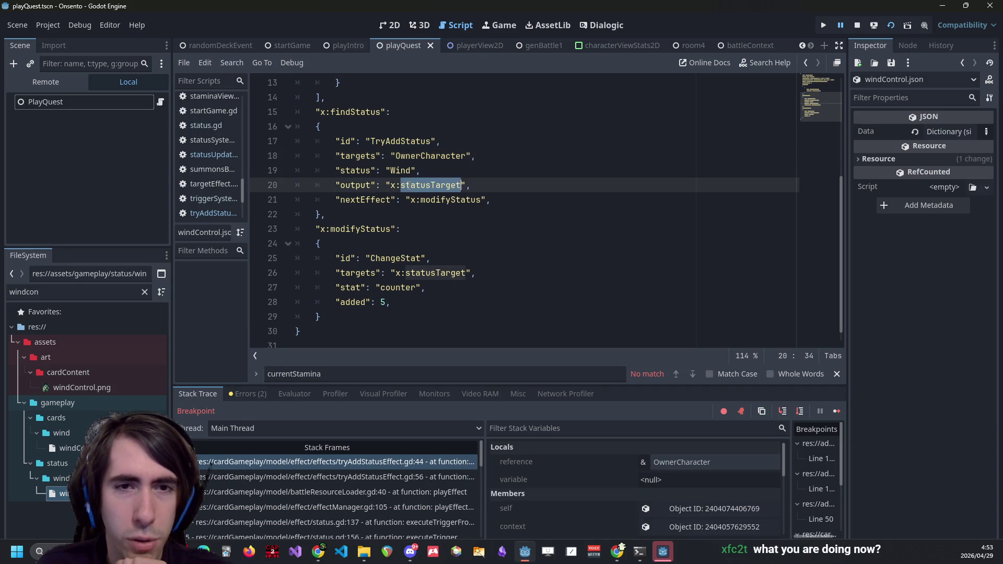
mouse_move(393, 185)
left_mouse_down()
mouse_move(461, 185)
mouse_move(391, 185)
left_mouse_up()
left_click(461, 185)
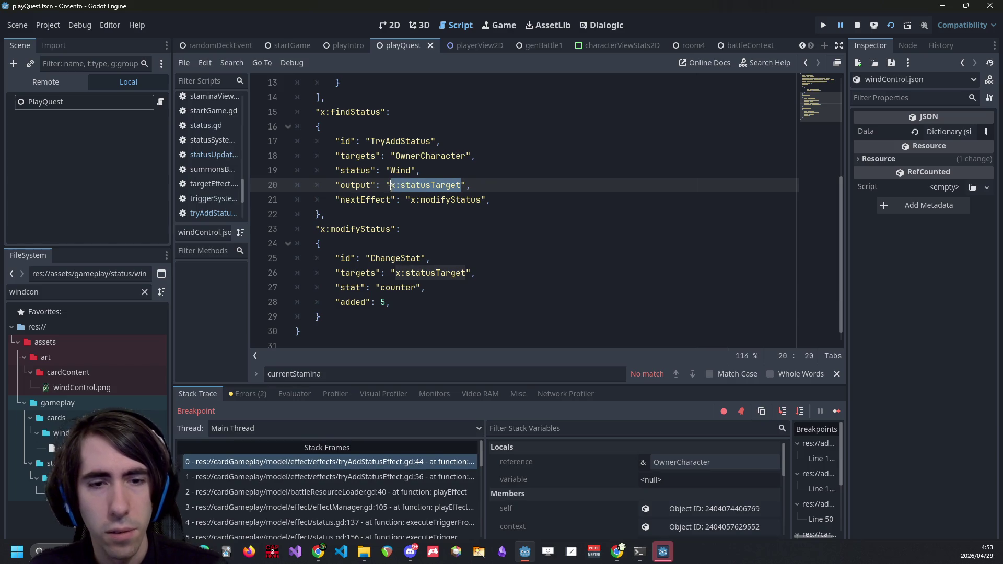
left_click(391, 461)
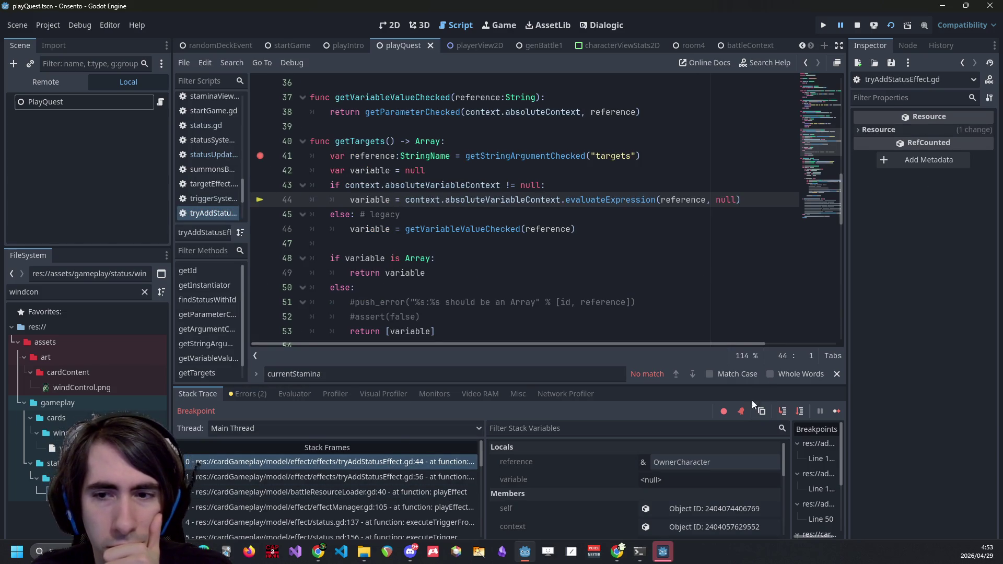
Step: Step into evaluateExpression and splitPath, then return to the evaluateExpression call site
left_click(781, 412)
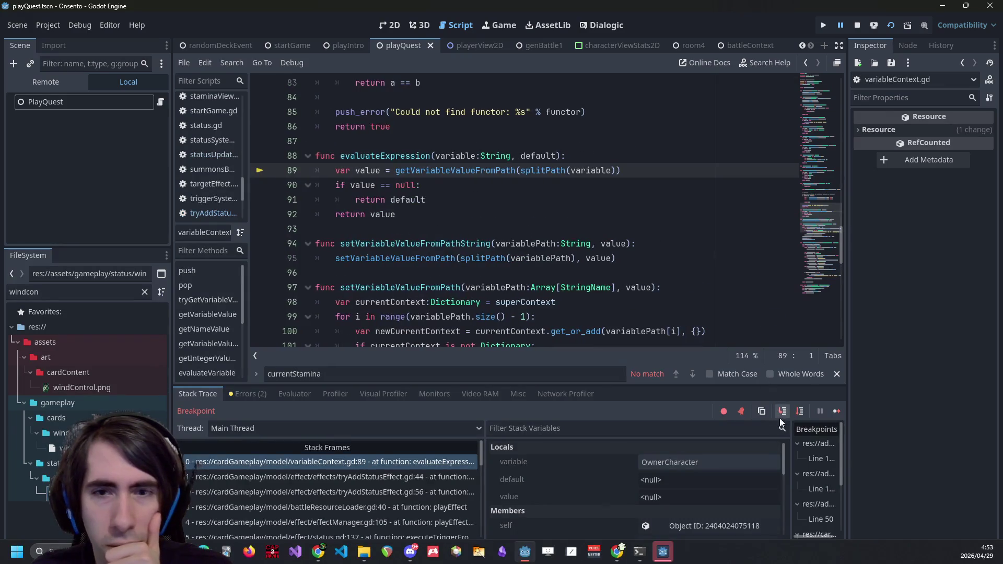
left_click(783, 415)
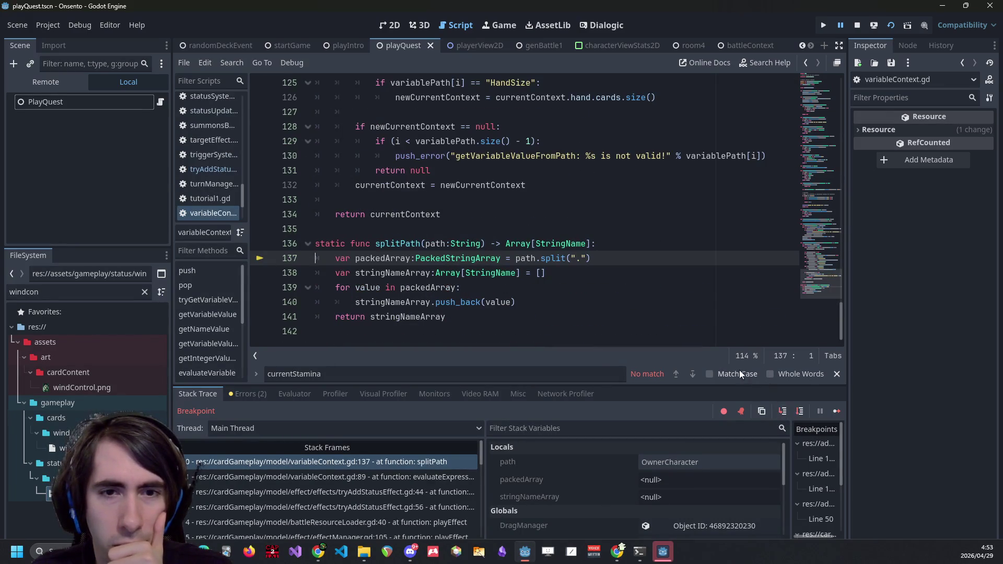
left_click(669, 325)
key("alt+Left")
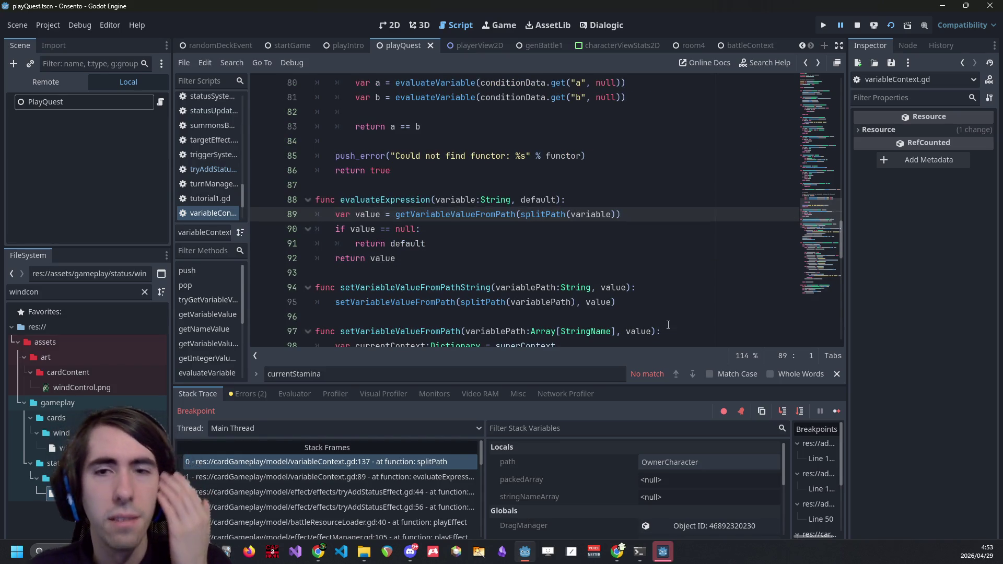
Step: Review the value variable and the getVariableValueFromPath function in variableContext.gd
double_click(378, 212)
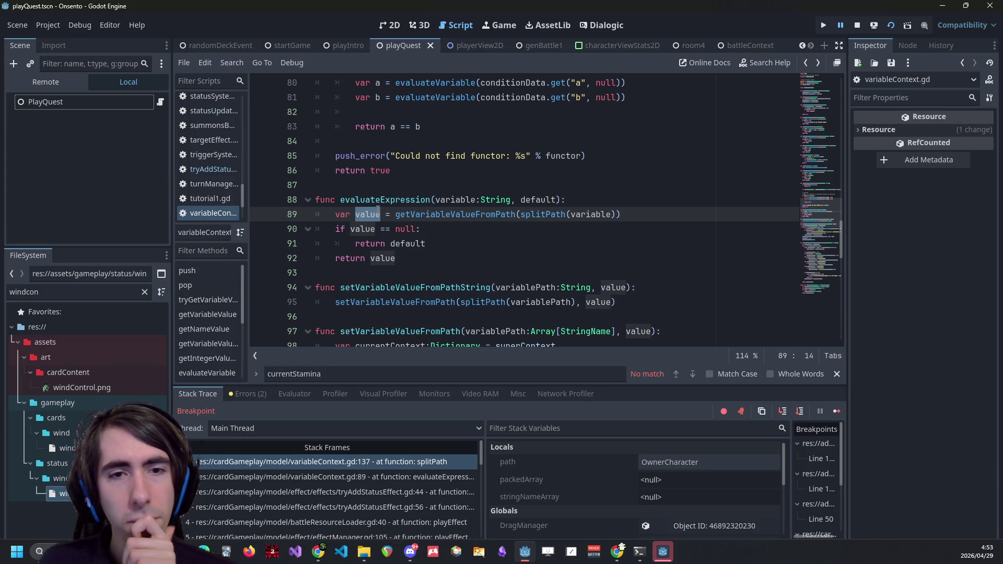
scroll(445, 240, "down", 2)
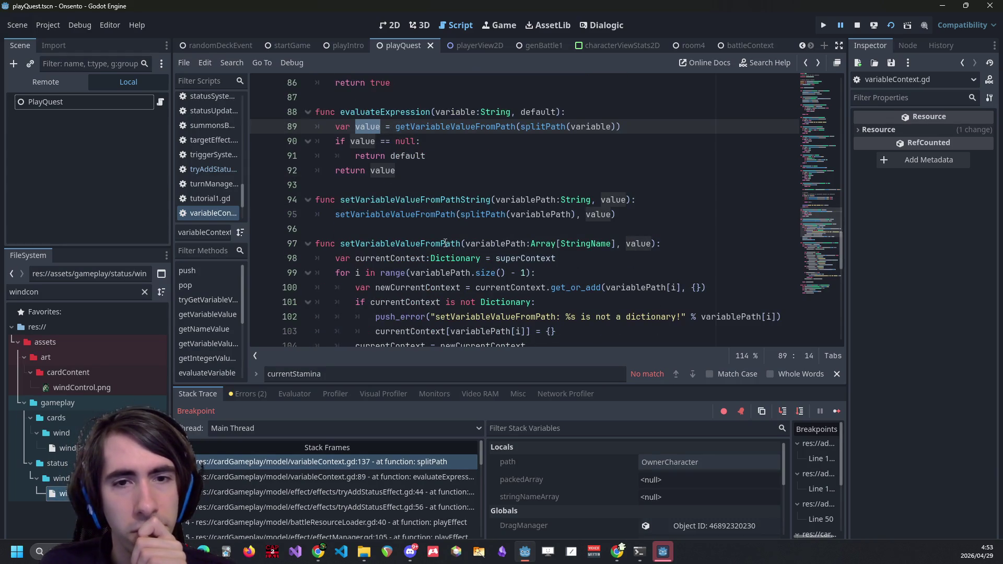
scroll(445, 243, "up", 1)
scroll(446, 241, "up", 5)
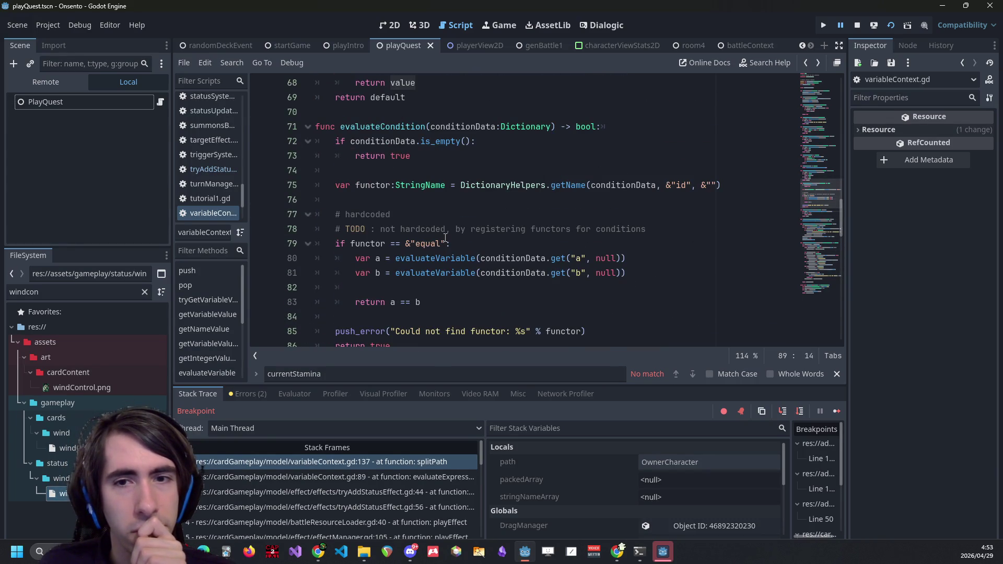
scroll(445, 238, "down", 14)
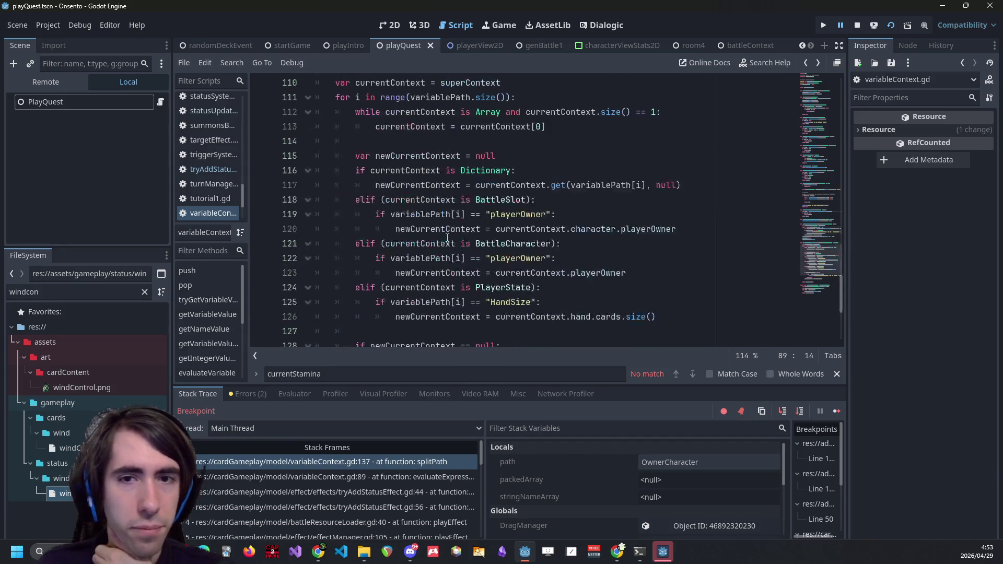
scroll(454, 216, "up", 2)
double_click(404, 157)
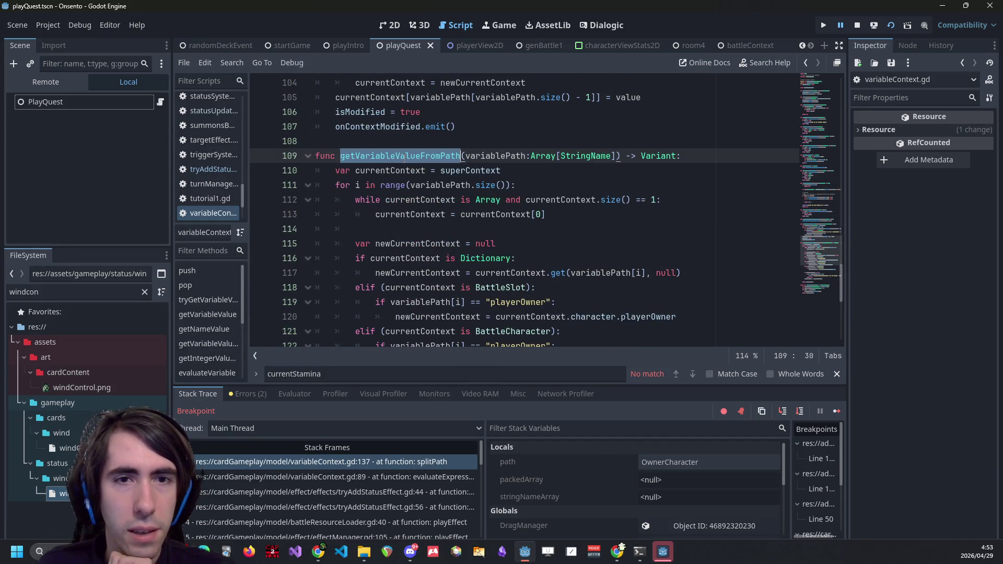
scroll(404, 159, "up", 2)
scroll(407, 183, "up", 5)
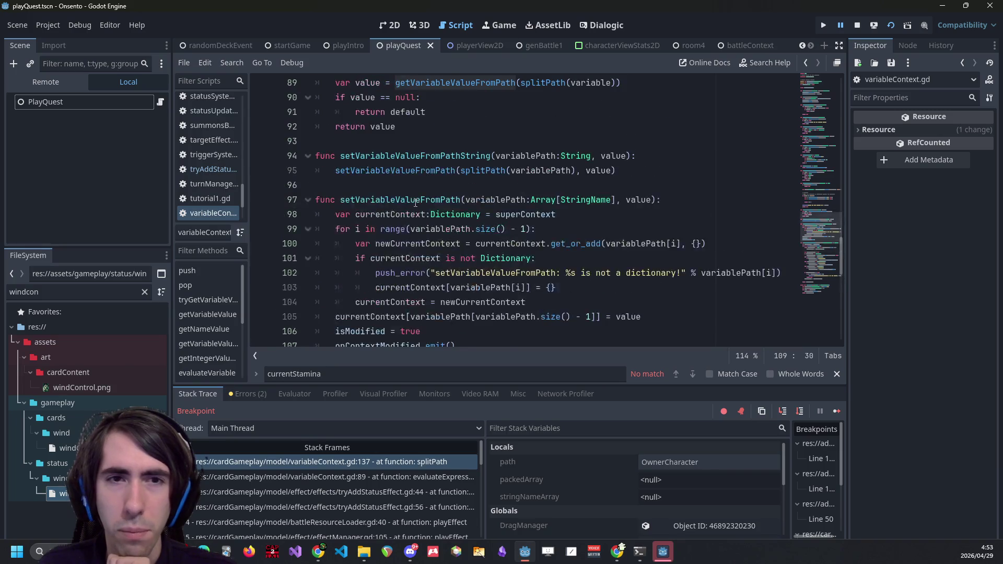
scroll(416, 203, "up", 2)
scroll(416, 203, "up", 3)
scroll(416, 202, "down", 3)
Step: Step through splitPath and return into getVariableValueFromPath at line 110
left_click(395, 462)
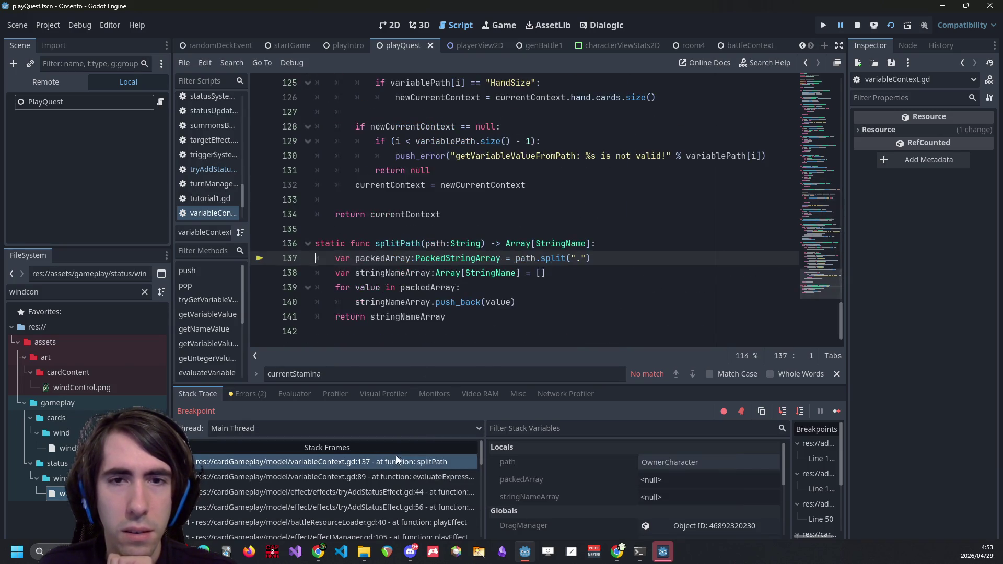
left_click(794, 412)
left_click(794, 411)
left_click(794, 412)
left_click(795, 412)
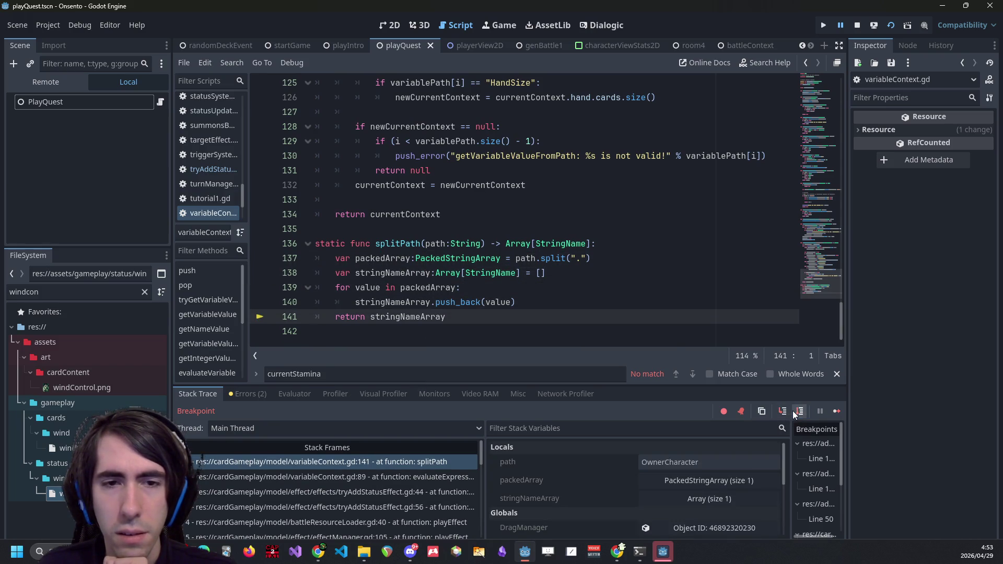
mouse_move(420, 321)
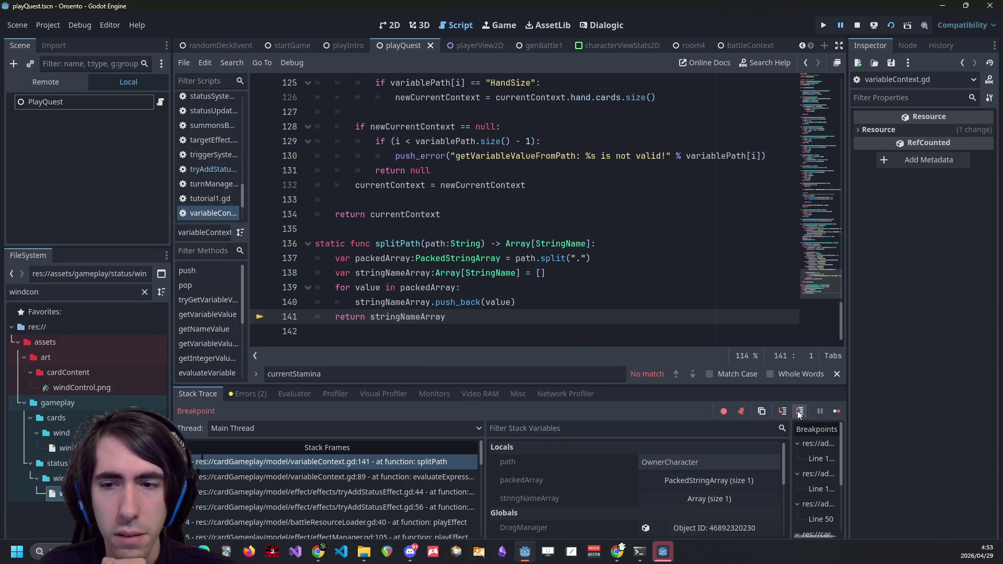
left_click(784, 412)
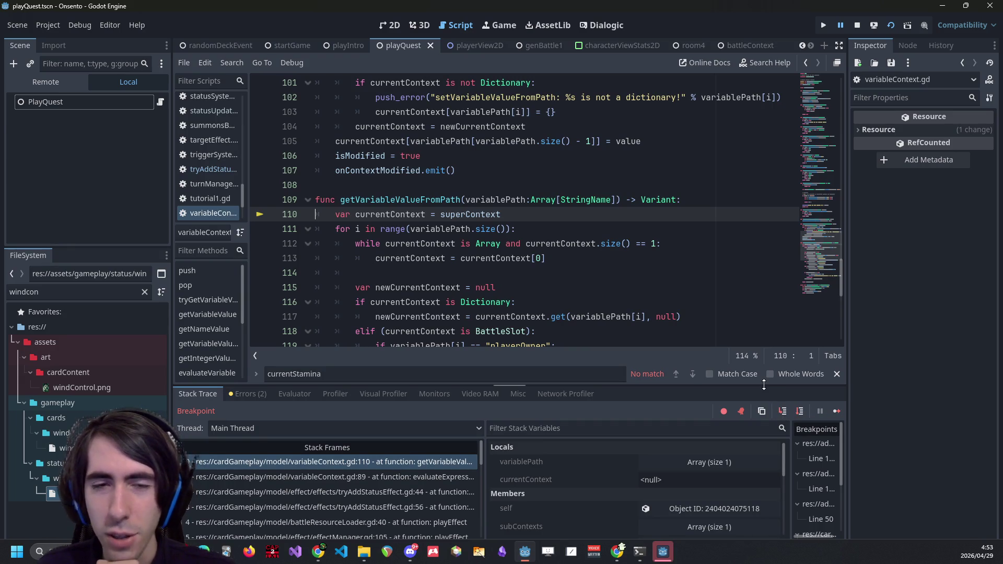
Step: Type ':' at the end of line 111 and briefly check the running game window
left_click(514, 231)
type(":")
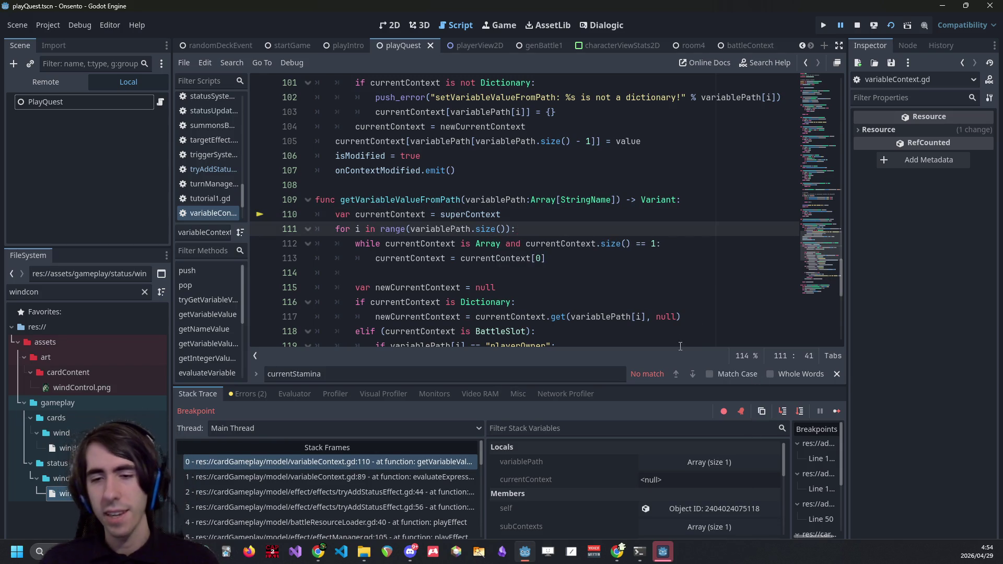
left_click(663, 552)
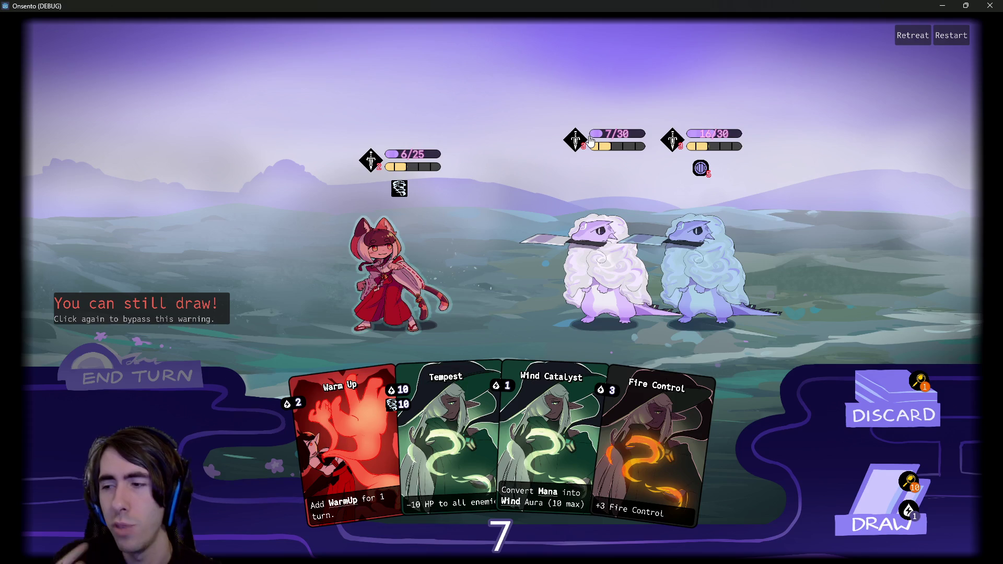
left_click(943, 5)
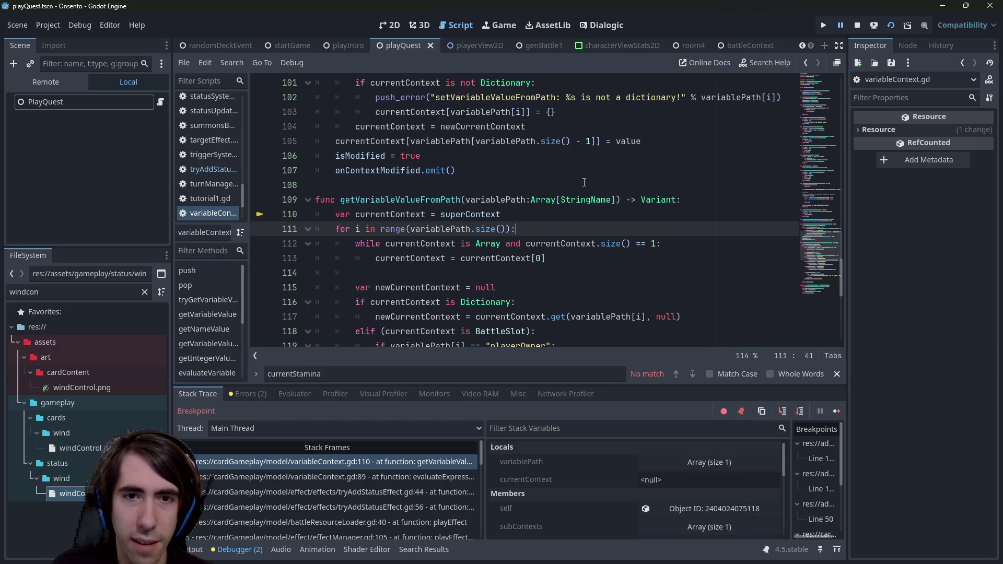
scroll(695, 280, "down", 1)
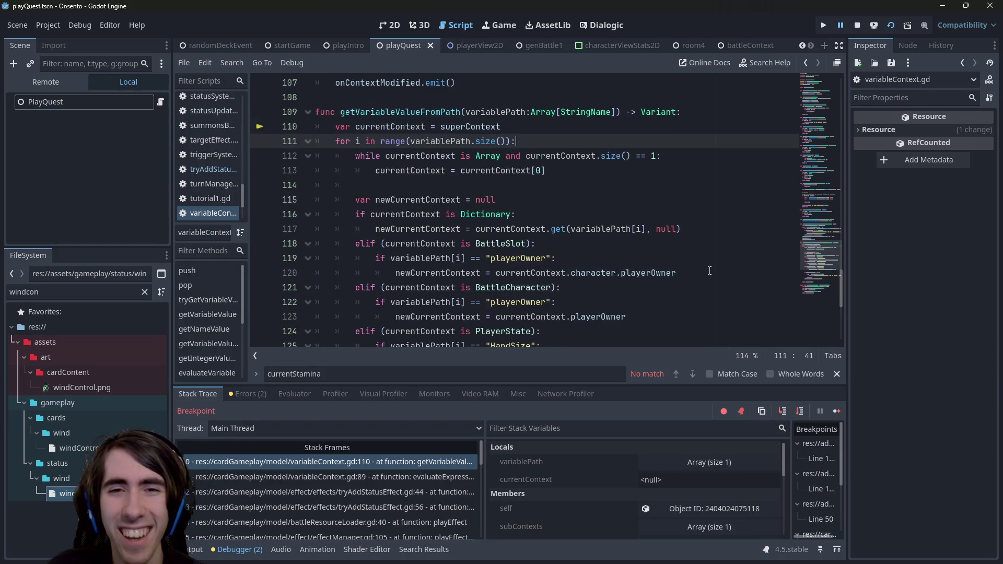
Step: Step over to line 115 and look at the playerOwner string on line 119
left_click(803, 414)
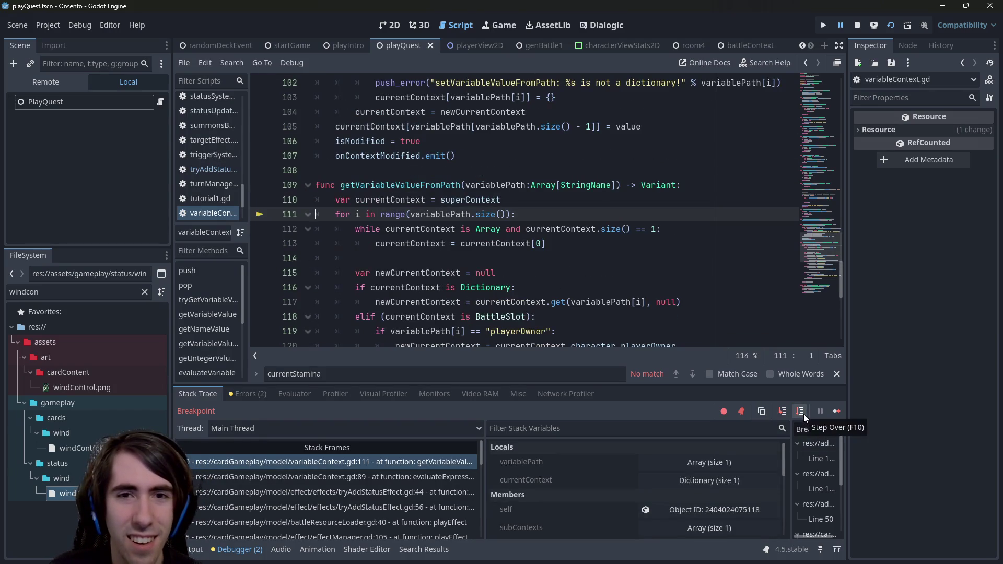
left_click(804, 414)
left_click(804, 414)
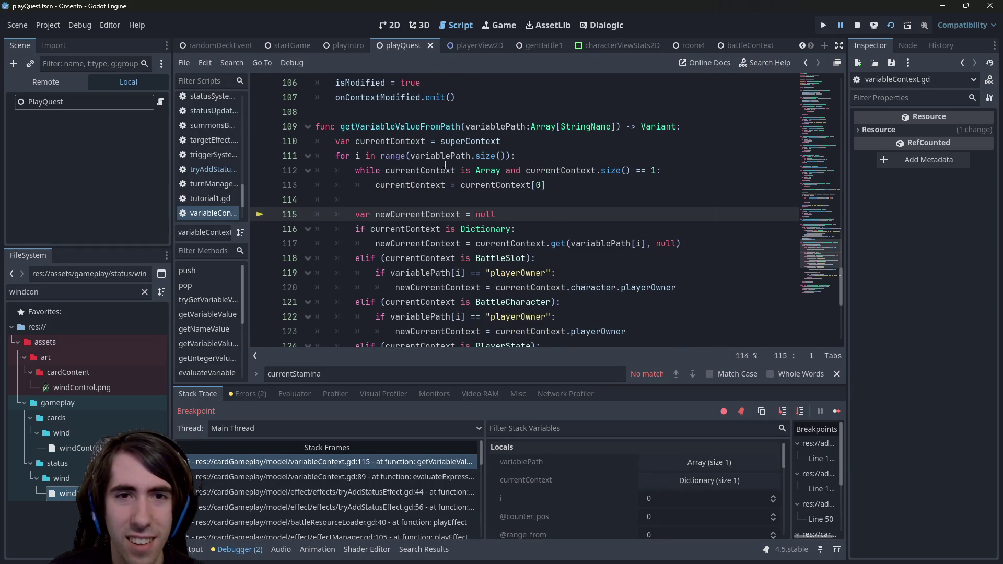
mouse_move(430, 157)
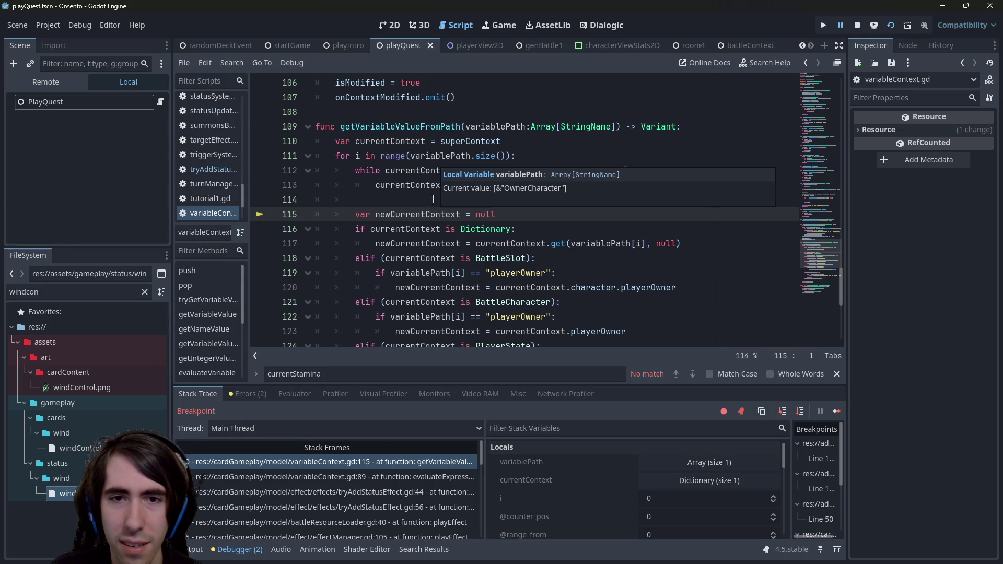
scroll(433, 198, "down", 4)
scroll(434, 206, "up", 2)
left_click(470, 287)
double_click(516, 185)
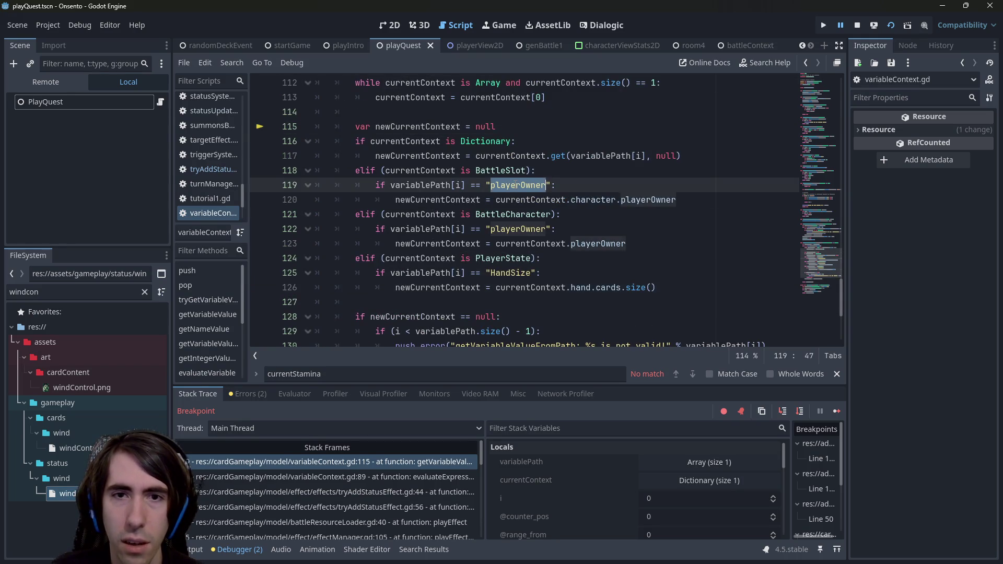
scroll(516, 185, "up", 1)
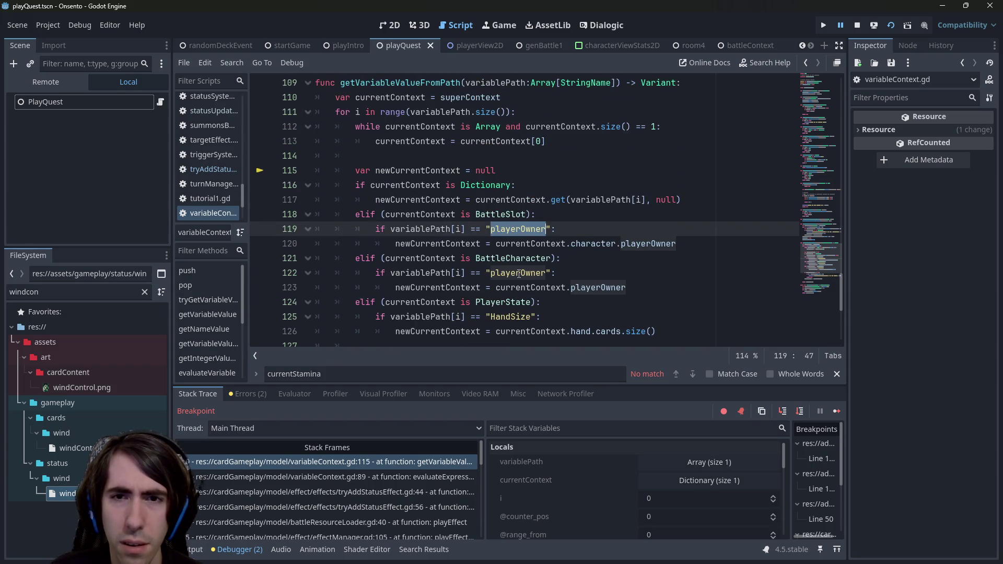
mouse_move(582, 246)
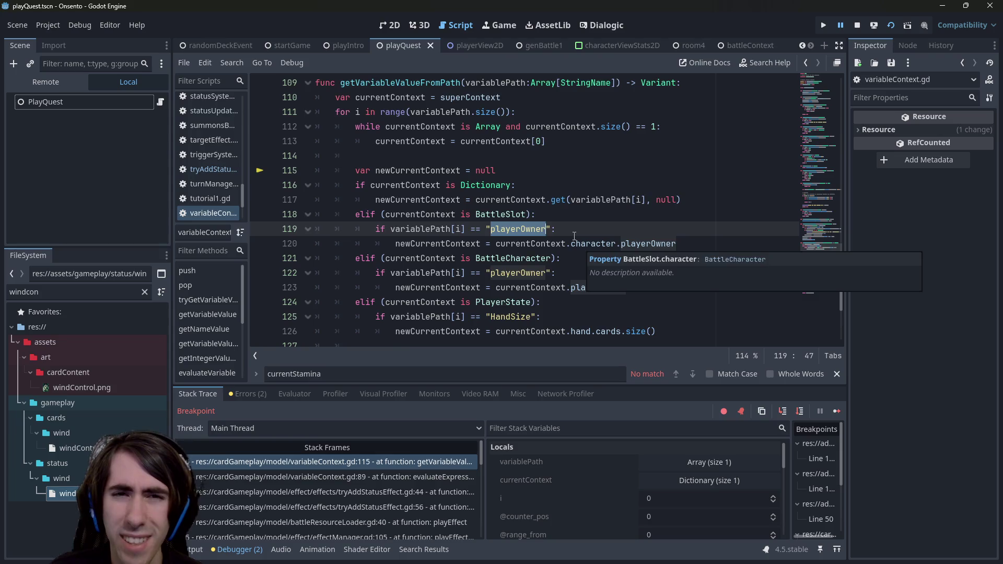
Step: Step to line 116, read currentContext's value, then step over to line 117
left_click(798, 414)
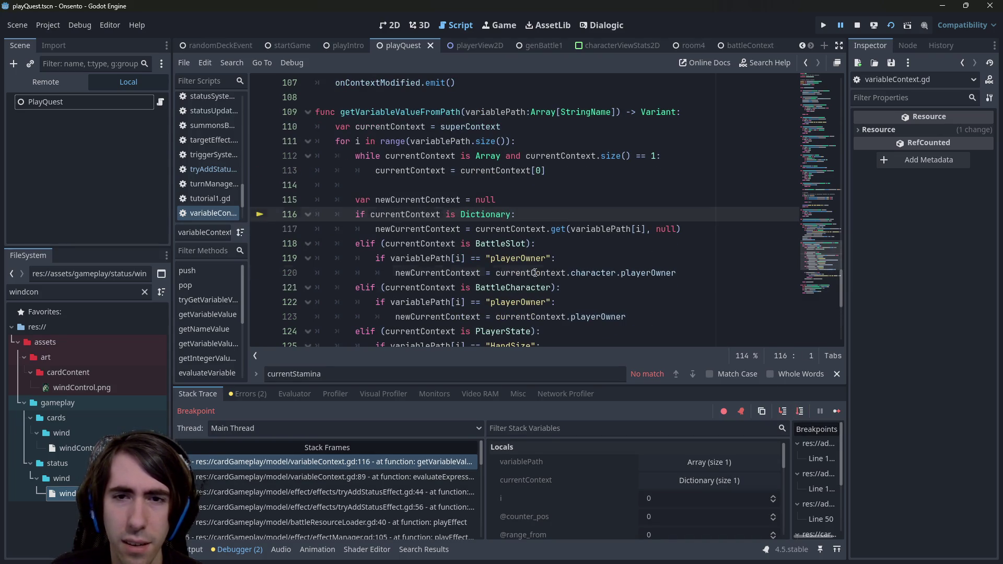
double_click(544, 273)
mouse_move(544, 273)
left_click(544, 185)
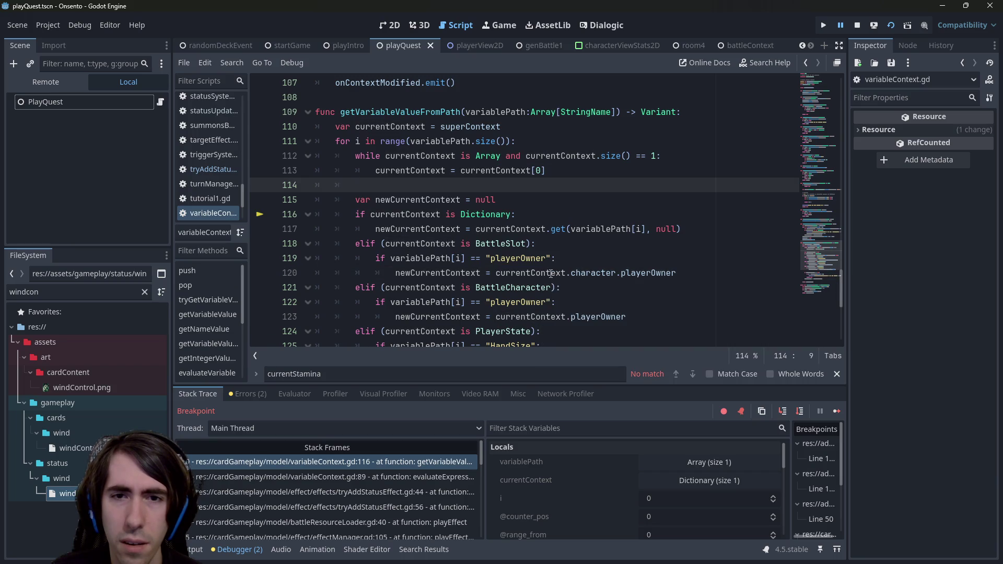
double_click(551, 273)
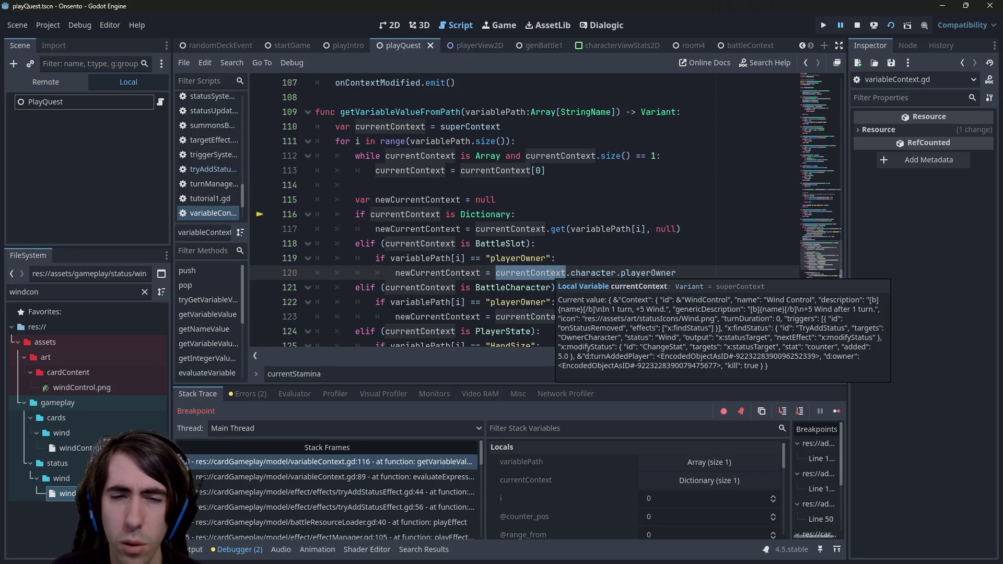
mouse_move(590, 272)
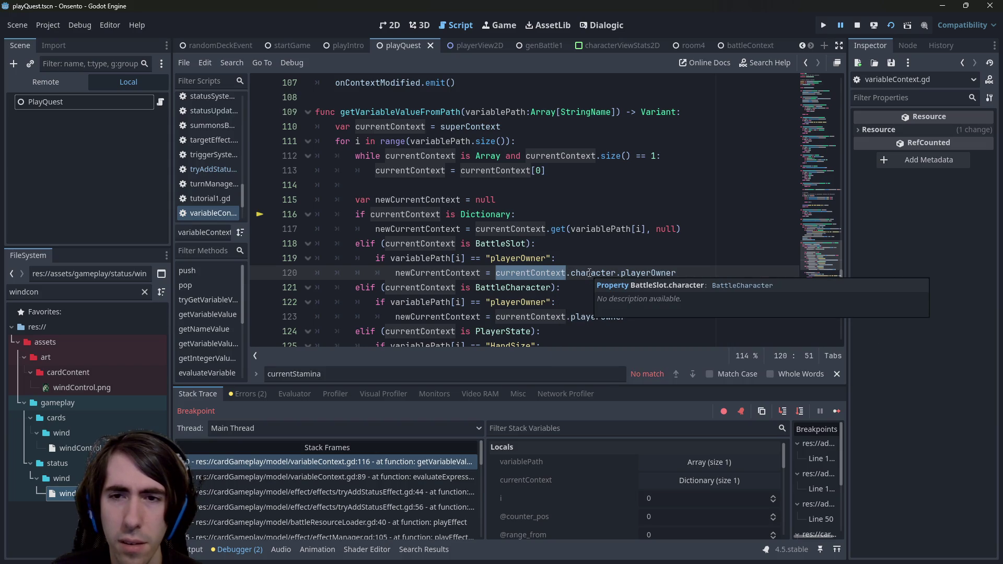
mouse_move(528, 273)
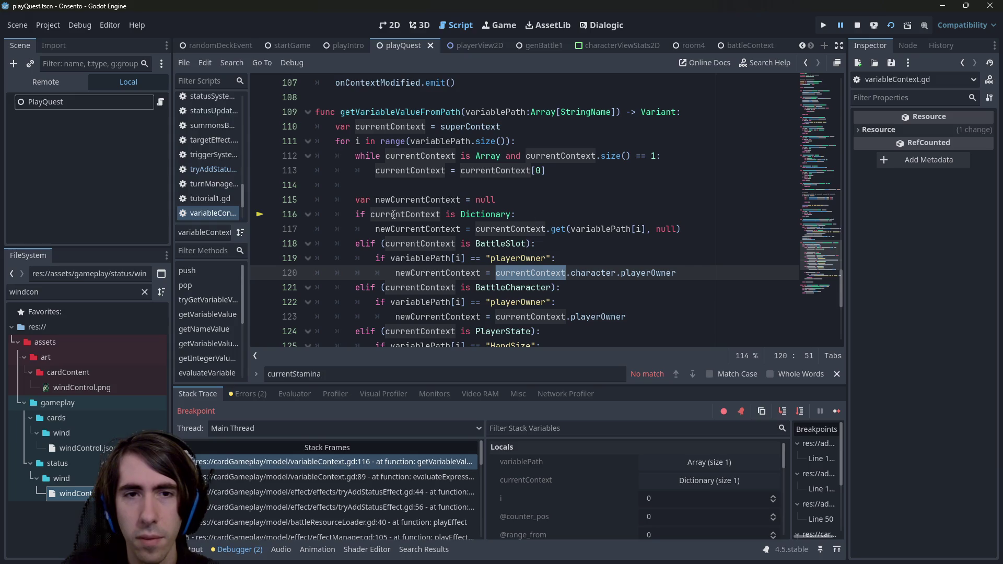
mouse_move(393, 214)
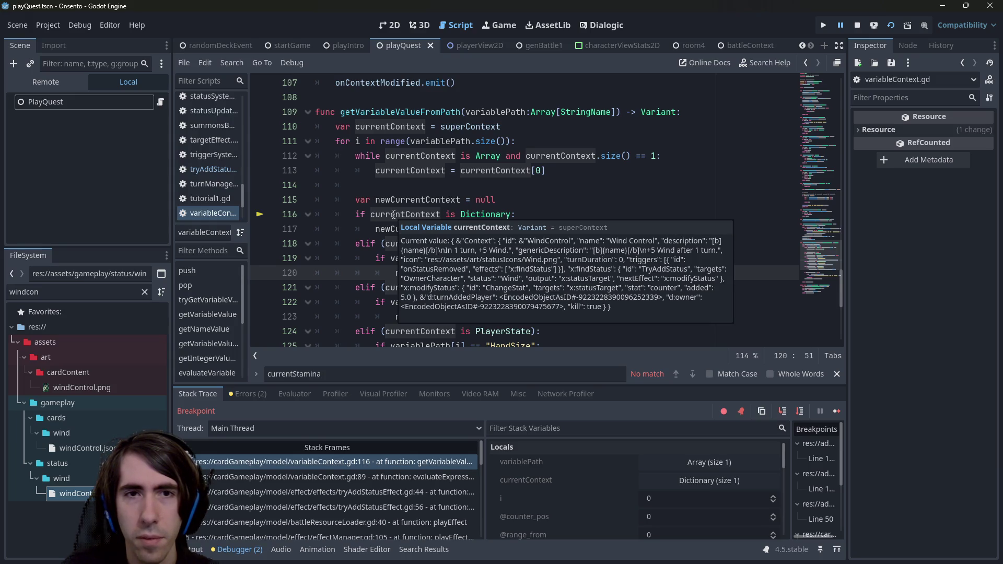
scroll(478, 252, "down", 1)
scroll(455, 256, "up", 1)
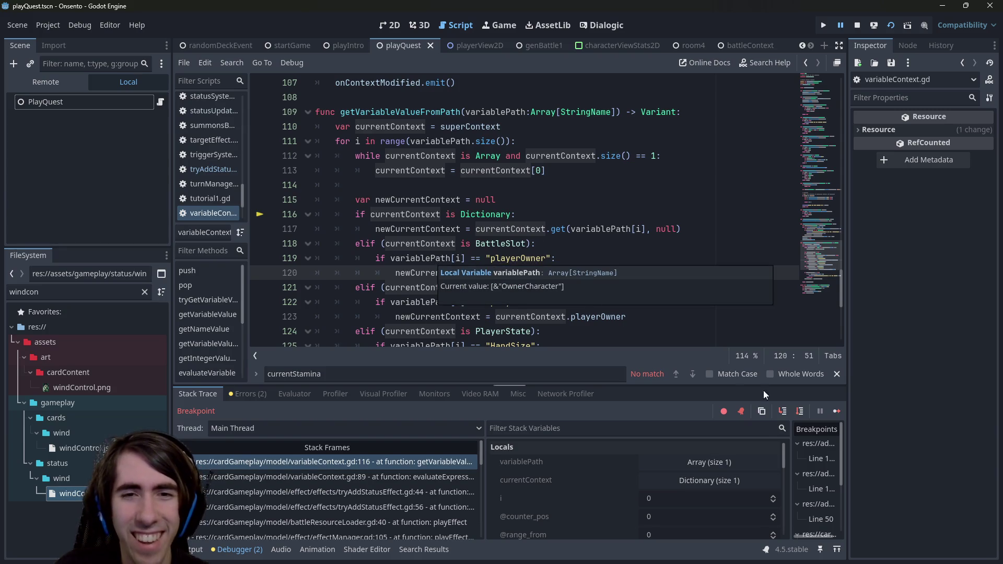
left_click(799, 411)
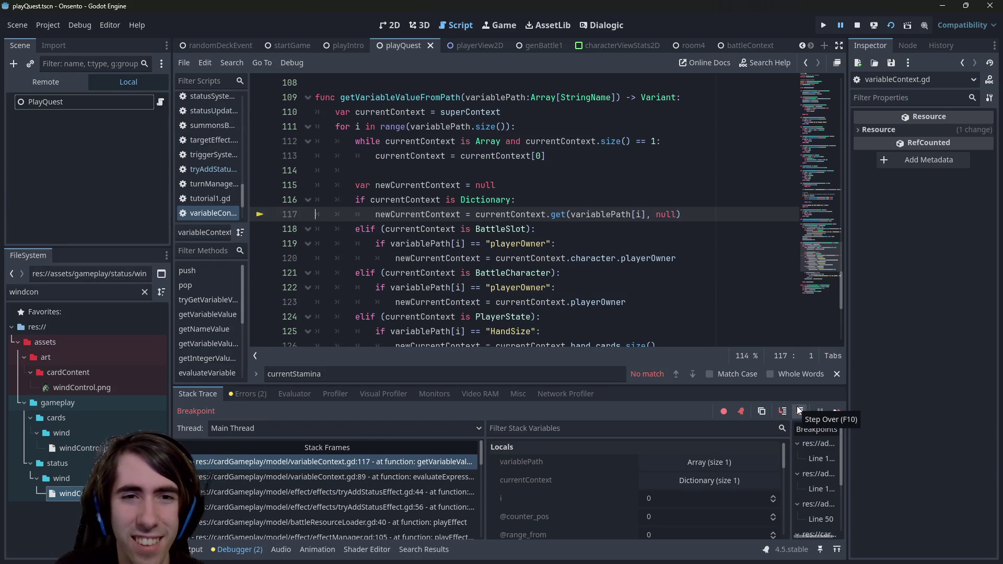
scroll(605, 219, "down", 1)
scroll(604, 225, "up", 1)
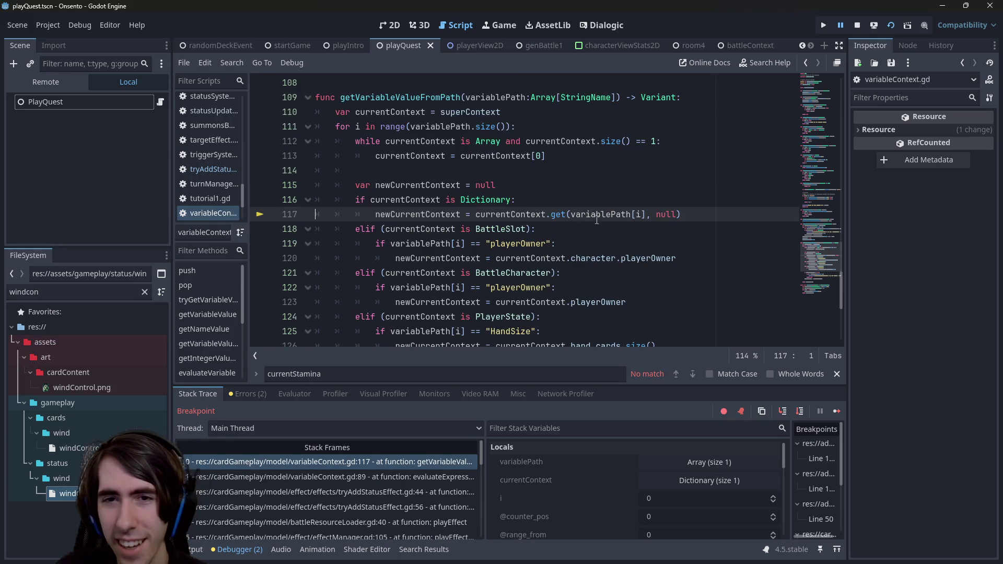
mouse_move(597, 219)
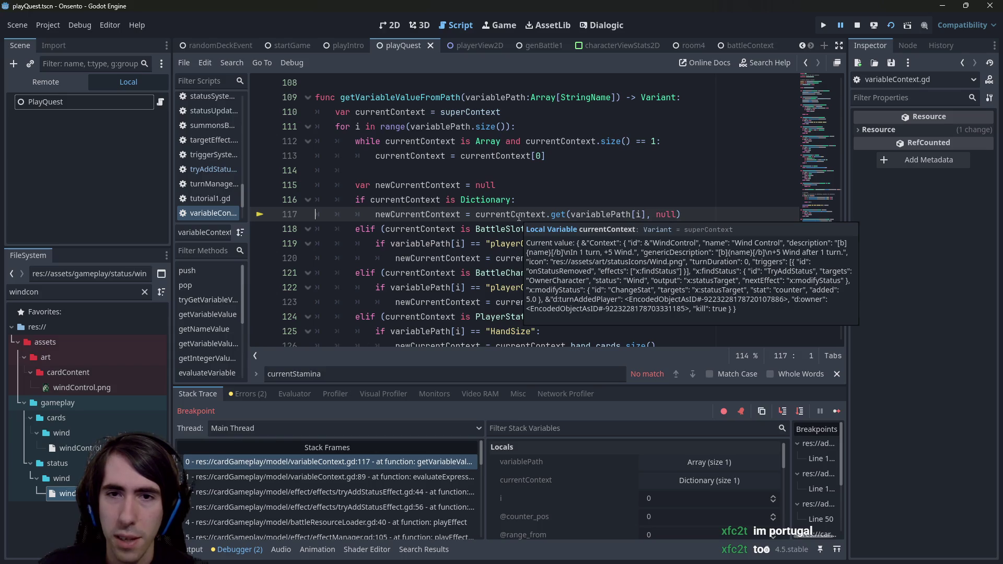
Step: Expand currentContext and its Context dictionary in Locals, enlarging the debugger panels
double_click(519, 216)
left_click(662, 479)
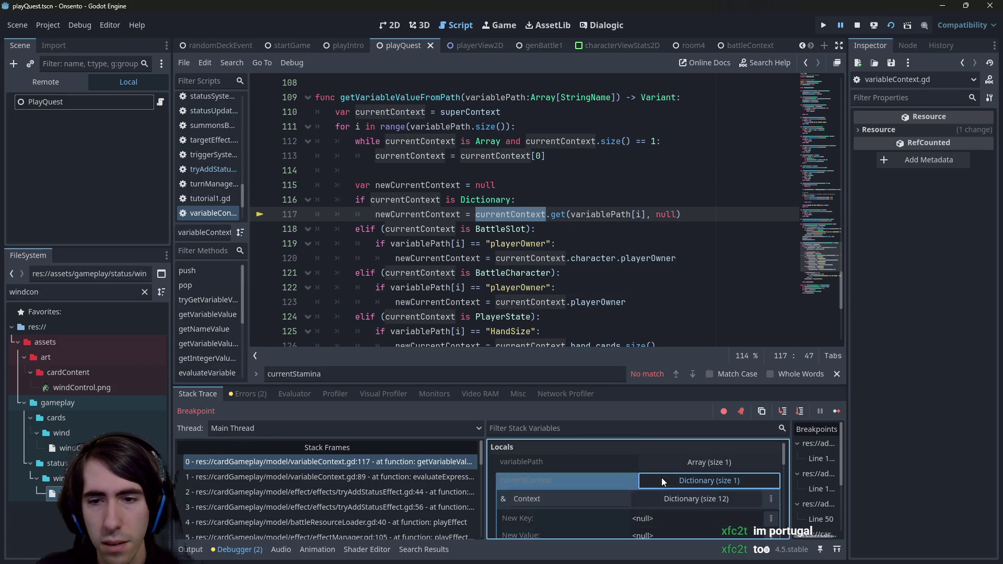
left_click(704, 498)
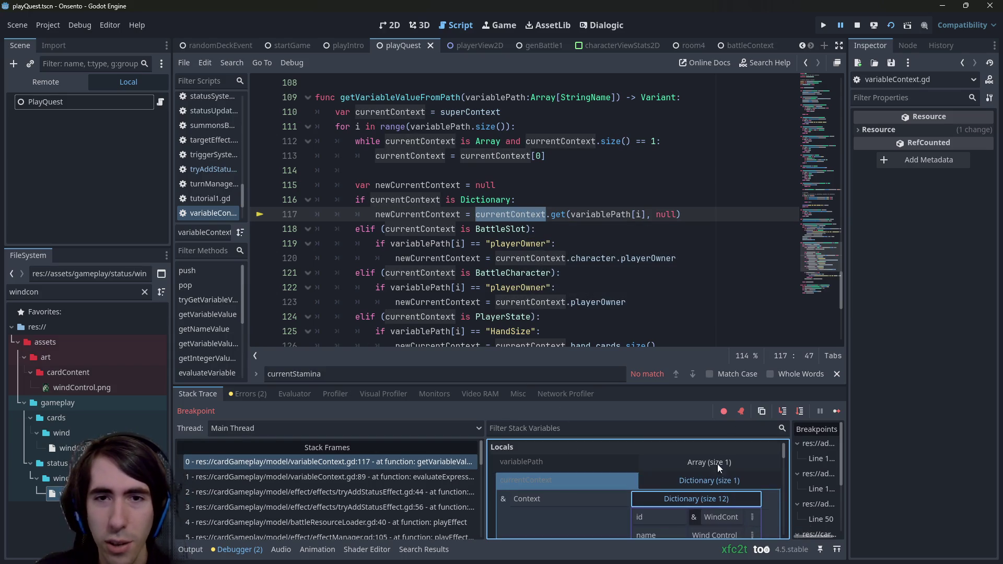
left_click_drag(774, 304, 799, 304)
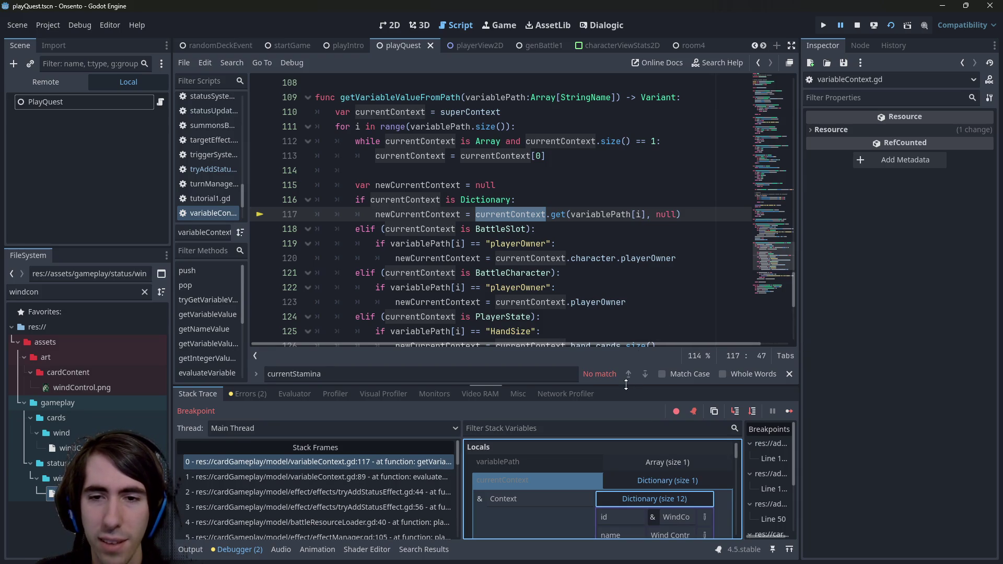
left_click_drag(629, 383, 627, 321)
scroll(663, 469, "down", 3)
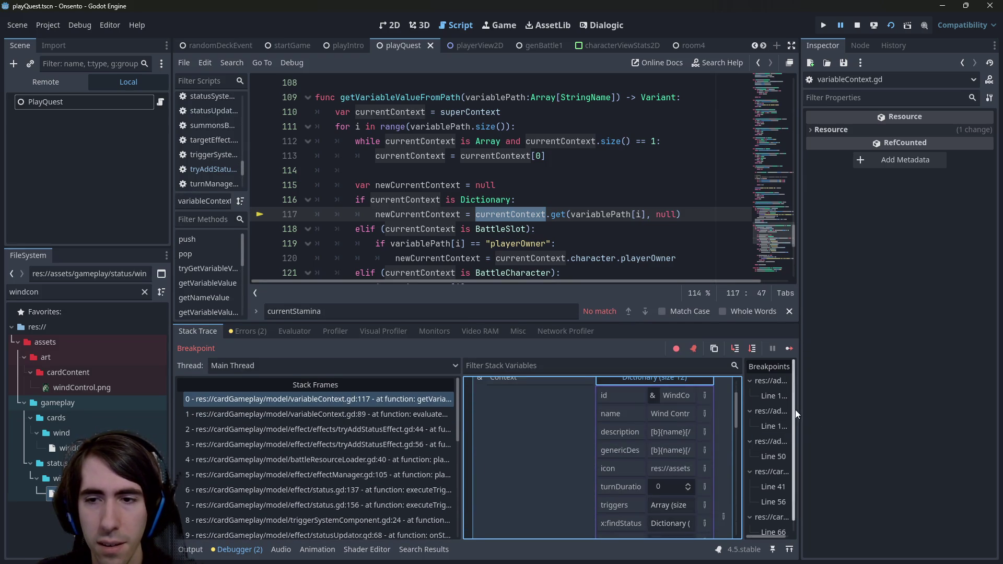
mouse_move(799, 413)
left_mouse_down()
mouse_move(925, 402)
mouse_move(900, 403)
left_mouse_up()
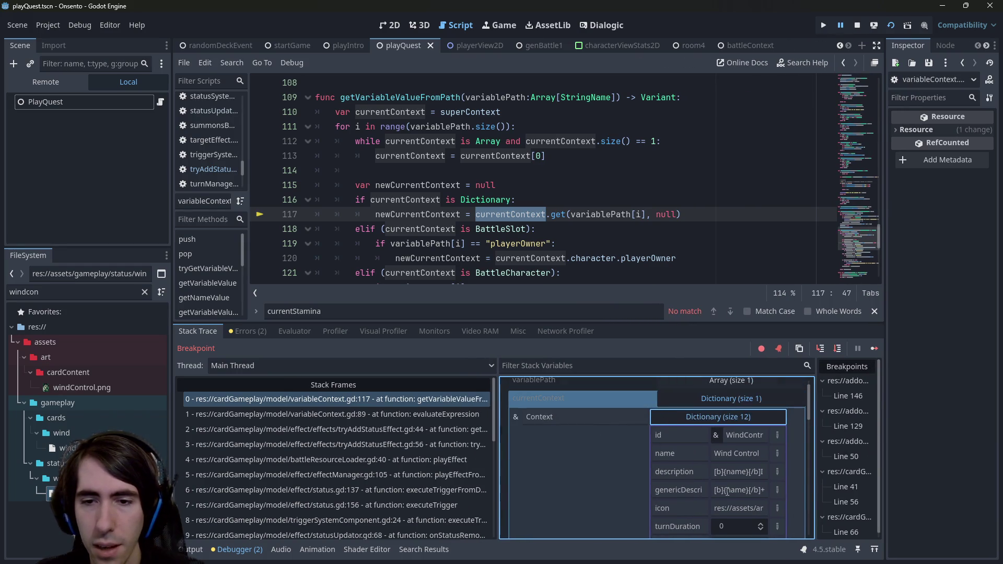
scroll(732, 490, "down", 1)
scroll(737, 481, "down", 2)
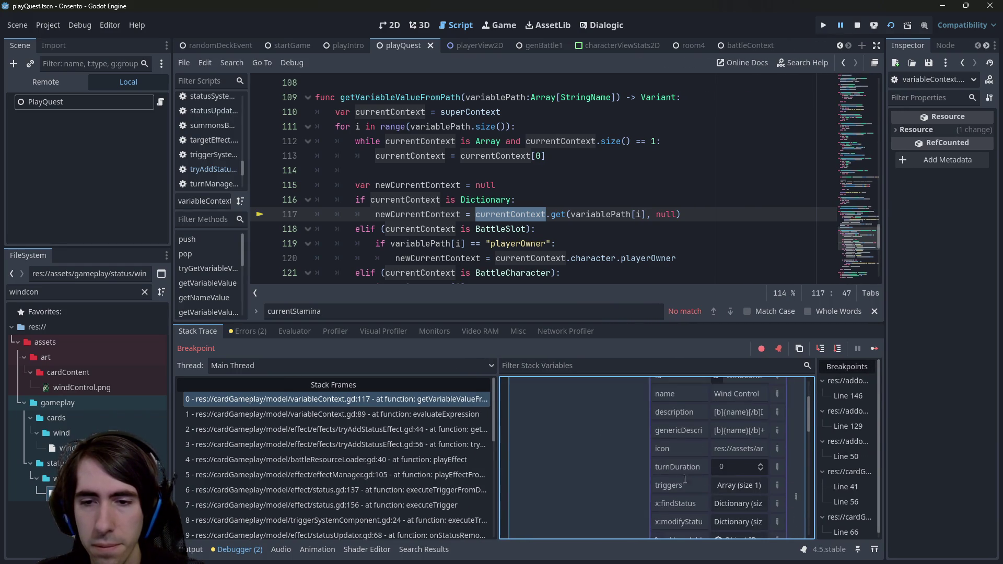
scroll(671, 480, "up", 3)
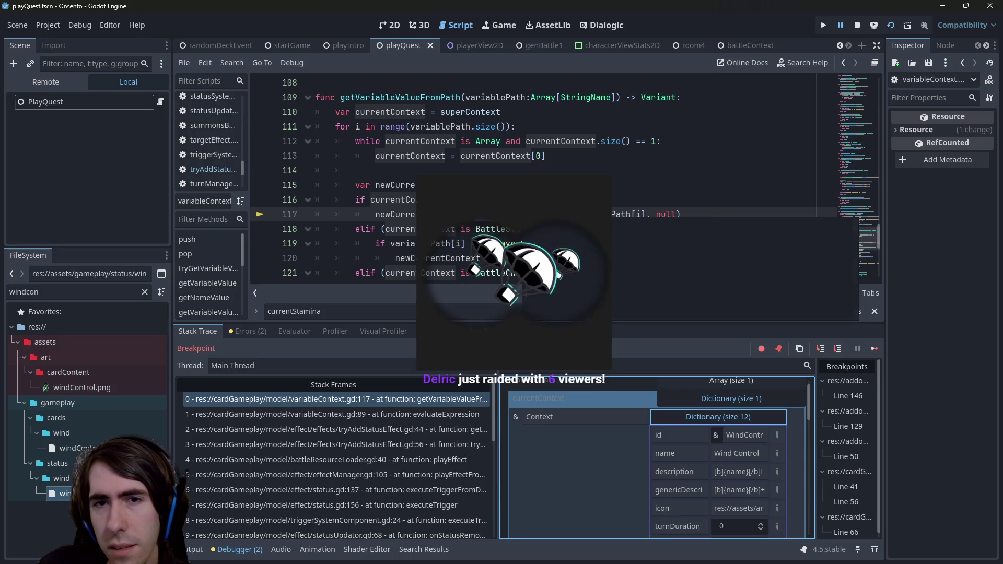
left_click(730, 418)
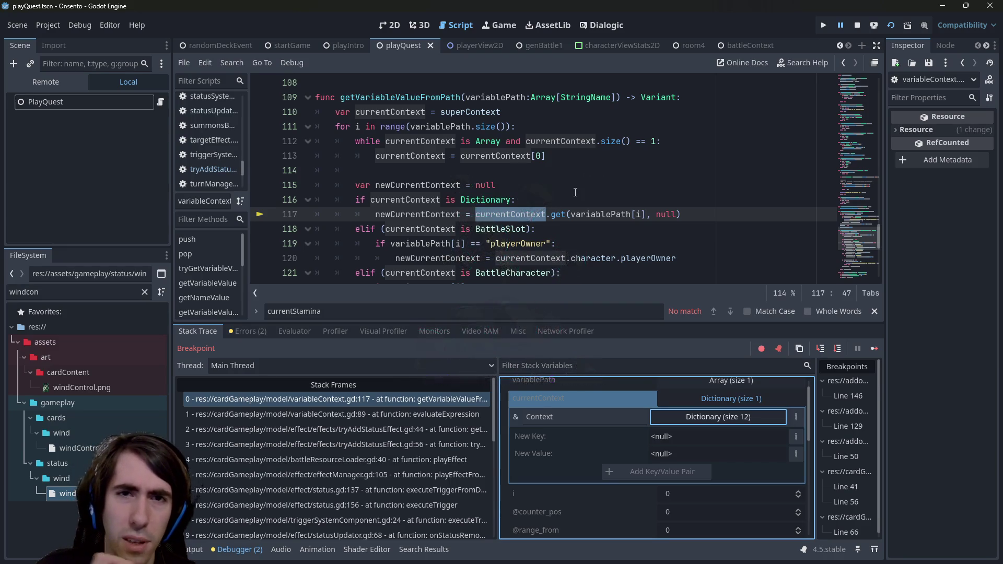
Step: Check variablePath, re-expand Context, and inspect the BattleCharacter under d:owner
double_click(512, 97)
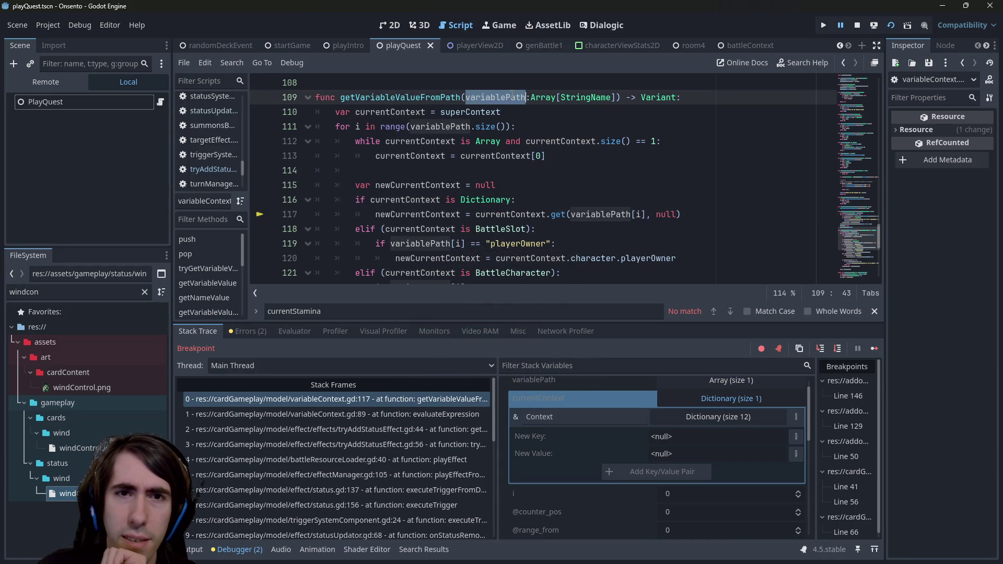
mouse_move(512, 94)
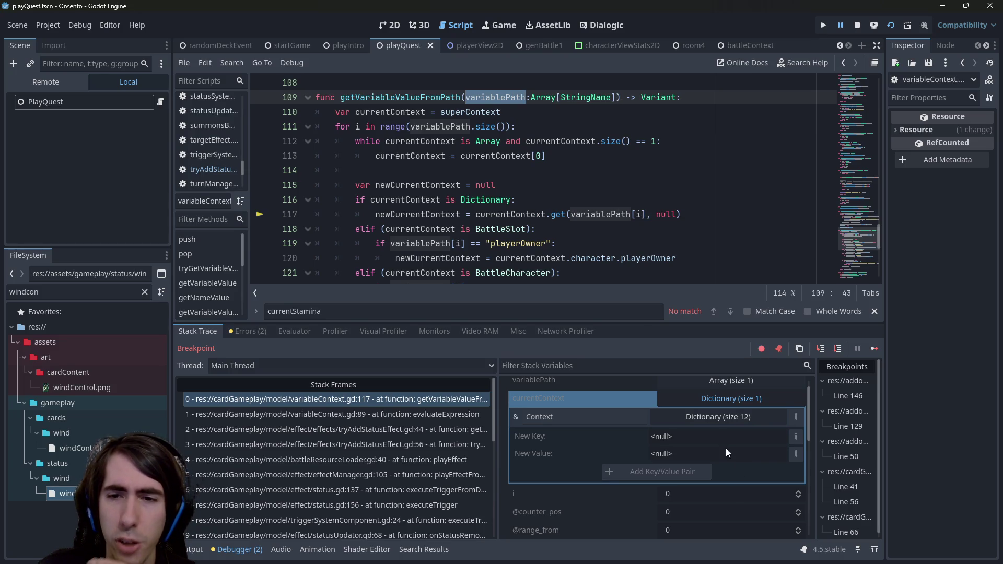
left_click(705, 421)
scroll(701, 434, "down", 2)
scroll(699, 440, "down", 5)
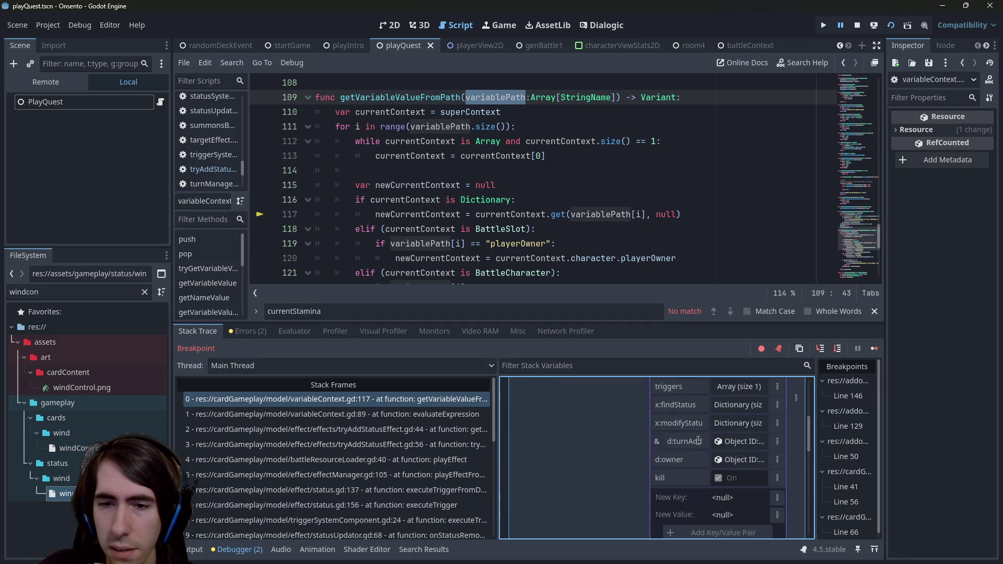
scroll(698, 440, "up", 5)
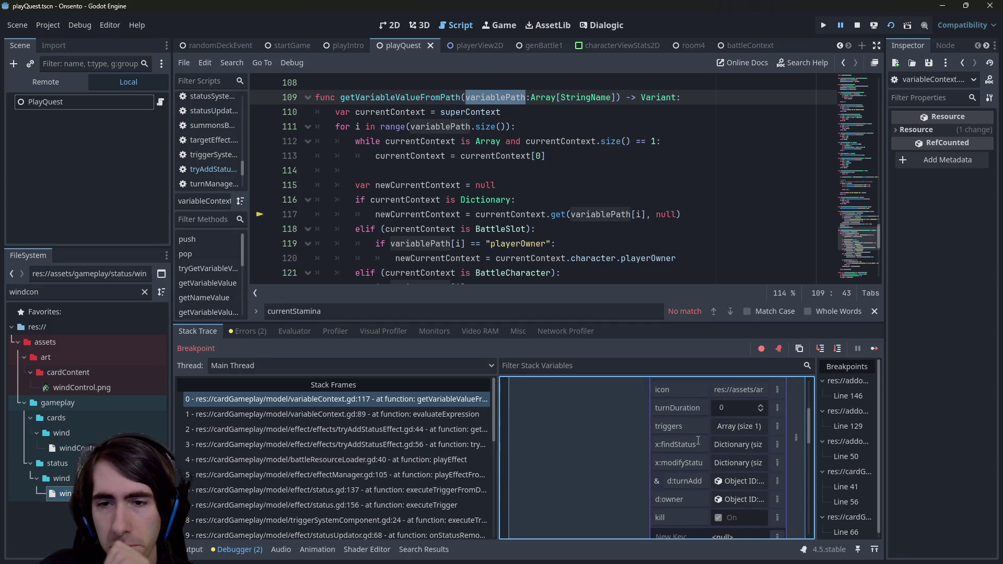
scroll(700, 449, "down", 4)
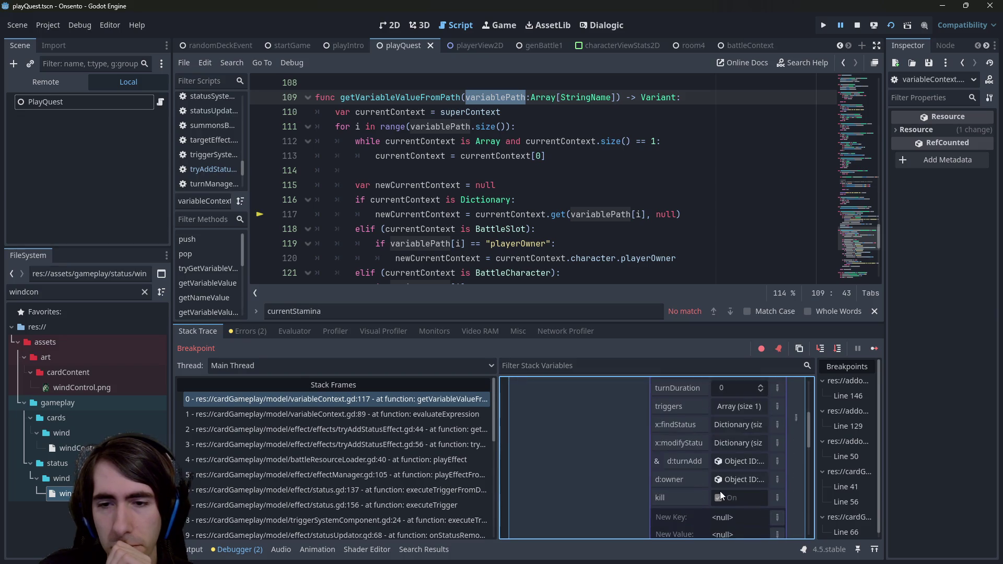
left_click(730, 478)
mouse_move(886, 230)
left_mouse_down()
mouse_move(739, 230)
mouse_move(892, 226)
left_mouse_up()
left_click(612, 183)
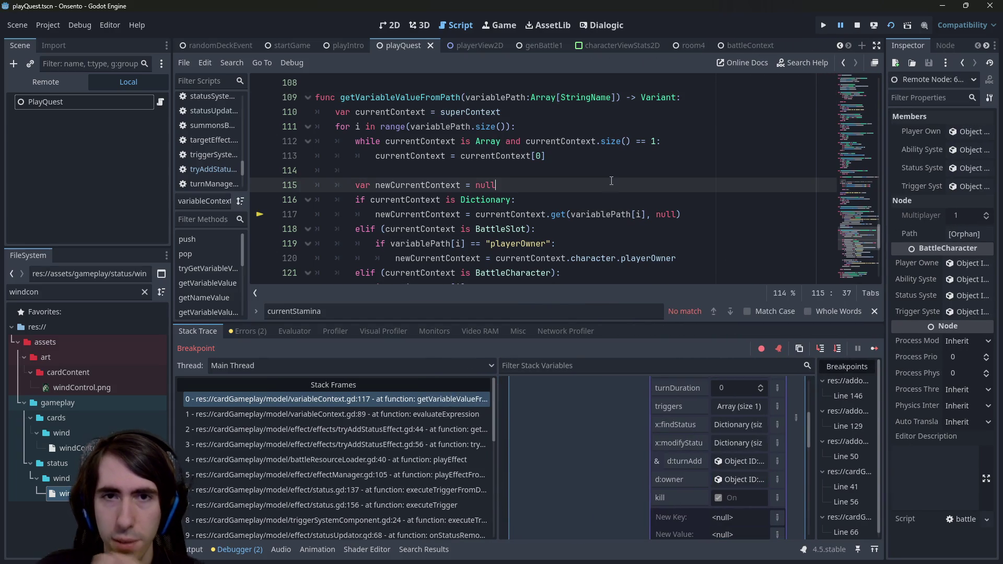
type("Conte")
type("xt.d:ow")
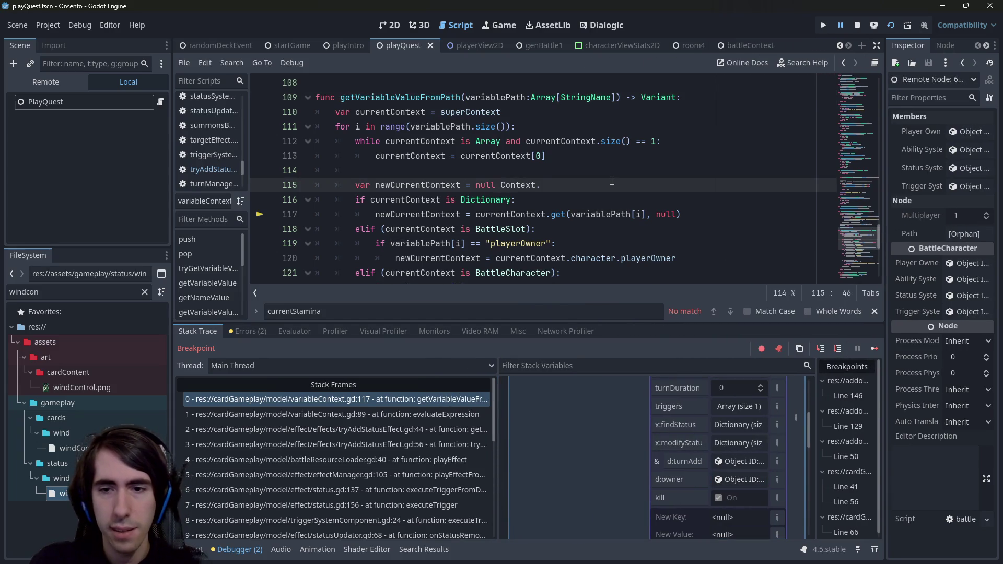
key("ctrl+shift+Left")
key("ctrl+shift+Left")
key("ctrl+shift+Left")
key("ctrl+c")
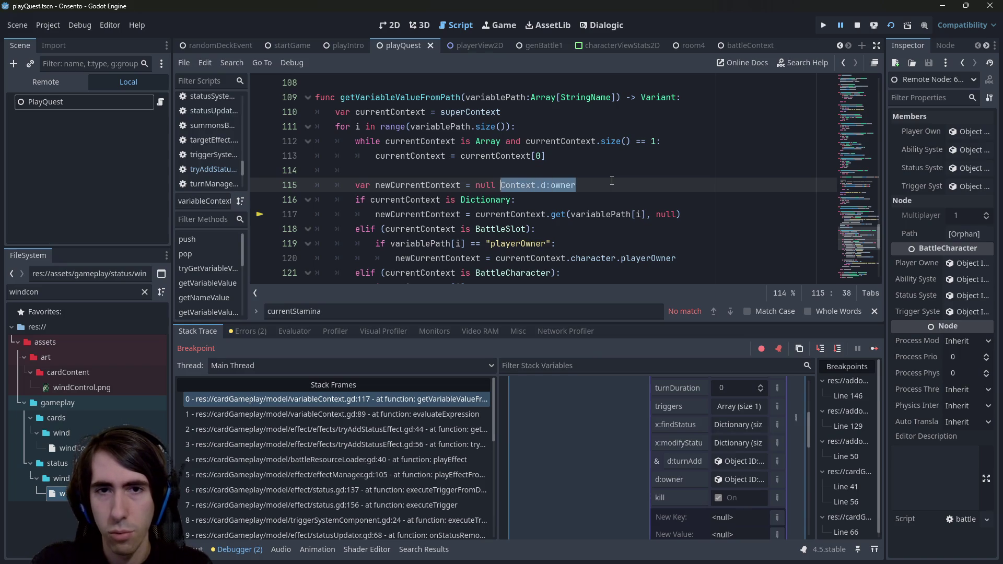
key("BackSpace")
key("BackSpace")
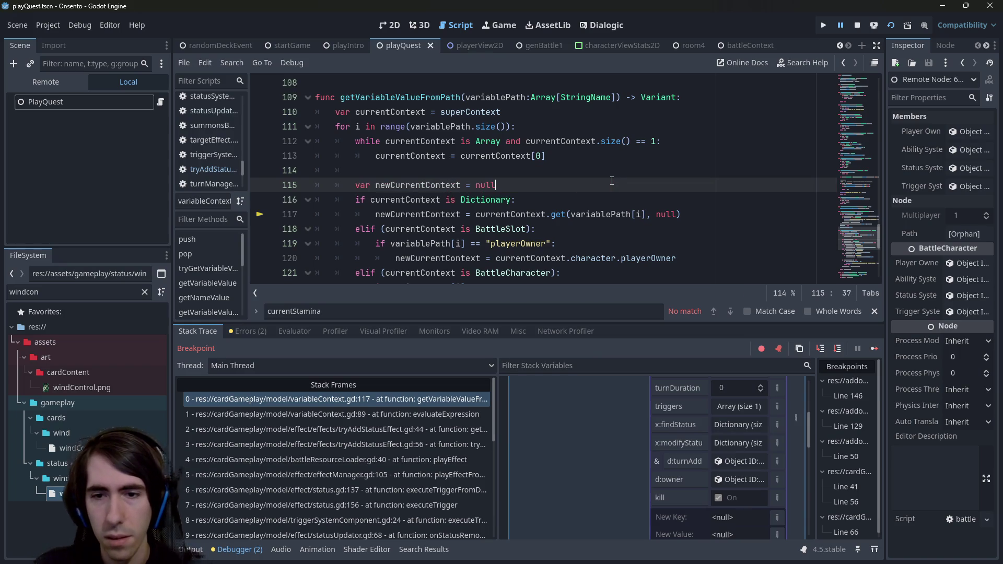
scroll(733, 430, "up", 3)
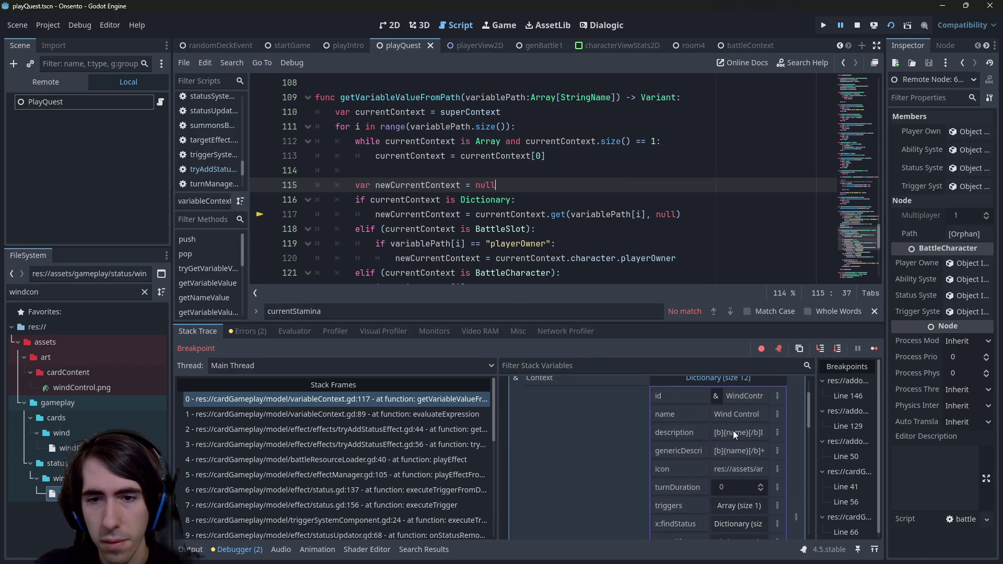
scroll(732, 430, "down", 5)
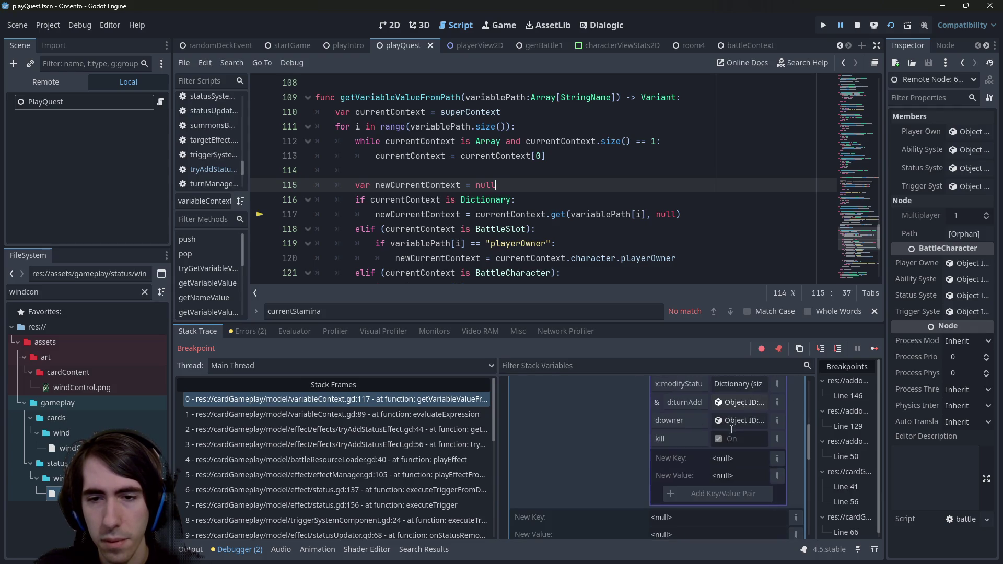
double_click(68, 494)
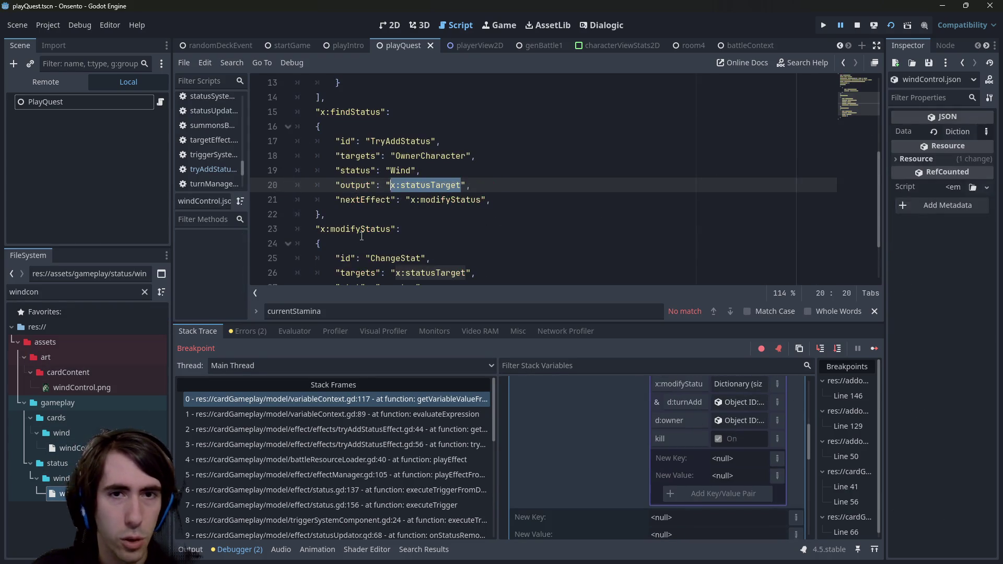
left_click(145, 292)
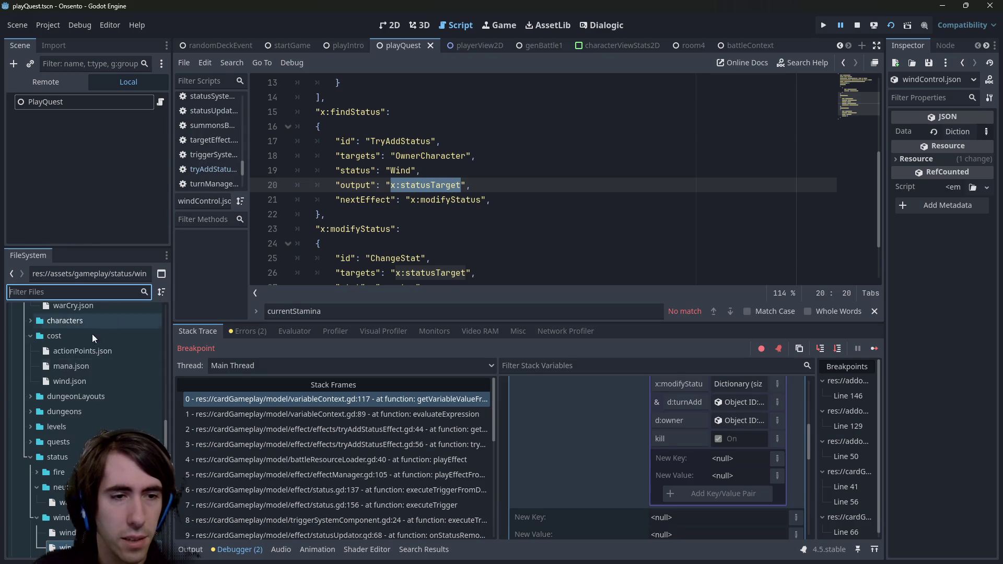
double_click(97, 438)
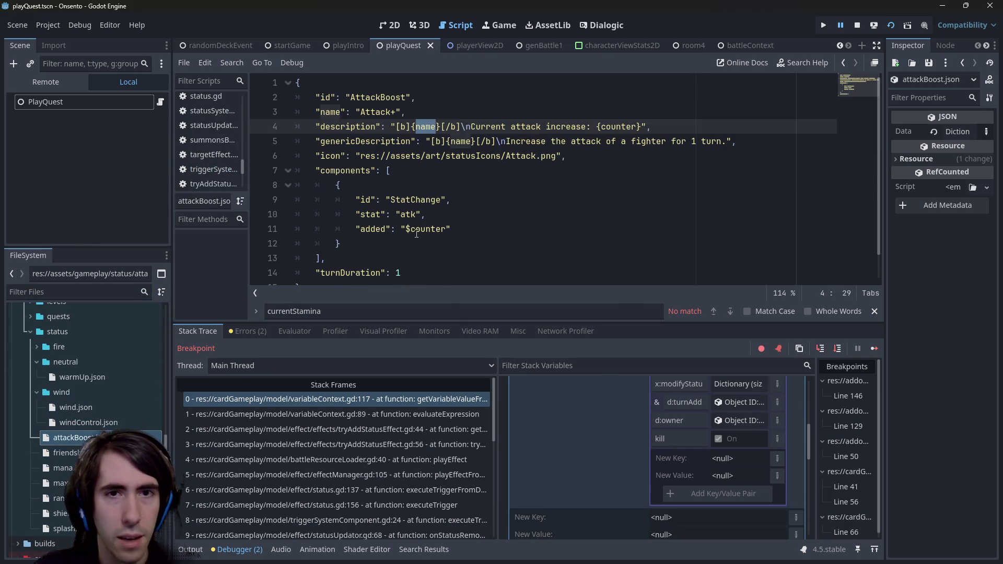
double_click(100, 423)
double_click(73, 438)
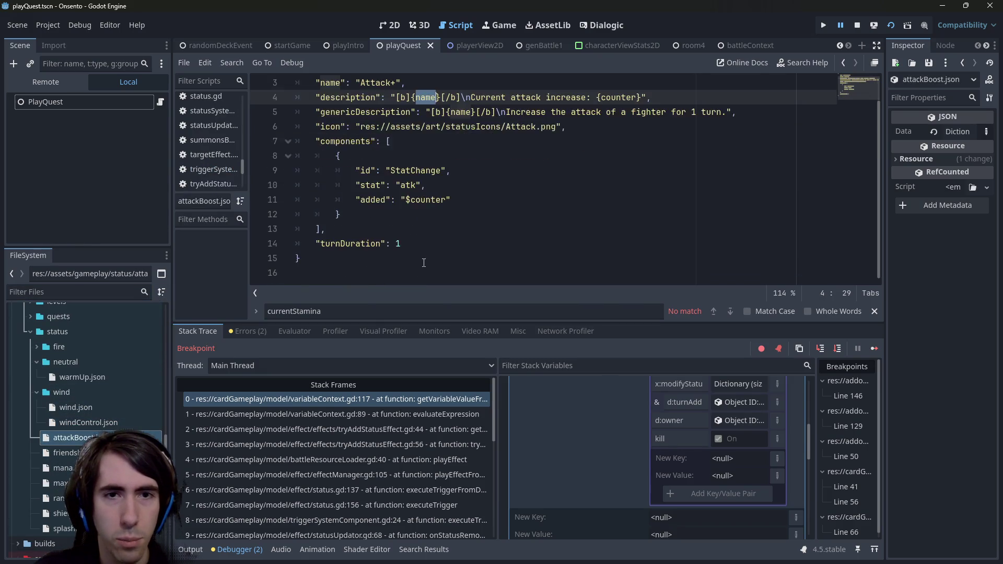
double_click(89, 422)
double_click(95, 409)
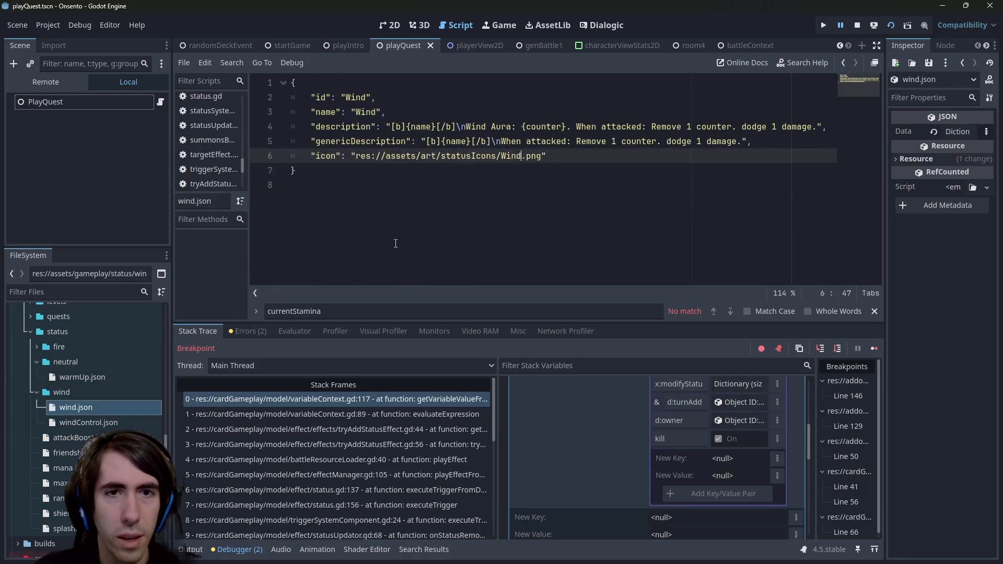
double_click(73, 421)
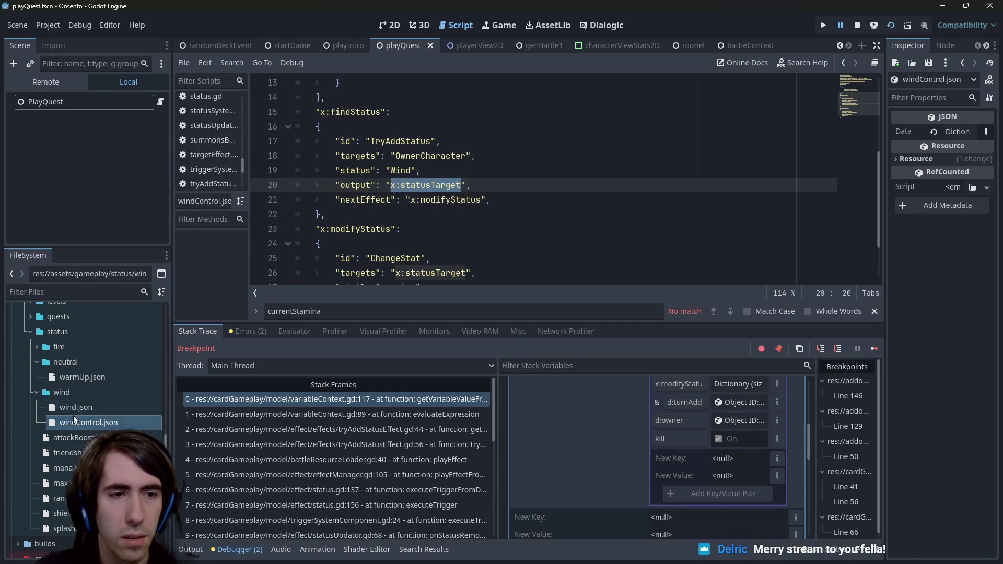
double_click(73, 412)
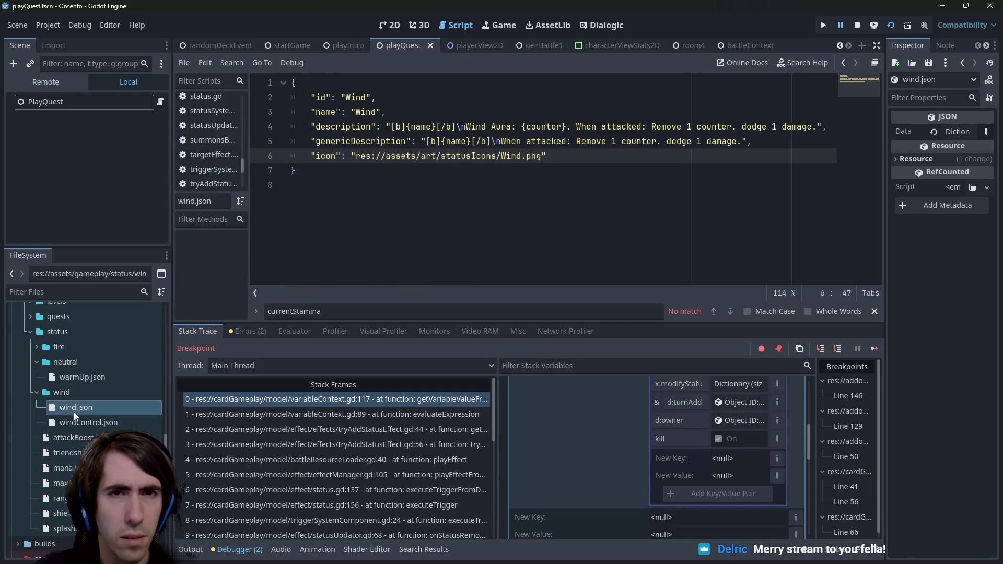
left_click(111, 424)
double_click(112, 425)
double_click(68, 452)
scroll(468, 219, "down", 3)
left_click(467, 218)
scroll(467, 219, "up", 3)
key("ctrl+f")
key("ctrl+v")
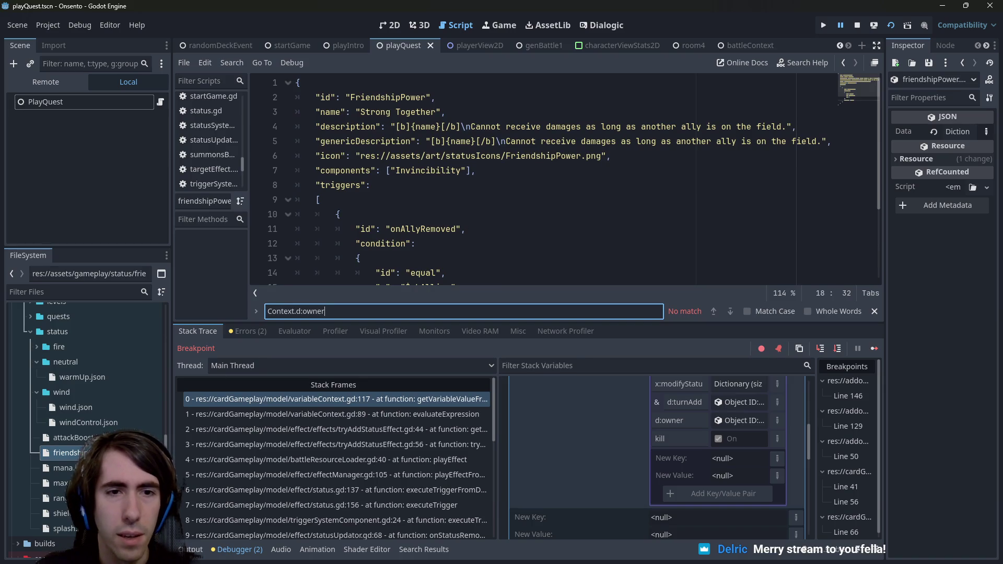
double_click(63, 468)
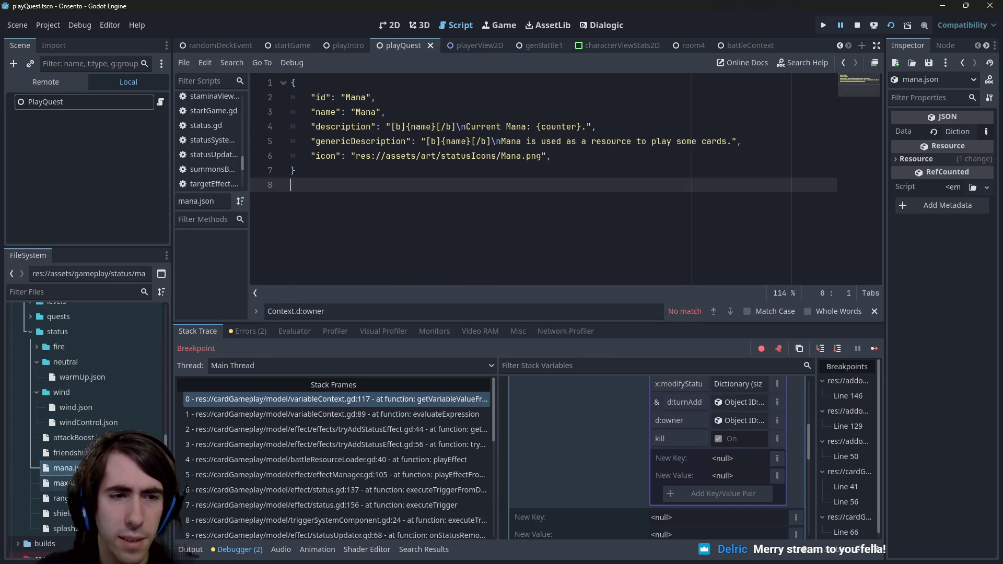
double_click(60, 483)
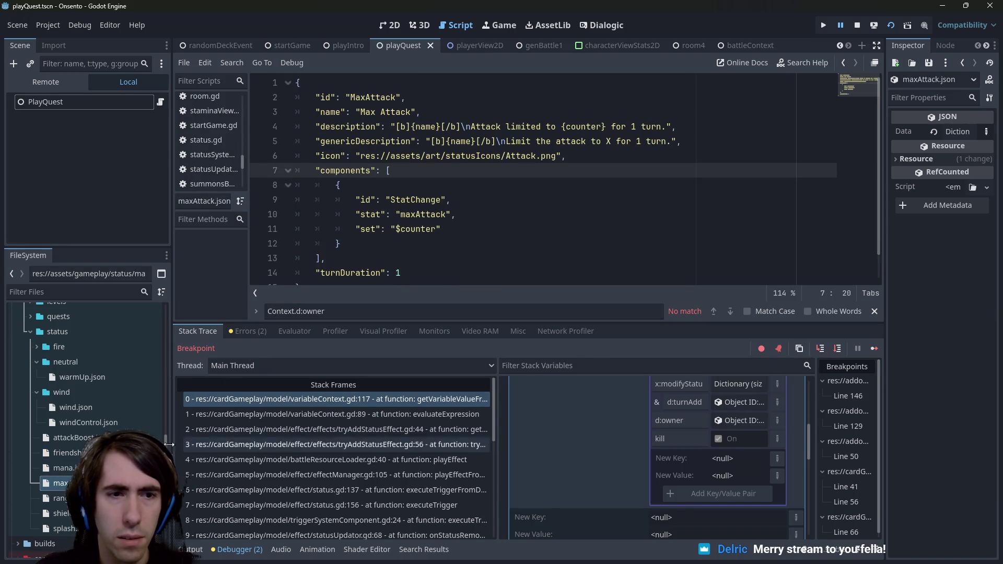
double_click(60, 498)
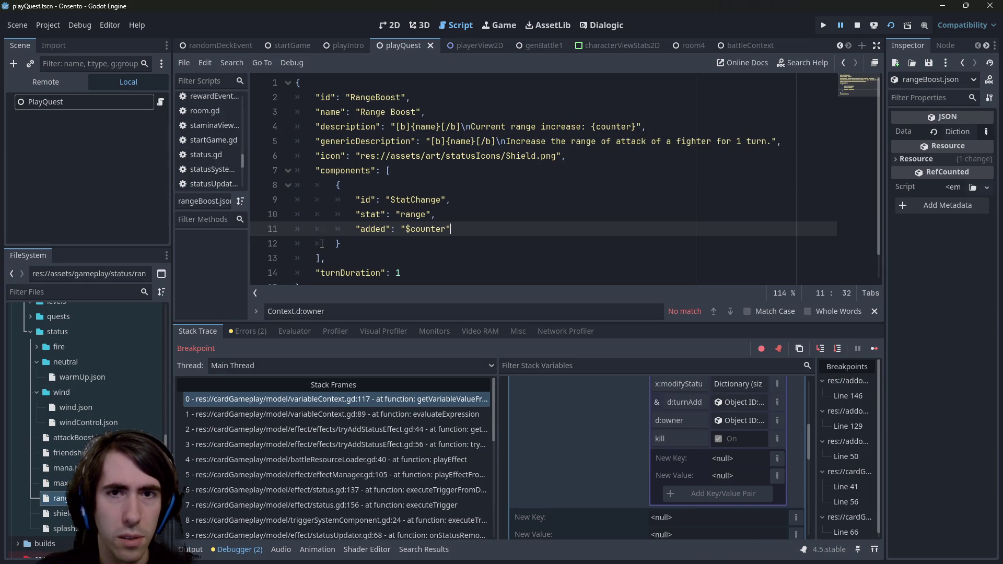
double_click(60, 513)
double_click(62, 528)
scroll(384, 209, "down", 1)
scroll(384, 209, "up", 1)
left_click(426, 172)
scroll(426, 176, "up", 1)
key("ctrl+f")
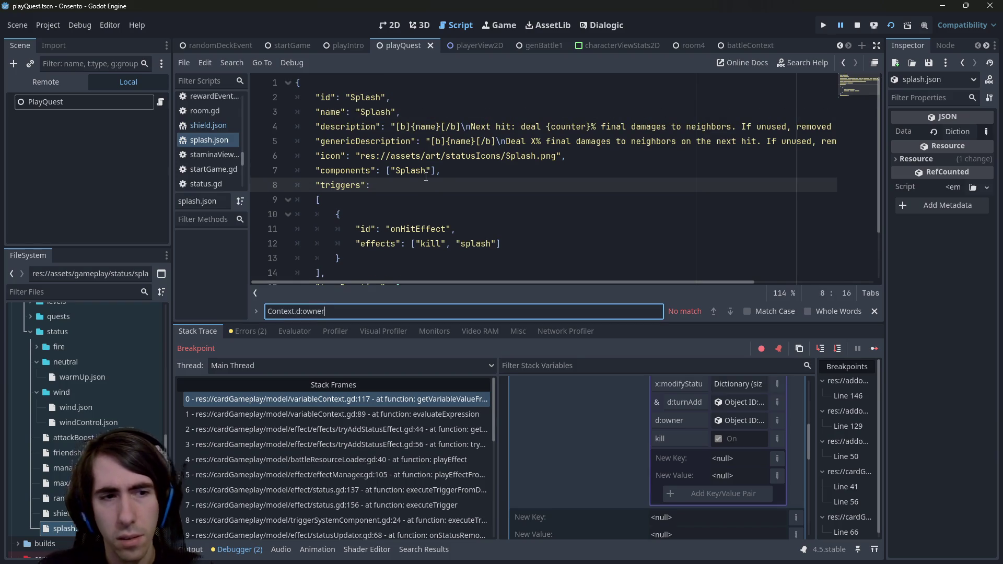
double_click(59, 347)
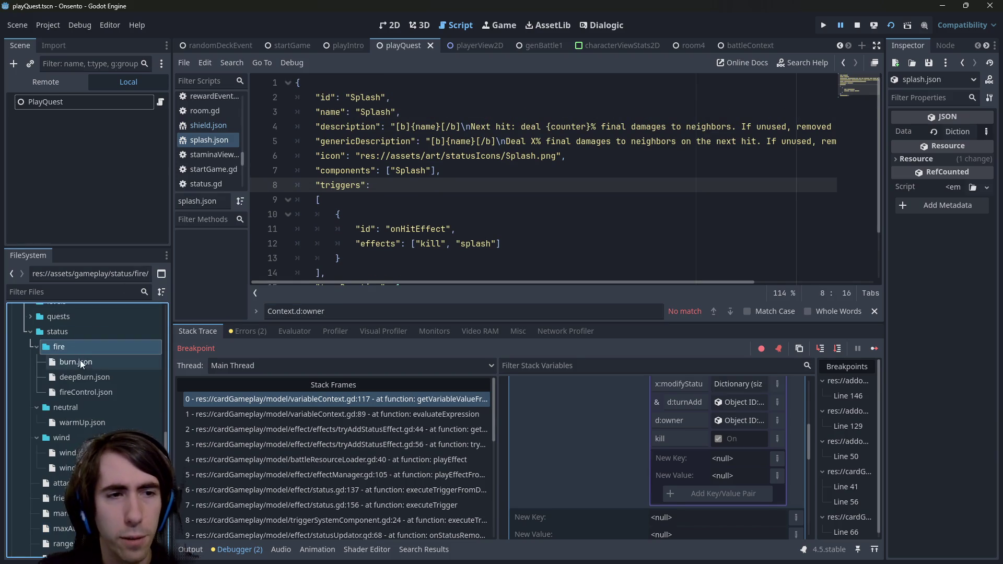
double_click(78, 361)
key("ctrl+f")
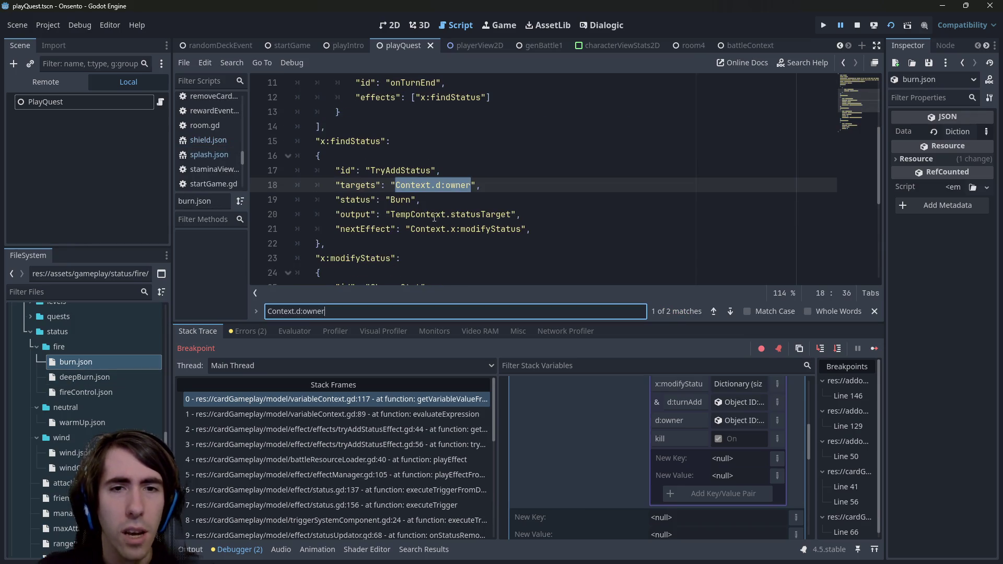
left_click(84, 377)
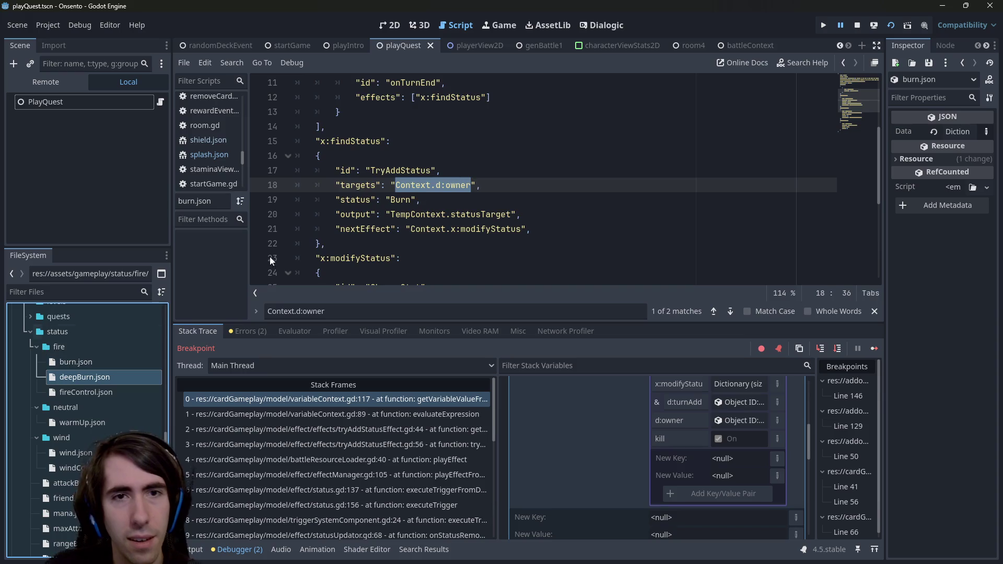
scroll(383, 211, "up", 4)
scroll(383, 211, "down", 2)
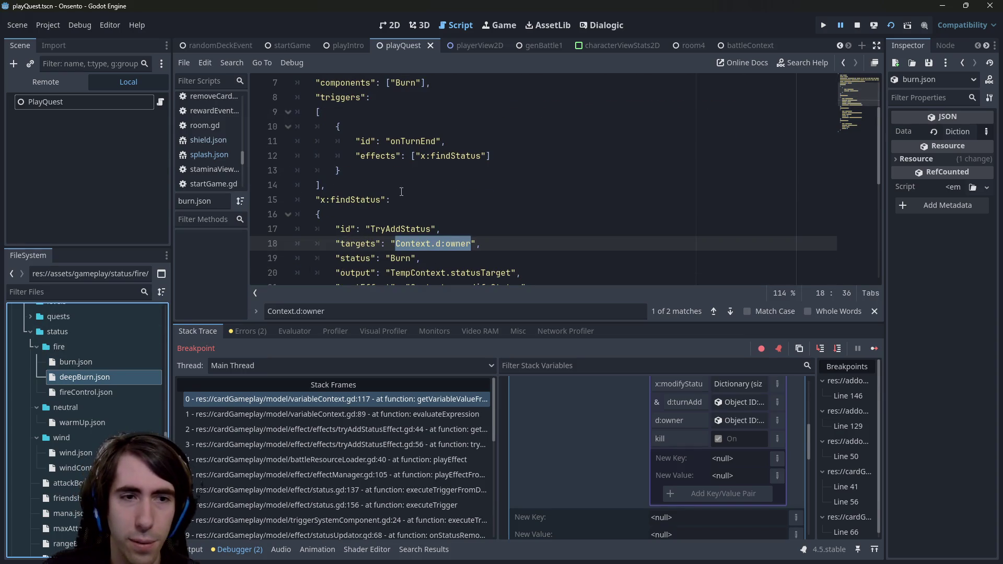
double_click(111, 423)
left_click(428, 215)
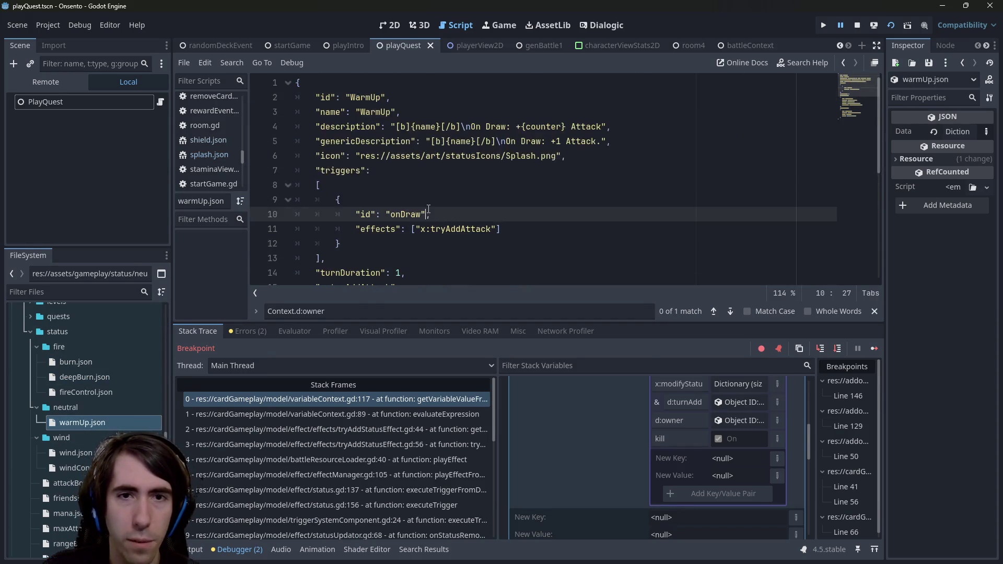
key("ctrl+f")
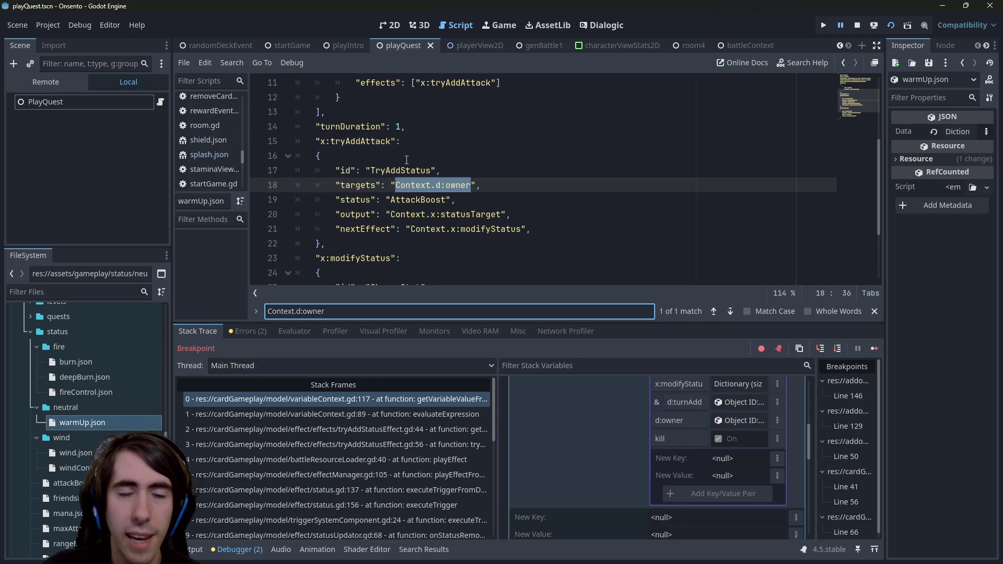
scroll(403, 161, "up", 3)
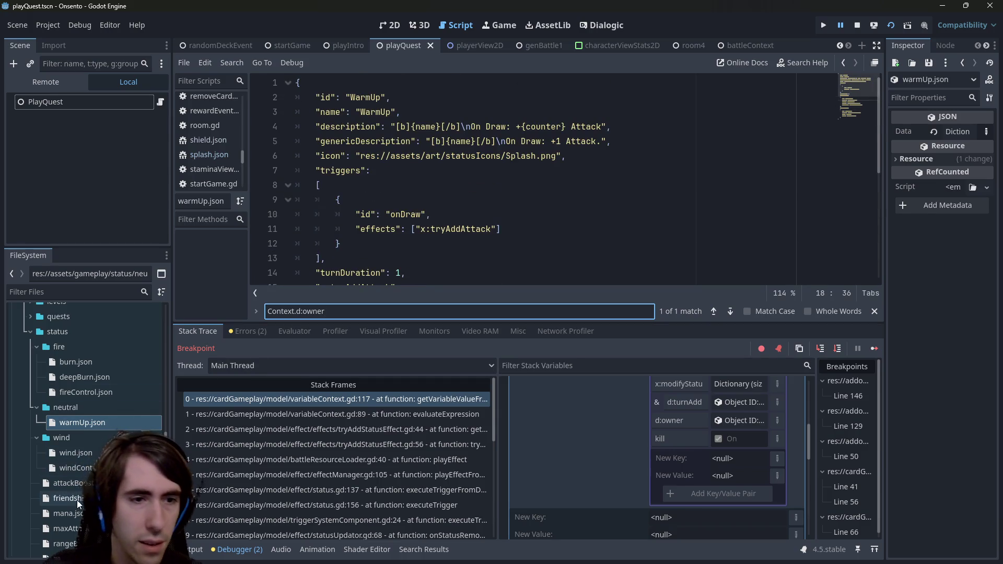
double_click(75, 452)
left_click(76, 468)
Step: In windControl.json, replace the OwnerCharacter target with Context.d:owner and save
double_click(75, 468)
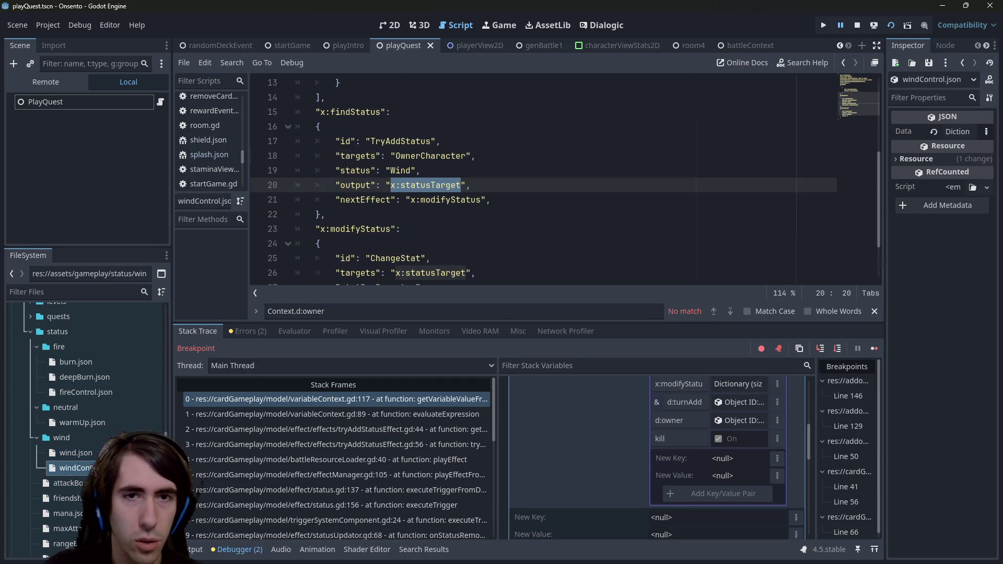
scroll(430, 216, "down", 1)
scroll(431, 217, "up", 1)
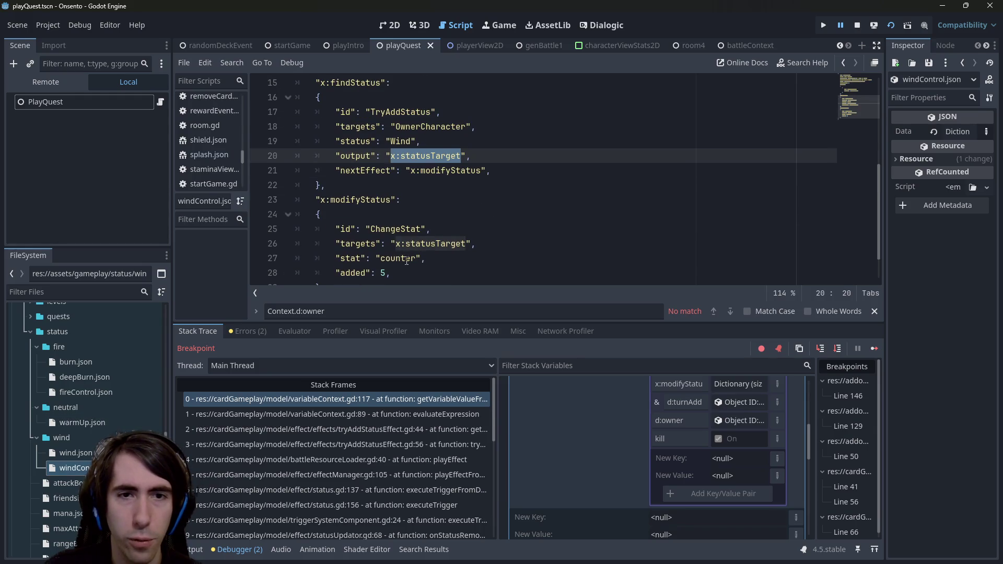
left_click(407, 258)
scroll(427, 209, "up", 3)
left_click(427, 171)
double_click(427, 171)
type("Context.d:owner")
key("ctrl+s")
Step: Stop the running game and relaunch it with F5
key("End")
scroll(486, 209, "up", 3)
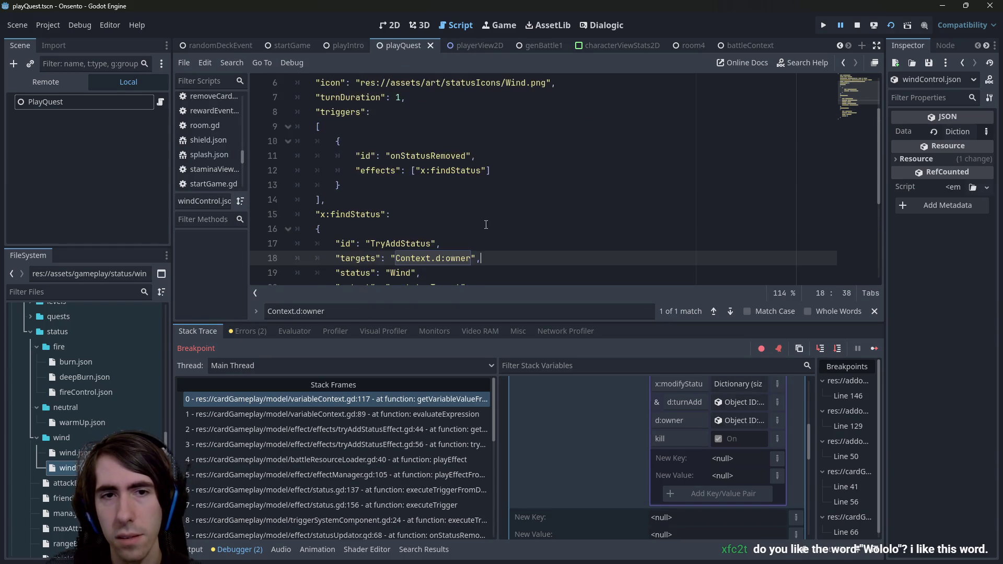
scroll(486, 225, "down", 1)
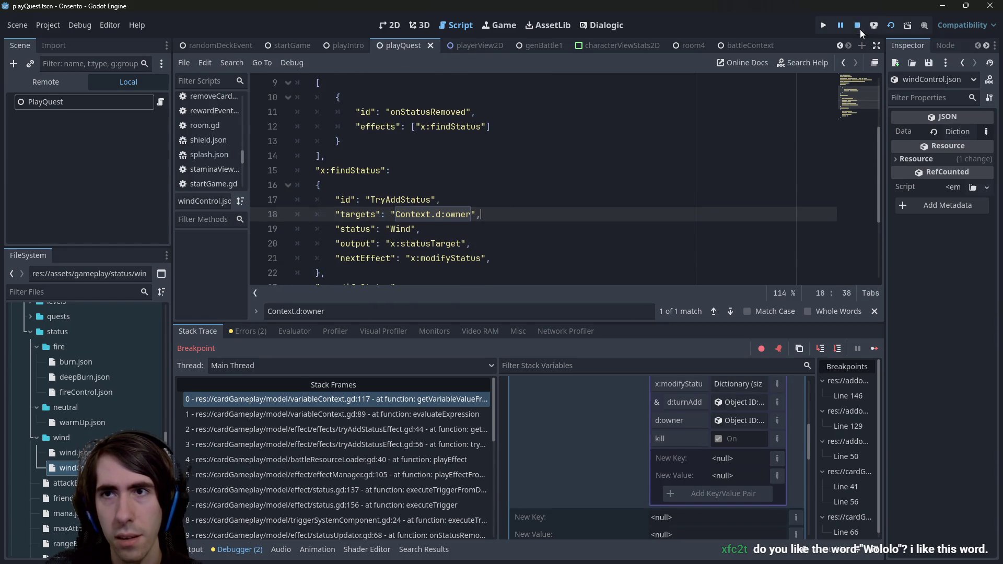
left_click(860, 30)
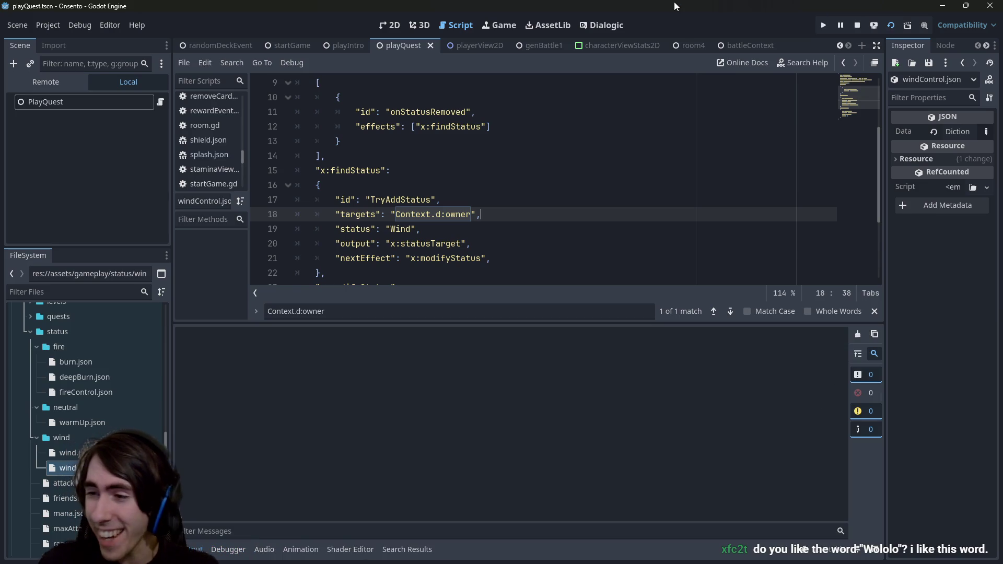
key("F5")
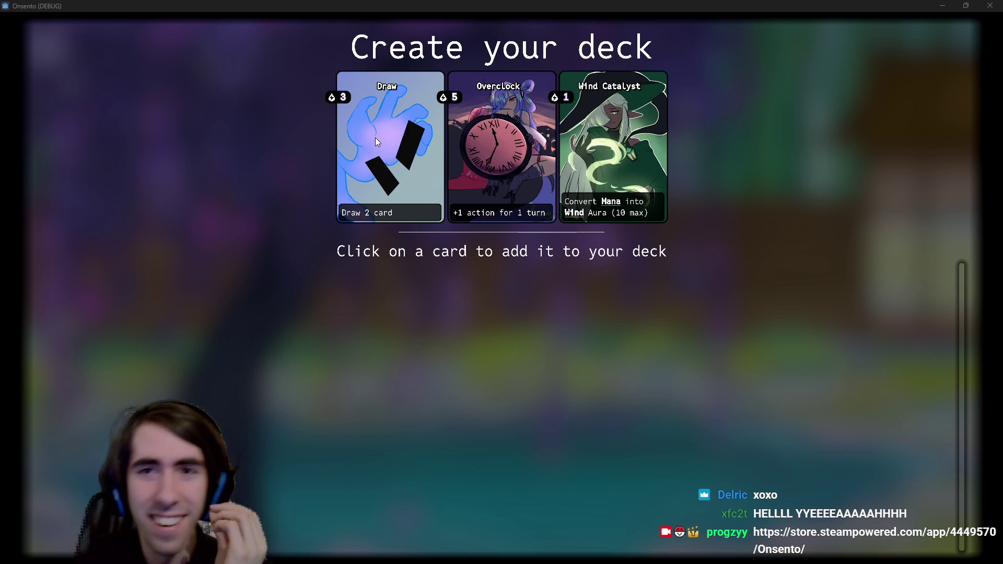
Step: Add Draw, Wind Catalyst, Warm Up, Intimidation, two Fire Control, Tempest and War Cry to the deck
left_click(383, 116)
left_click(383, 116)
left_click(381, 125)
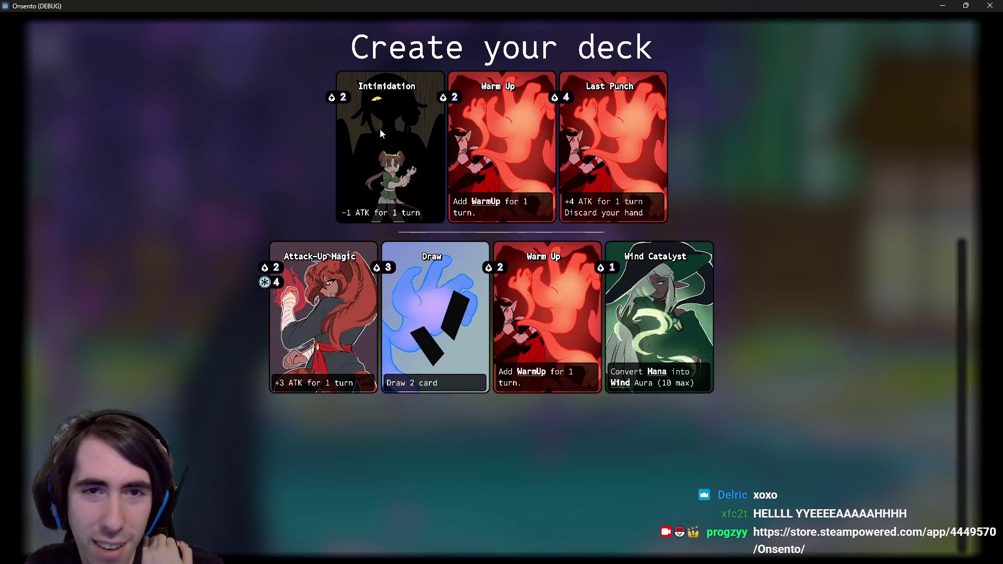
left_click(390, 142)
left_click(390, 142)
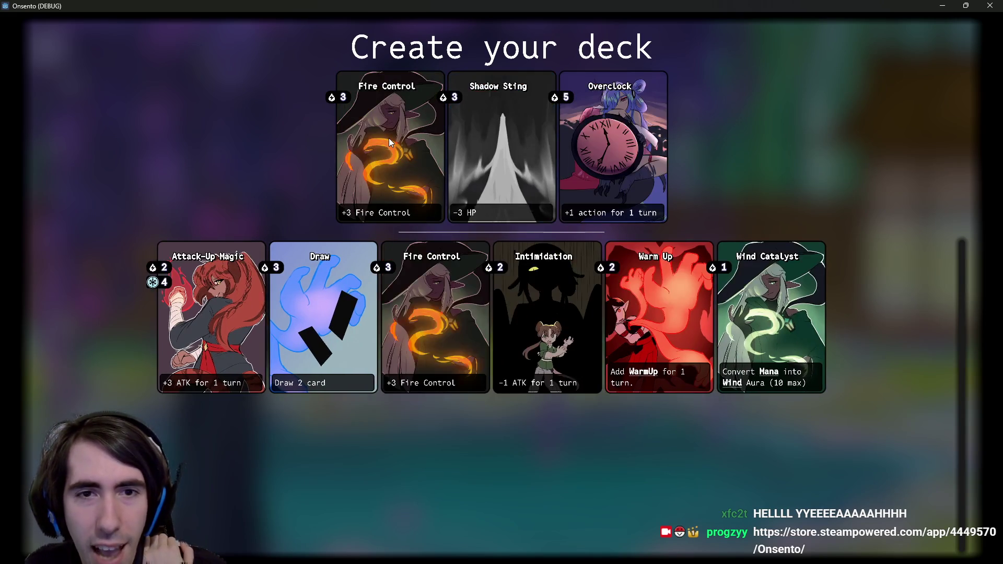
left_click(390, 142)
left_click(389, 142)
left_click(390, 142)
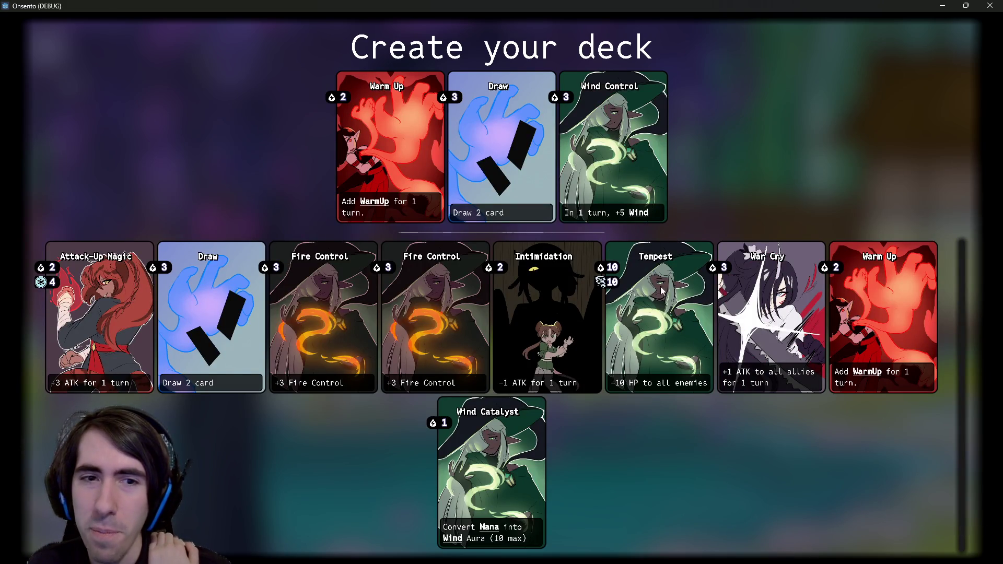
Step: Add Wind Control, a second Tempest, two Breath of Mana, War Cry and Warm Up to complete the deck
left_click(627, 140)
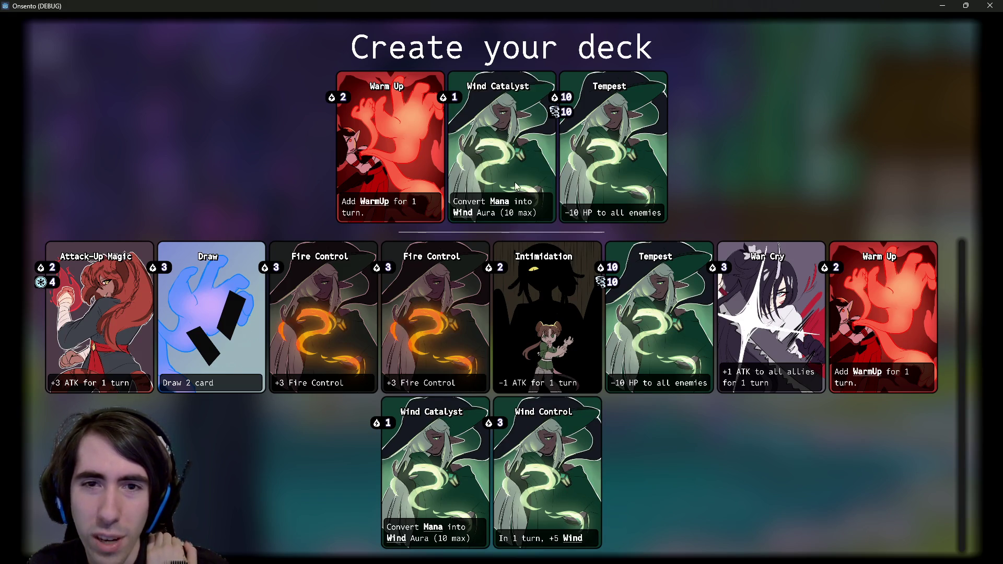
left_click(580, 173)
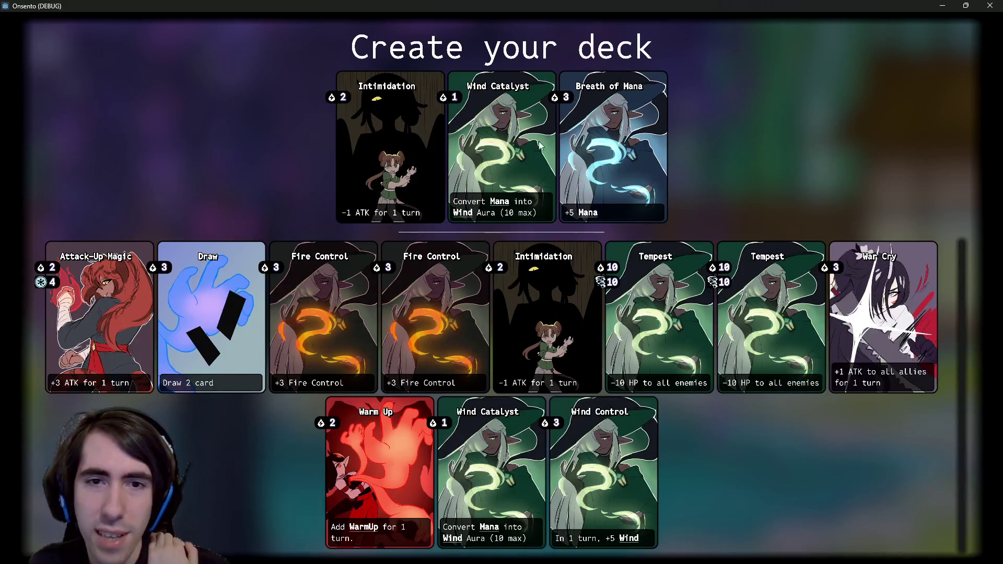
left_click(595, 141)
left_click(594, 132)
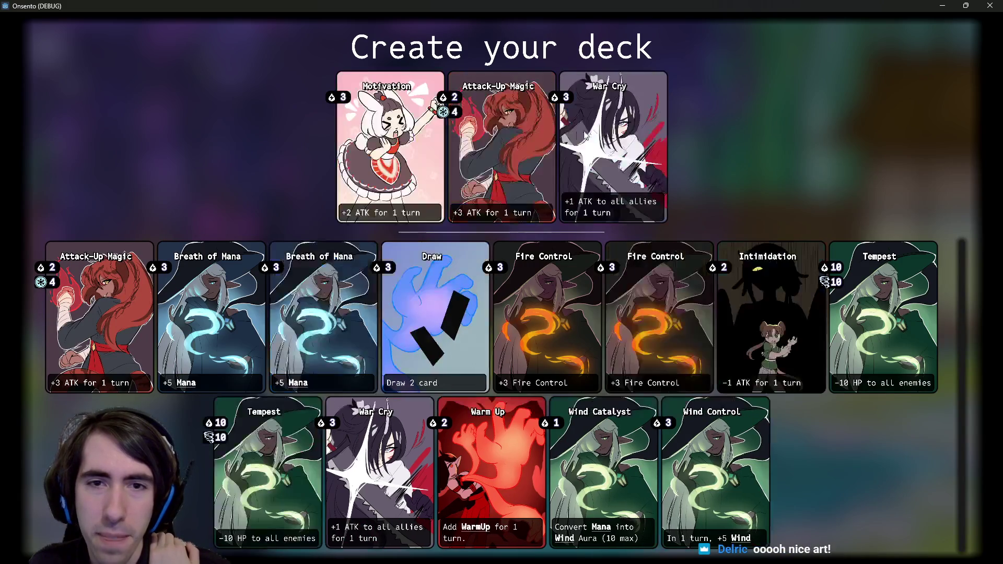
left_click(577, 146)
left_click(574, 146)
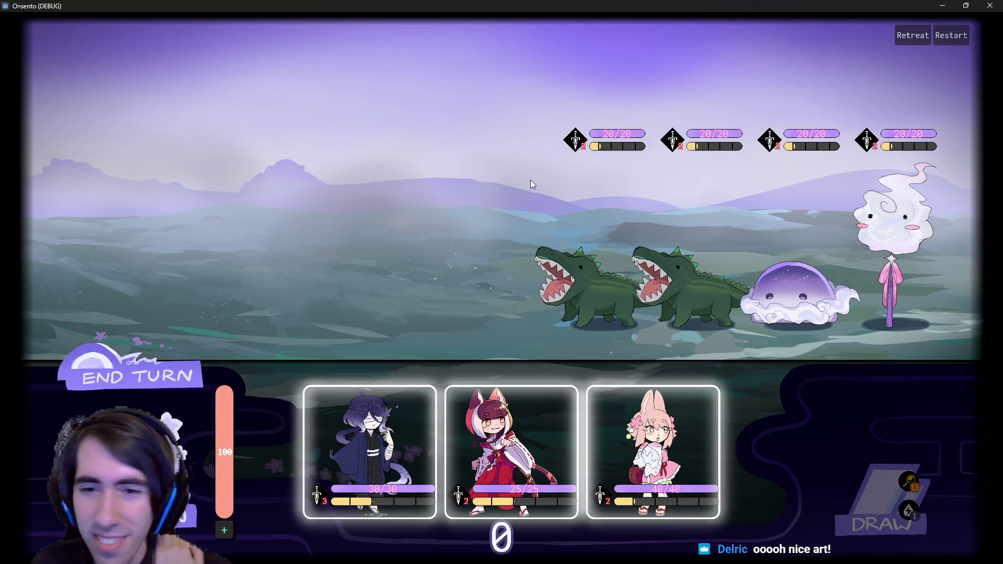
Step: Place two party members on the field, draw cards, then step into getTargets at the breakpoint and resume
left_click_drag(339, 409, 371, 230)
mouse_move(473, 418)
left_mouse_down()
mouse_move(333, 236)
mouse_move(230, 256)
mouse_move(214, 206)
mouse_move(157, 199)
left_mouse_up()
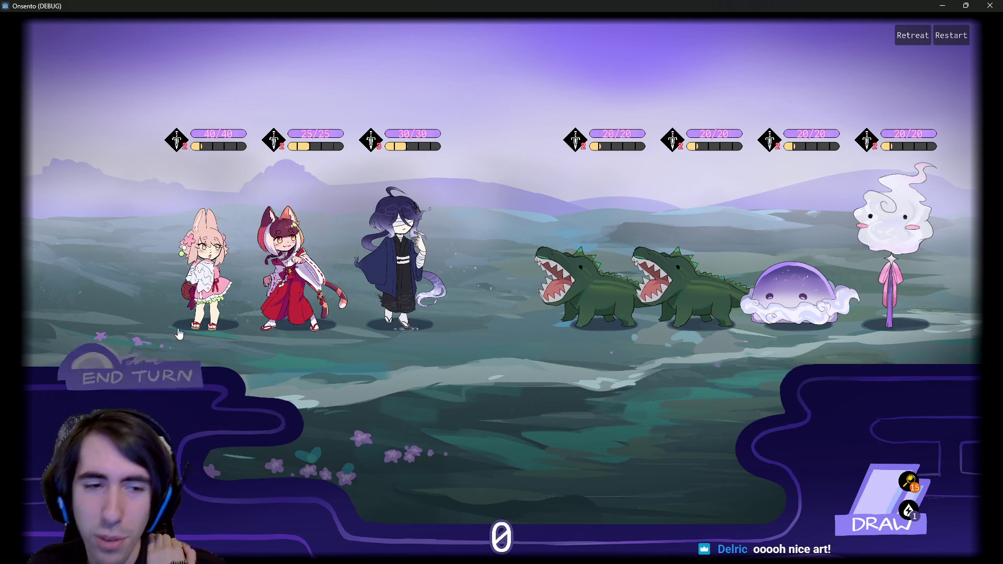
left_click(870, 521)
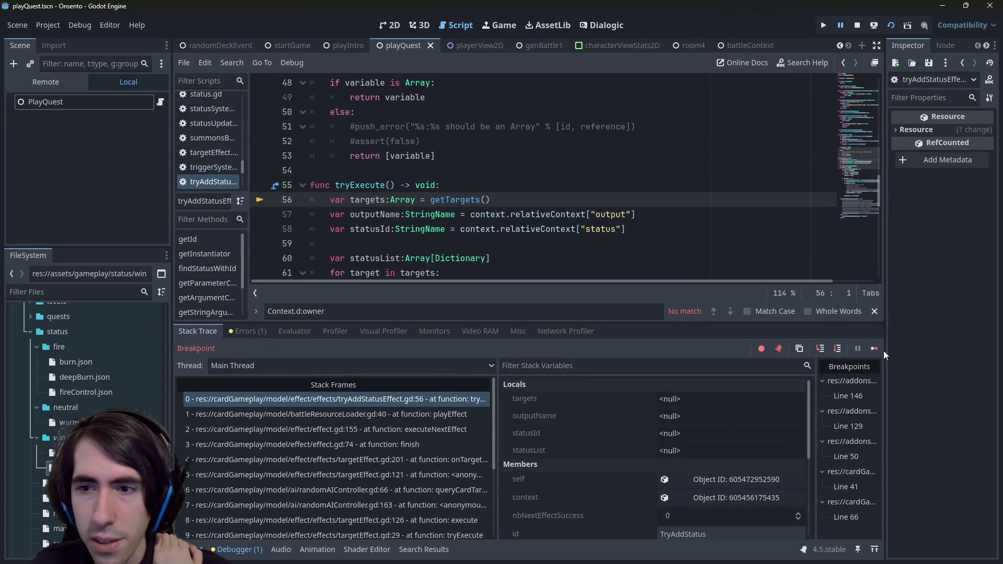
key("F11")
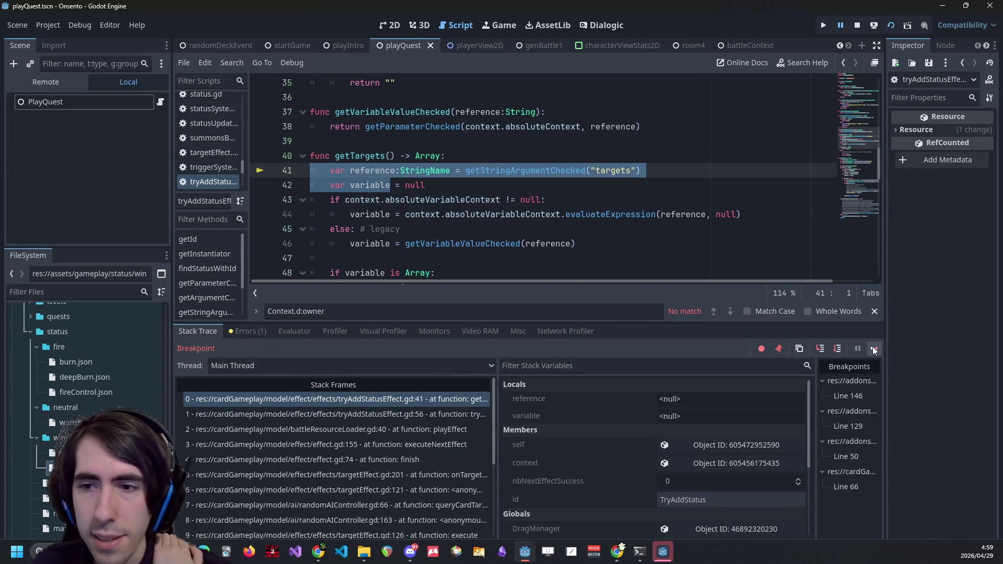
left_click(874, 348)
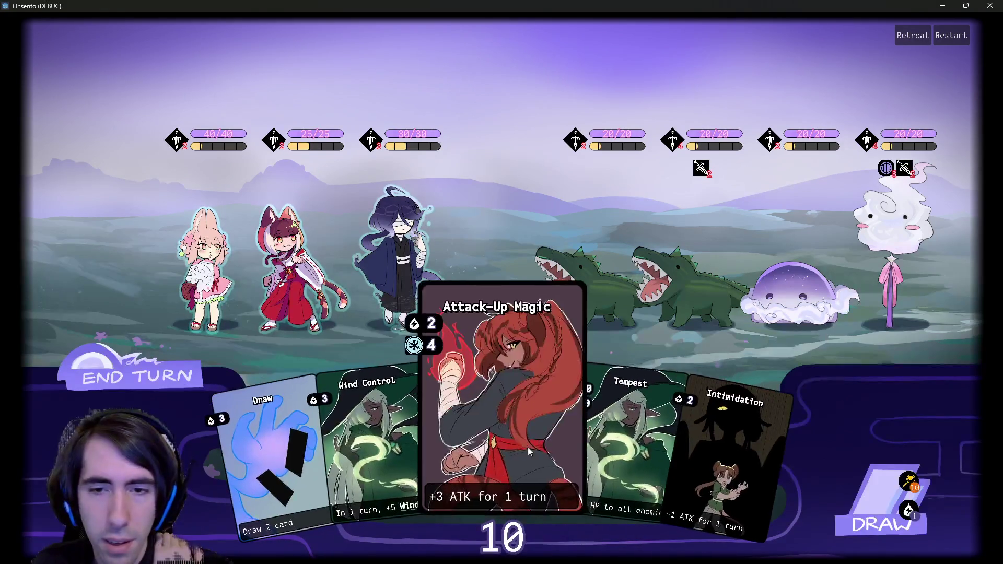
Step: Play Wind Control on the cat girl, then remove the line-66 breakpoint and resume the game
left_click(395, 346)
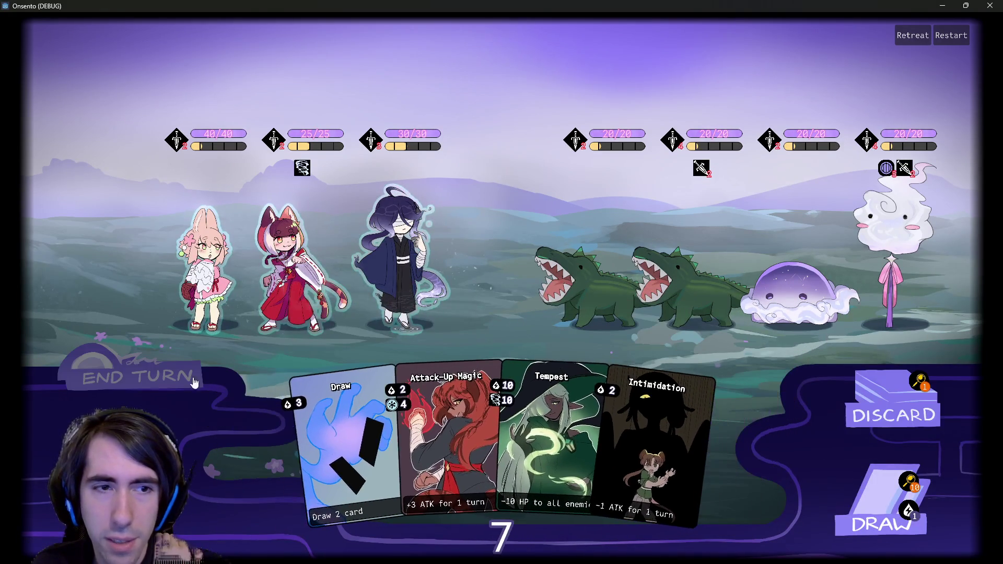
left_click(157, 375)
left_click(157, 375)
left_click(260, 200)
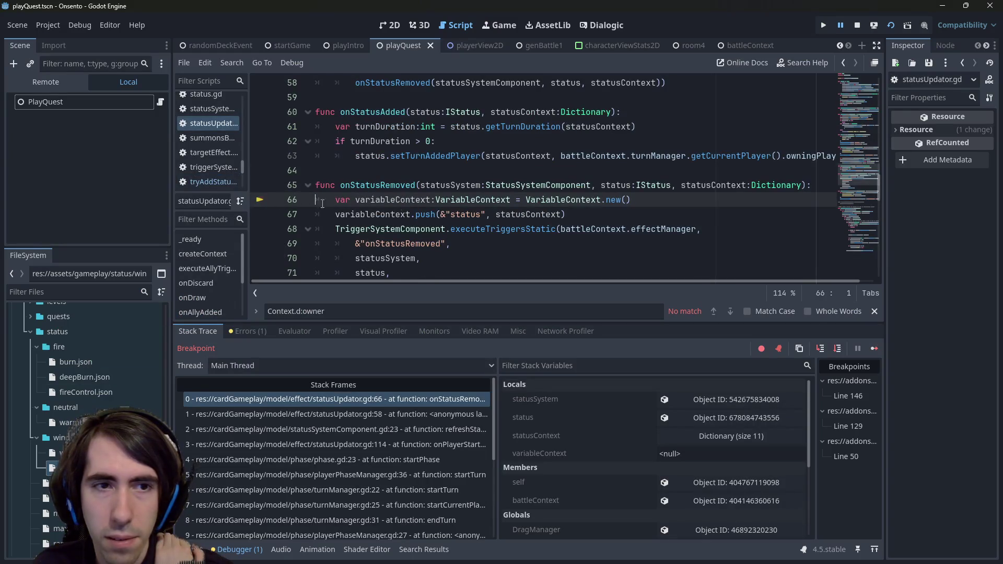
left_click(874, 348)
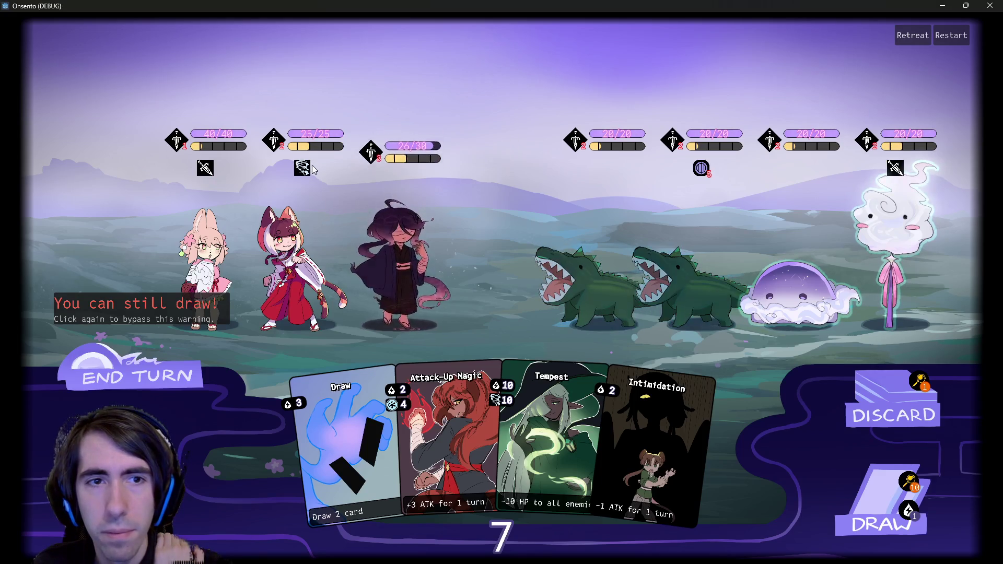
Step: Draw more cards and end the turn despite the warning
mouse_move(308, 170)
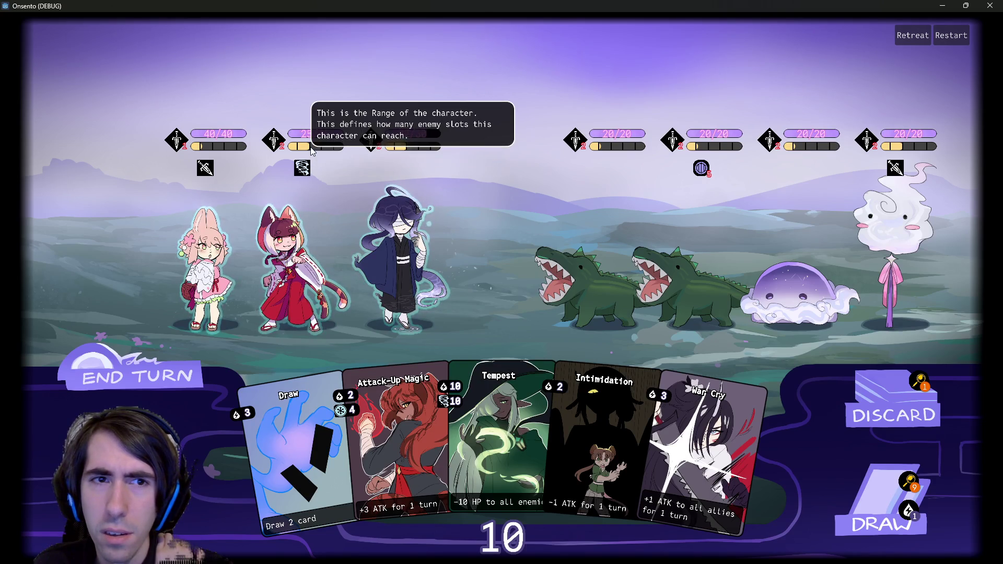
left_click(859, 502)
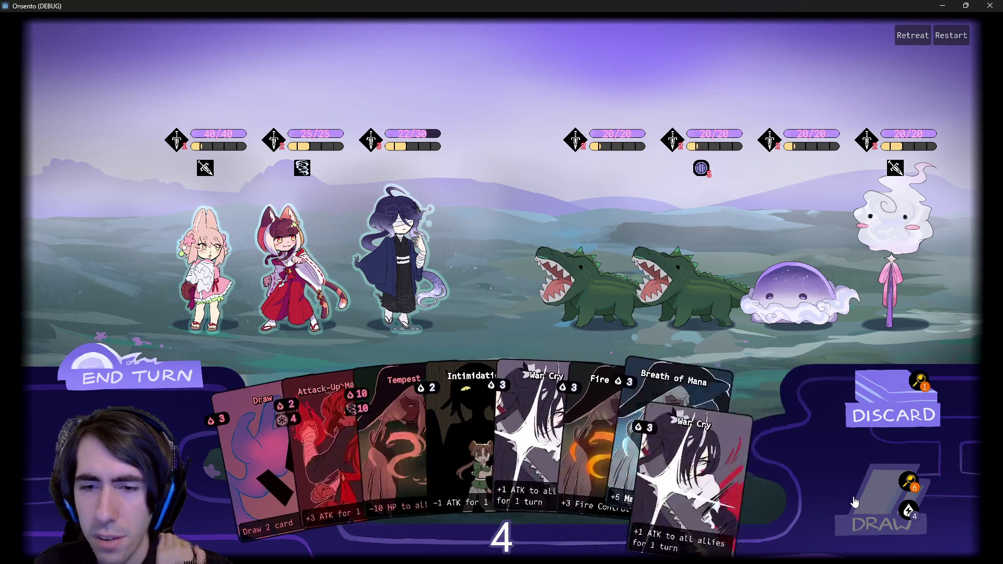
left_click(131, 376)
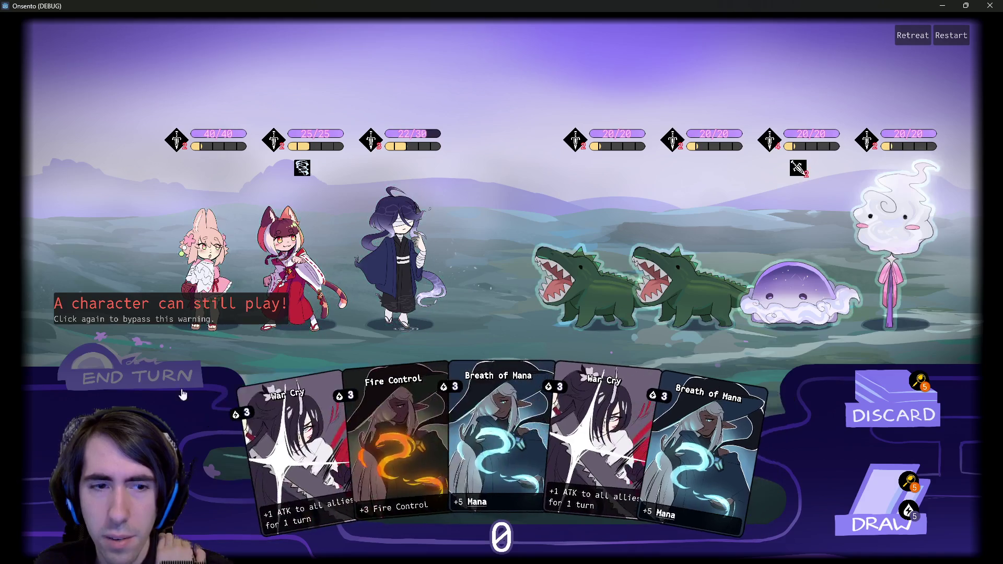
left_click(857, 502)
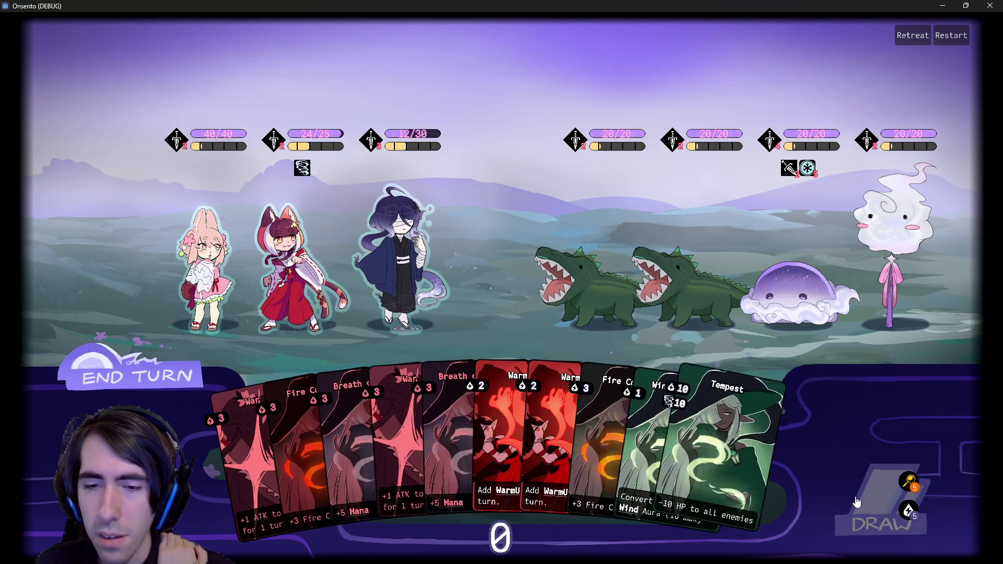
left_click(131, 376)
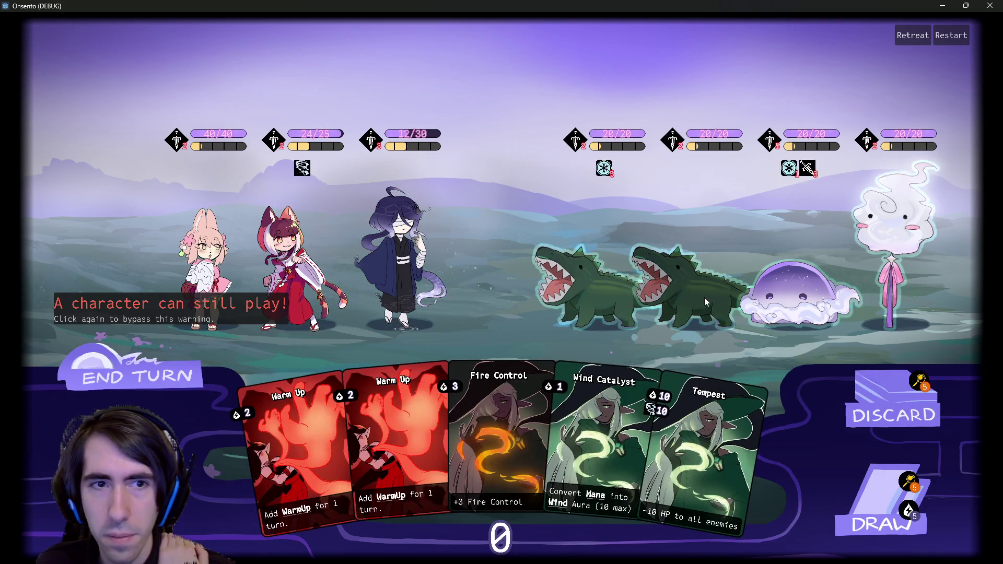
left_click(413, 154)
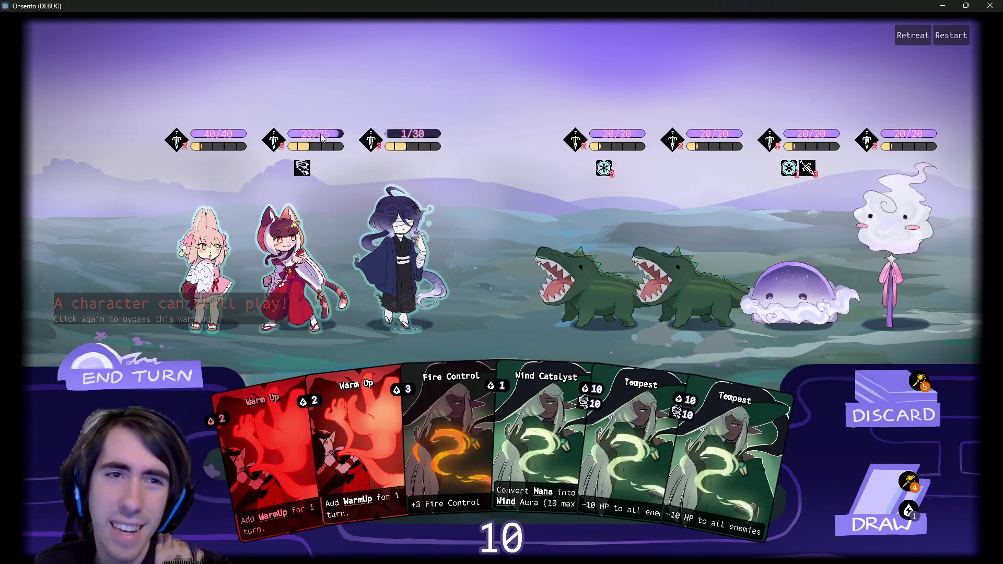
Step: Draw until Wind Control appears, play it on the pink bunny girl, end the turn and restart the battle
left_click(876, 493)
left_click(871, 496)
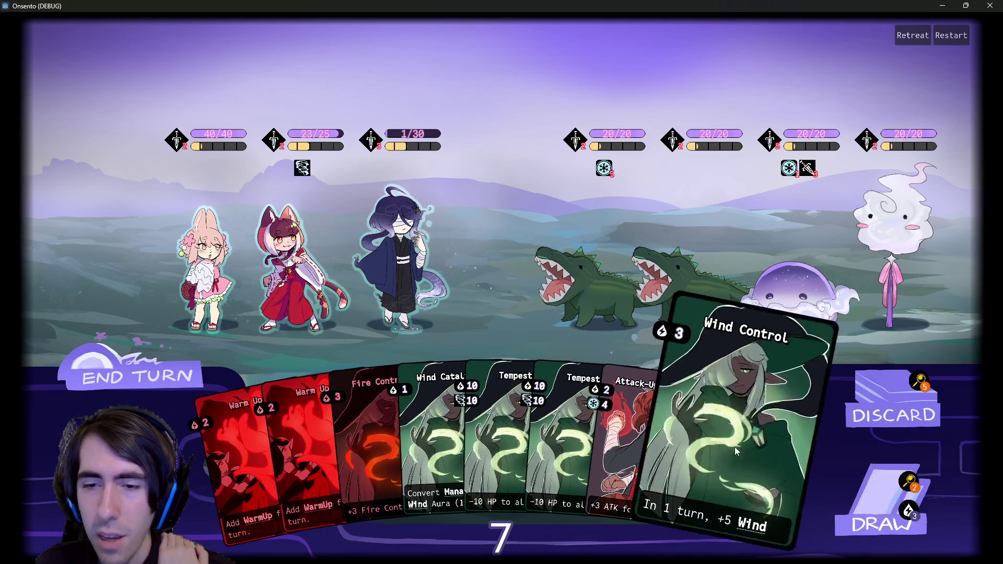
left_click_drag(735, 447, 192, 253)
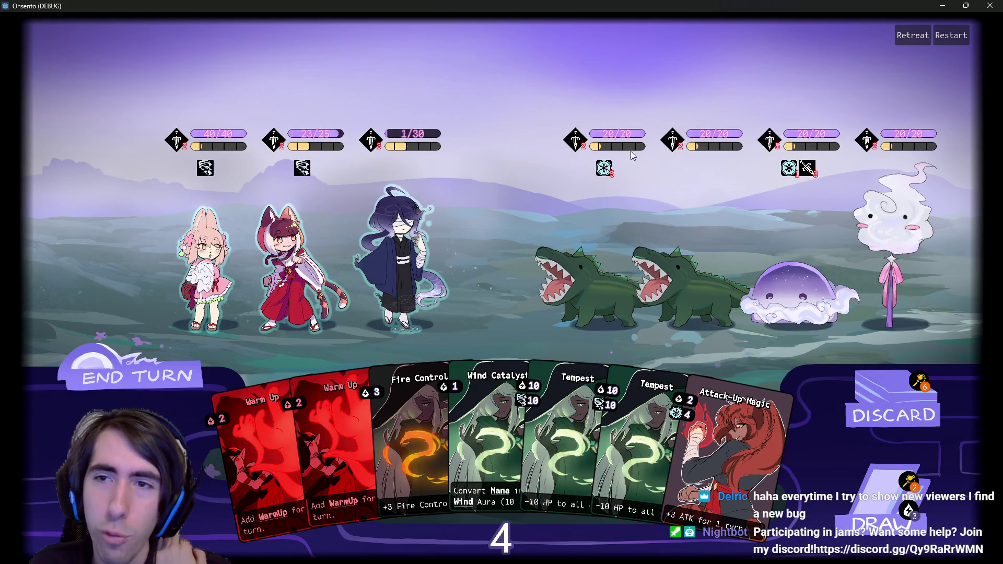
left_click(85, 376)
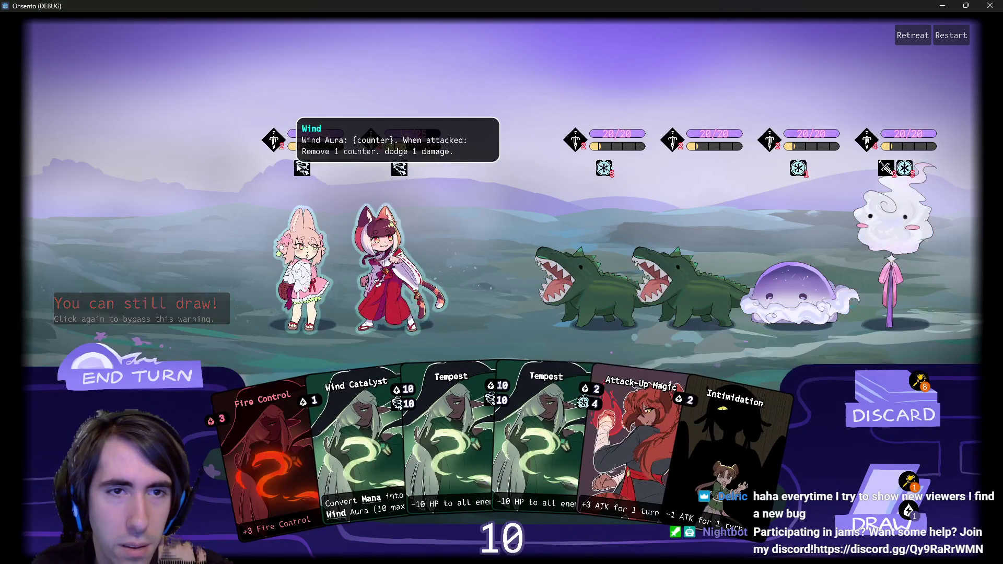
left_click(939, 36)
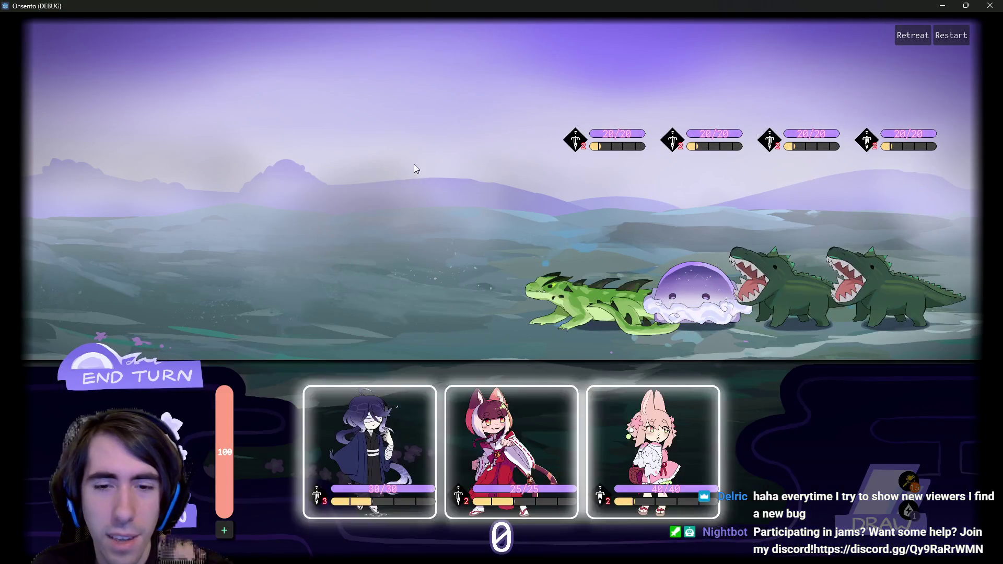
Step: Field the cat girl and pink girl, draw three cards, play Wind Control on the pink bunny girl, and end the turn
left_click_drag(426, 410, 304, 261)
left_click_drag(582, 452, 196, 237)
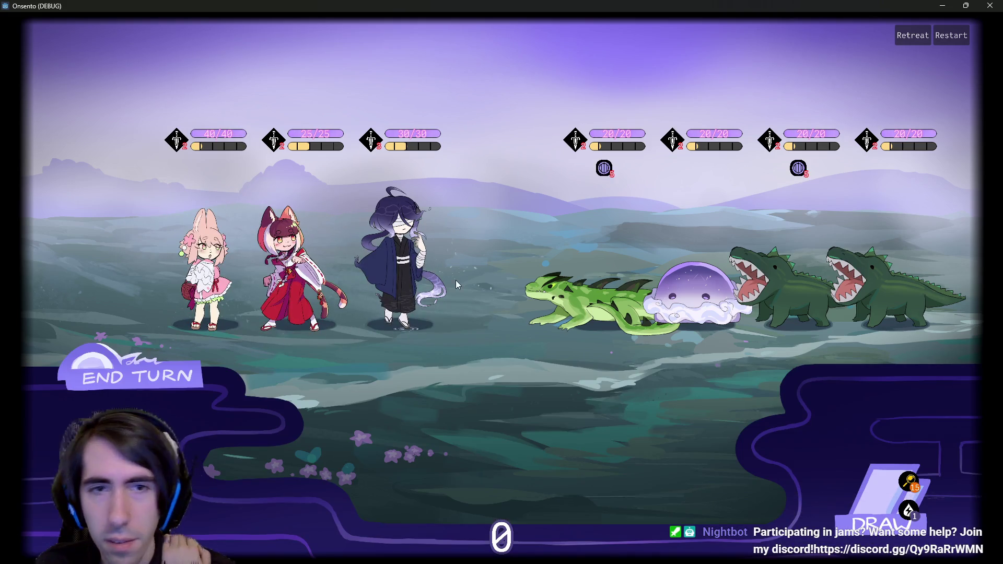
left_click(880, 499)
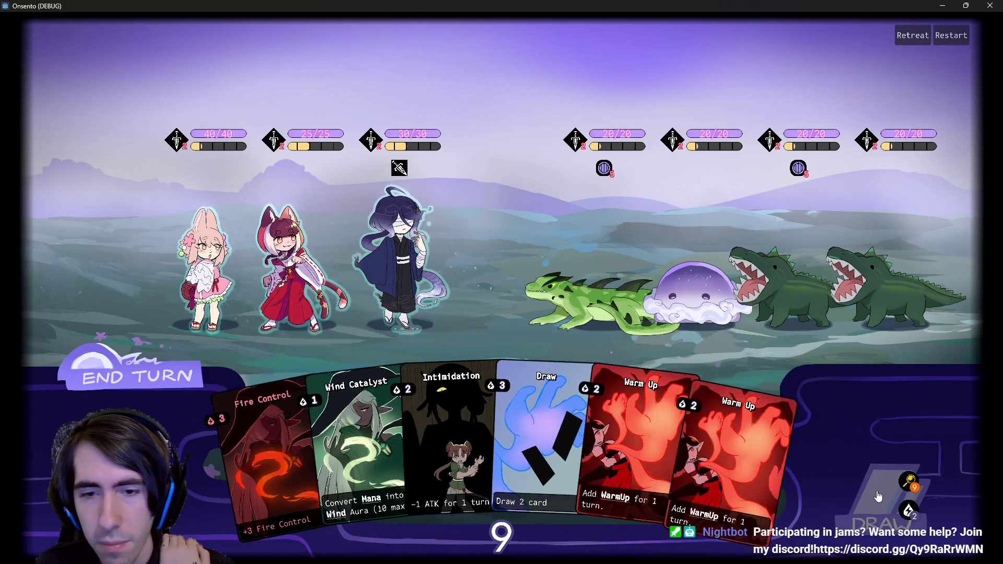
left_click(879, 497)
left_click(879, 496)
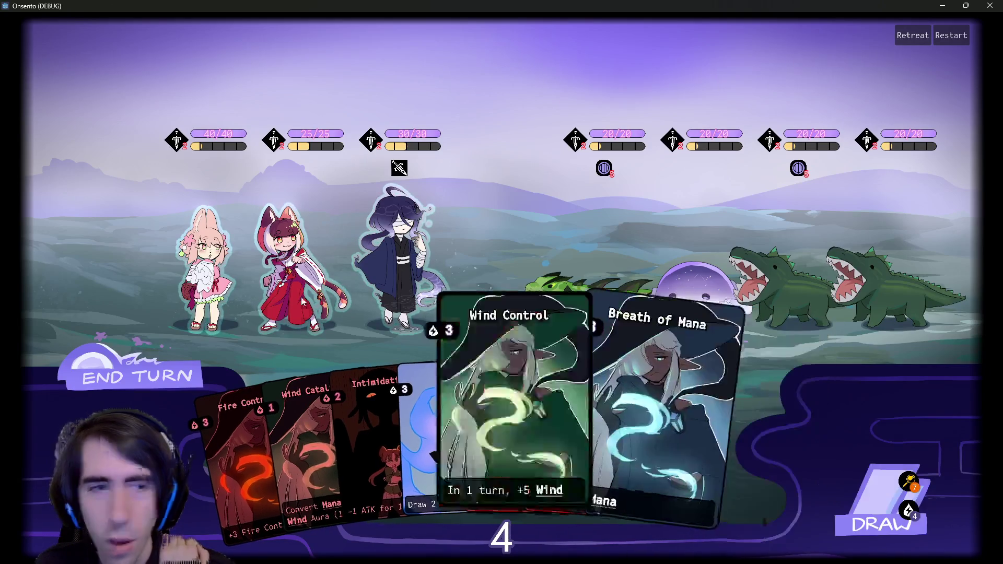
left_click_drag(515, 418, 194, 282)
left_click(137, 386)
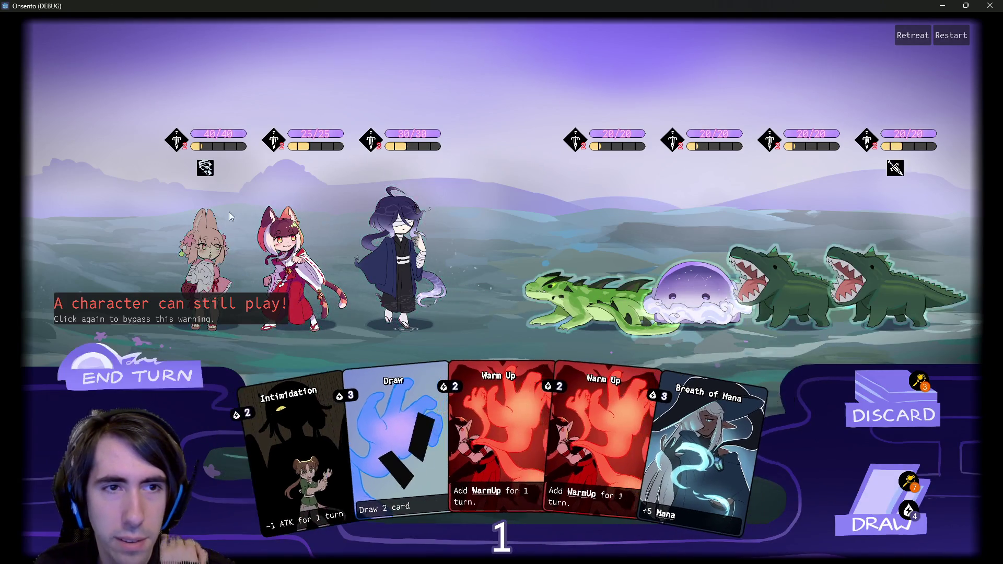
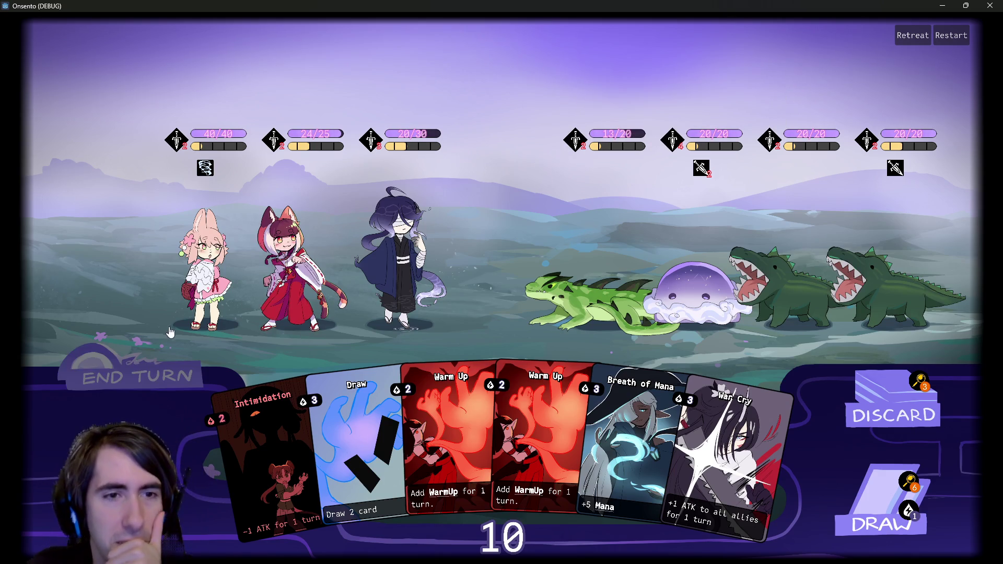
Step: Draw four cards and cast Breath of Mana on the bunny ally
left_click(151, 366)
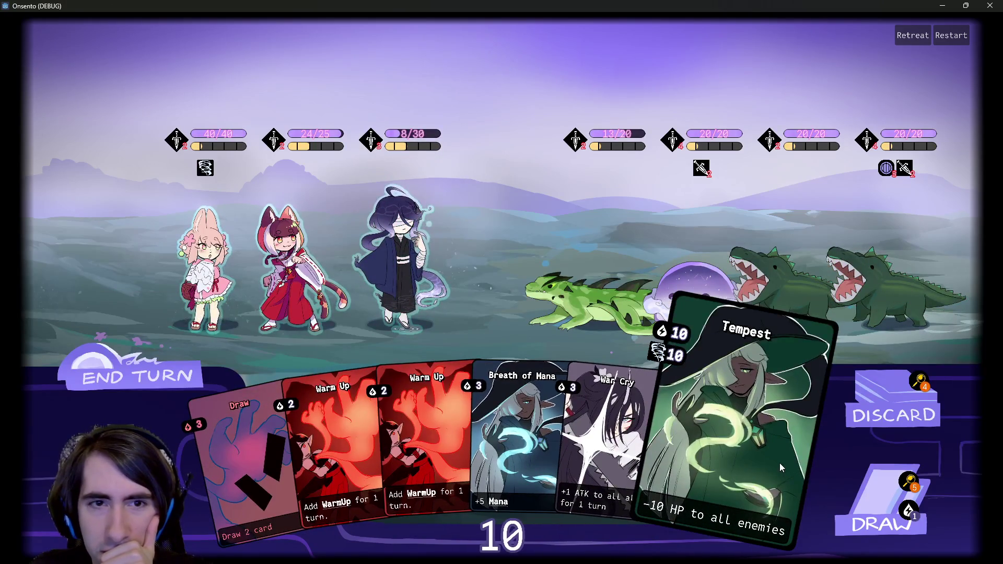
left_click(881, 515)
left_click(881, 515)
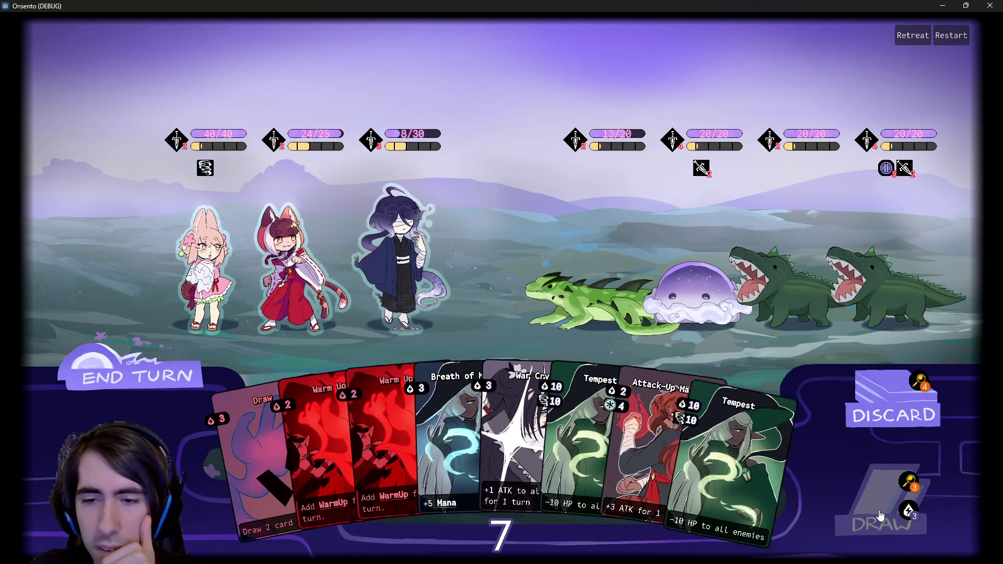
left_click(881, 514)
left_click(880, 515)
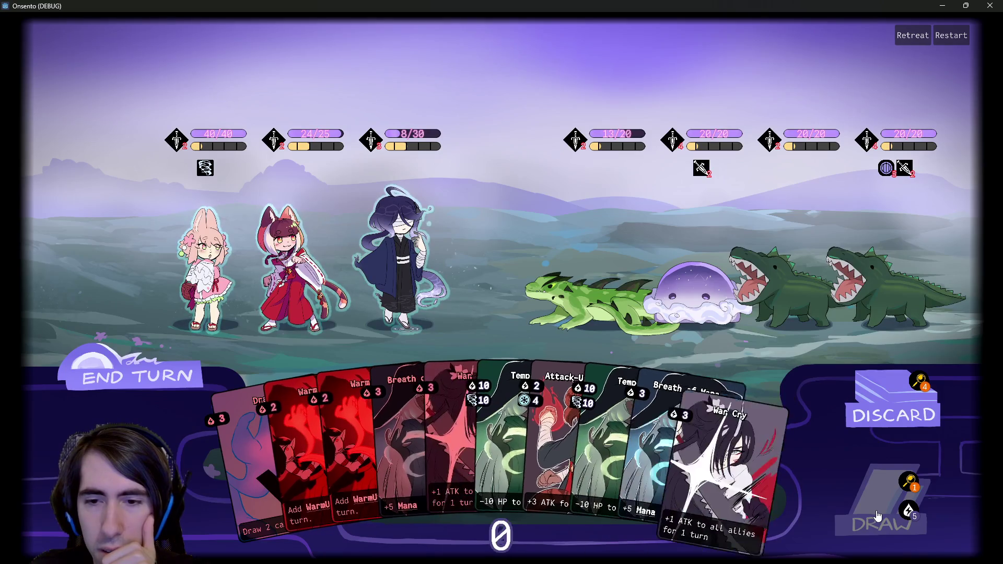
left_click(136, 376)
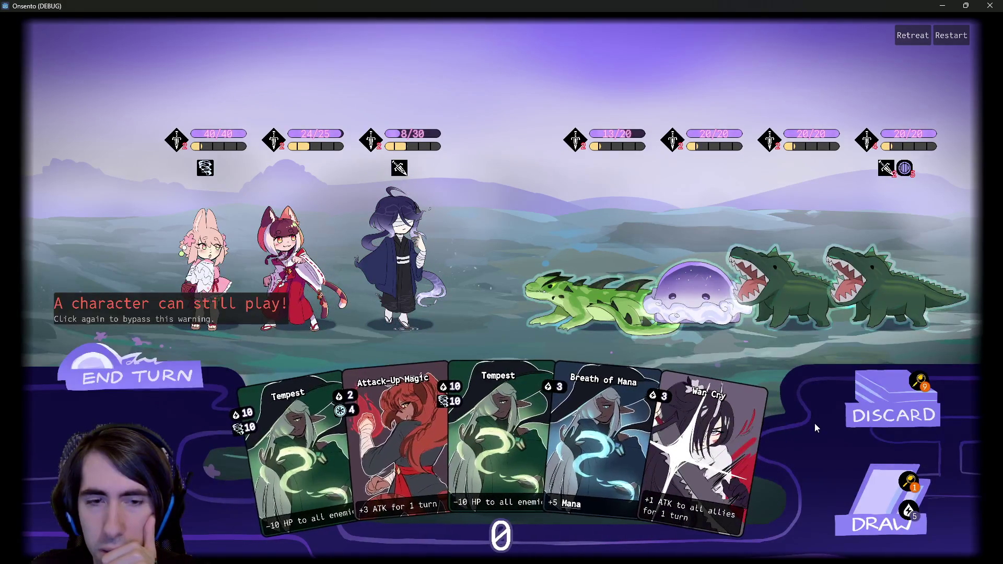
mouse_move(547, 420)
left_mouse_down()
mouse_move(593, 291)
mouse_move(300, 267)
left_mouse_up()
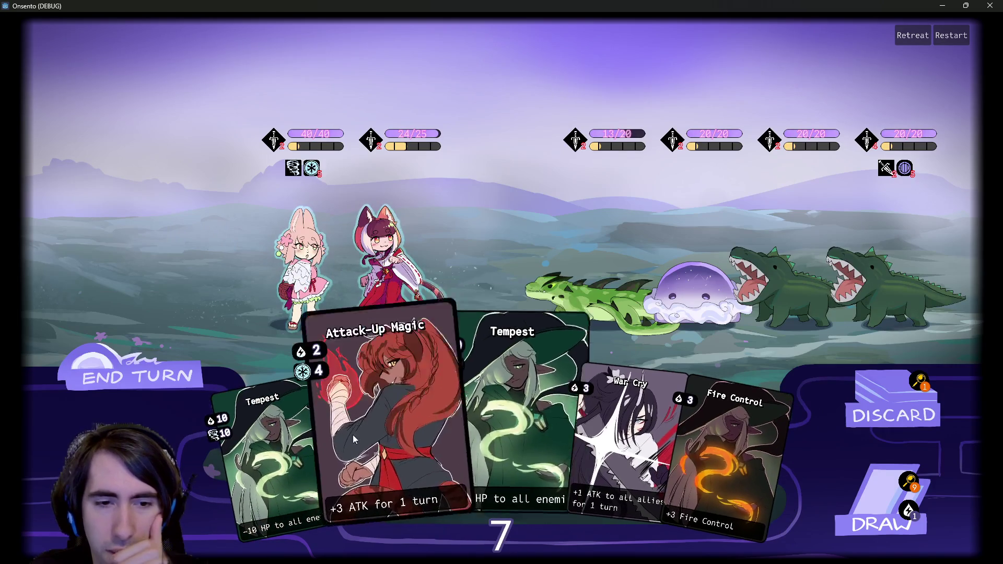
Step: Draw cards, play Wind Catalyst, and try to end the turn
left_click(908, 506)
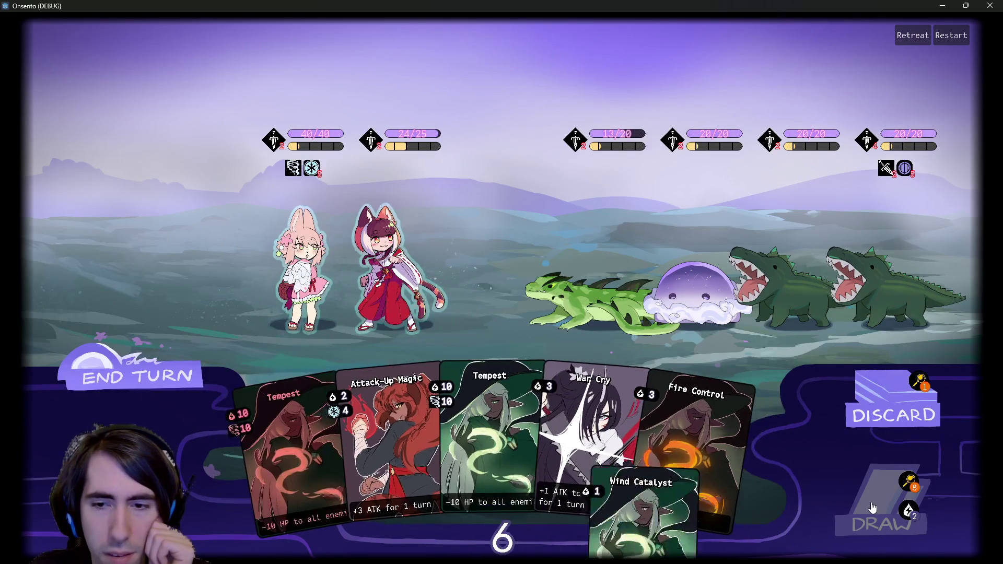
left_click_drag(732, 444, 223, 235)
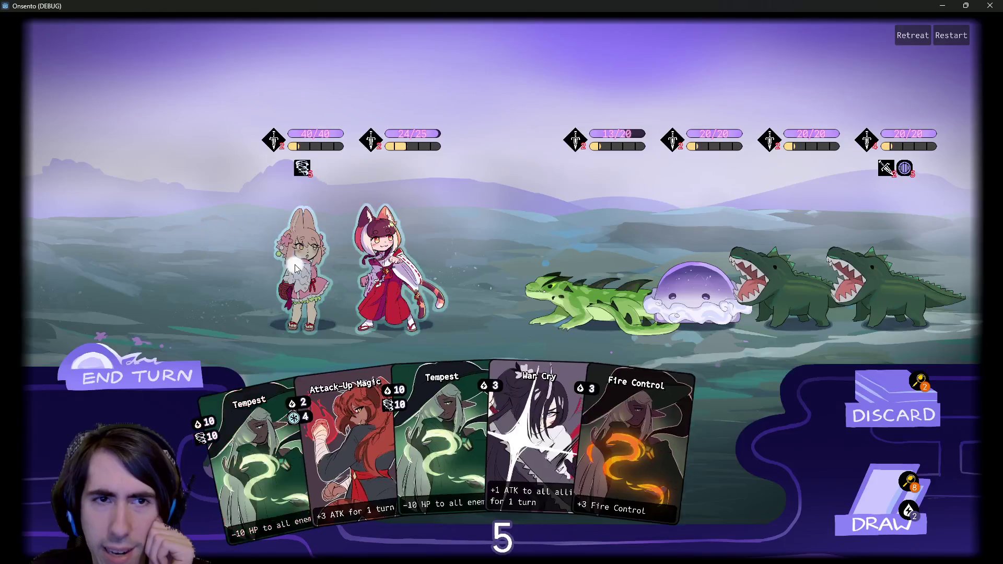
left_click(869, 495)
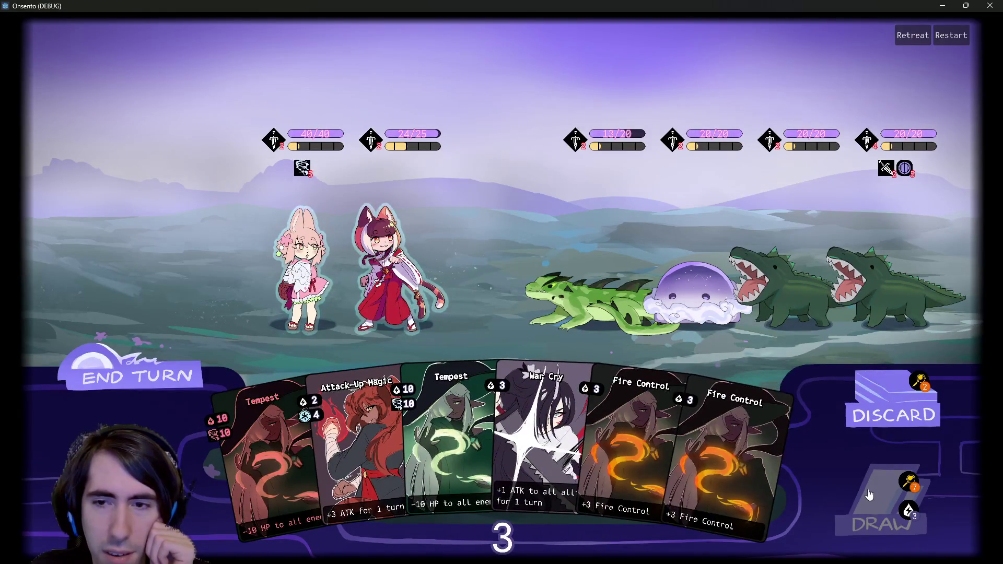
left_click(869, 495)
left_click(134, 386)
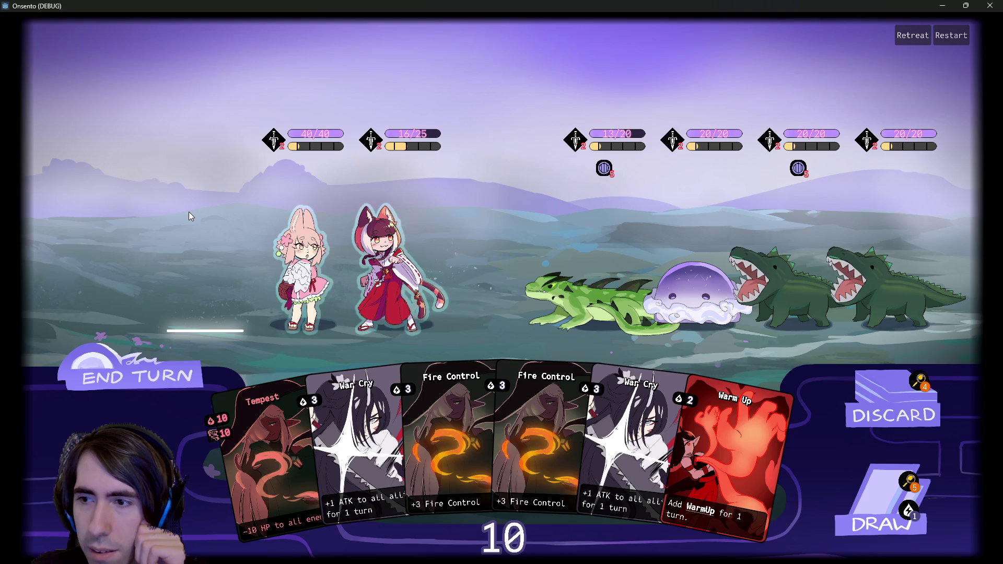
Step: Play Fire Control on the cat girl, end the turn, then cast Wind Control on the pink bunny
left_click(847, 513)
left_click(847, 513)
mouse_move(449, 444)
left_mouse_down()
mouse_move(386, 376)
mouse_move(397, 272)
left_mouse_up()
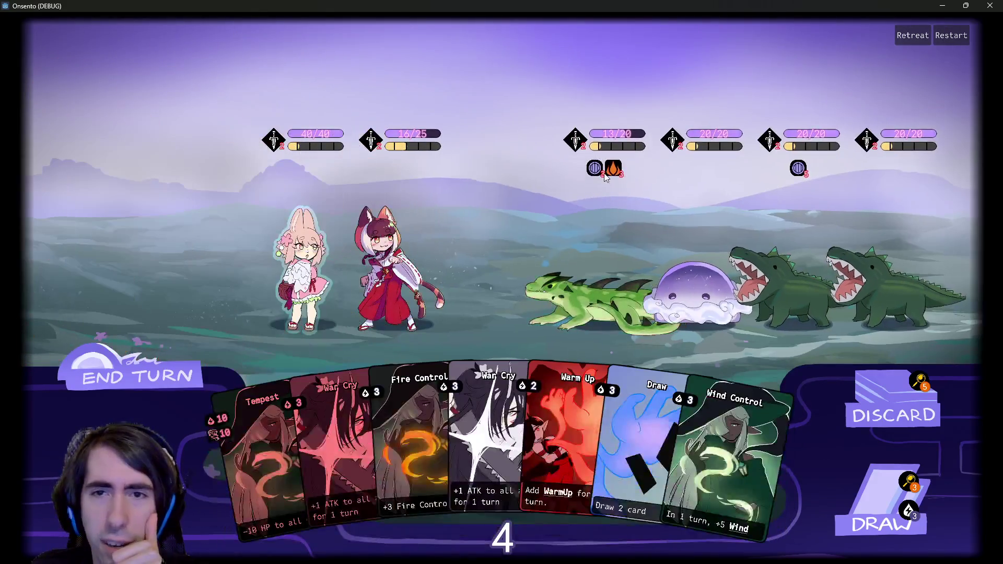
left_click(876, 485)
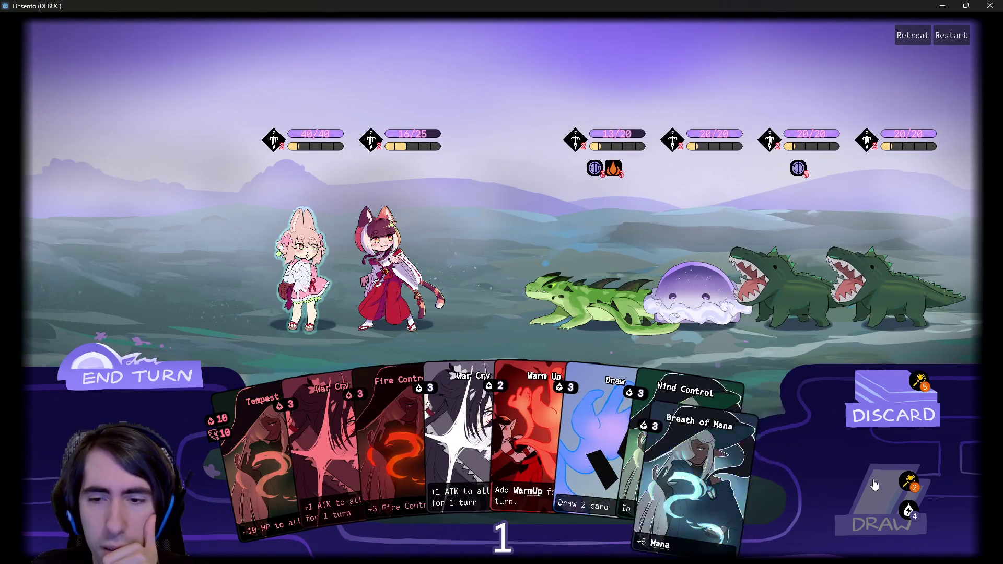
left_click(162, 382)
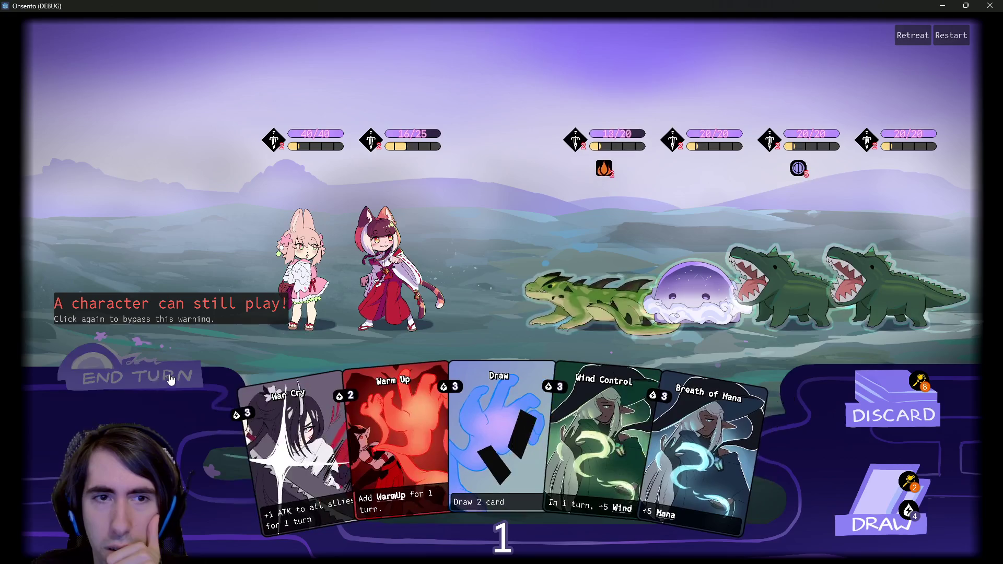
left_click(162, 381)
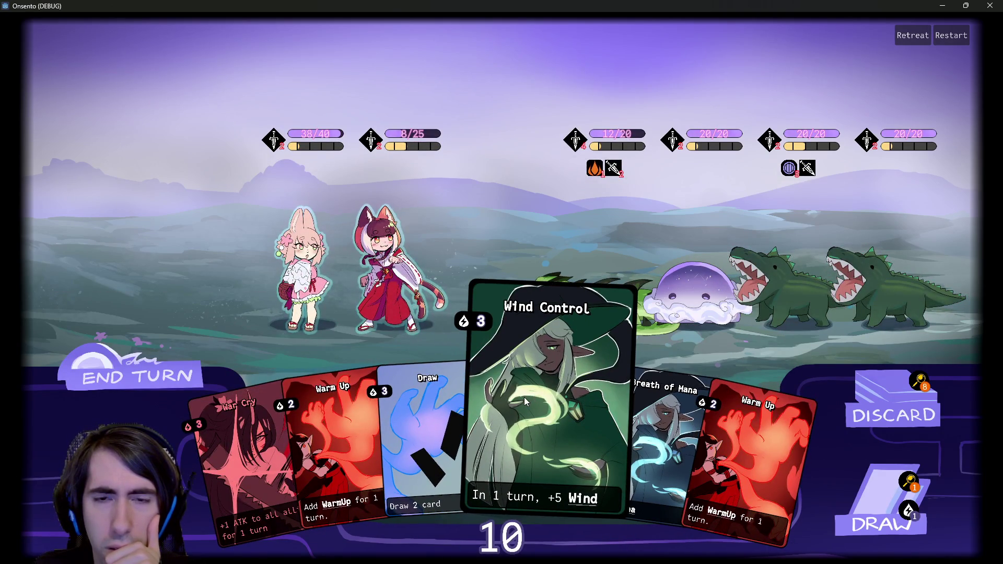
left_click_drag(525, 398, 303, 282)
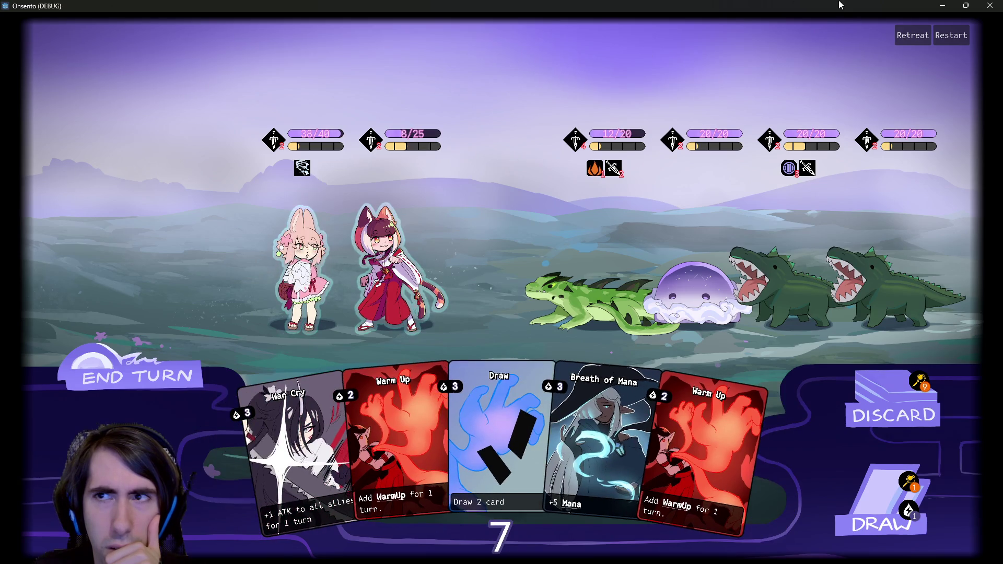
left_click(941, 5)
Step: Search the project for removeStatus and open its line 82 and 93 matches in statusSystemComponent.gd
left_click(548, 230)
key("ctrl+f")
type("removes")
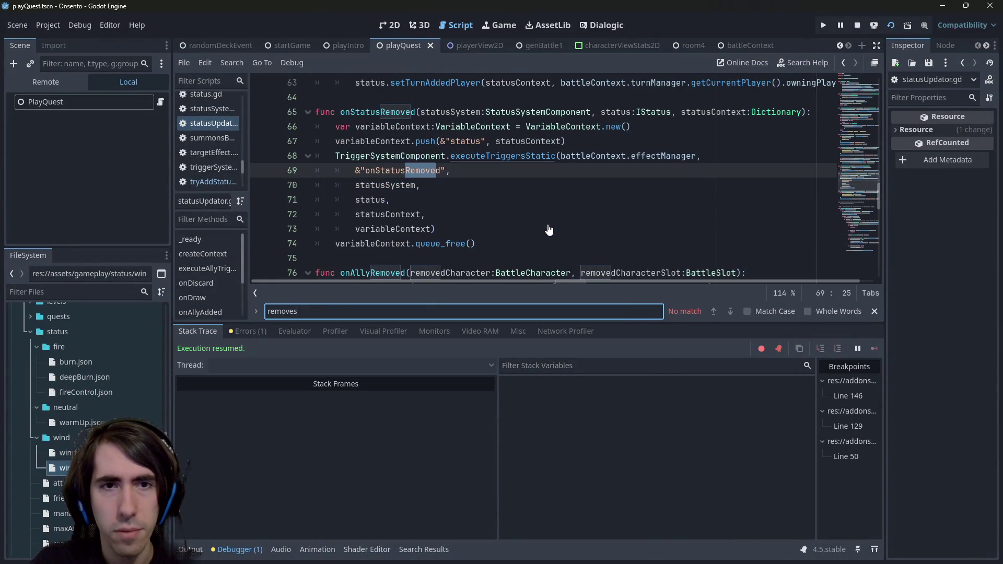
key("ctrl+shift+f")
type("removeStatus")
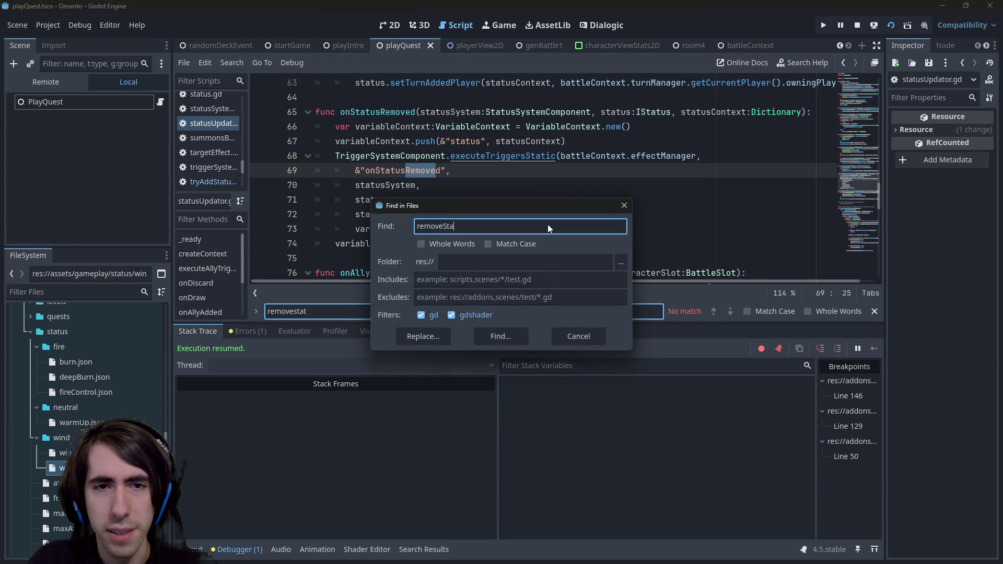
key("Return")
left_click(323, 368)
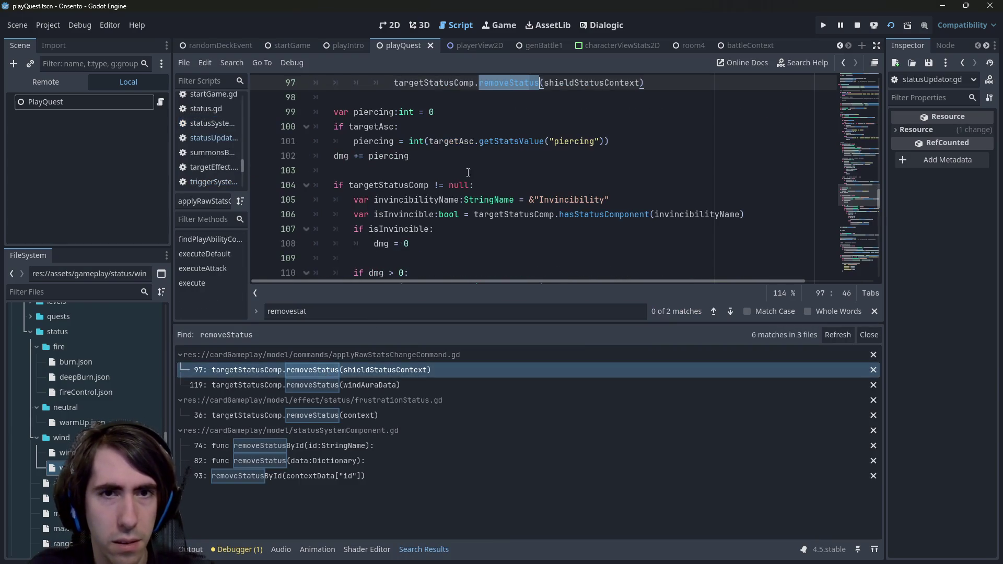
left_click(511, 128, "ctrl")
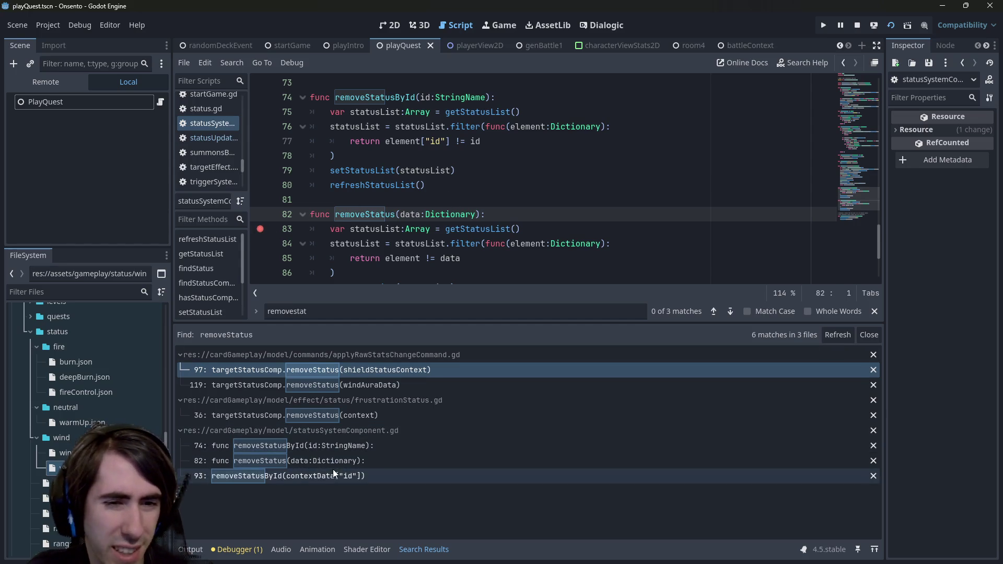
scroll(458, 249, "down", 2)
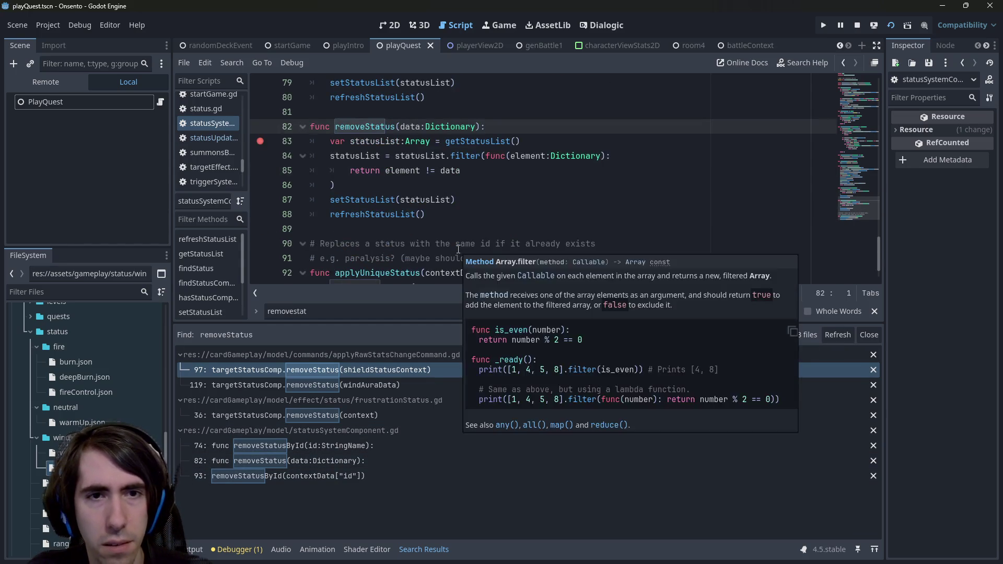
left_click(328, 473)
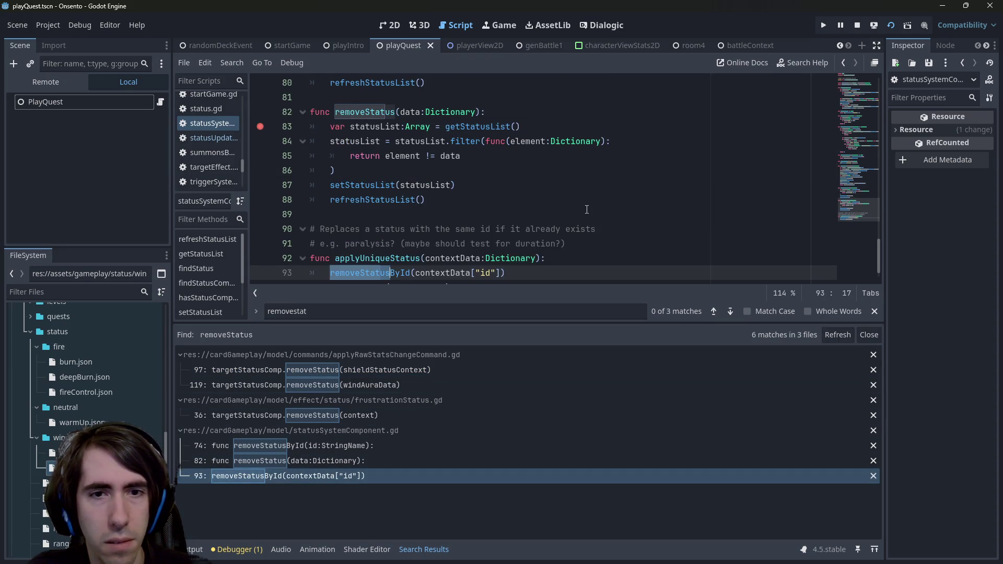
scroll(587, 209, "up", 1)
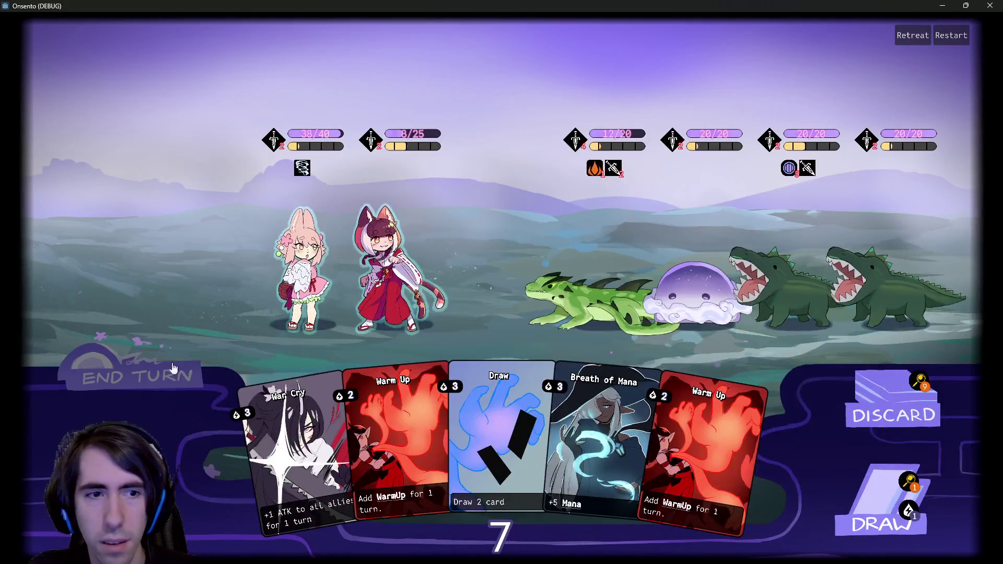
Step: End the turn past the warning, then cast Breath of Mana on the bunny
left_click(176, 380)
left_click(177, 380)
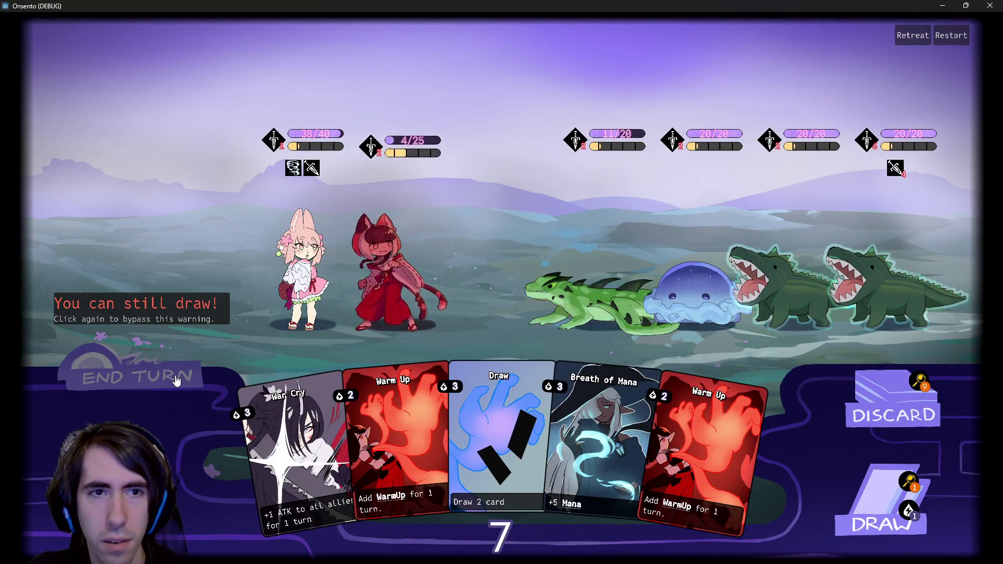
mouse_move(418, 169)
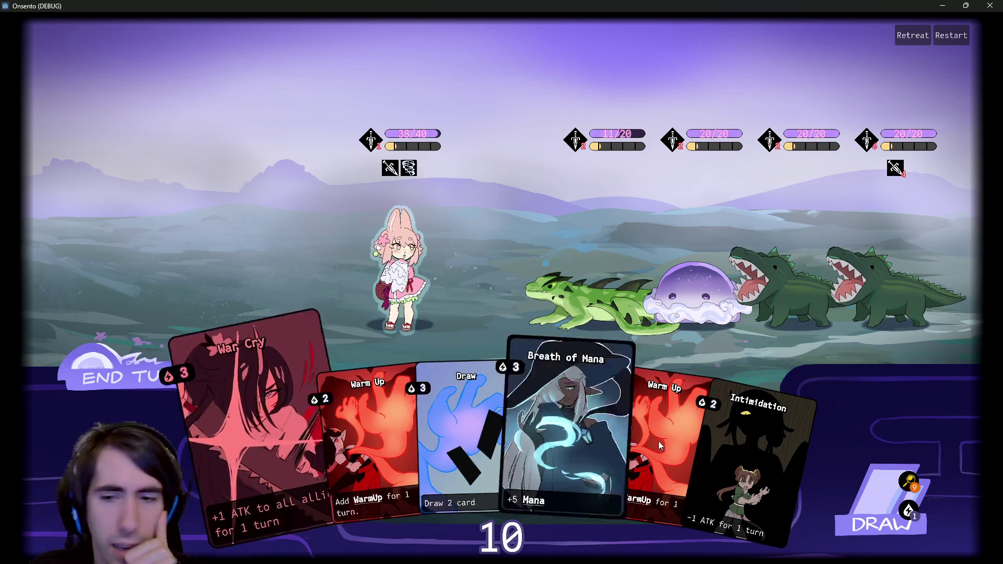
mouse_move(732, 418)
left_mouse_down()
mouse_move(737, 473)
mouse_move(732, 460)
left_mouse_up()
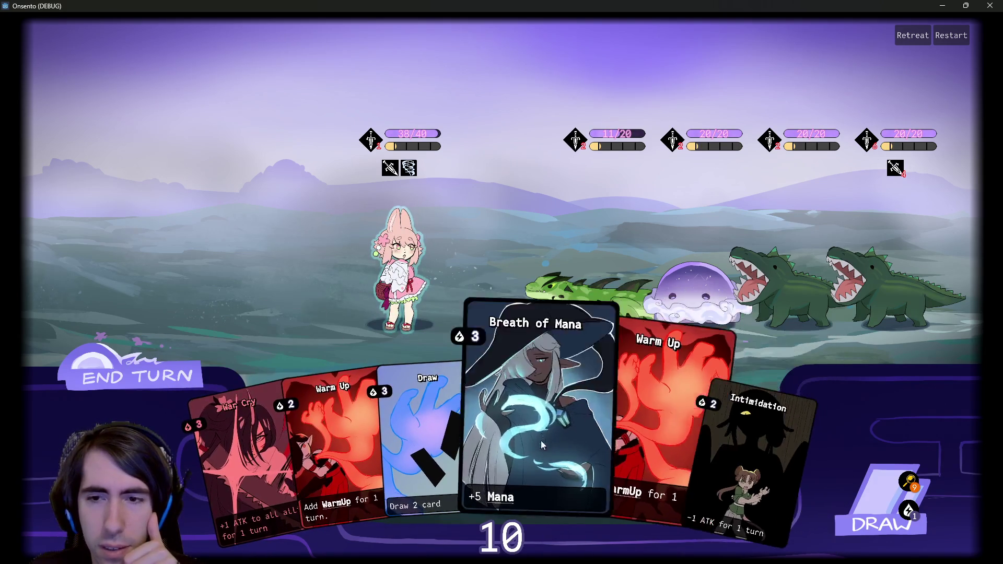
mouse_move(522, 450)
left_mouse_down()
mouse_move(544, 412)
mouse_move(402, 262)
left_mouse_up()
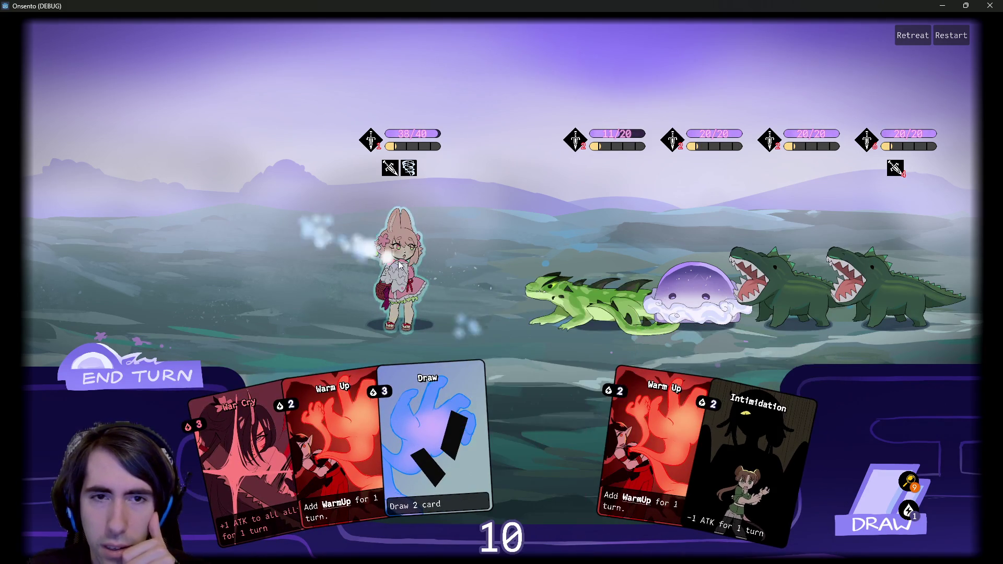
mouse_move(424, 173)
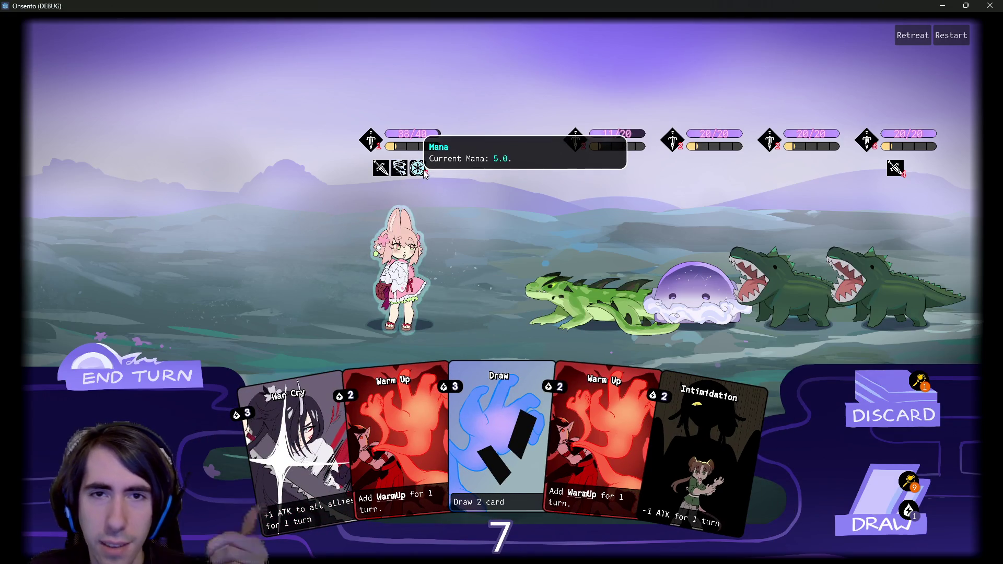
key("alt+Tab")
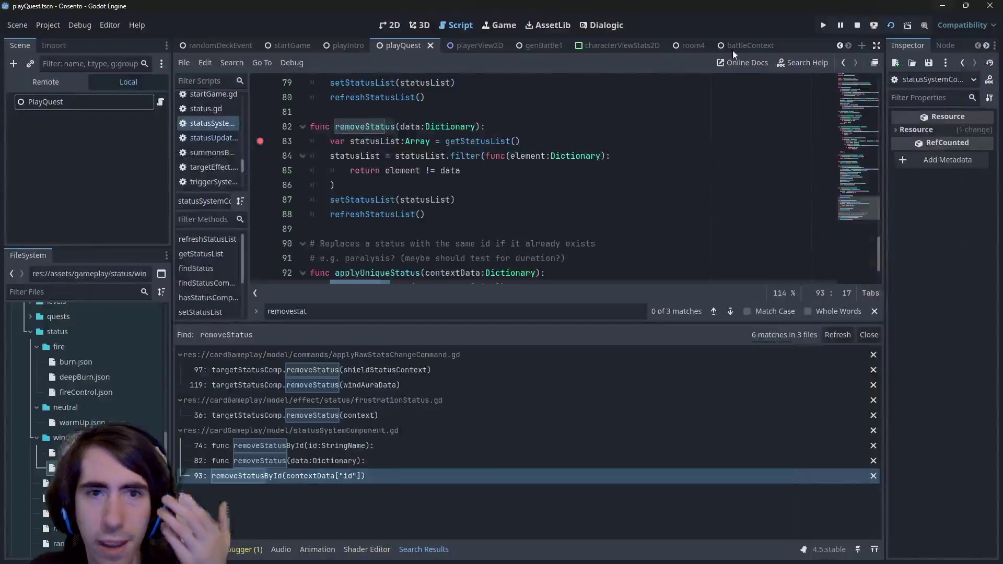
Step: Check the counter wording in wind.json's description, then open windControl.json
double_click(67, 453)
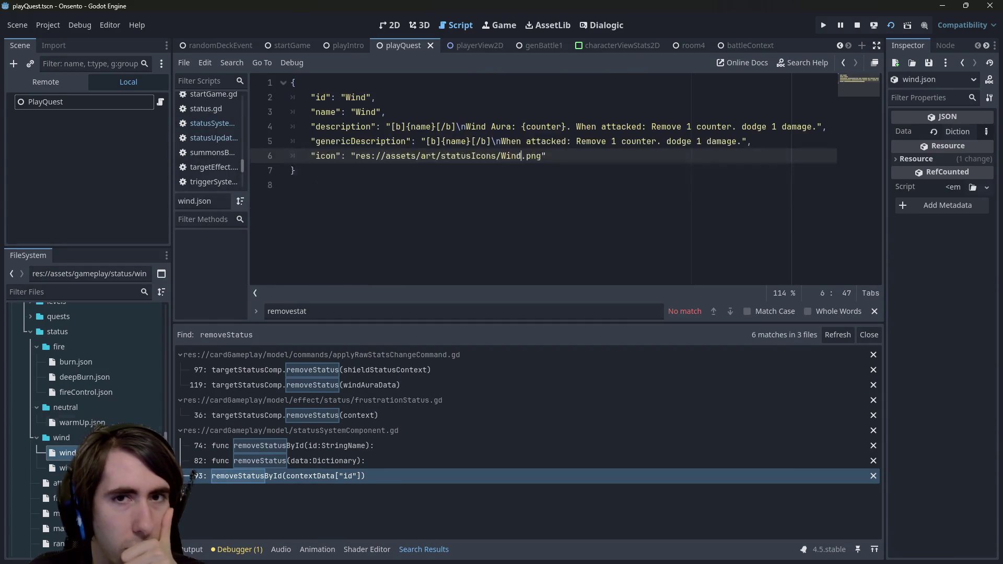
double_click(533, 128)
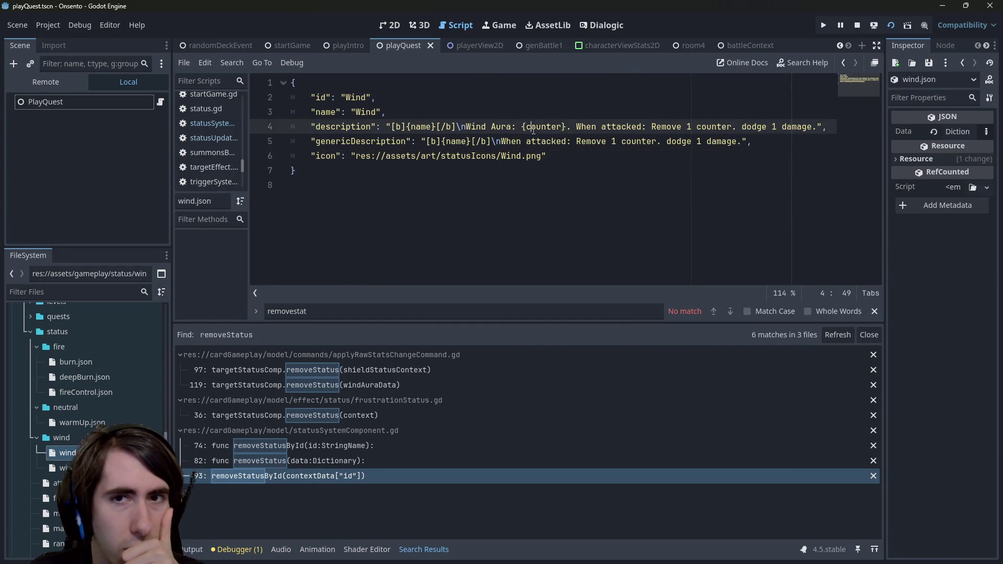
double_click(62, 468)
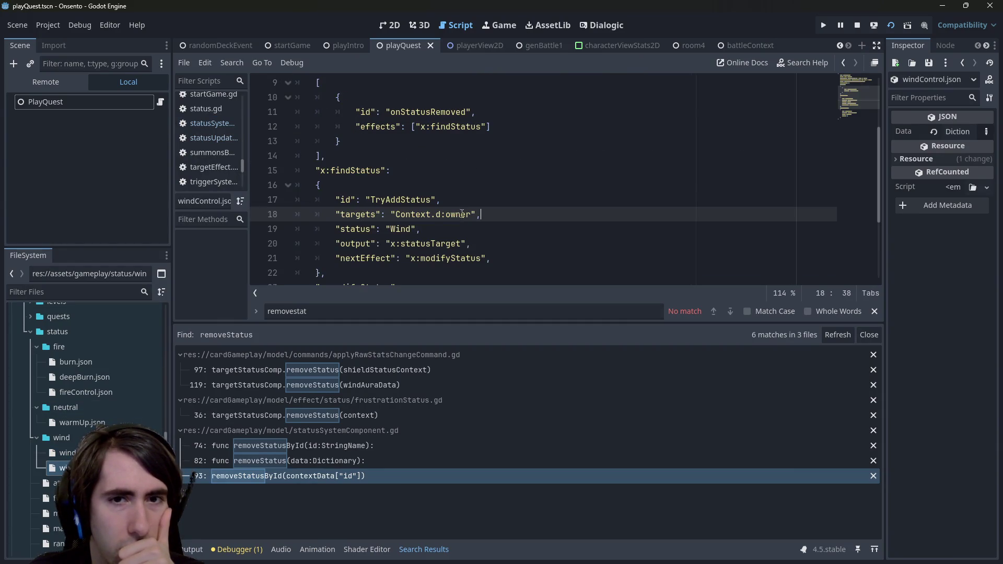
scroll(462, 213, "down", 1)
scroll(411, 229, "down", 2)
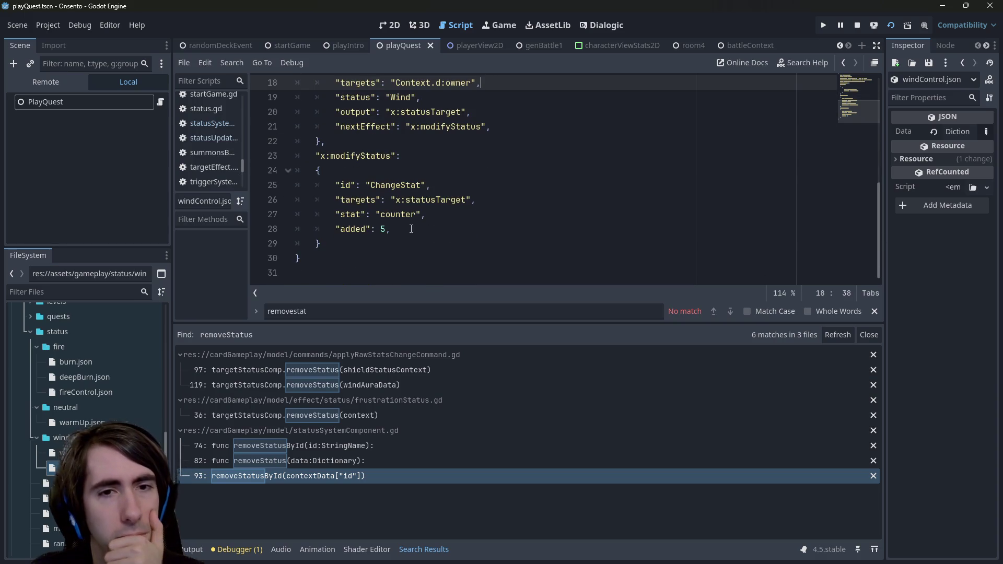
Step: Inspect windControl.json's modifyStatus block and select its counter stat name
left_click_drag(411, 229, 294, 200)
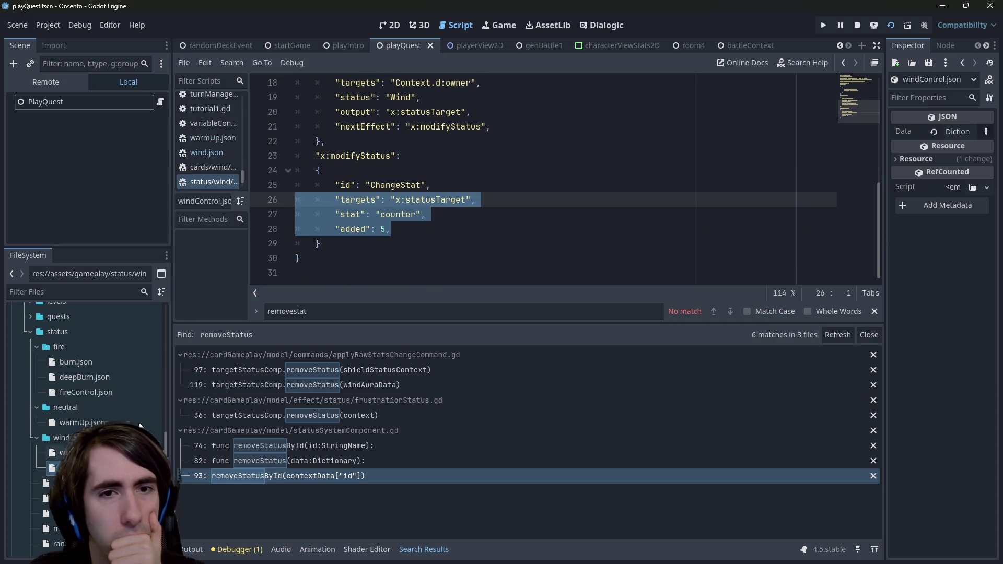
key("shift+Up")
scroll(435, 199, "up", 3)
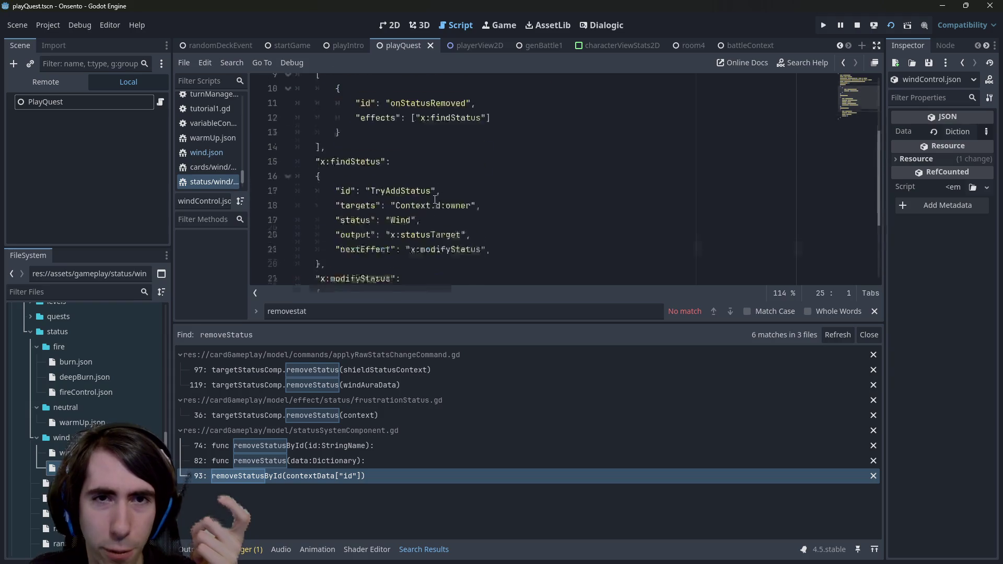
scroll(442, 193, "up", 3)
scroll(523, 136, "down", 6)
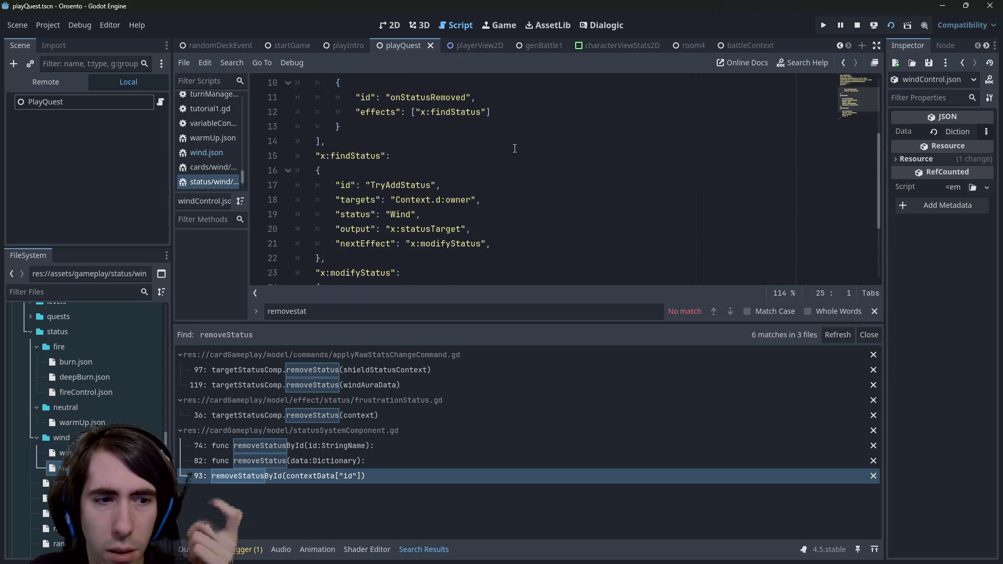
scroll(449, 232, "up", 1)
scroll(449, 232, "down", 1)
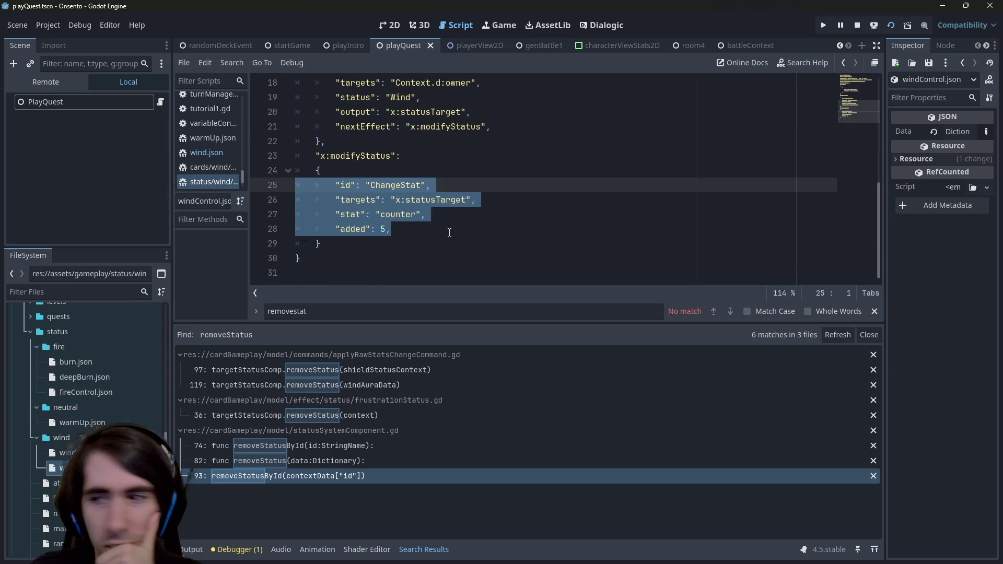
left_click(450, 232)
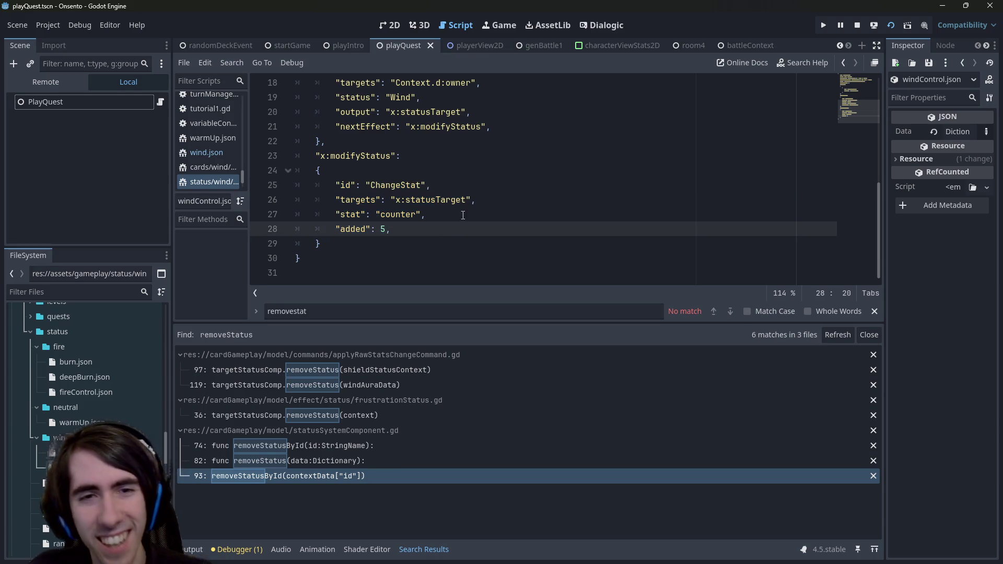
left_click(388, 212)
double_click(389, 214)
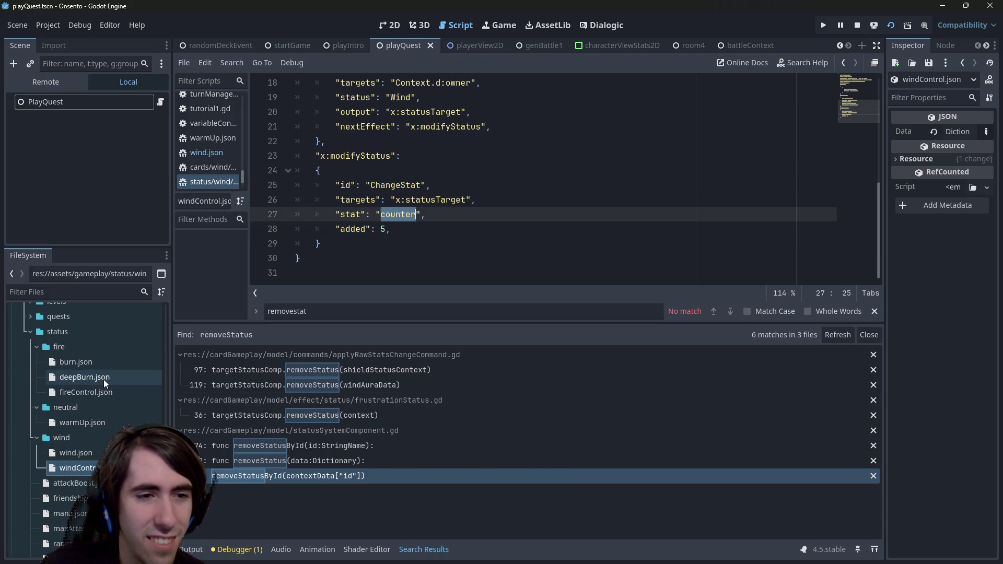
Step: Open fireControl.json and compare its modifyStatus block with windControl.json's
double_click(103, 393)
scroll(397, 257, "up", 2)
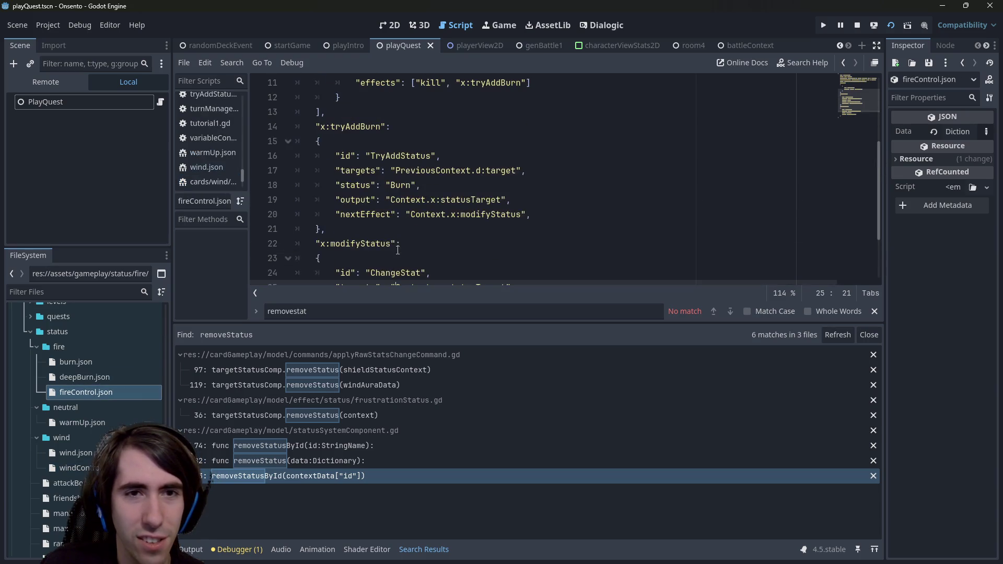
scroll(408, 222, "down", 2)
mouse_move(508, 232)
left_mouse_down()
mouse_move(293, 186)
mouse_move(296, 156)
left_mouse_up()
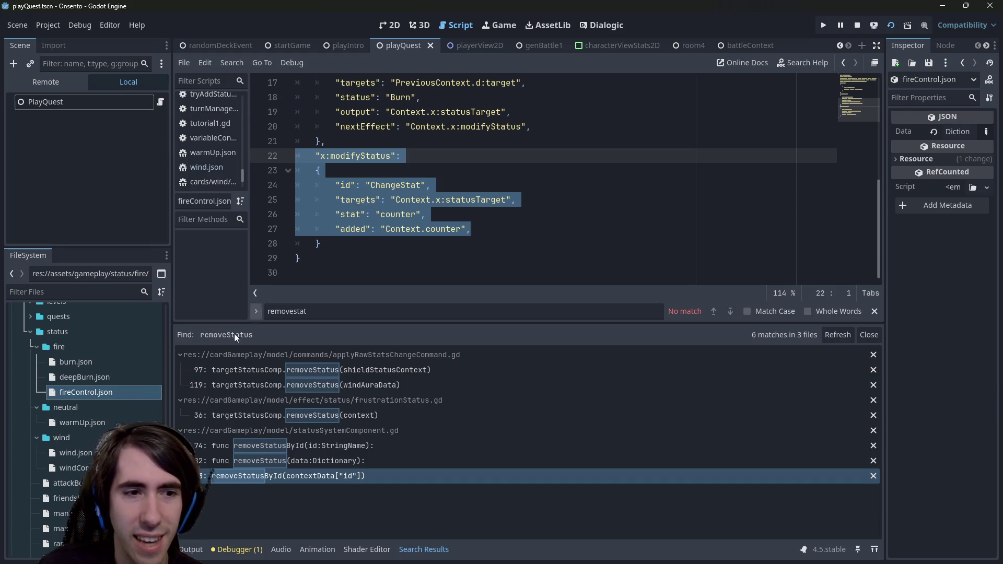
double_click(117, 394)
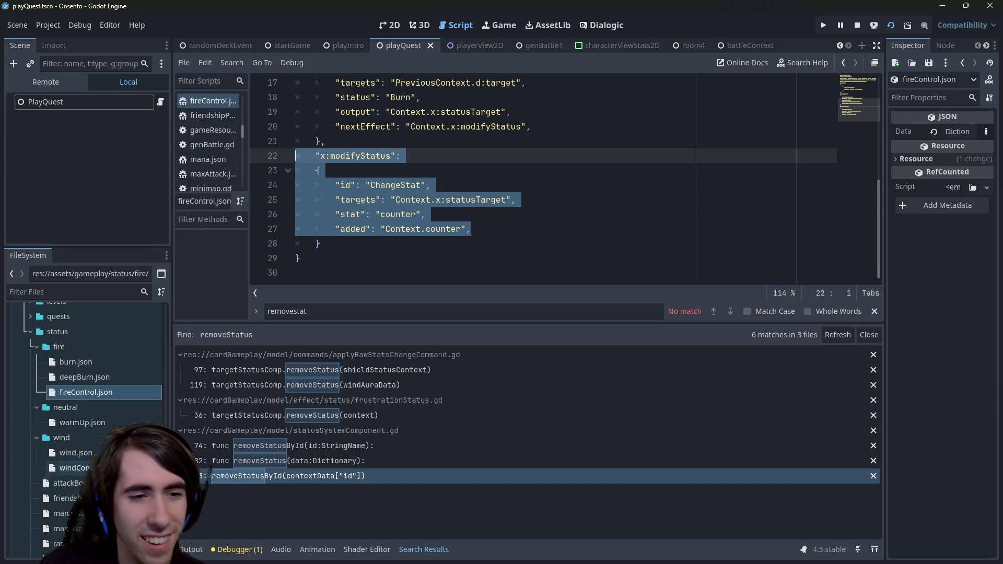
double_click(72, 468)
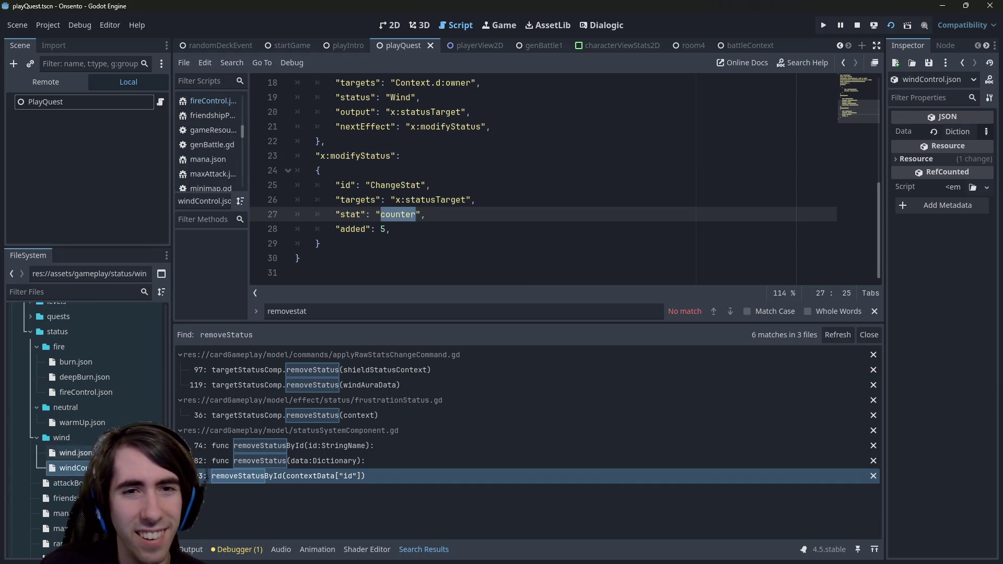
Step: Examine fireControl's Context.x:statusTarget targets value against windControl.json
double_click(96, 398)
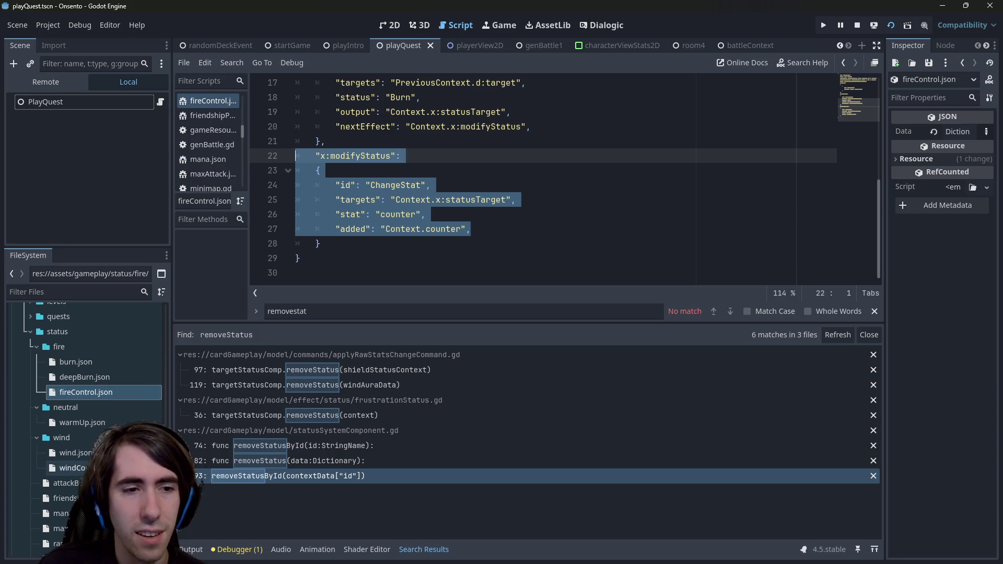
double_click(72, 468)
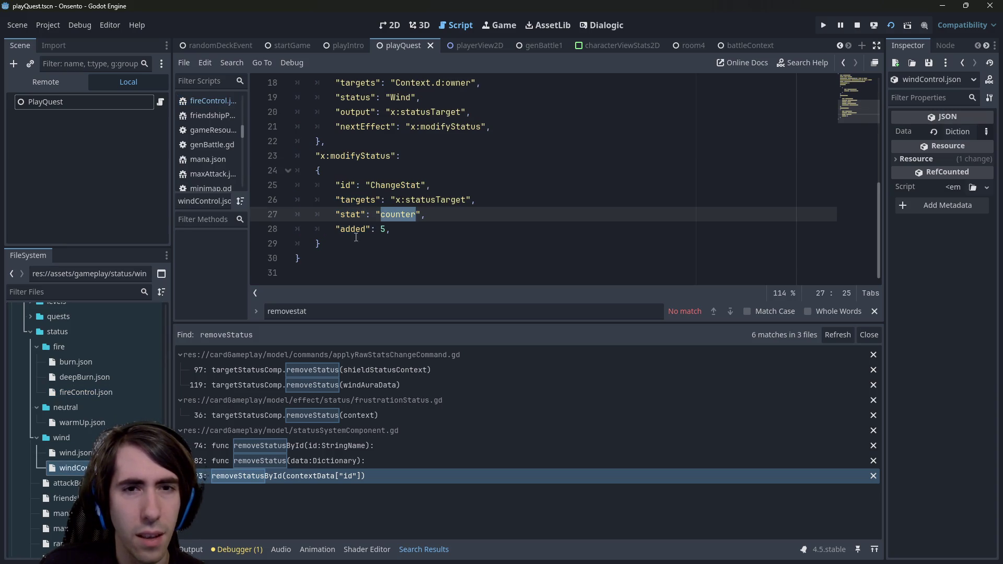
scroll(401, 201, "up", 1)
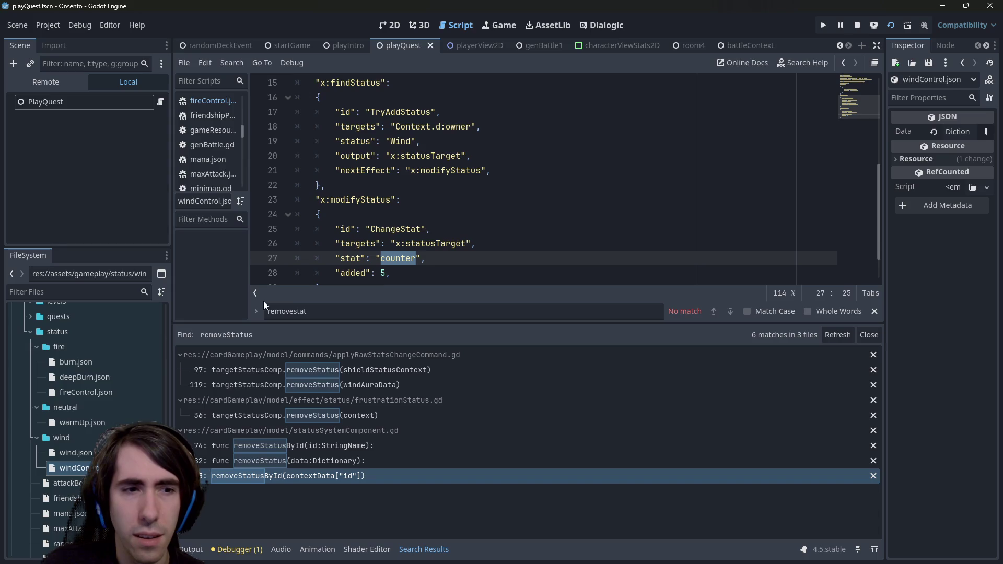
double_click(123, 391)
scroll(414, 236, "up", 1)
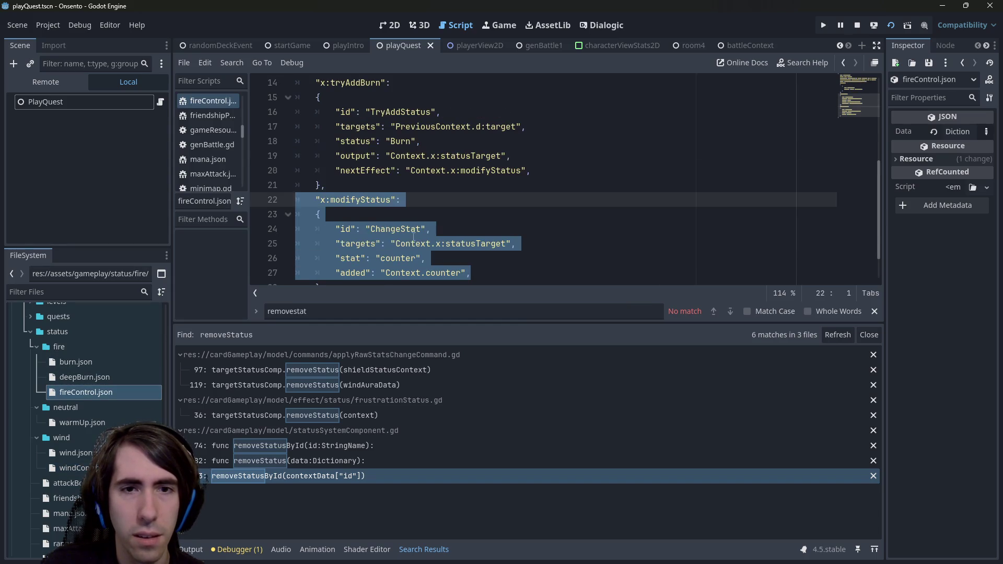
left_click(390, 244)
double_click(397, 244)
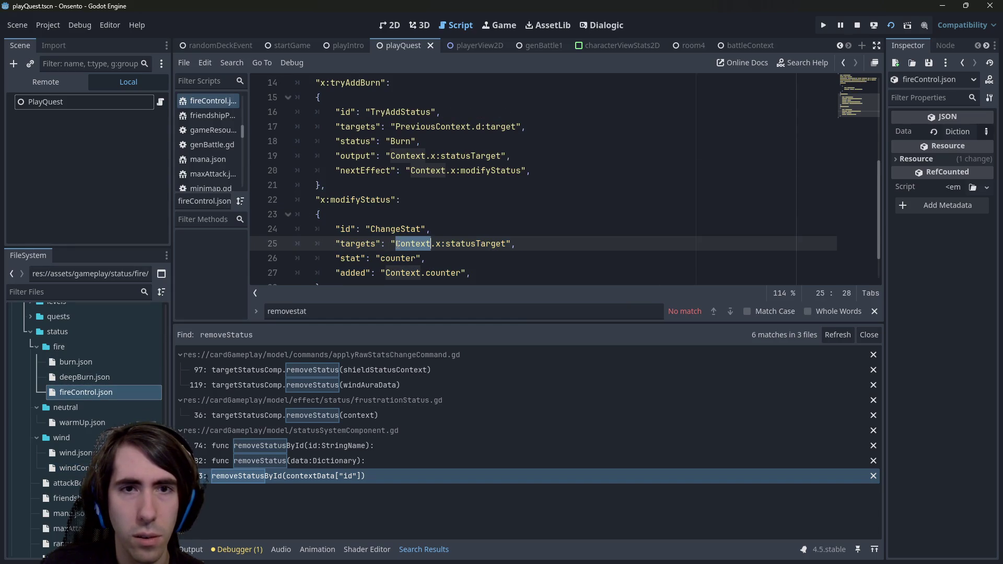
double_click(469, 244)
left_click_drag(391, 156, 501, 155)
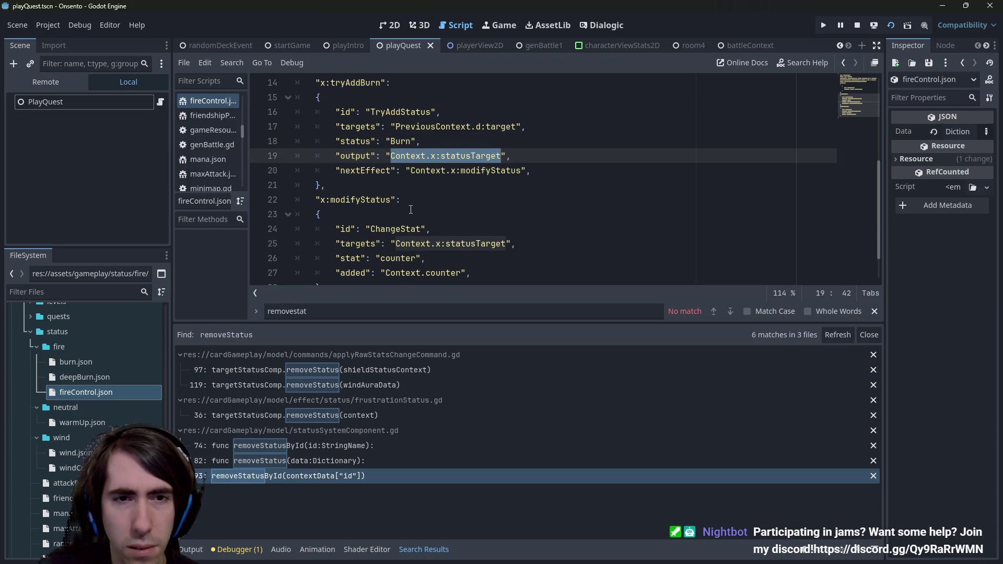
Step: Compare fireControl's Context.counter added value with windControl.json and wind.json
double_click(73, 468)
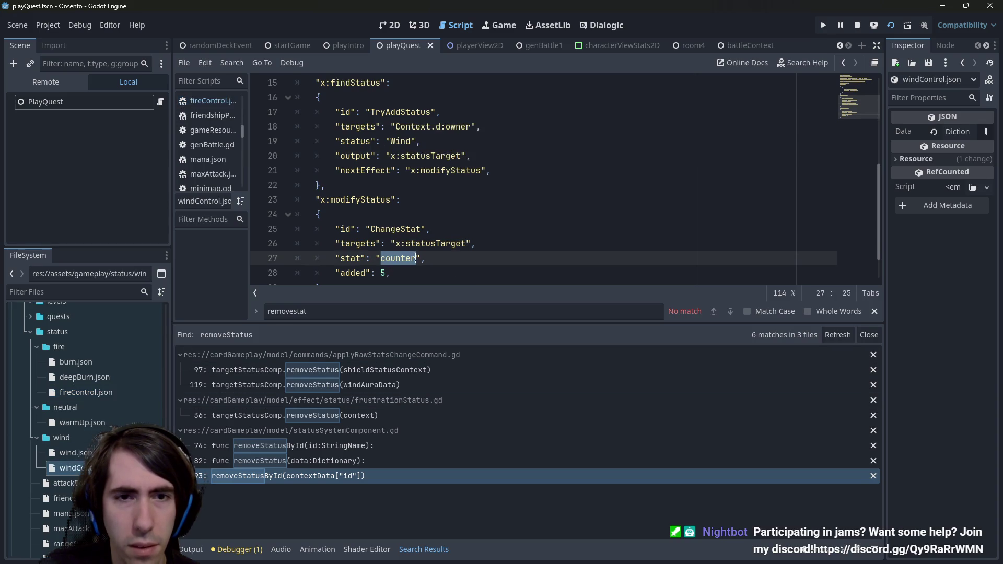
double_click(97, 394)
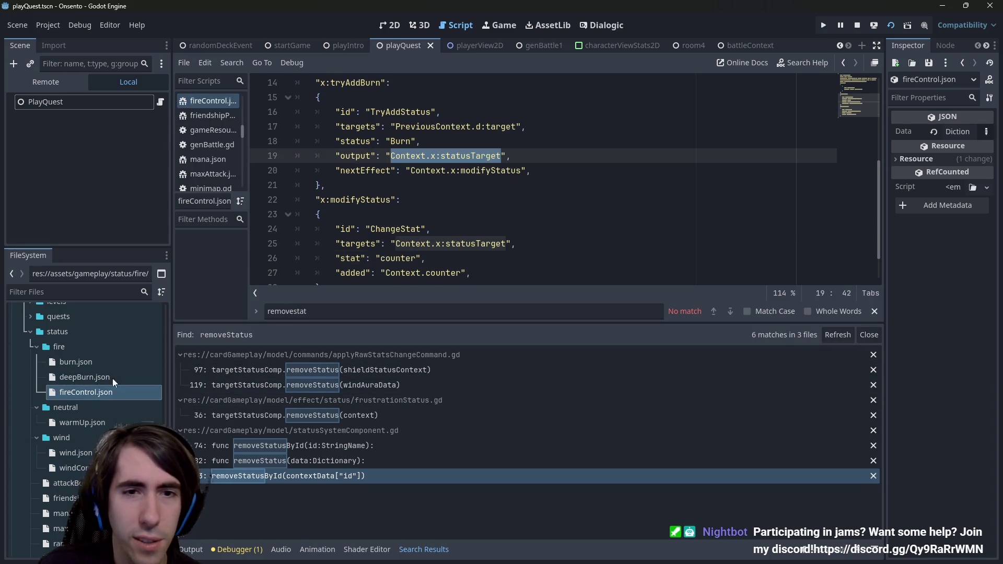
left_click_drag(386, 273, 458, 271)
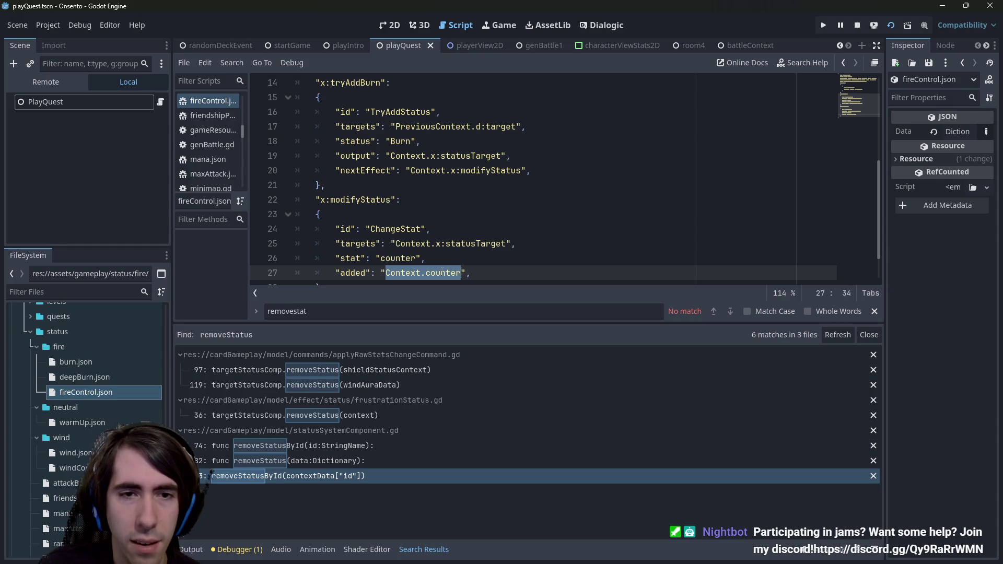
double_click(73, 469)
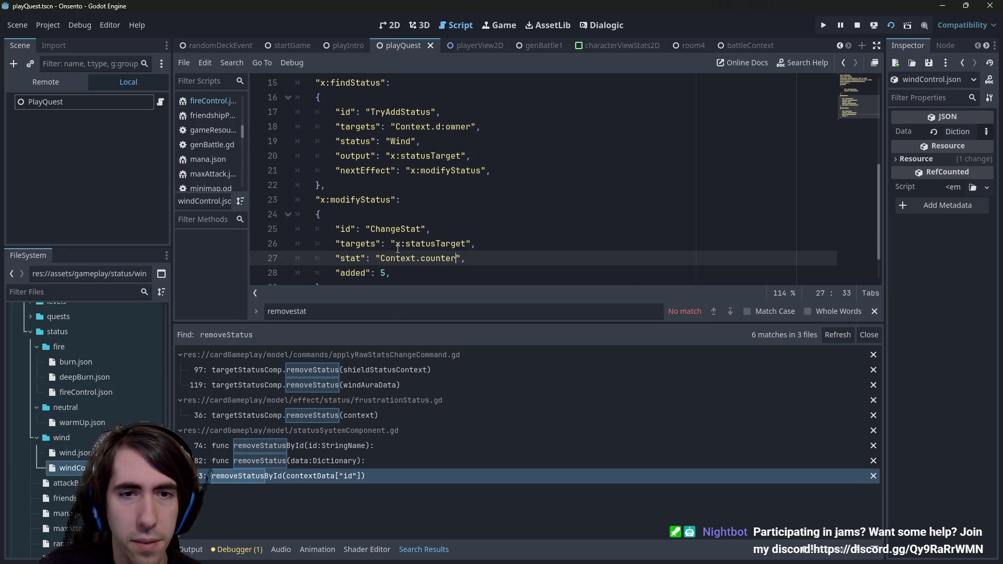
double_click(77, 393)
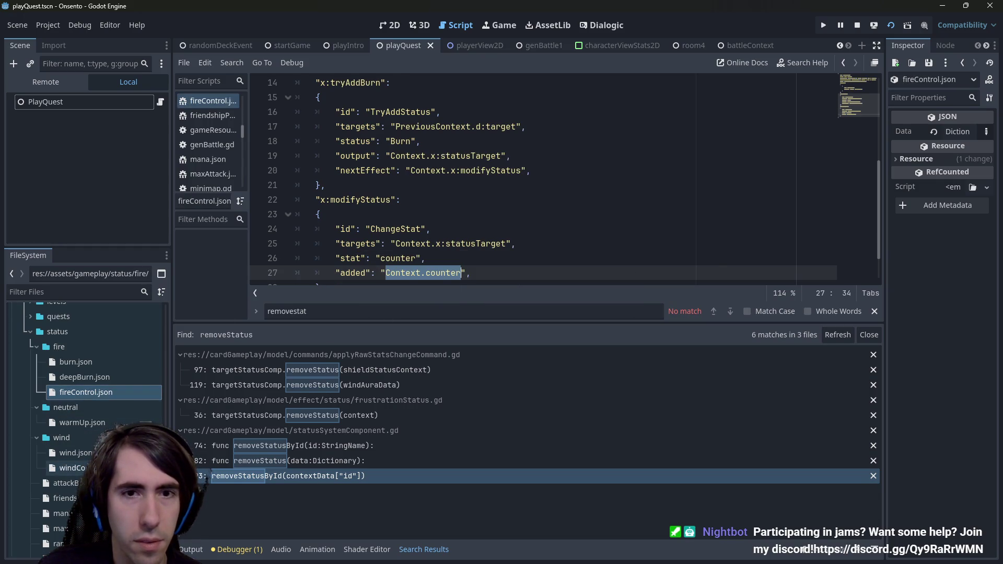
double_click(76, 453)
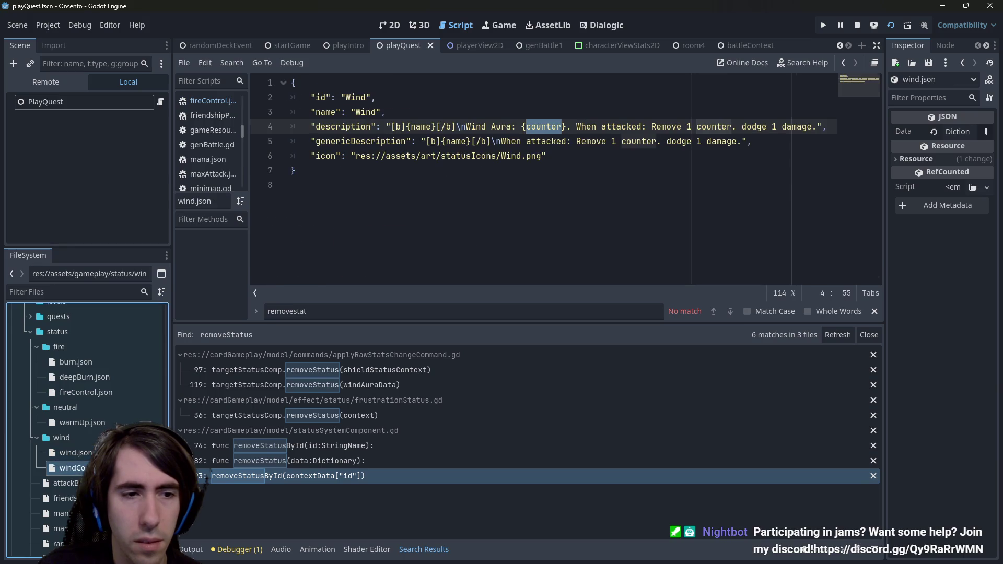
double_click(112, 391)
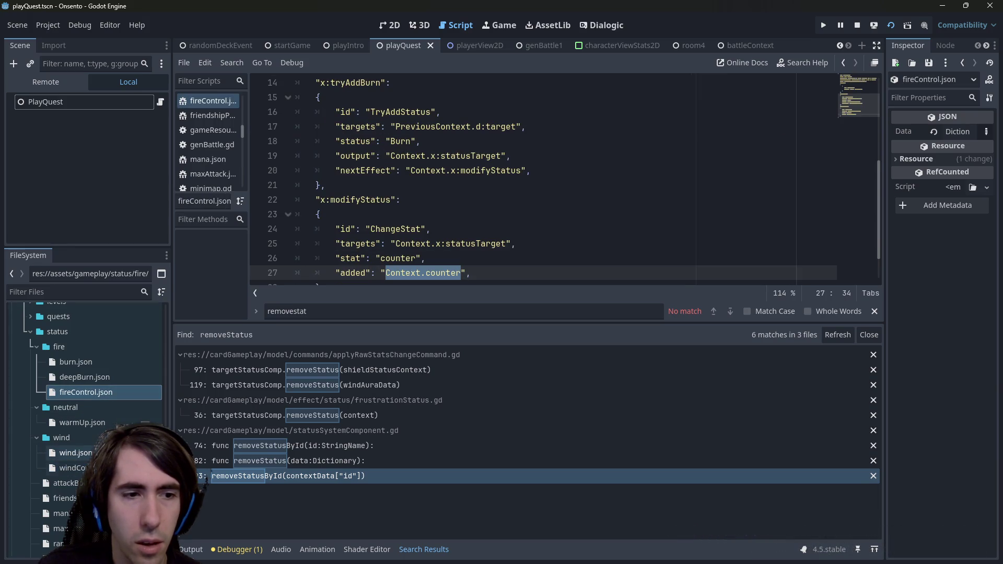
Step: Select fireControl's counter stat name on line 26 while comparing with windControl.json
double_click(72, 468)
double_click(114, 396)
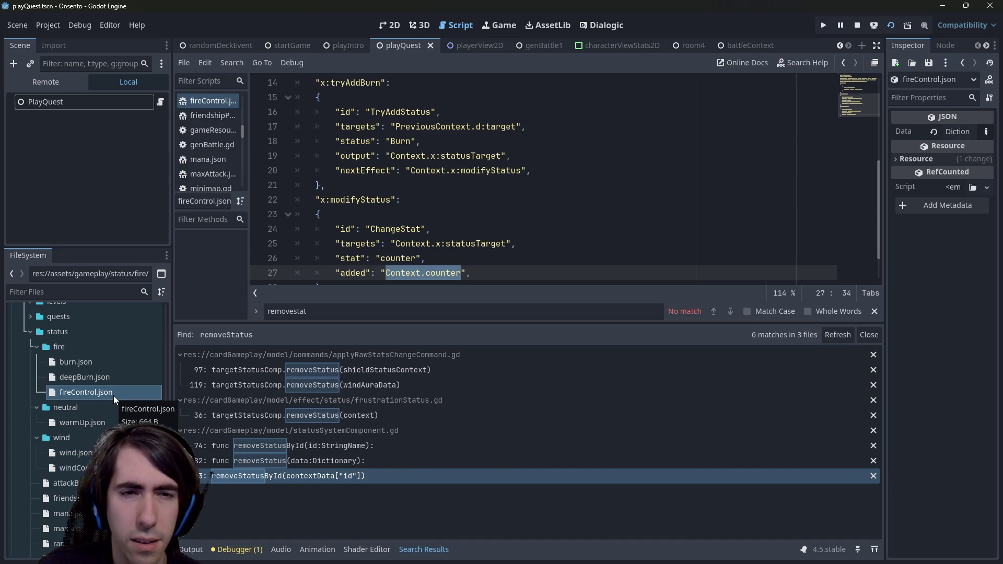
double_click(72, 469)
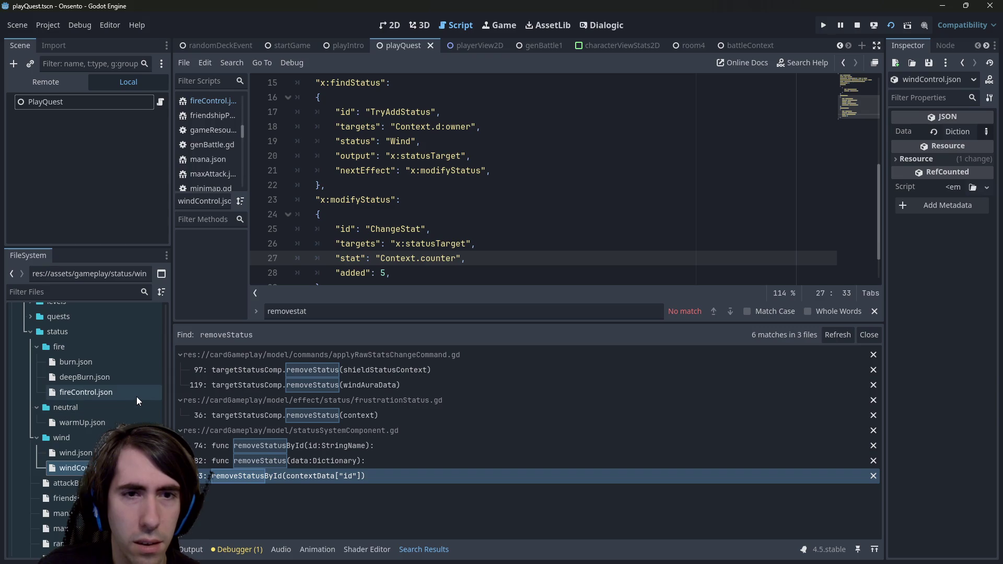
double_click(113, 392)
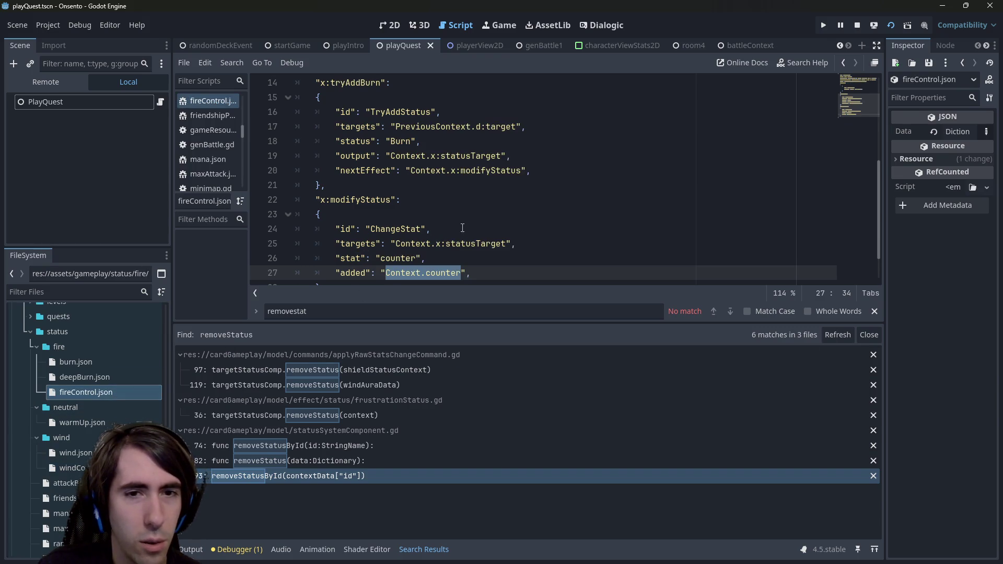
left_click(398, 261)
double_click(398, 261)
left_click(400, 272)
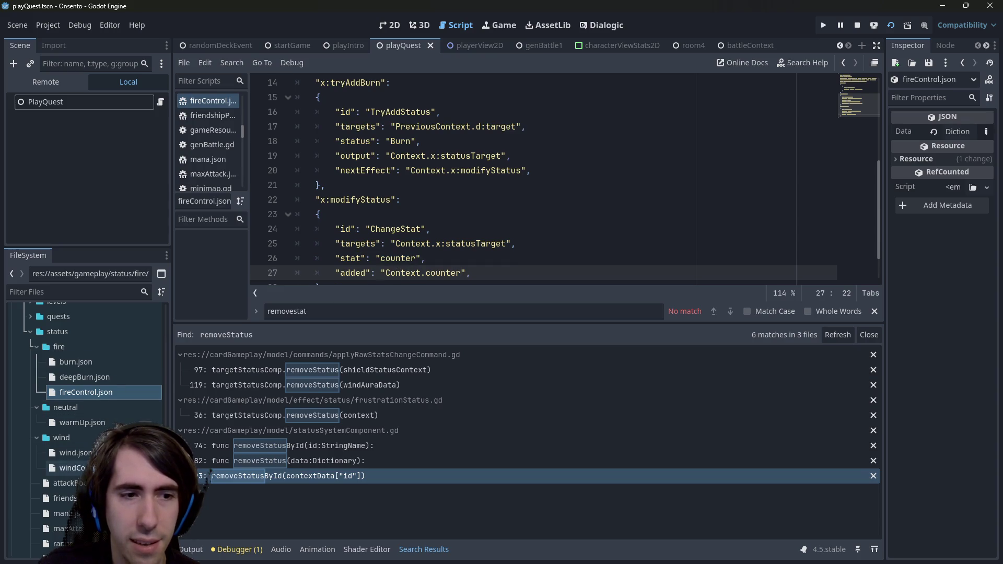
Step: Delete the 'Context.' prefix from windControl.json's stat value and save
double_click(73, 467)
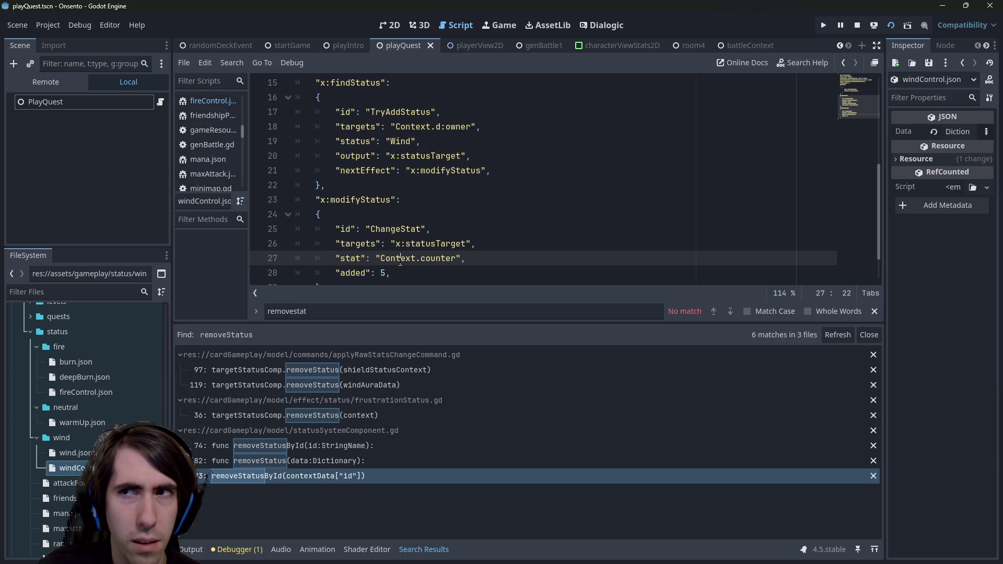
left_click_drag(381, 258, 414, 258)
key("BackSpace")
key("ctrl+s")
Step: Compare fireControl.json with the edited windControl.json
double_click(107, 388)
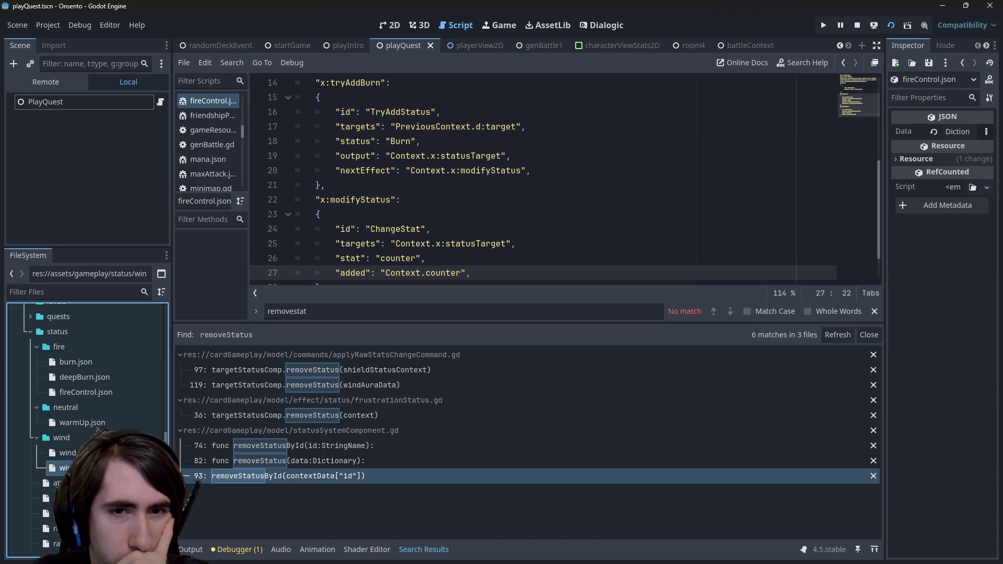
key("alt+Left")
double_click(113, 390)
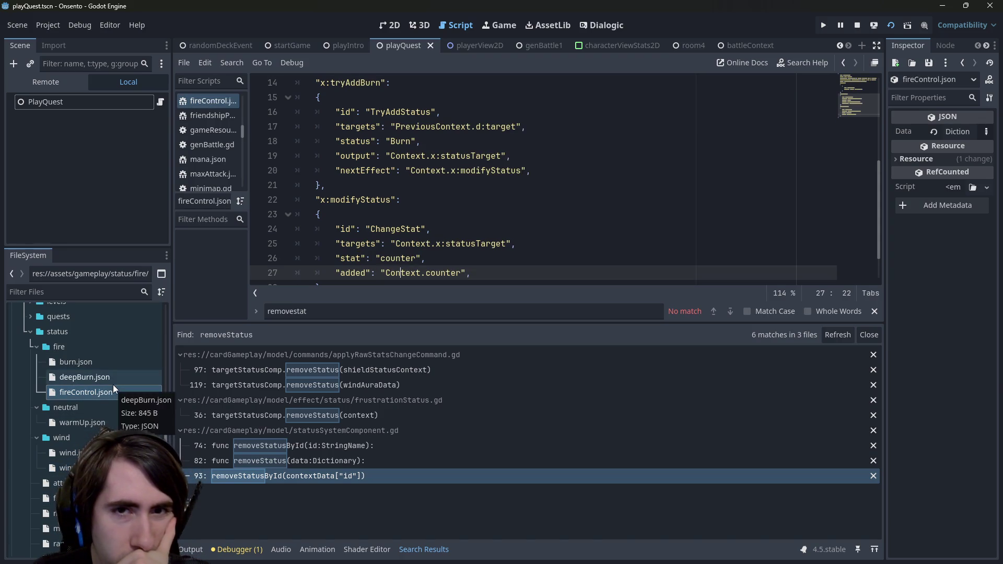
scroll(355, 253, "down", 1)
scroll(355, 253, "up", 1)
scroll(355, 253, "down", 1)
scroll(356, 254, "up", 1)
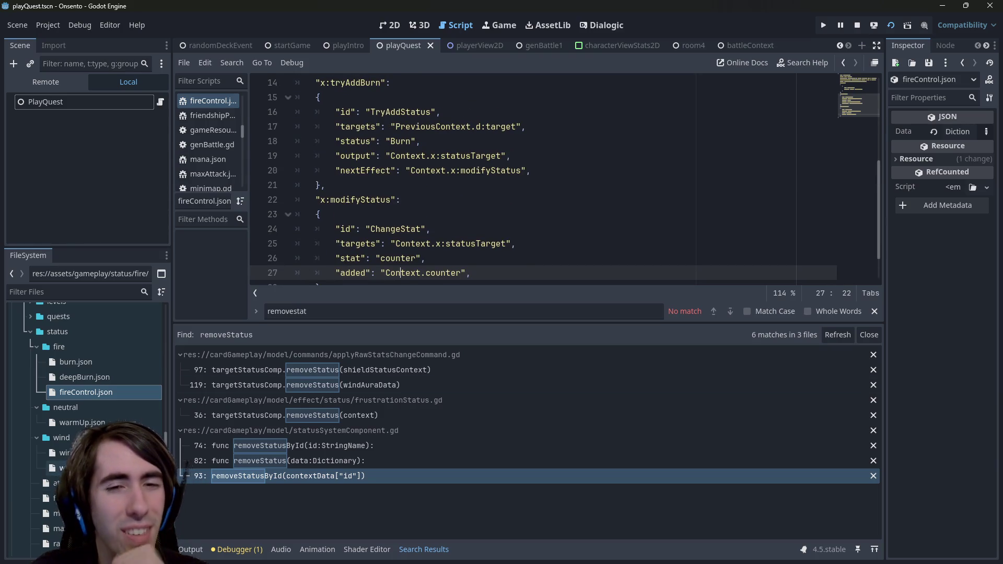
Step: Reopen windControl.json and select Context in line 18's owner target
left_click(67, 468)
double_click(66, 467)
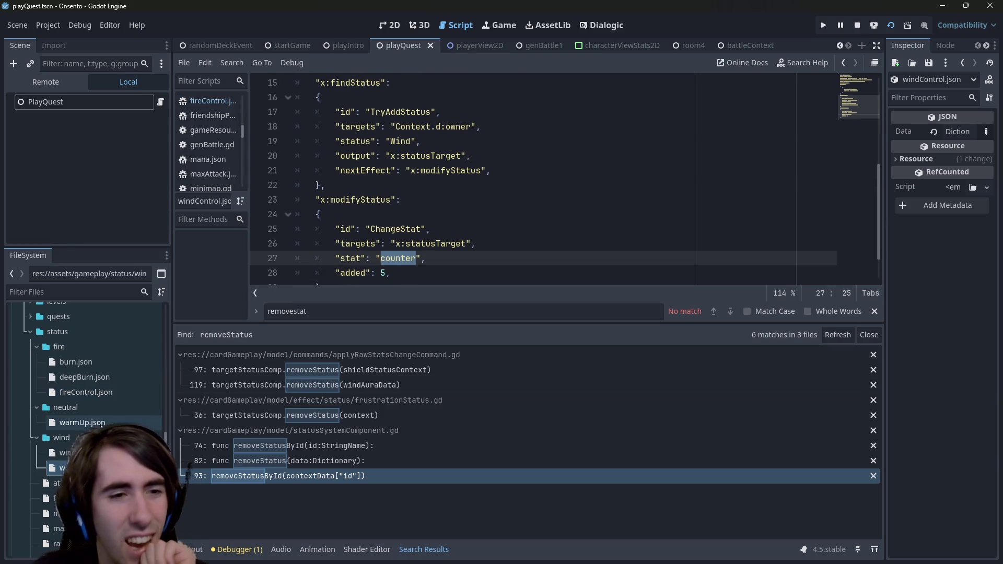
double_click(112, 398)
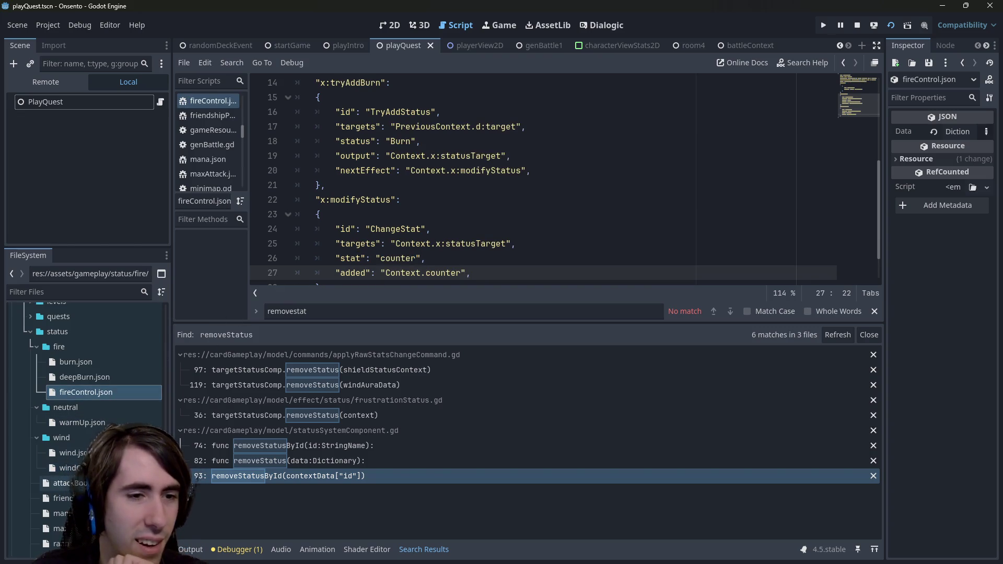
double_click(67, 468)
left_click_drag(395, 127, 421, 127)
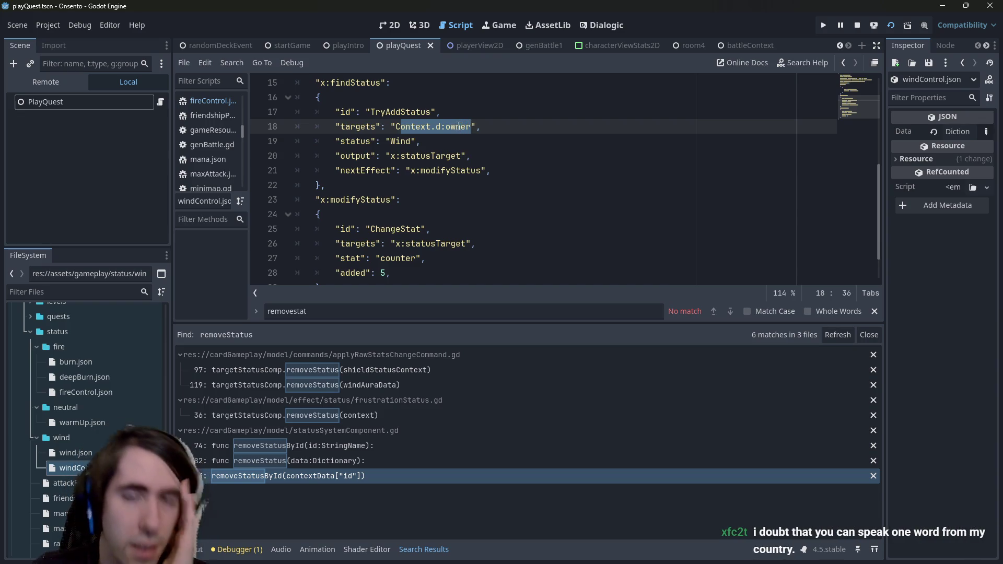
Step: Copy 'Context.' from fireControl.json and paste it before x:modifyStatus on windControl's line 21
double_click(108, 395)
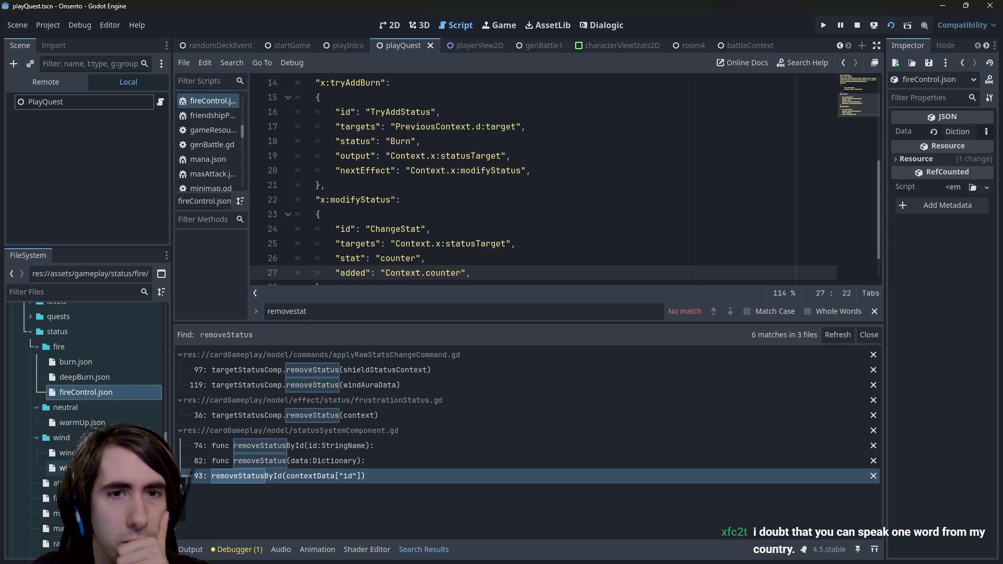
double_click(68, 468)
scroll(430, 223, "up", 3)
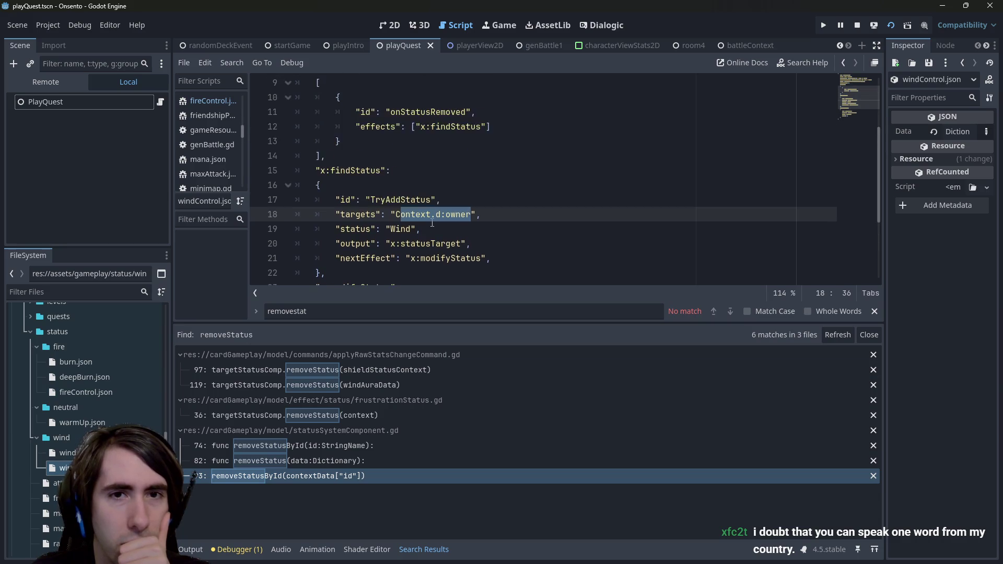
scroll(431, 224, "down", 3)
double_click(86, 393)
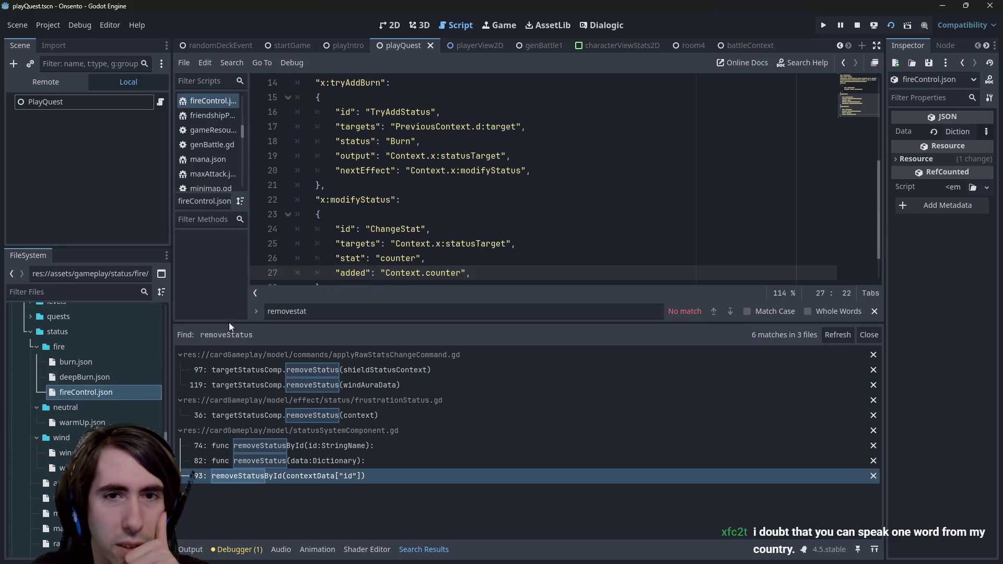
left_click_drag(411, 171, 452, 172)
key("ctrl+c")
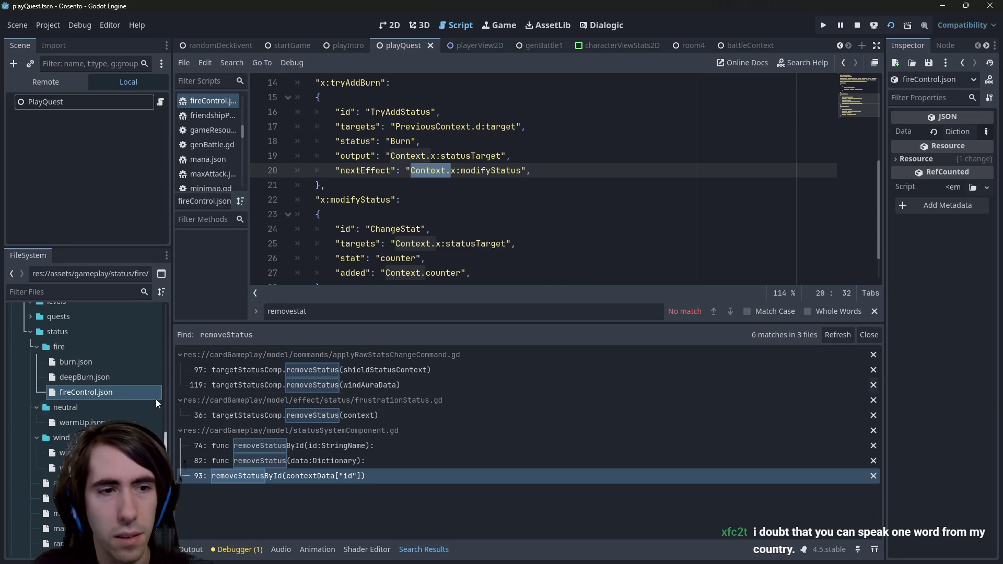
double_click(68, 468)
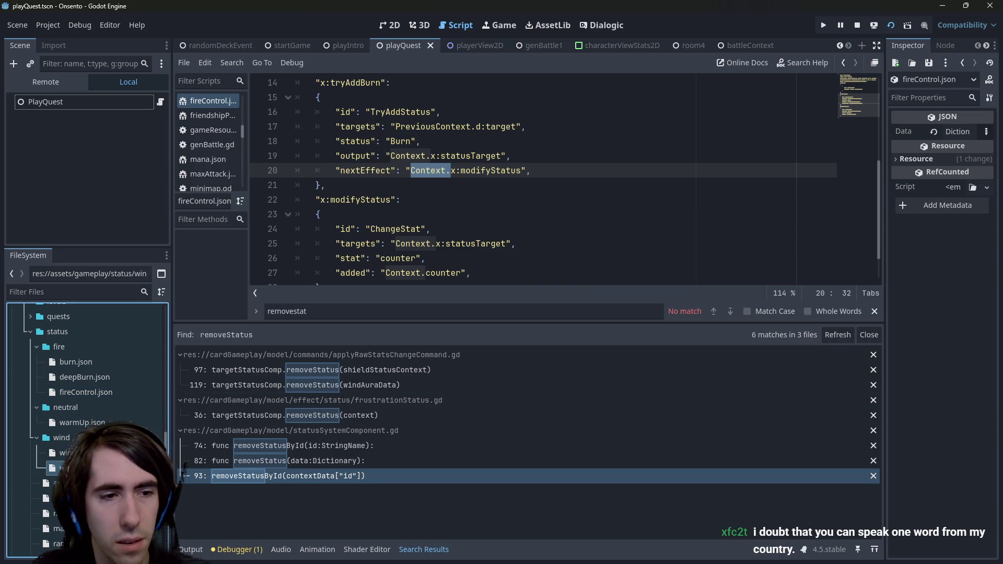
left_click(411, 171)
key("ctrl+v")
Step: Recheck windControl's statusTarget reference against fireControl.json, then stop and relaunch the game with F5
double_click(87, 393)
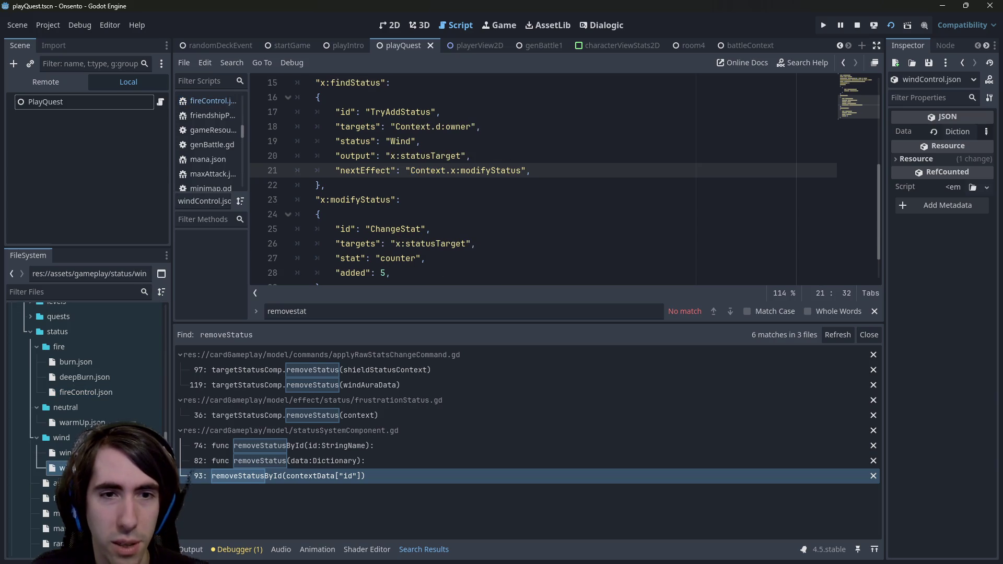
left_click(101, 396)
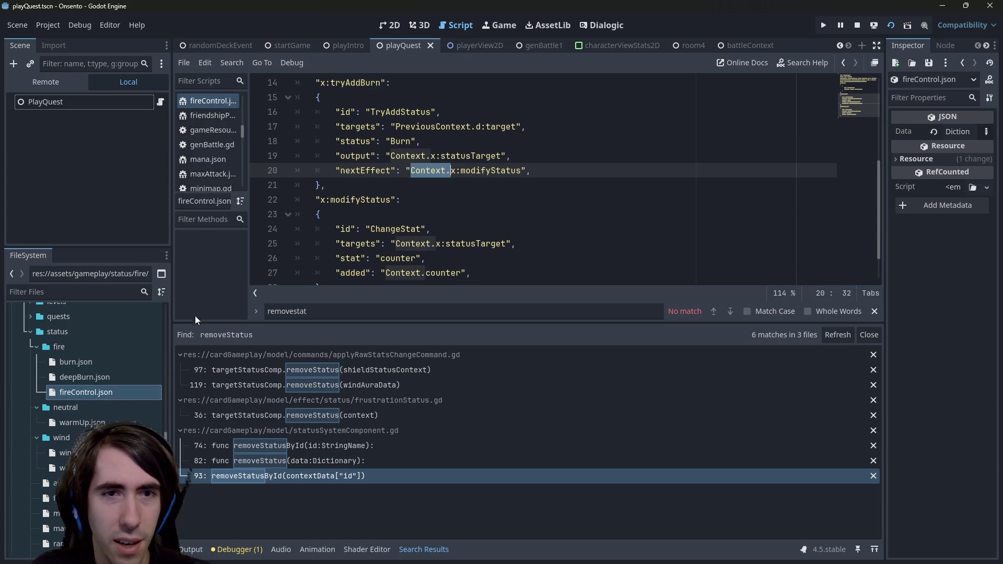
double_click(68, 468)
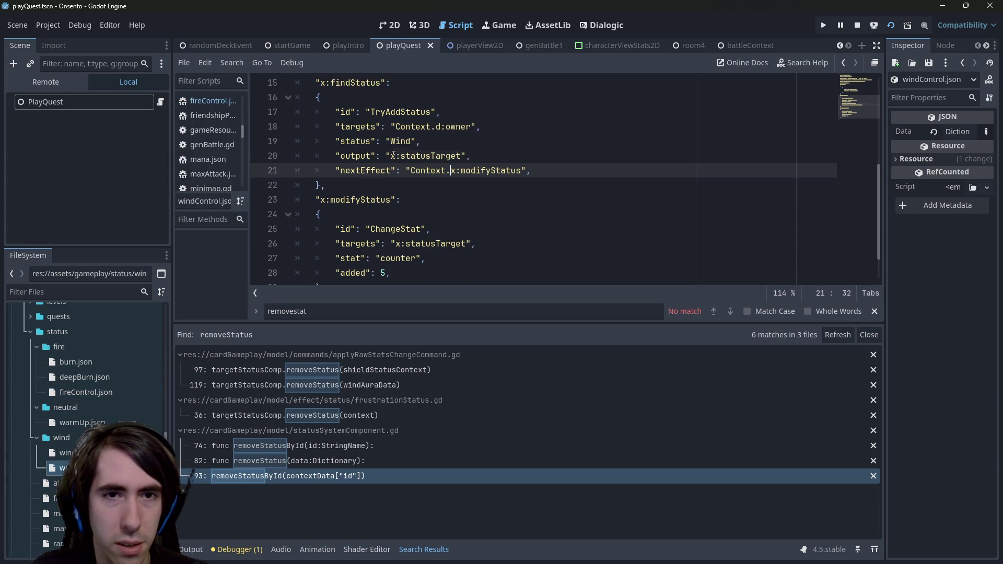
double_click(148, 394)
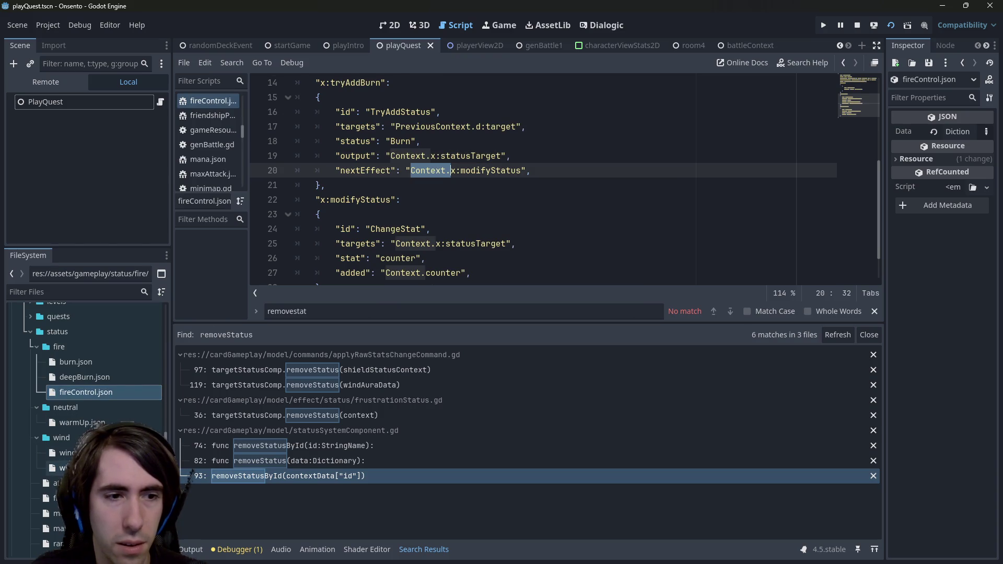
double_click(65, 468)
left_click(396, 244)
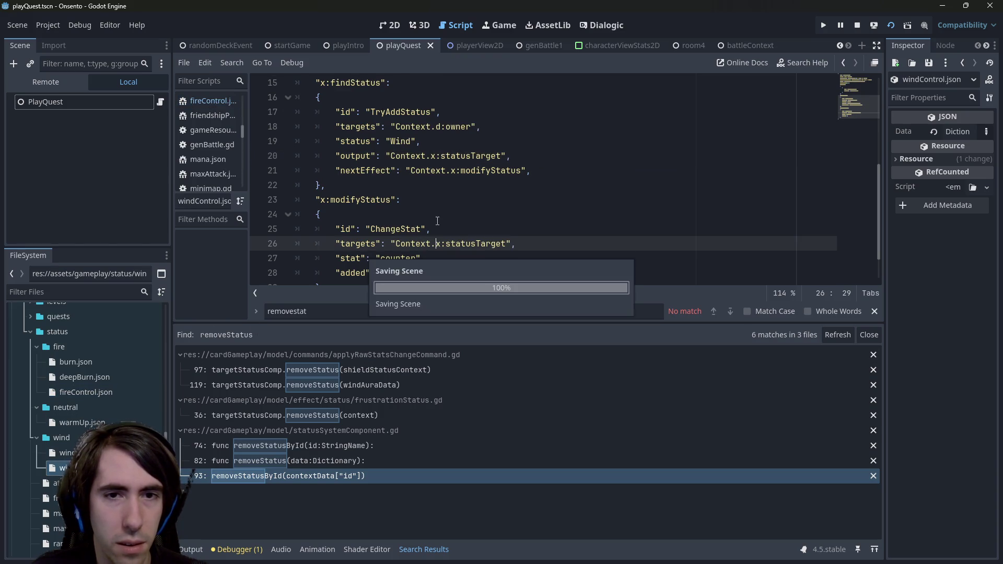
double_click(114, 394)
double_click(65, 469)
left_click(522, 214)
left_click(858, 25)
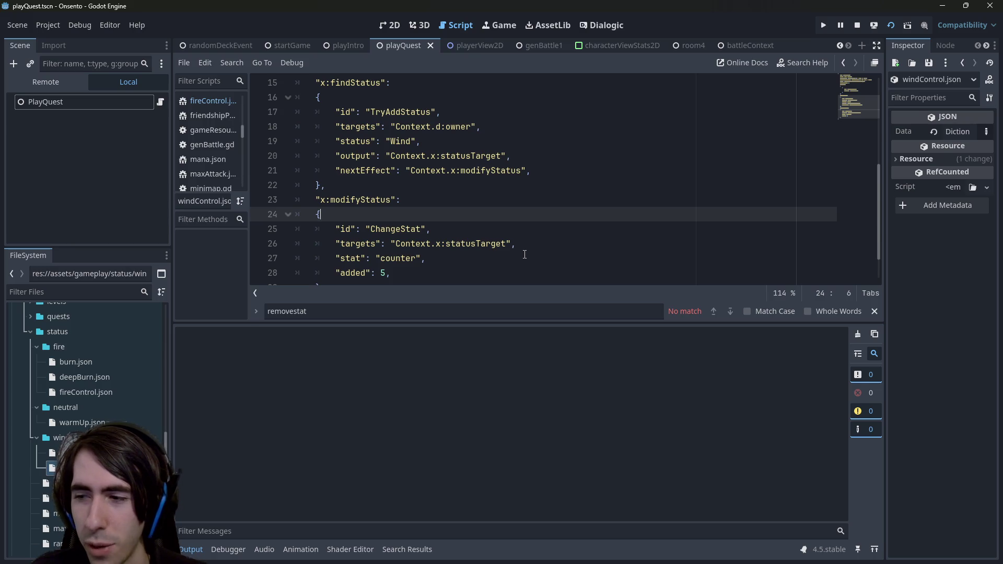
key("F5")
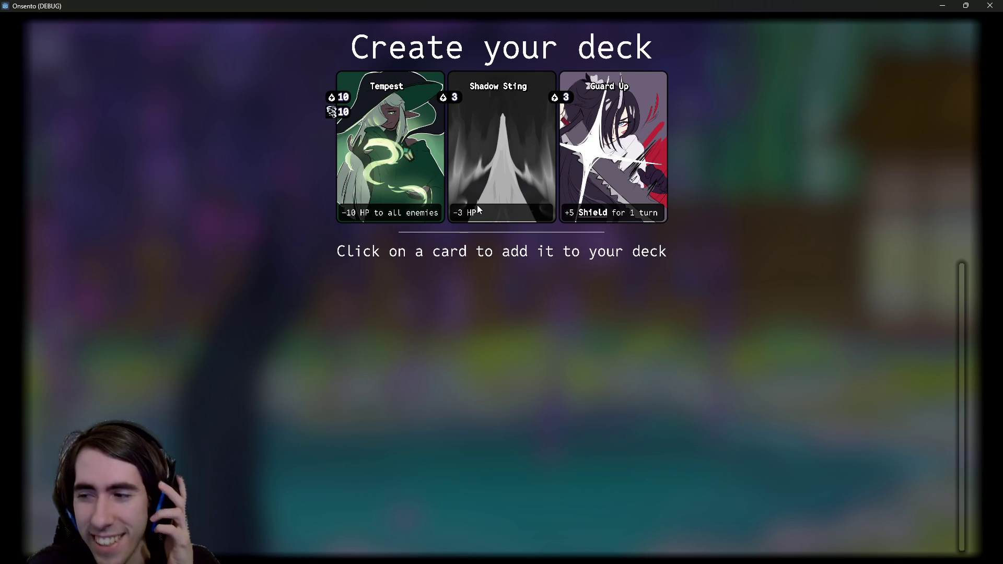
Step: Add Wind Control, Guard Up, Ignite and several other offered cards to the deck
left_click(655, 160)
left_click(607, 153)
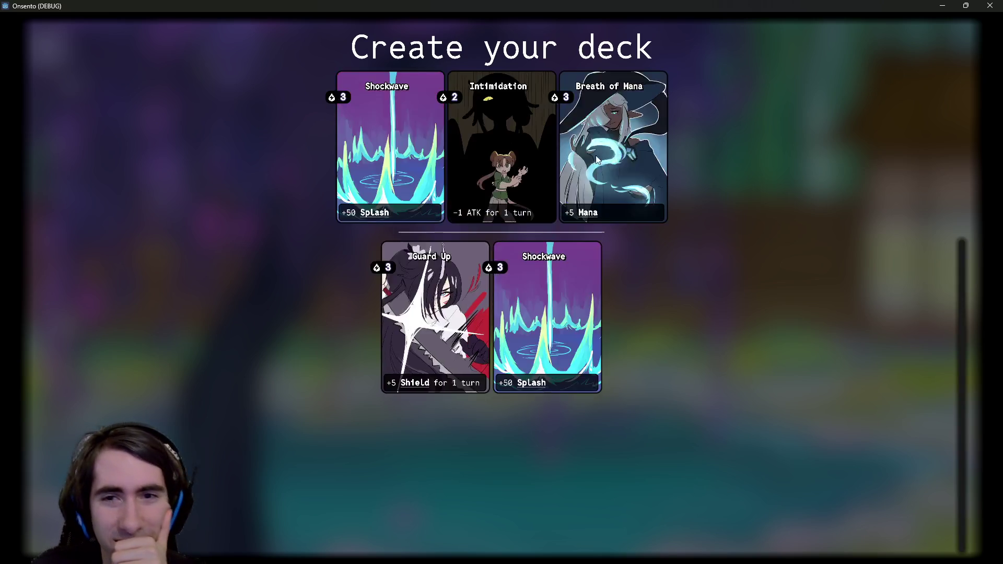
left_click(596, 153)
left_click(585, 151)
left_click(575, 150)
left_click(570, 149)
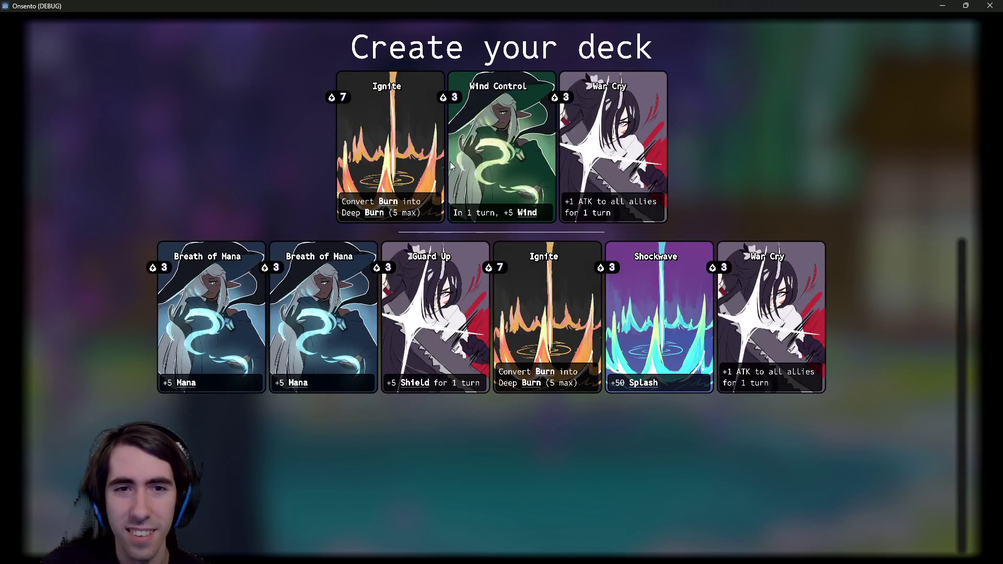
left_click(549, 150)
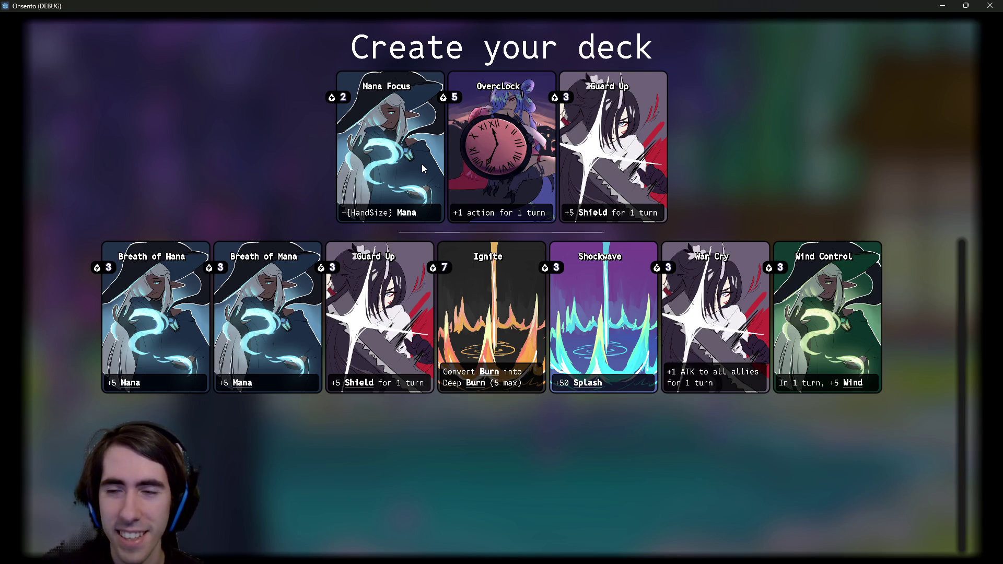
left_click(563, 172)
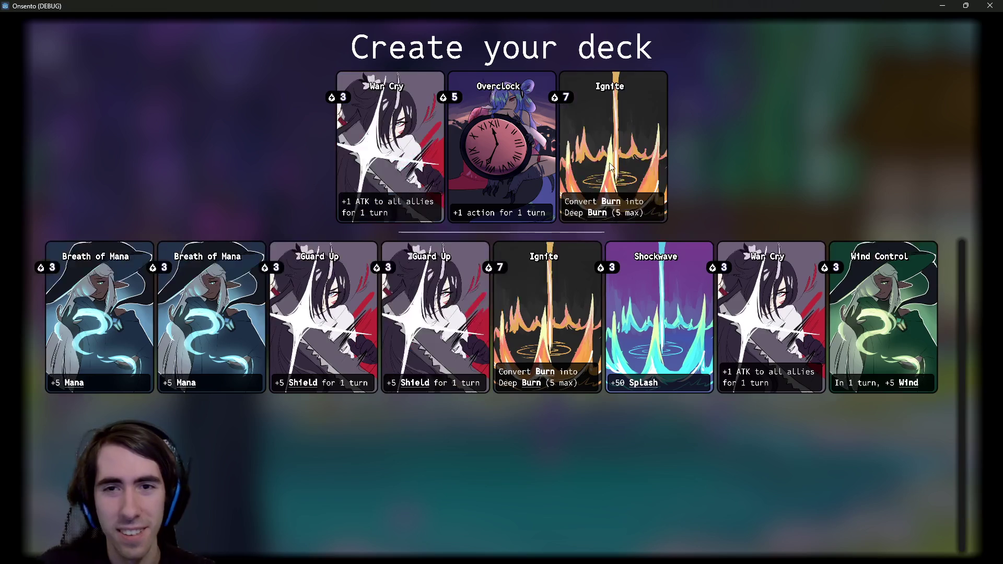
left_click(602, 165)
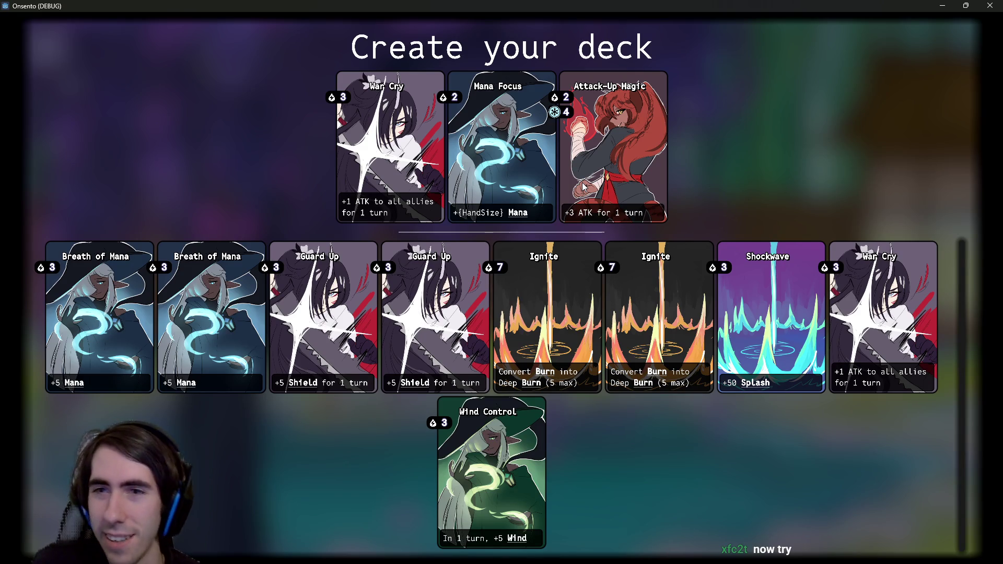
Step: Add two Mana Focus, Wind Catalyst and Shadow Sting, then pick the final card
left_click(499, 167)
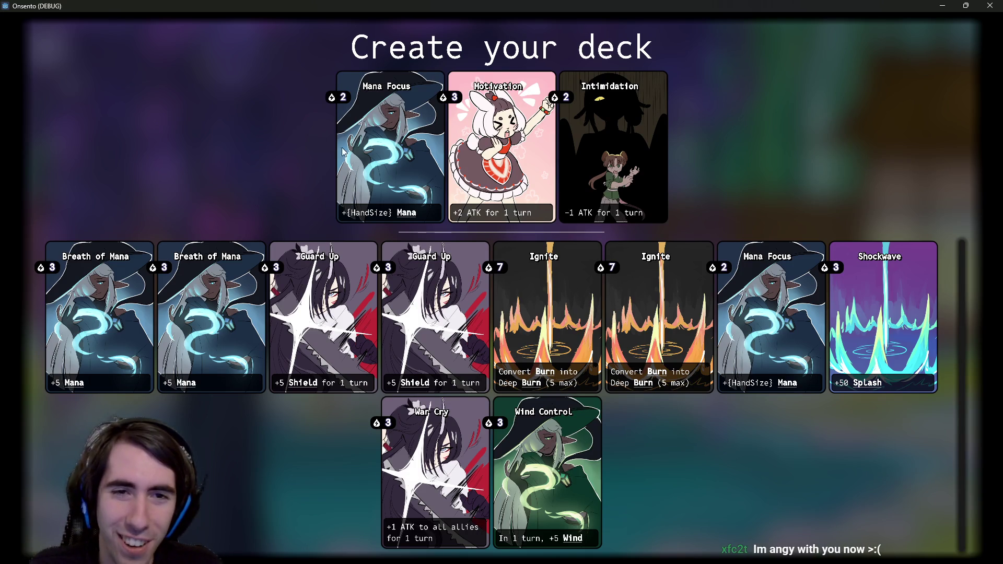
left_click(415, 148)
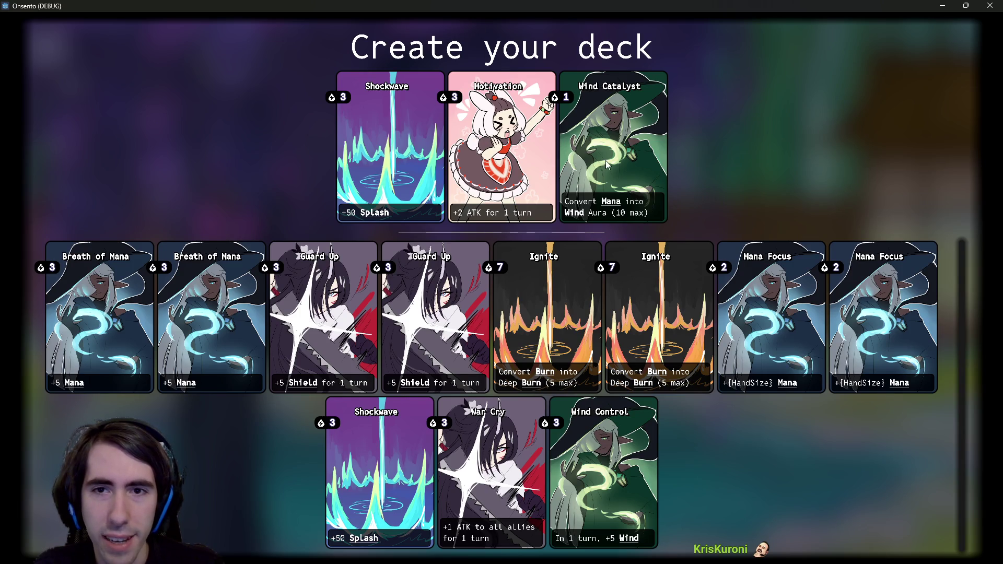
left_click(638, 155)
left_click(609, 151)
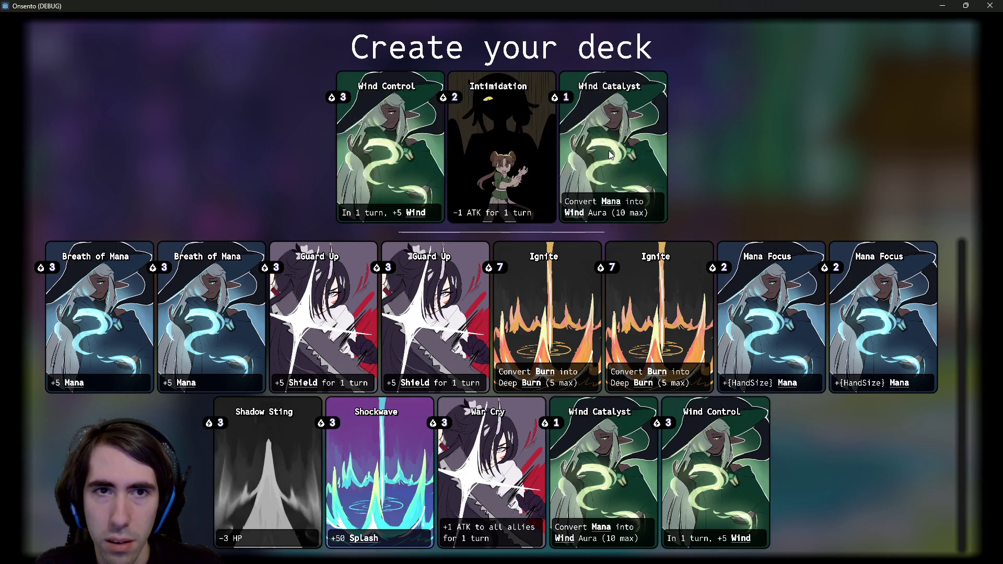
left_click(610, 150)
left_click(498, 206)
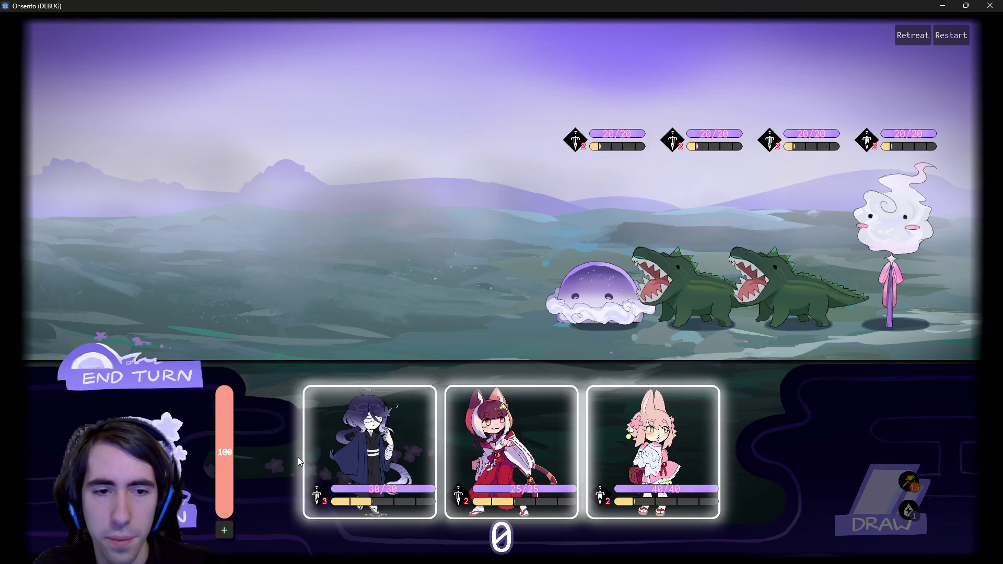
Step: Place the dark-haired, fox girl and bunny-girl characters on the field and start the turn
left_click_drag(370, 459, 403, 261)
left_click_drag(448, 459, 312, 257)
mouse_move(512, 452)
left_mouse_down()
mouse_move(199, 238)
mouse_move(282, 257)
mouse_move(214, 251)
left_mouse_up()
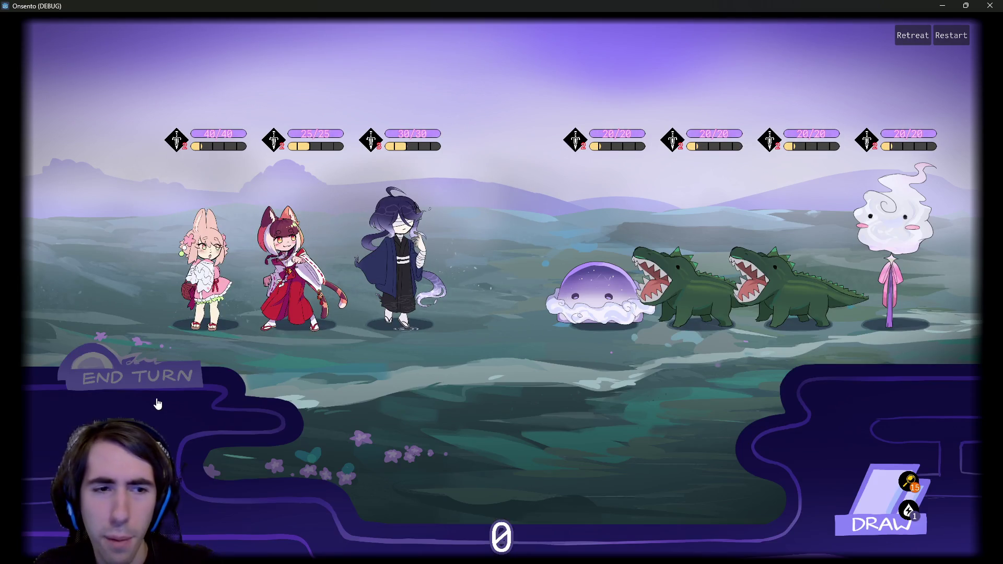
left_click(862, 479)
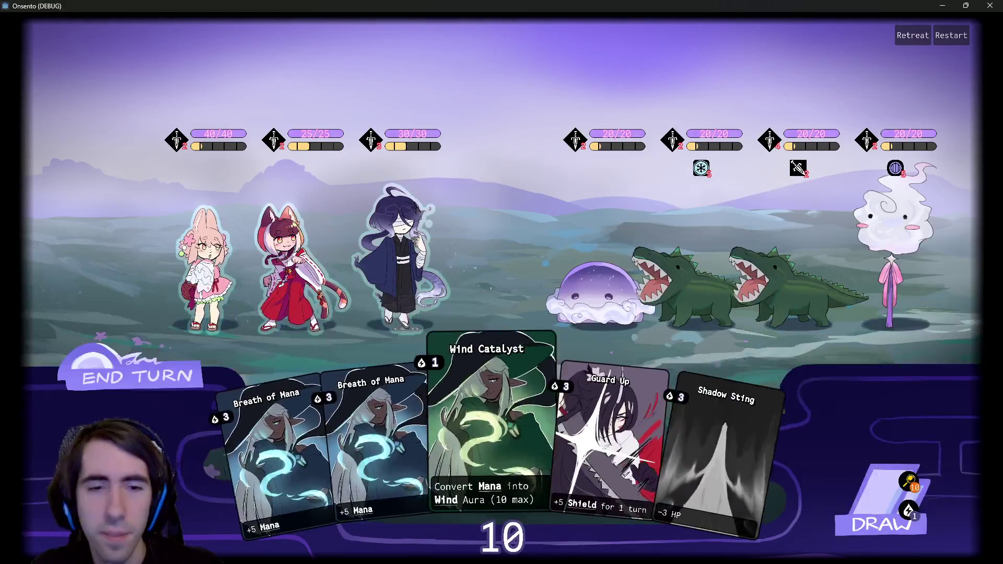
Step: Draw three extra cards and cast the Wind card on the pink bunny ally
left_click(878, 501)
left_click(878, 502)
left_click(877, 501)
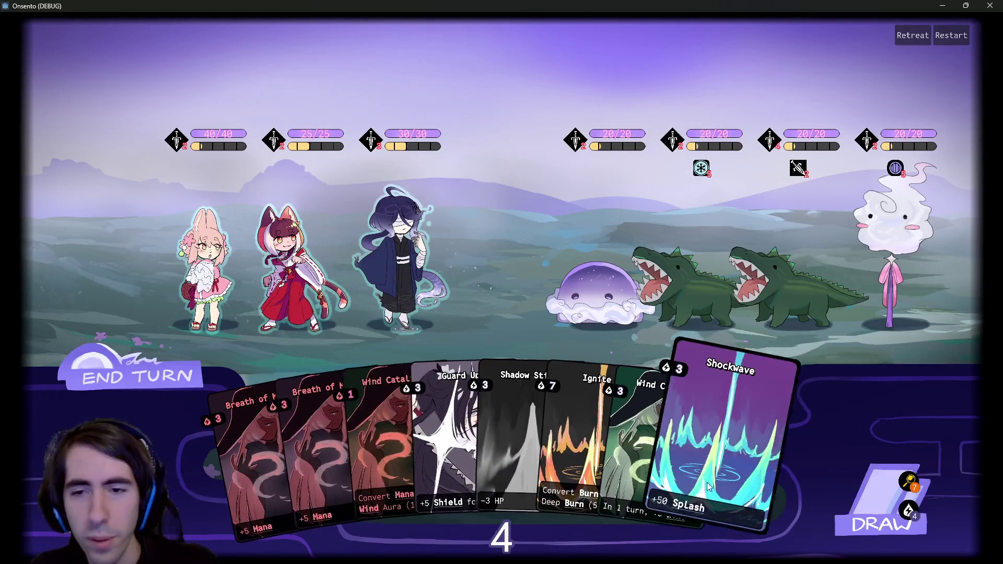
mouse_move(603, 451)
left_mouse_down()
mouse_move(397, 486)
mouse_move(211, 253)
mouse_move(606, 444)
mouse_move(211, 220)
mouse_move(209, 235)
left_mouse_up()
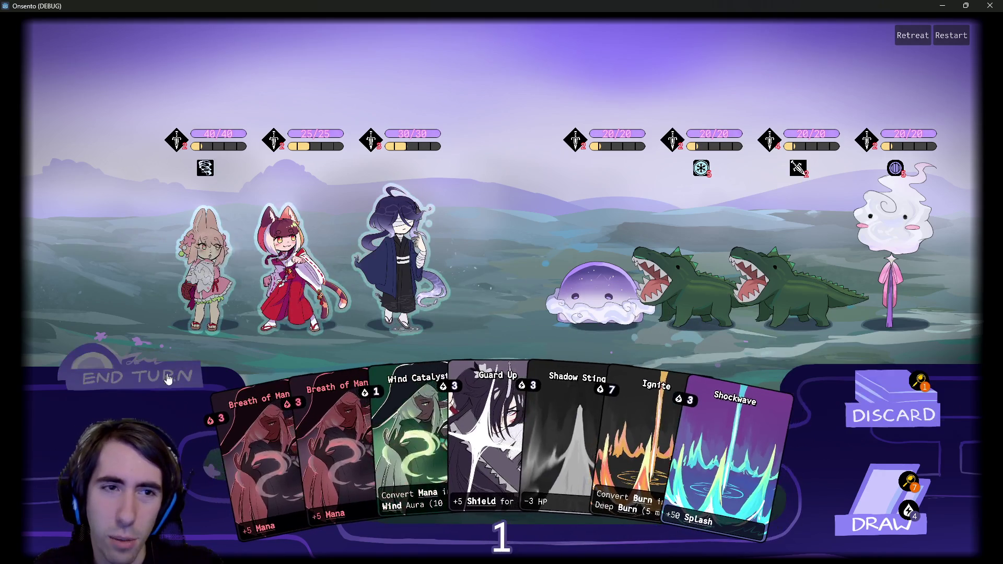
Step: End the turn and close the running game window
left_click(171, 377)
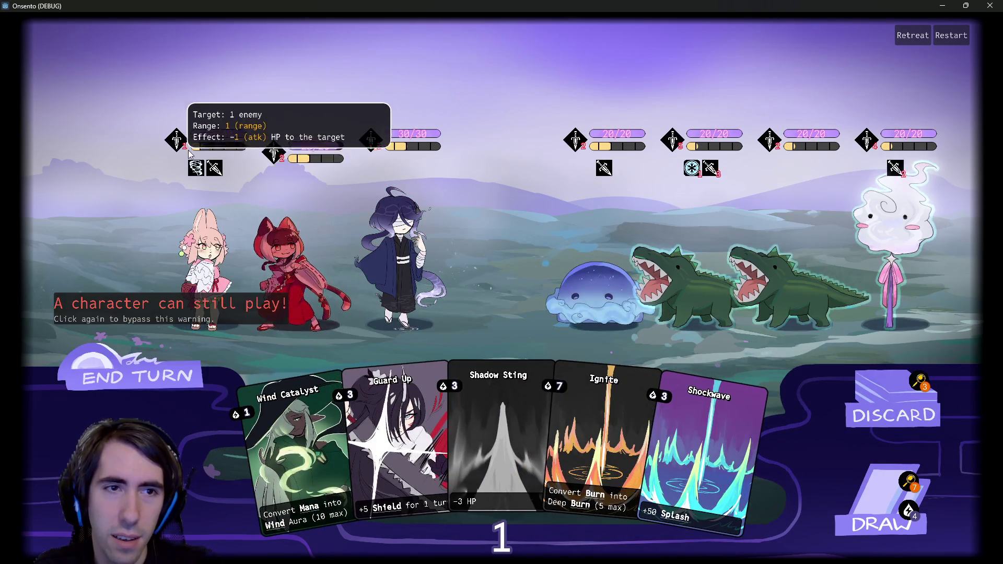
mouse_move(215, 170)
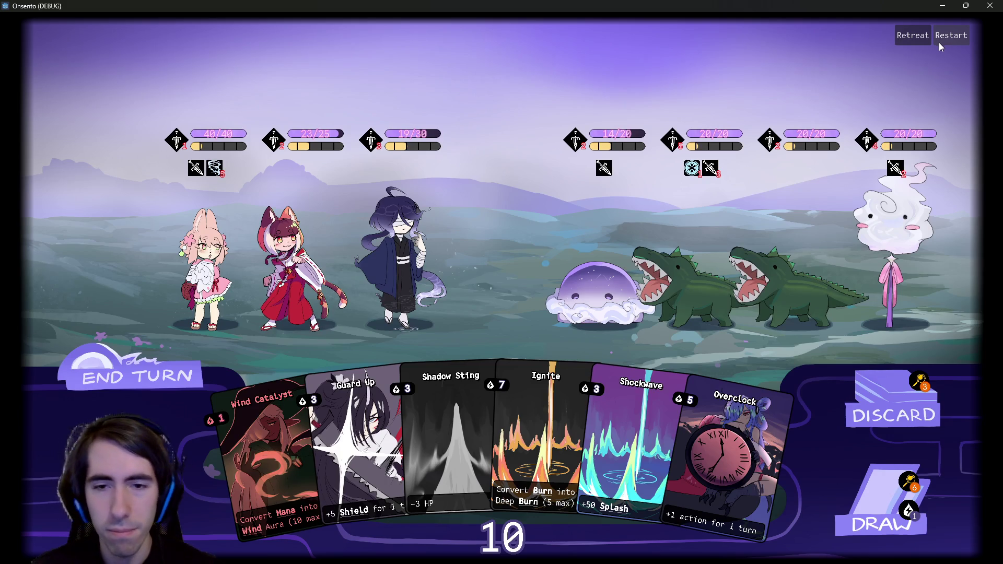
left_click(990, 8)
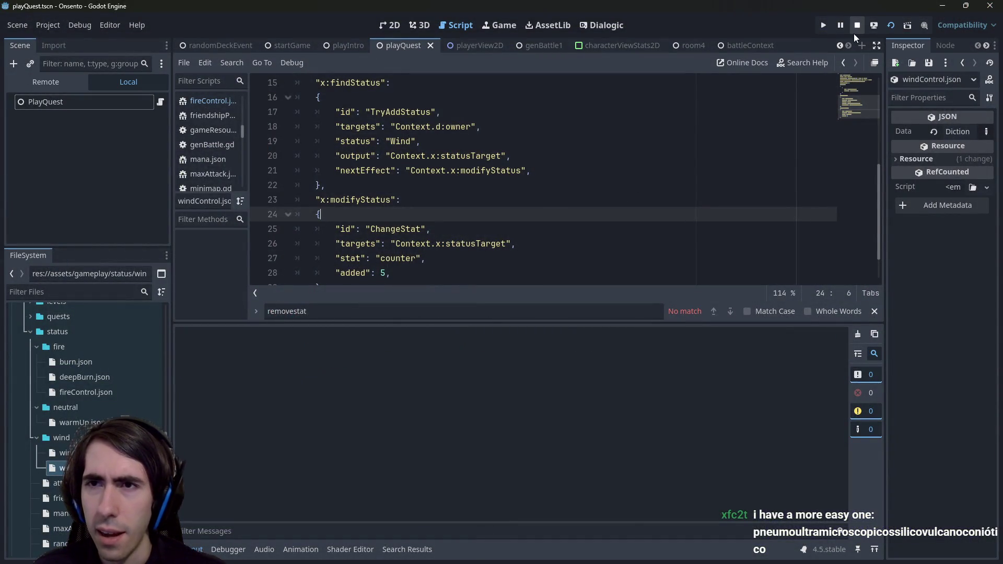
Step: Relaunch the project in debug with F5 so it opens on the Create your deck screen
key("F5")
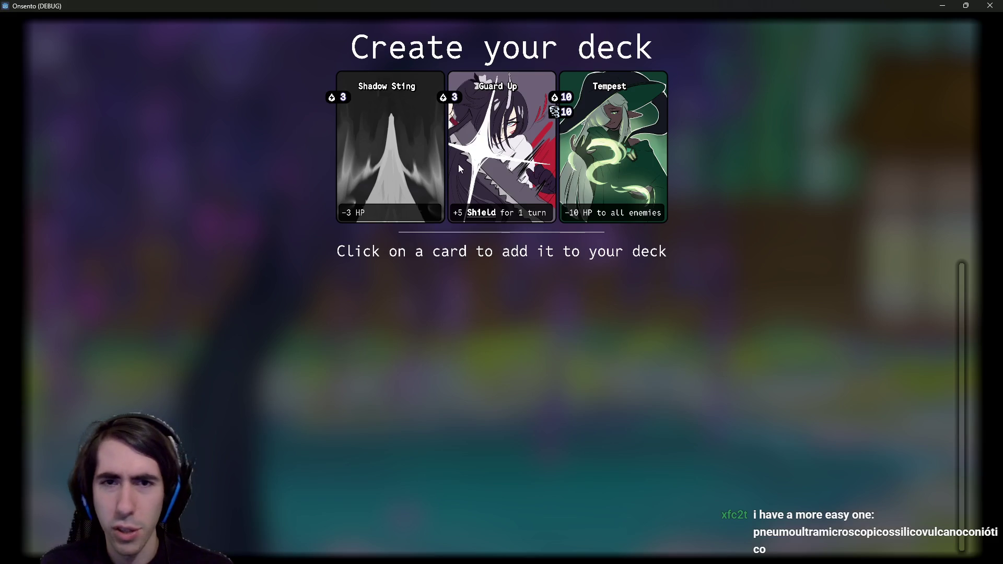
Step: Add two Guard Up, two Mana Focus, Fire Control, Wind Catalyst, Warm Up, Wind Control and Tempest to the deck
left_click(508, 137)
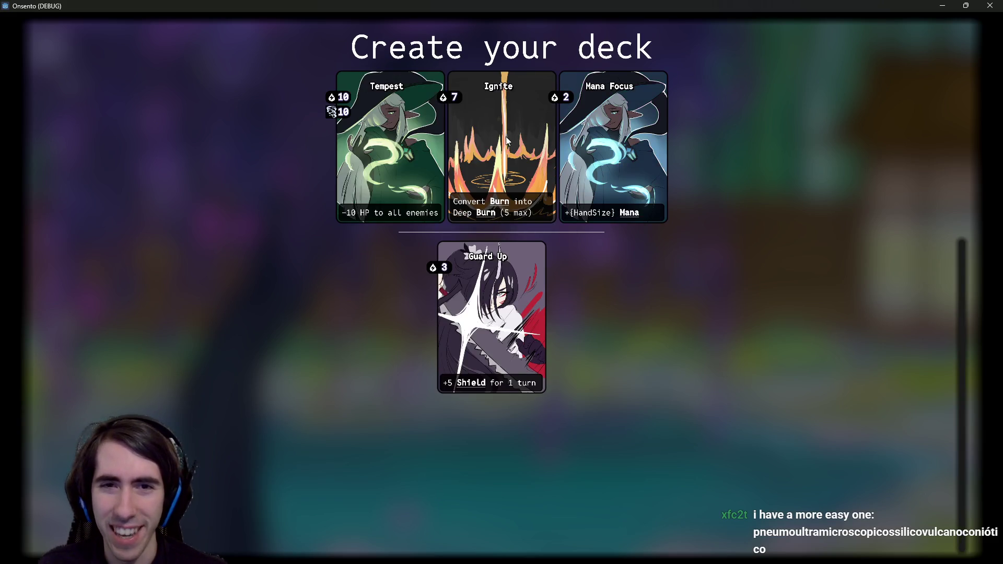
left_click(592, 137)
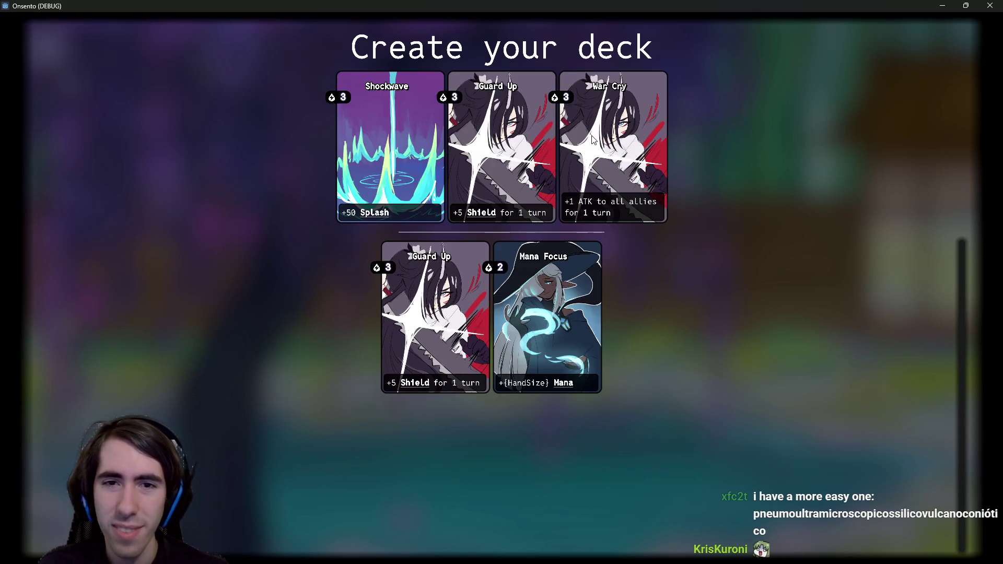
left_click(496, 129)
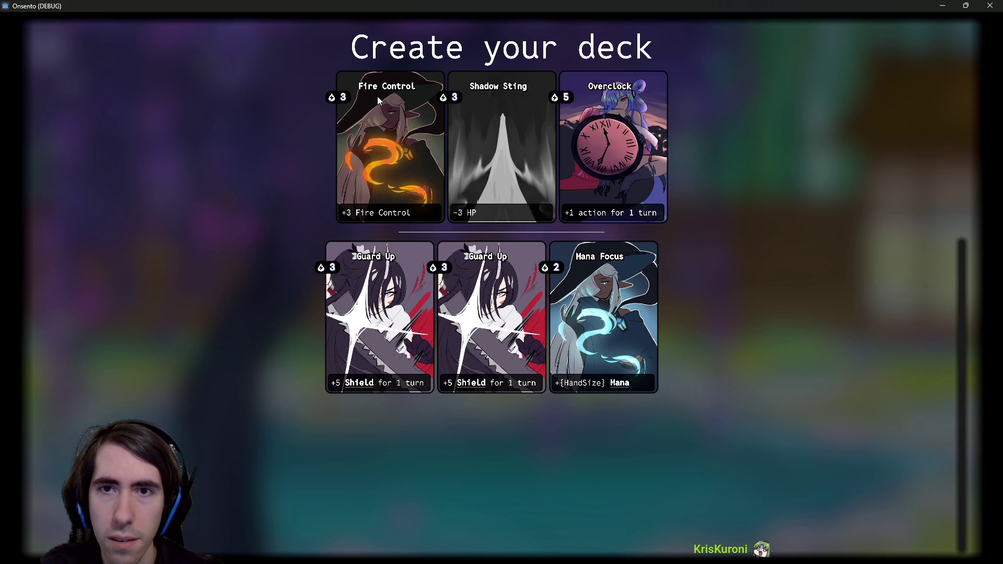
left_click(377, 98)
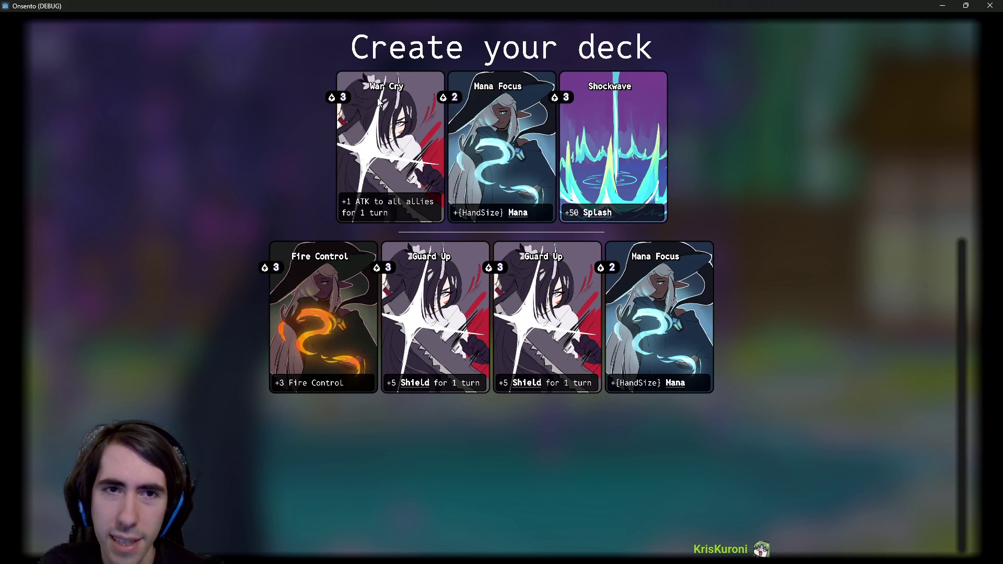
left_click(503, 139)
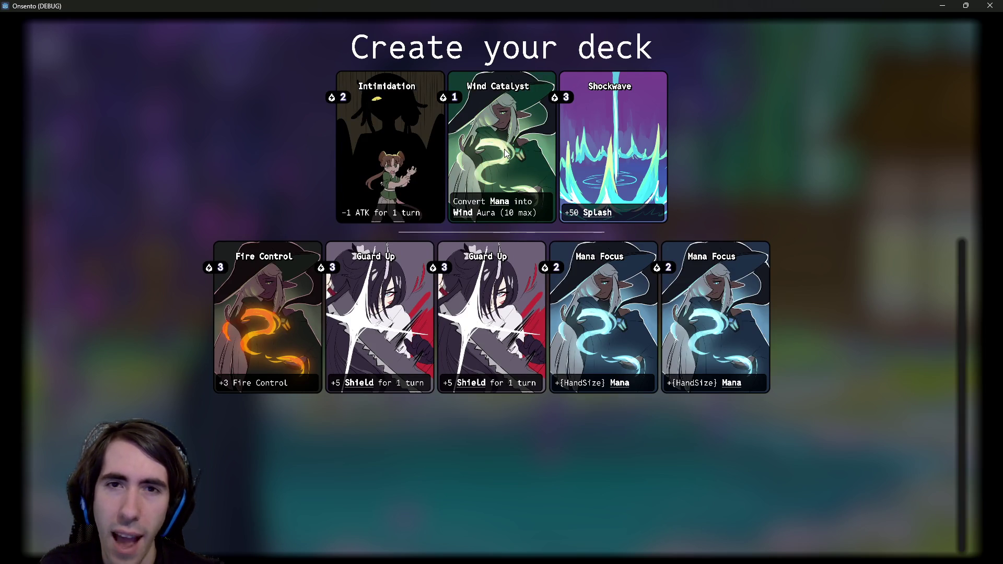
left_click(504, 148)
mouse_move(620, 208)
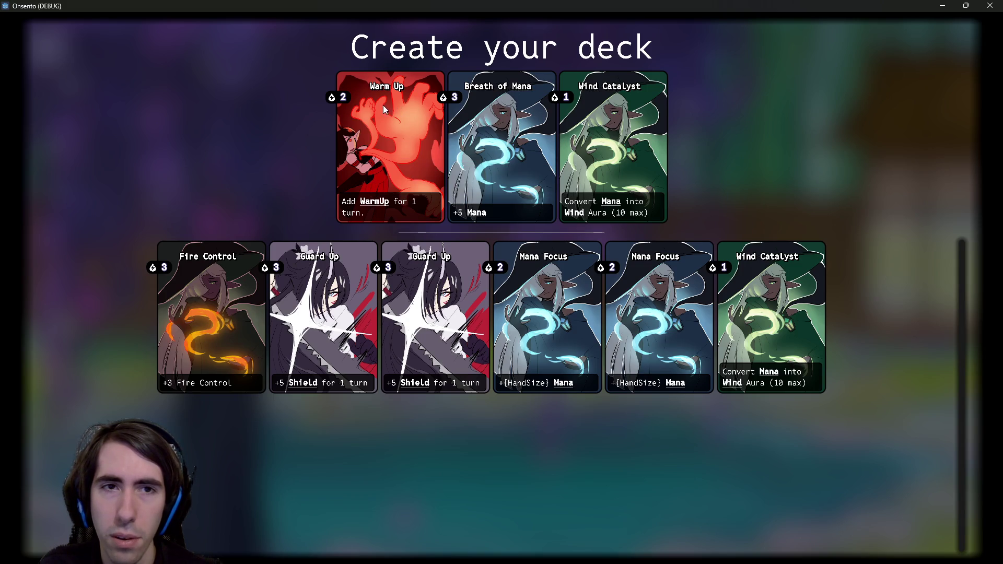
left_click(377, 145)
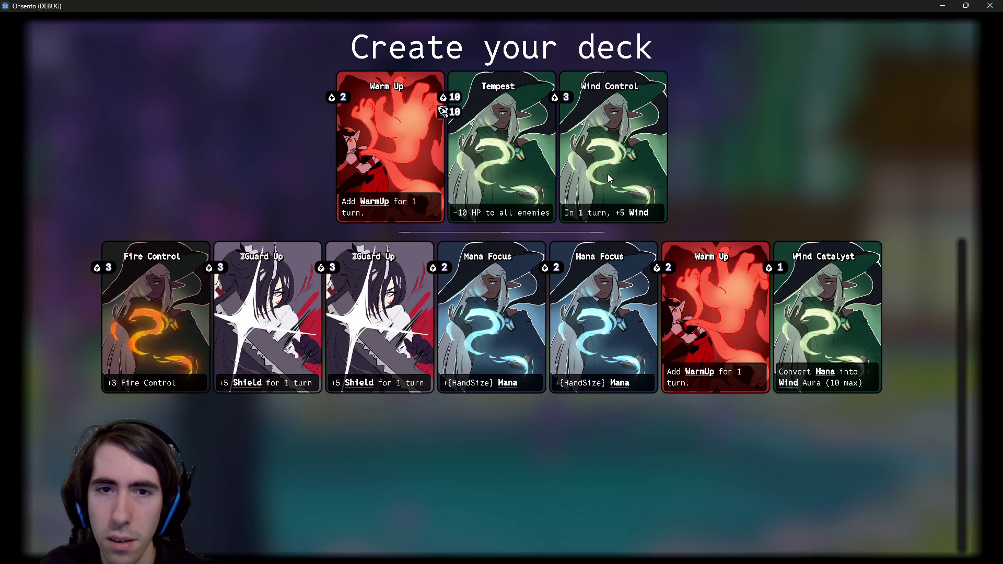
left_click(607, 128)
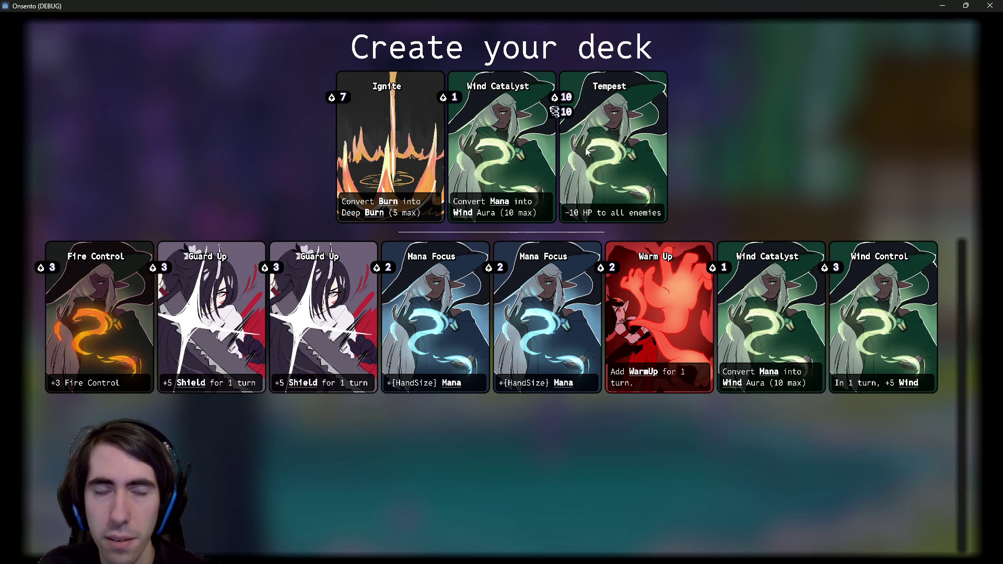
left_click(614, 137)
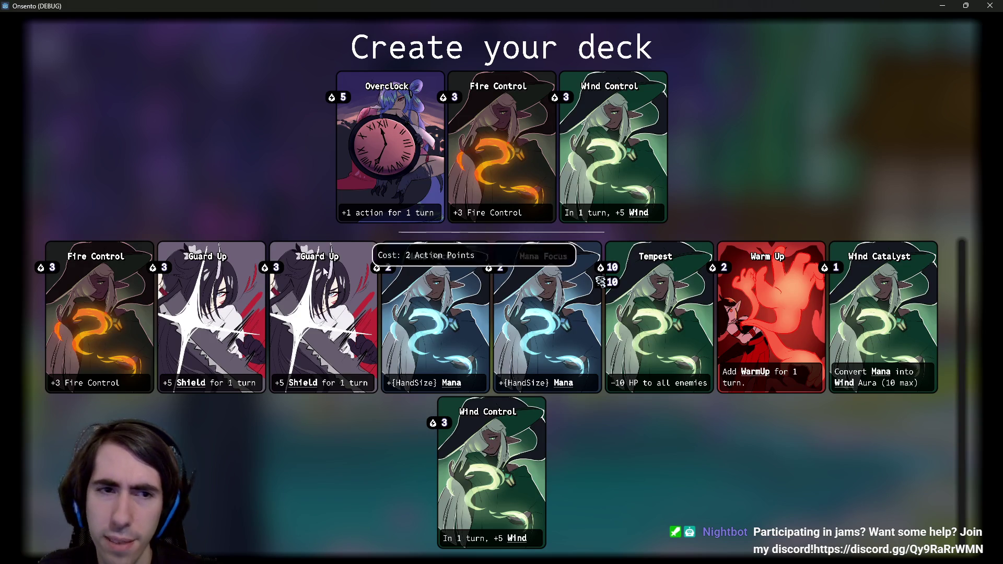
Step: Add a second Wind Control, another Fire Control, Ignite, two Motivations and Draw to reach 15 cards
left_click(611, 166)
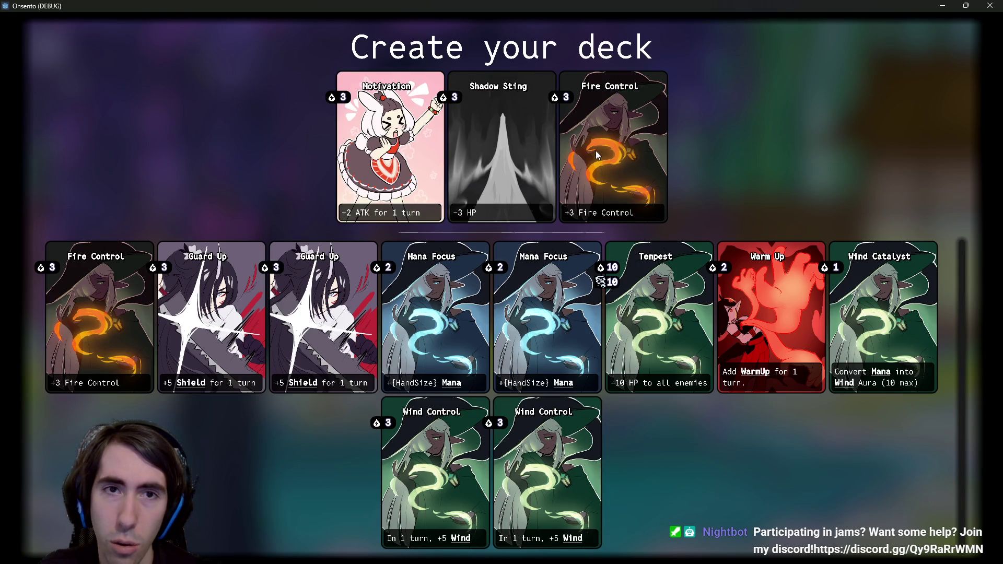
left_click(597, 154)
left_click(370, 140)
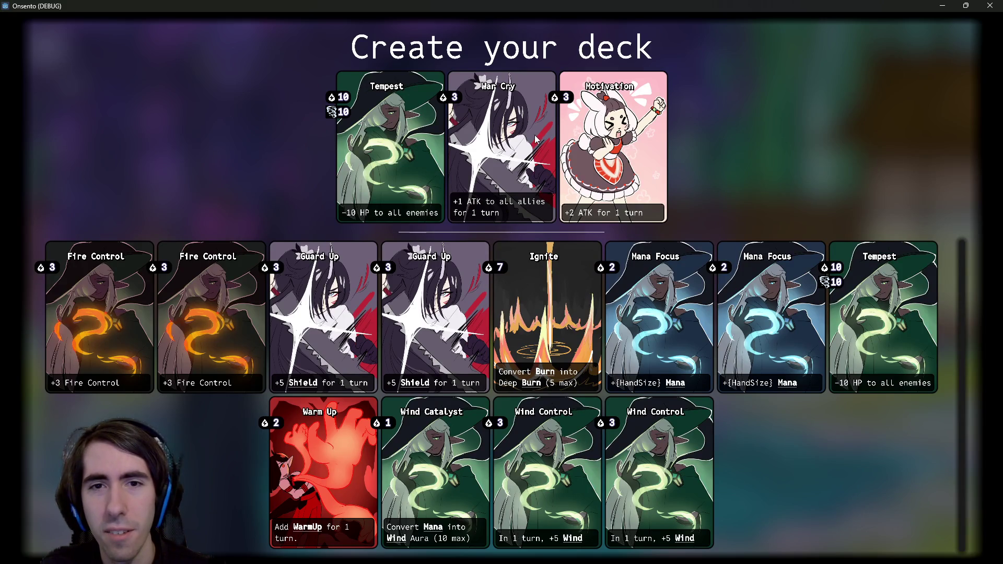
left_click(627, 138)
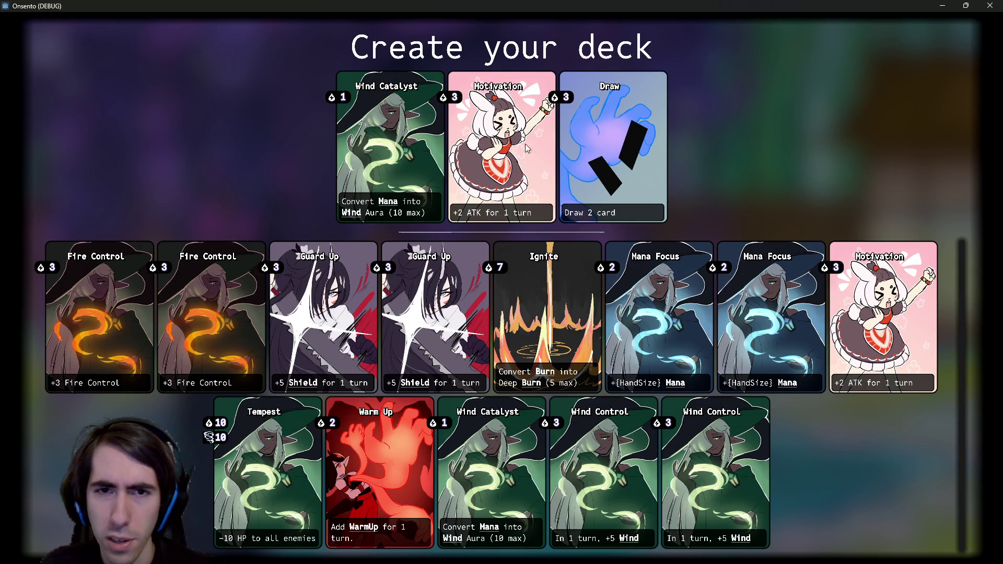
mouse_move(391, 207)
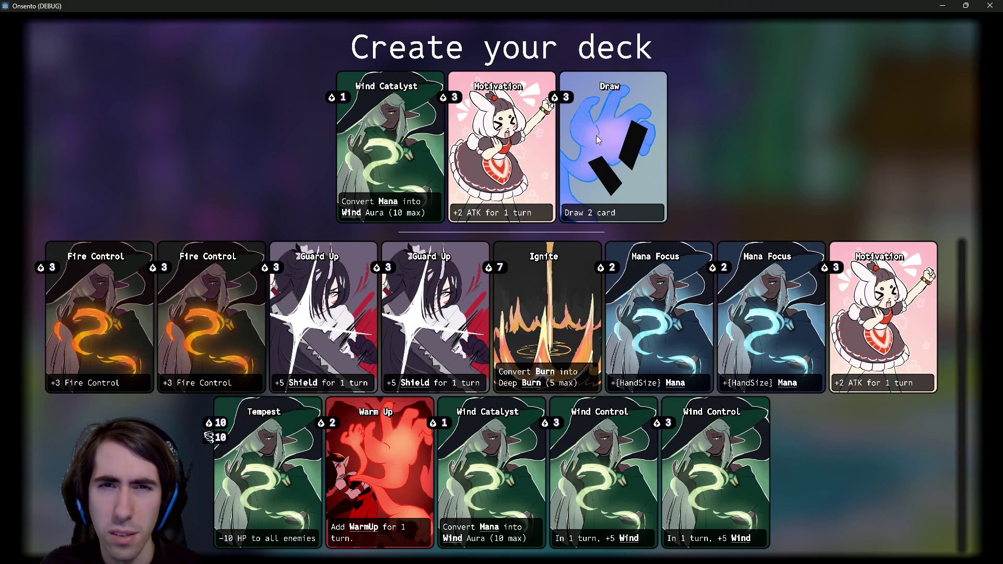
left_click(518, 144)
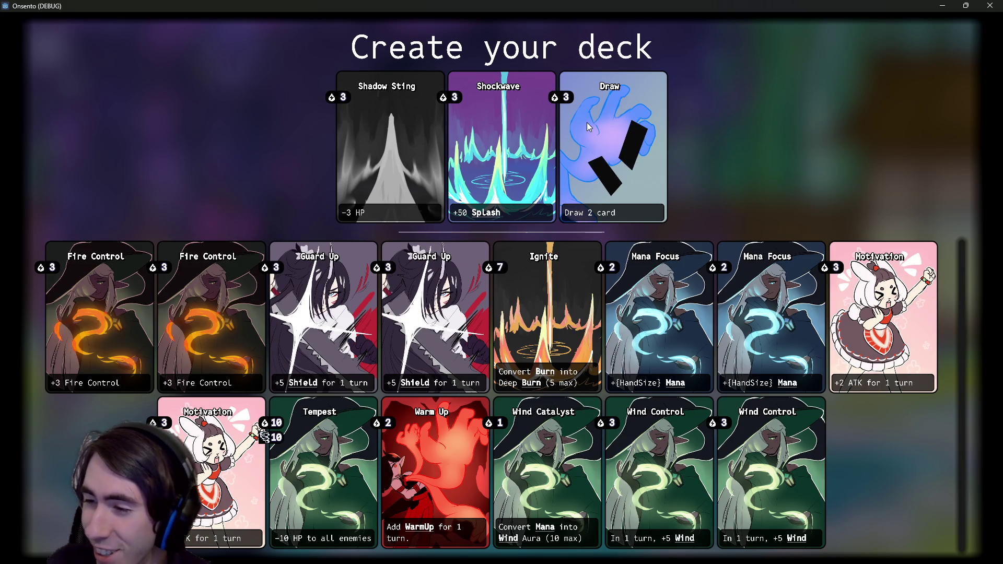
left_click(618, 143)
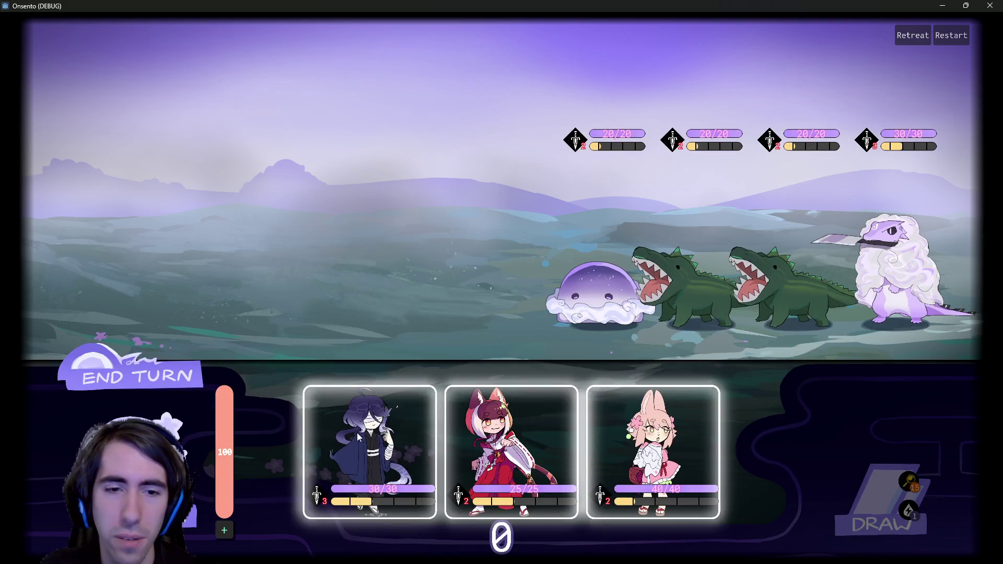
Step: Line up the cat-eared girl, dark-haired character and pink bunny on the field slots
mouse_move(358, 438)
left_mouse_down()
mouse_move(425, 202)
mouse_move(302, 449)
mouse_move(629, 492)
left_mouse_up()
mouse_move(511, 452)
left_mouse_down()
mouse_move(515, 370)
mouse_move(374, 230)
mouse_move(397, 246)
left_mouse_up()
mouse_move(587, 465)
left_mouse_down()
mouse_move(302, 269)
mouse_move(354, 240)
mouse_move(291, 233)
mouse_move(303, 251)
left_mouse_up()
mouse_move(511, 452)
left_mouse_down()
mouse_move(224, 254)
mouse_move(266, 225)
mouse_move(220, 251)
left_mouse_up()
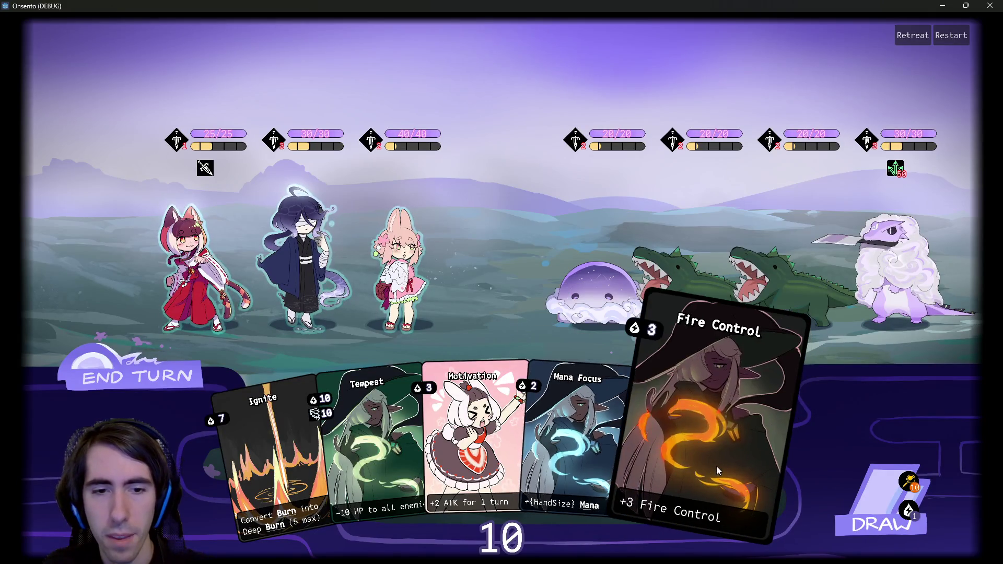
Step: Draw two extra cards, play Mana Focus on an ally, and have the middle ally attack the purple slime
left_click(877, 487)
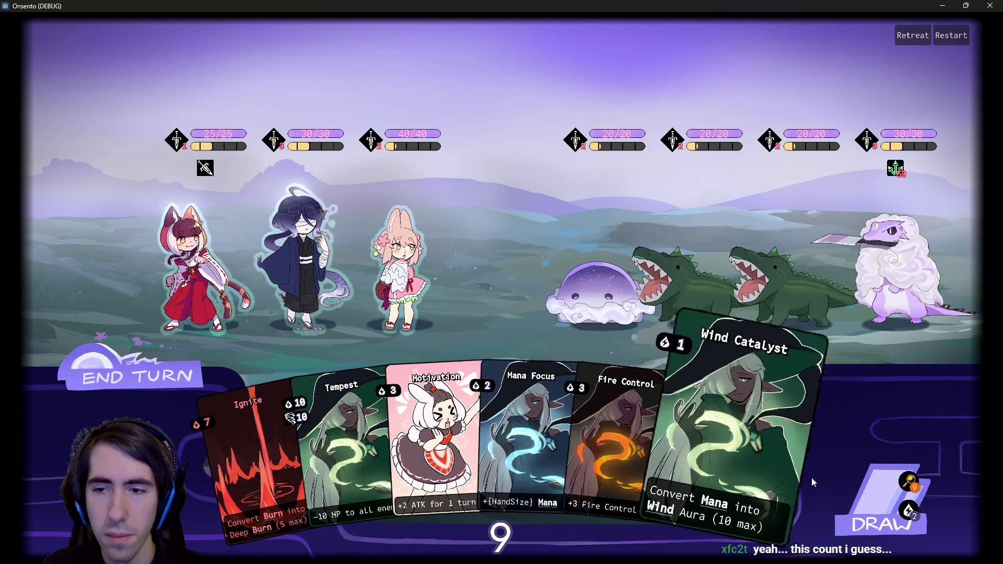
left_click(883, 507)
left_click_drag(517, 445, 436, 249)
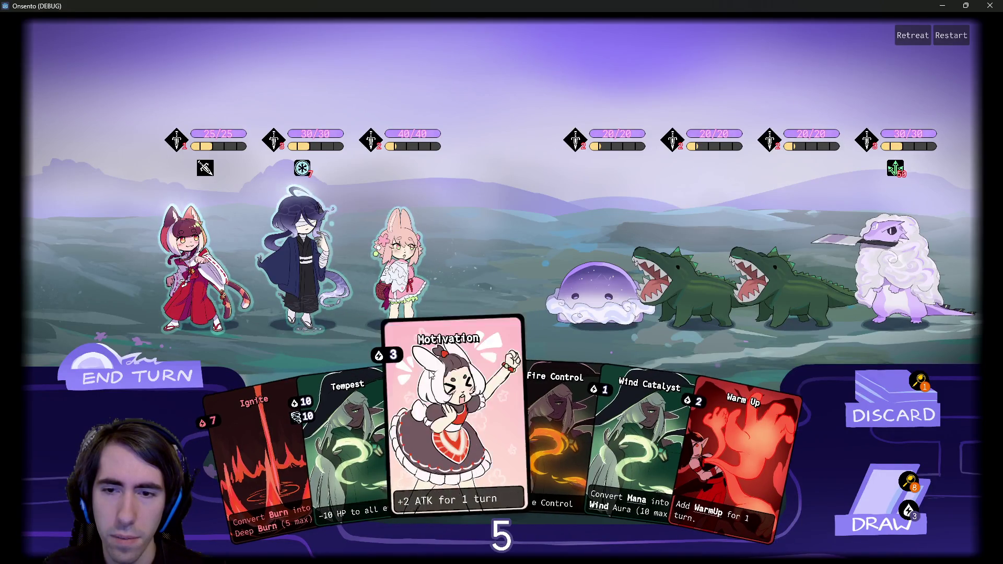
mouse_move(716, 502)
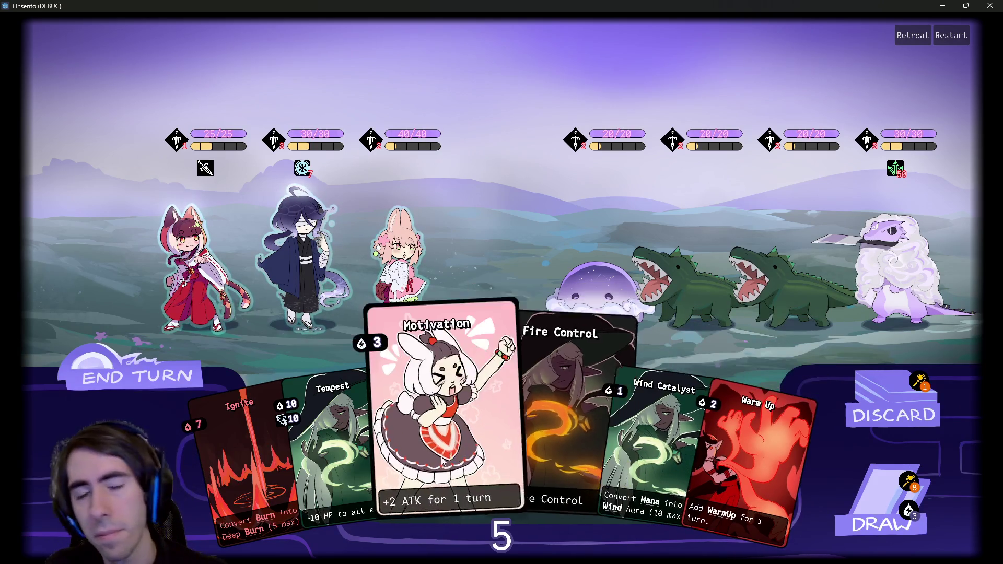
left_click_drag(438, 418, 321, 255)
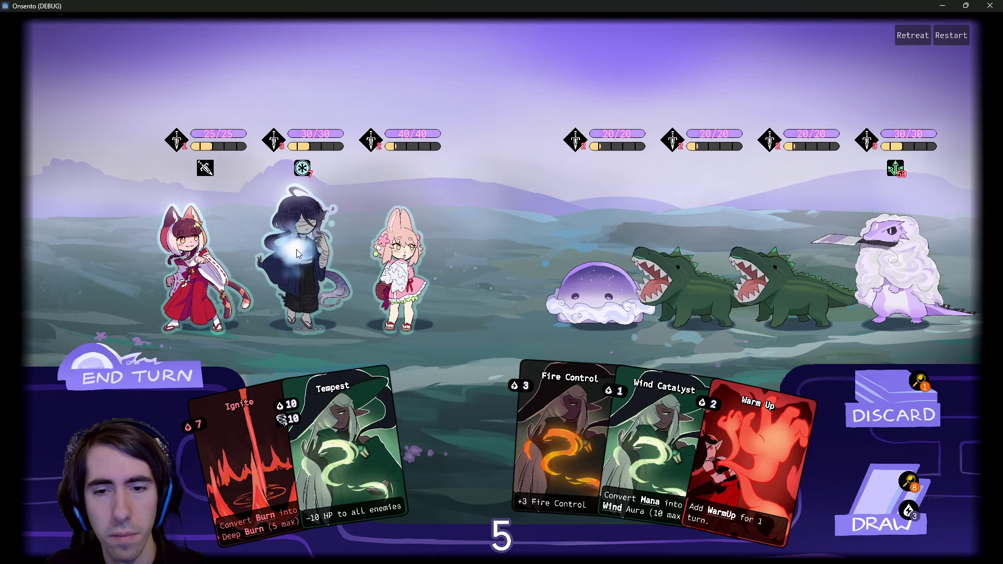
left_click_drag(297, 254, 451, 424)
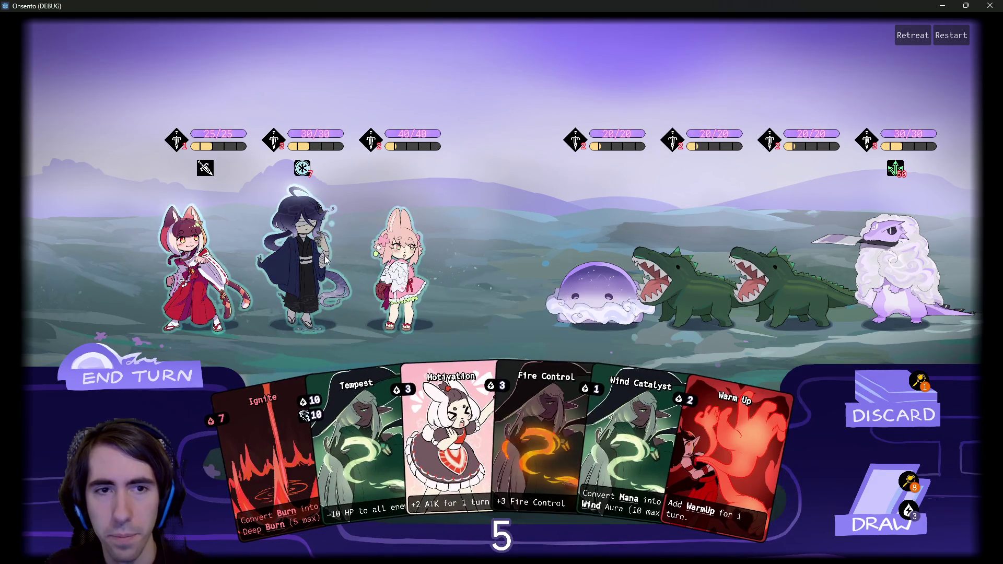
left_click_drag(307, 261, 597, 263)
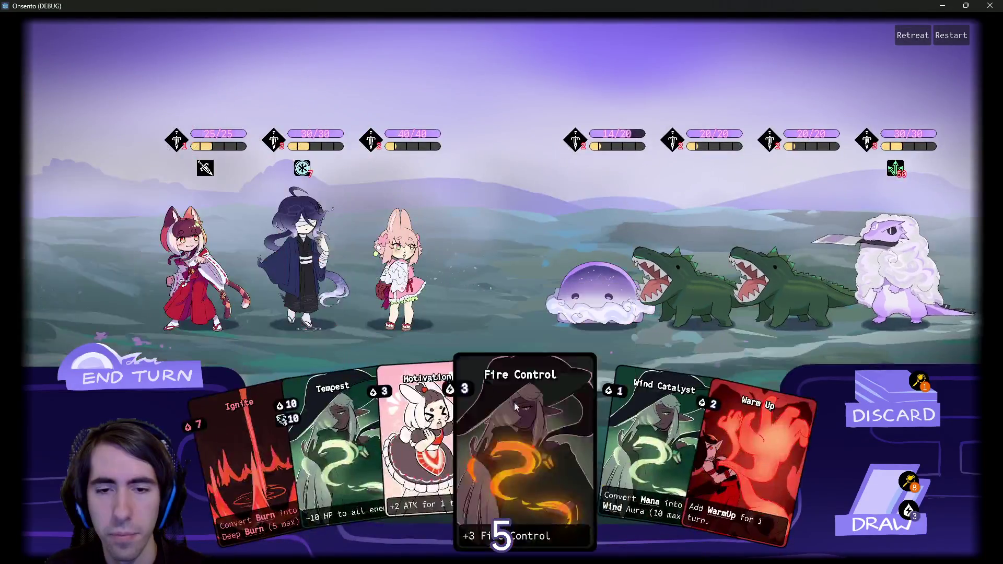
Step: Play Fire Control on the middle ally, end the turn past the warning, and start the dark-haired ally's attack
left_click_drag(506, 406, 306, 262)
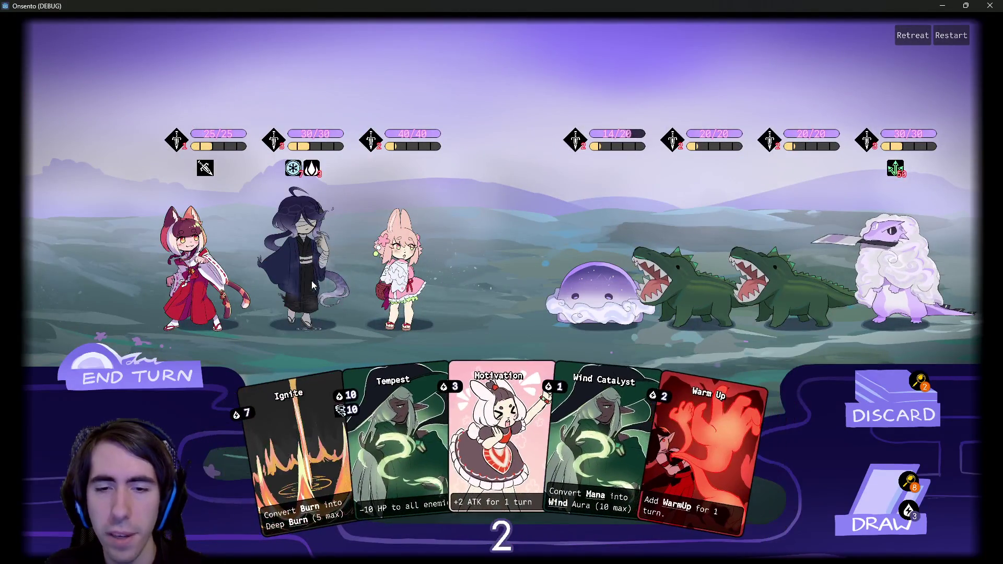
left_click(170, 362)
left_click(168, 369)
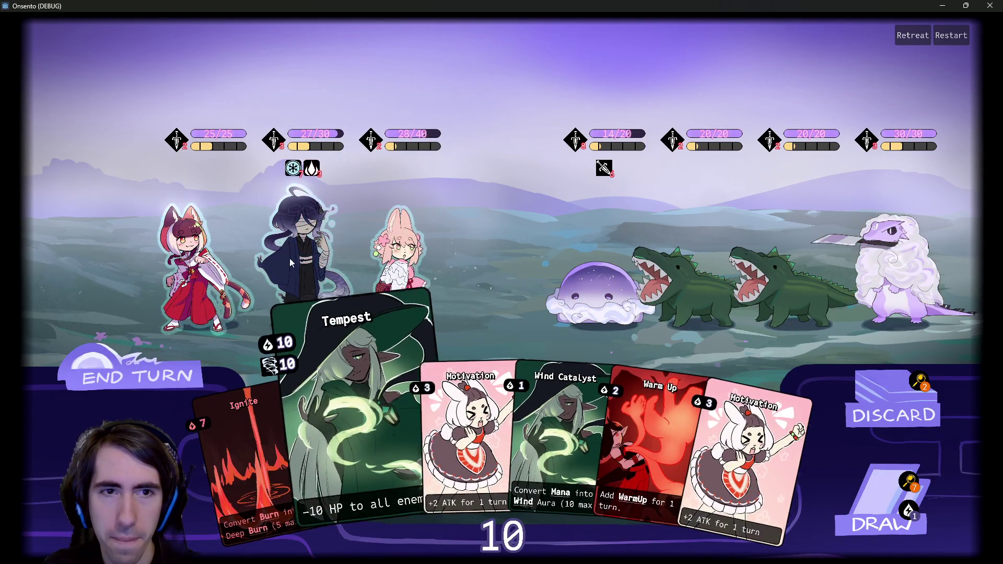
mouse_move(313, 170)
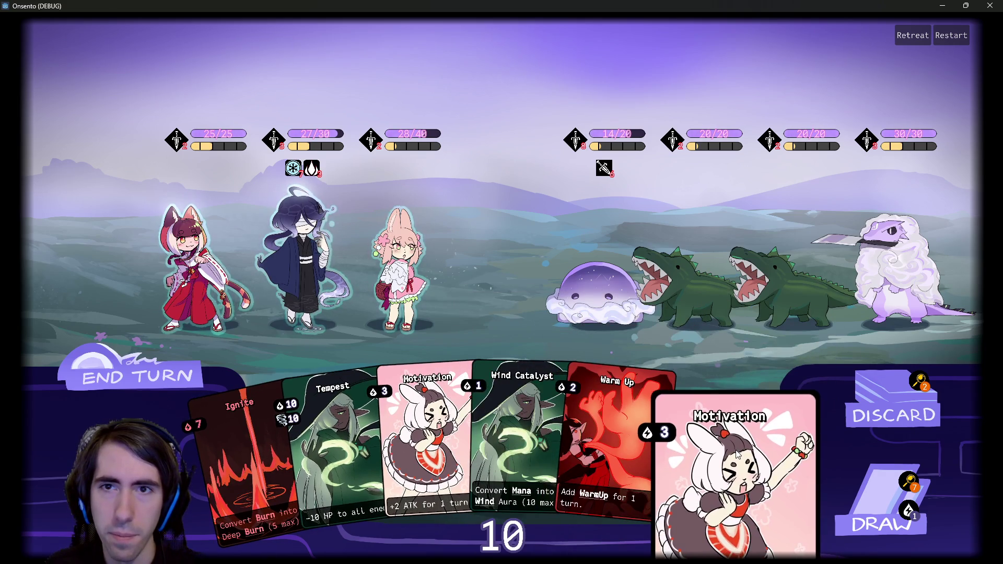
left_click(303, 261)
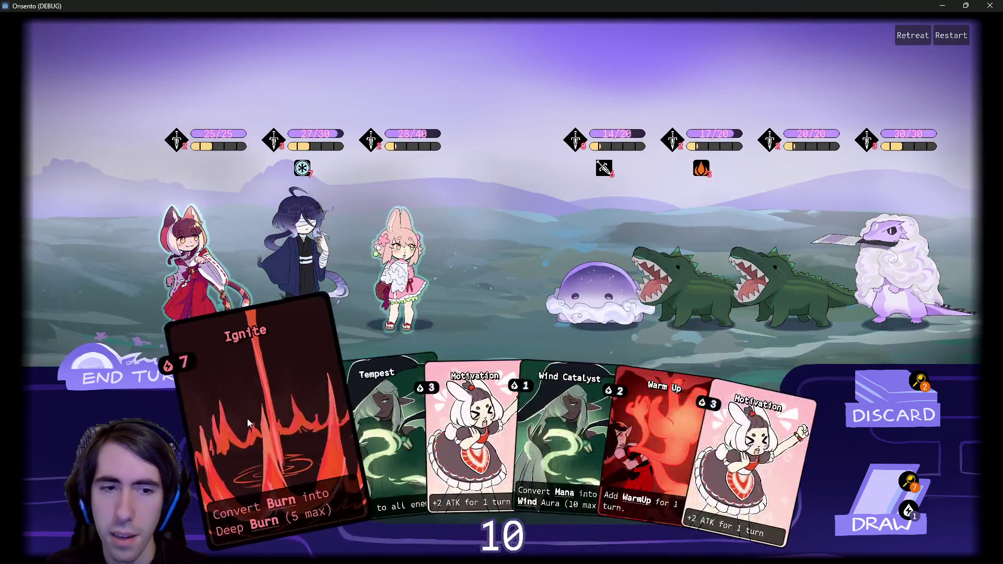
Step: Cast Ignite on the first crocodile and Motivation on the pink bunny and cat-eared allies
left_click_drag(247, 418, 687, 287)
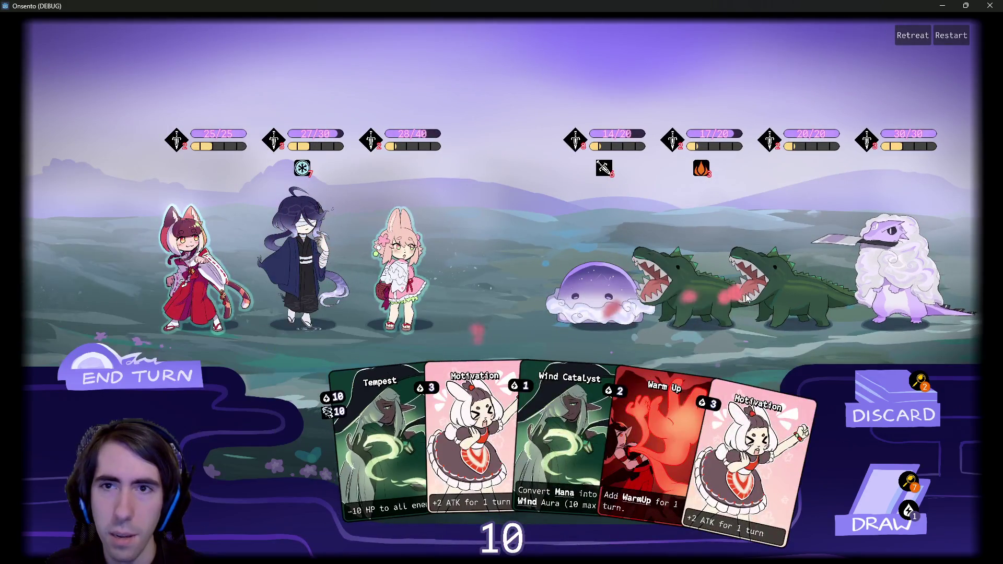
left_click(688, 288)
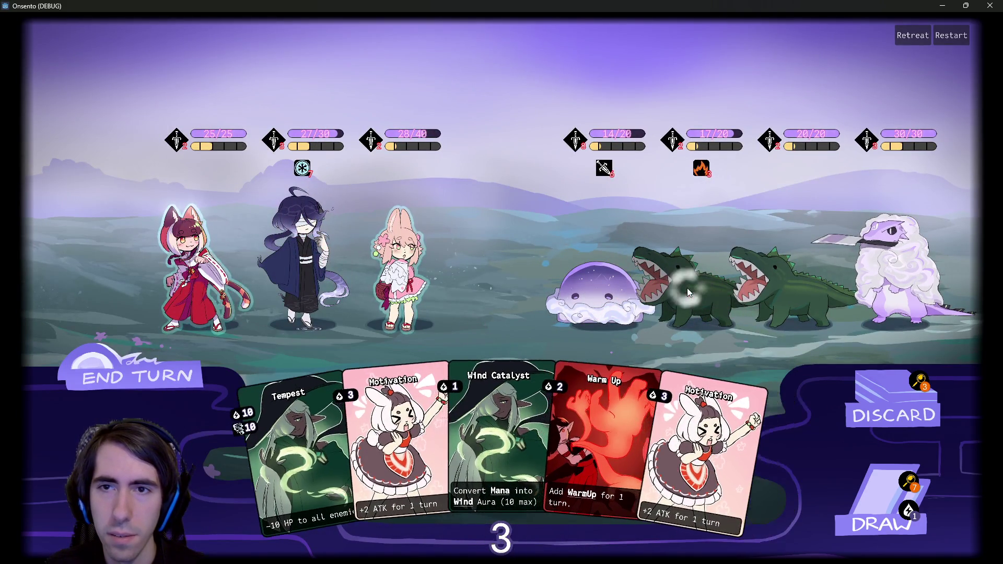
mouse_move(706, 170)
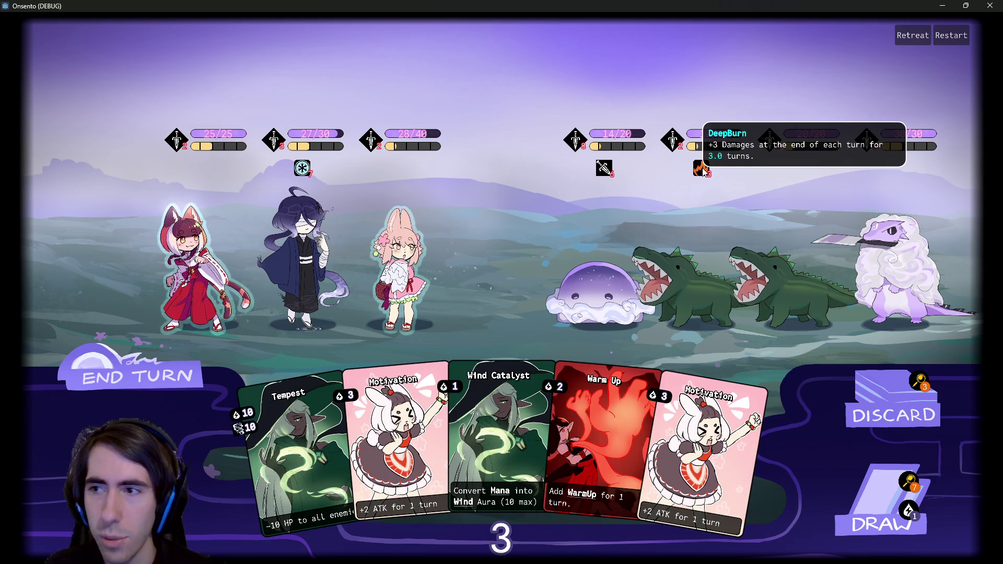
mouse_move(491, 499)
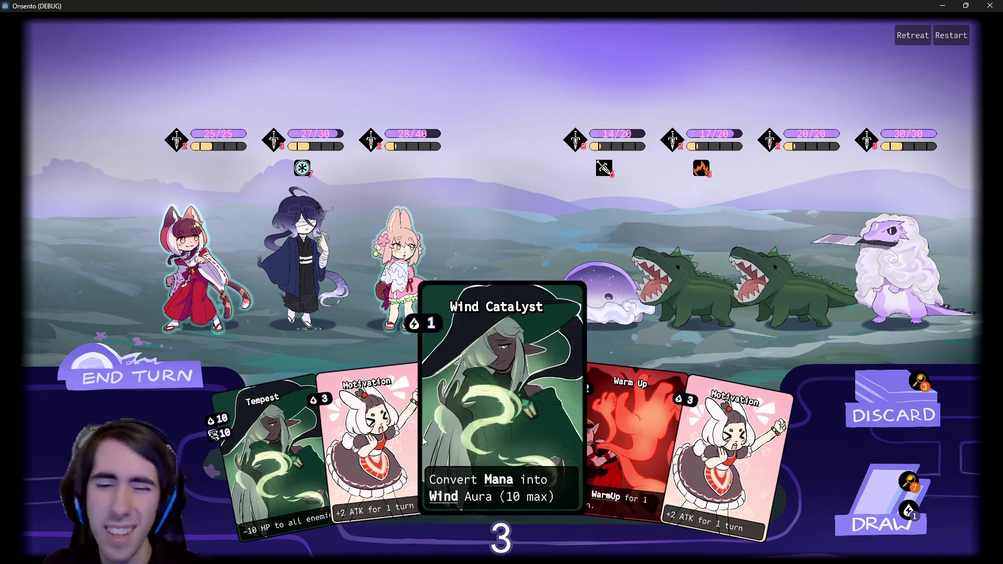
mouse_move(712, 441)
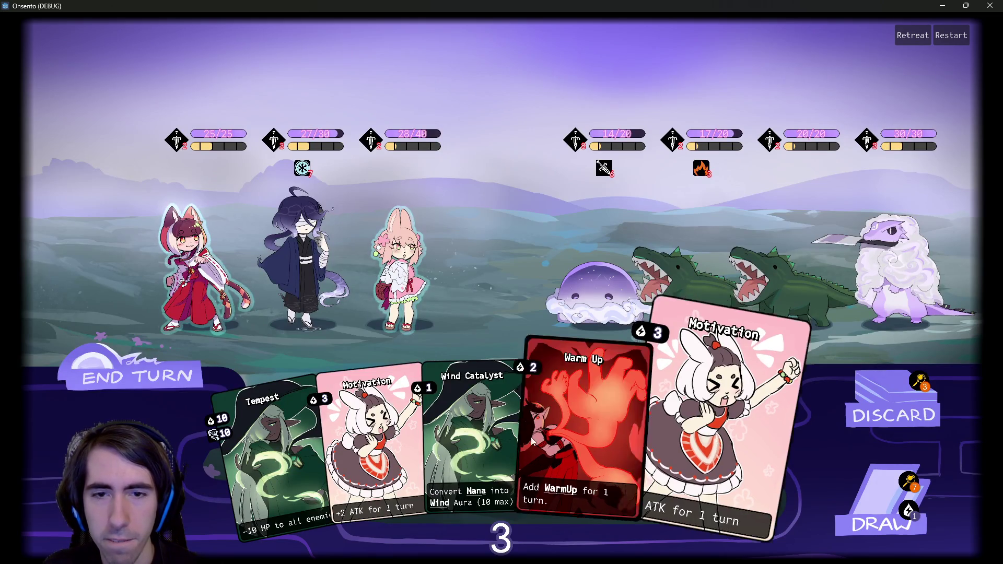
mouse_move(400, 438)
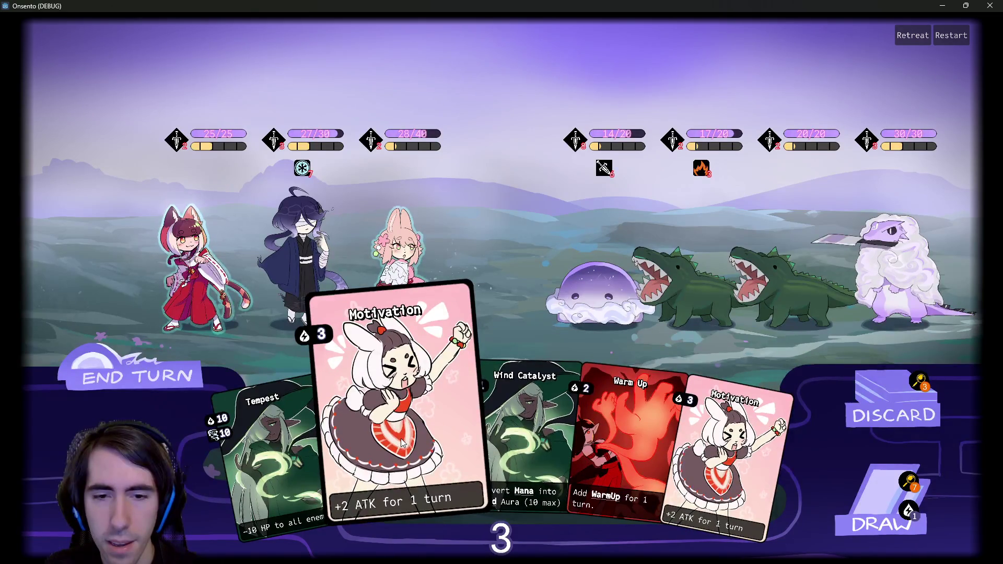
left_click_drag(397, 434, 416, 227)
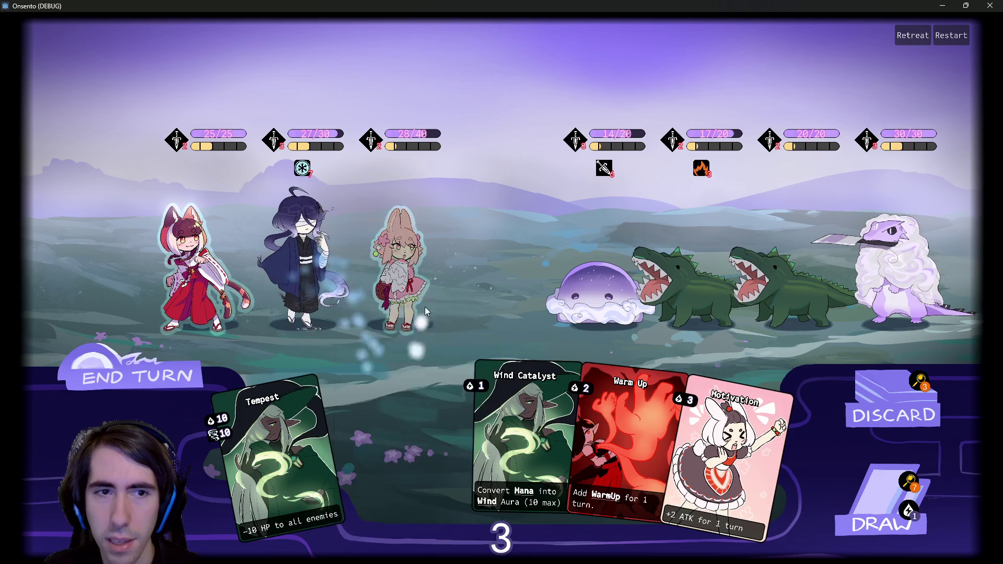
left_click_drag(194, 274, 195, 272)
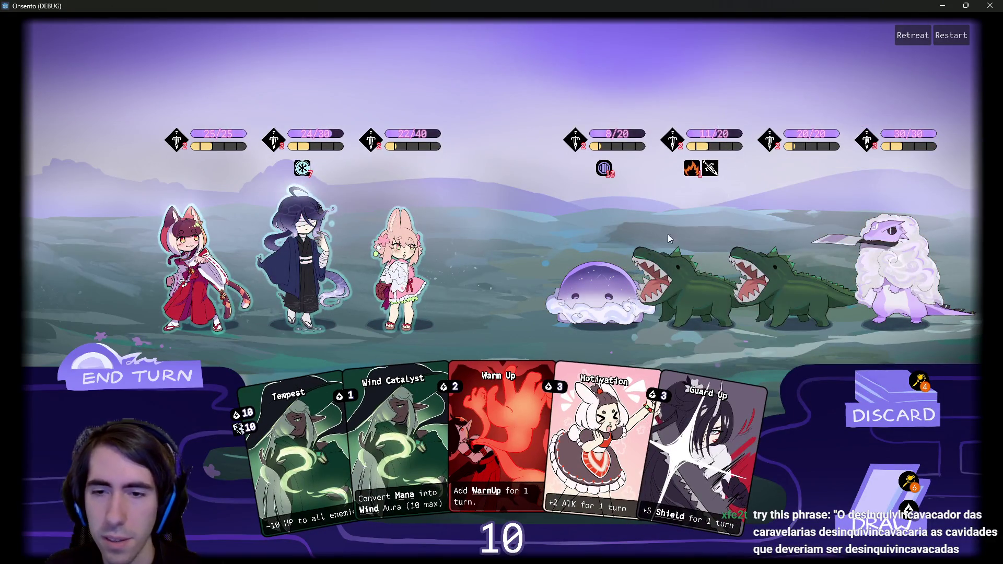
Step: Check the draw pile twice, cancel Wind Catalyst, and play Motivation on the dark-haired ally
left_click(913, 483)
left_click(952, 532)
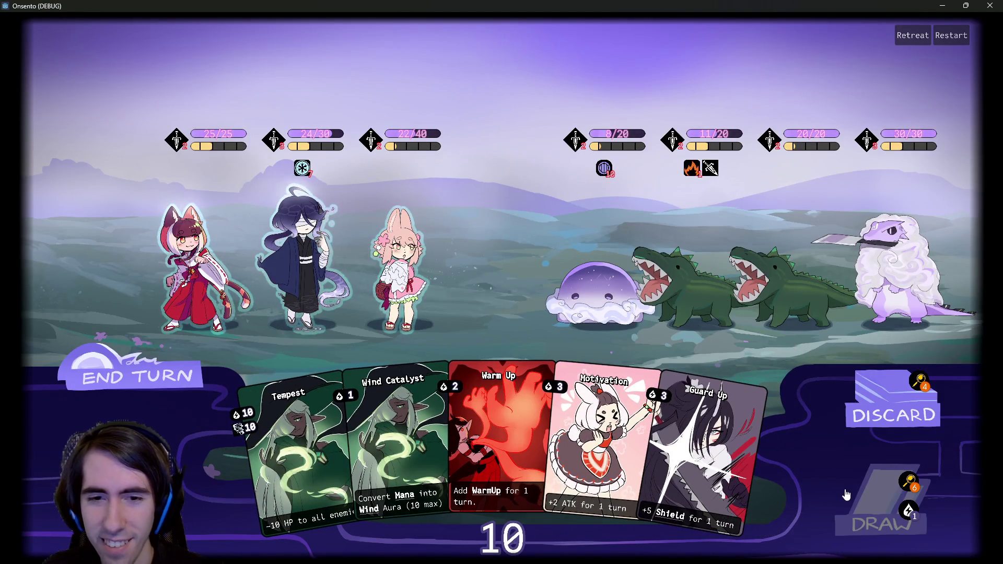
mouse_move(473, 485)
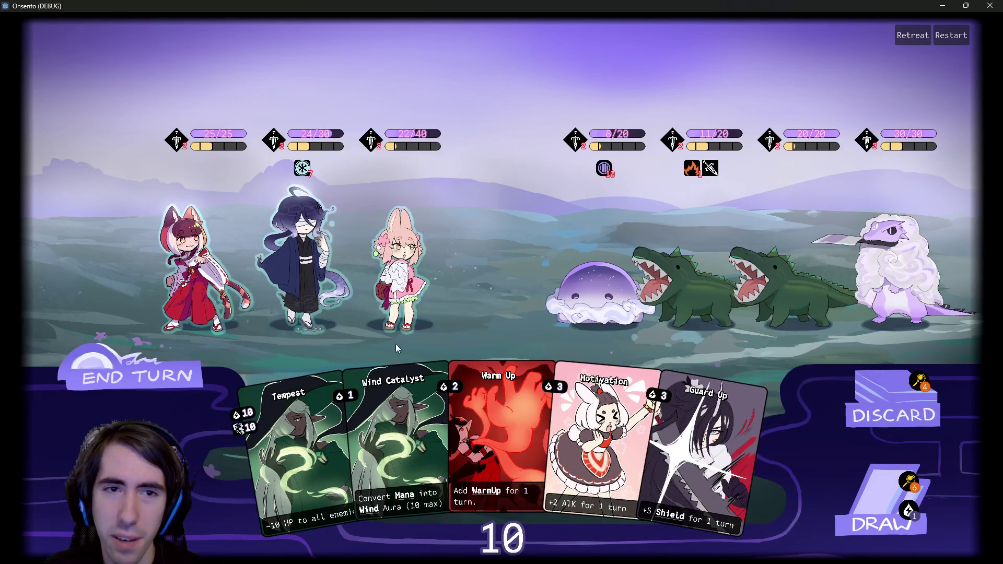
mouse_move(393, 486)
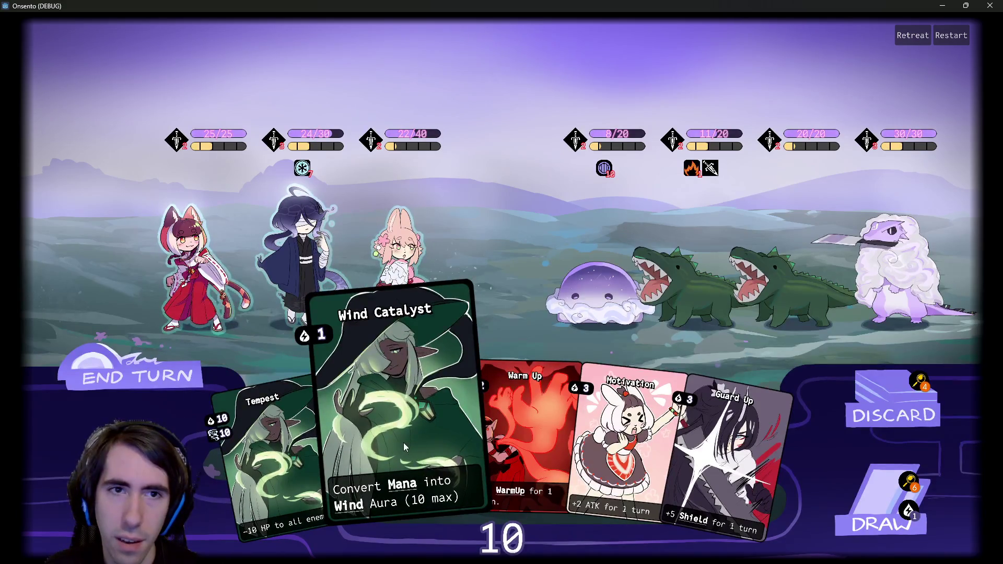
left_click(907, 486)
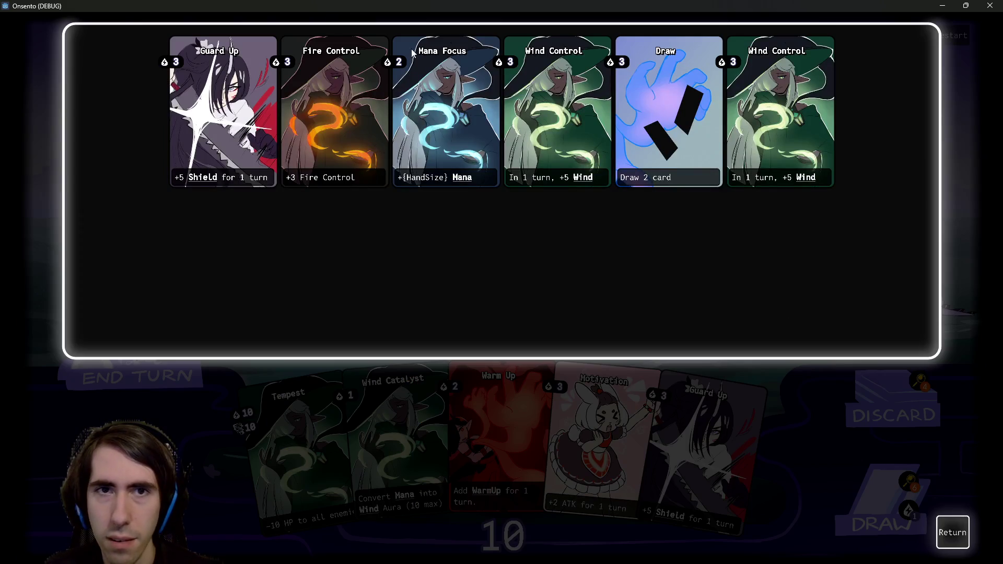
left_click(951, 538)
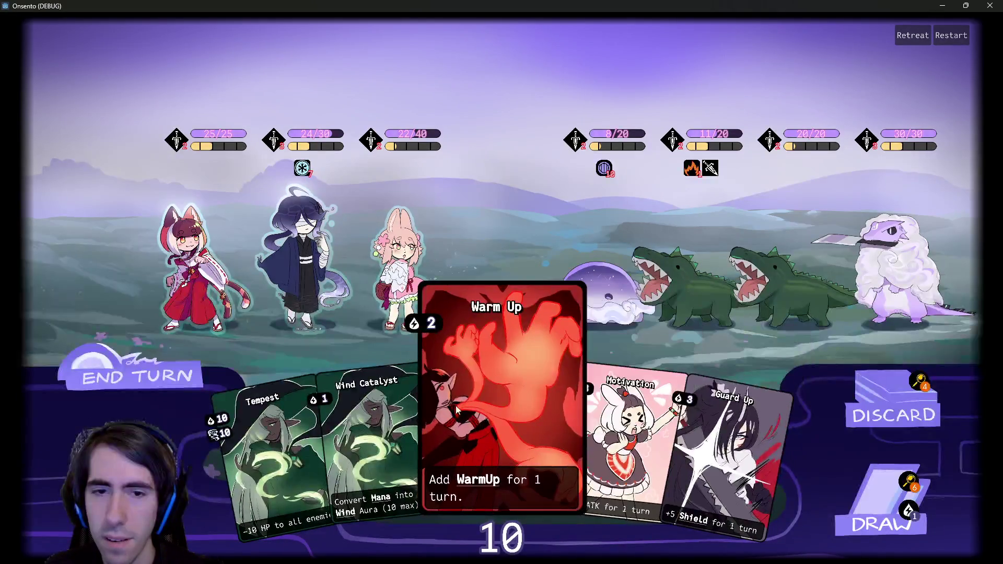
left_click(395, 424)
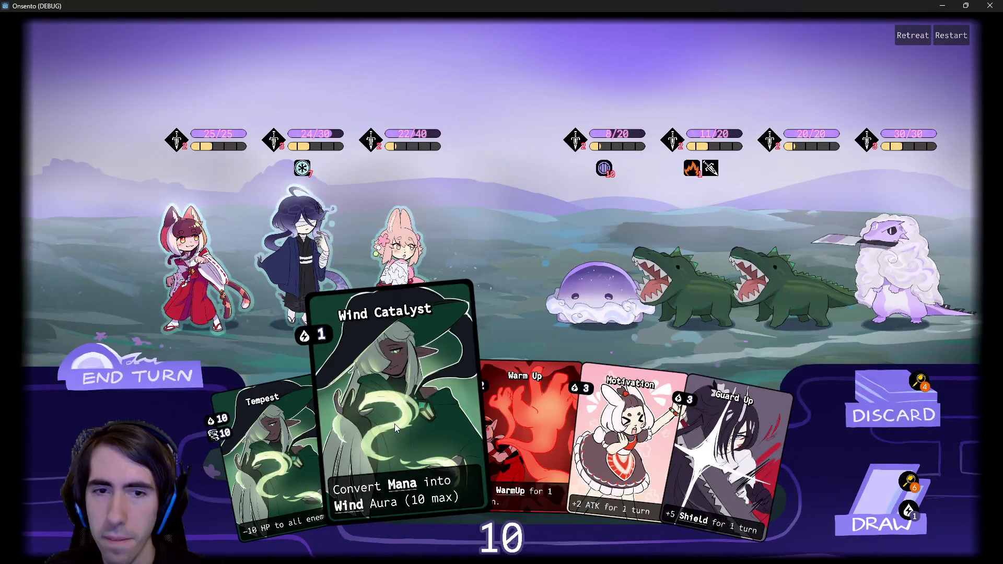
right_click(520, 435)
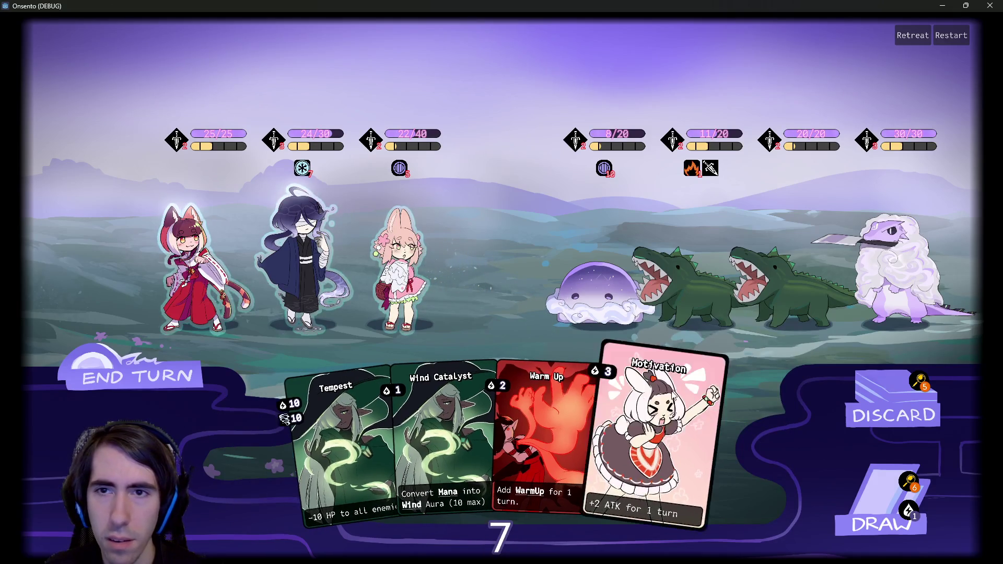
left_click(682, 441)
left_click(271, 194)
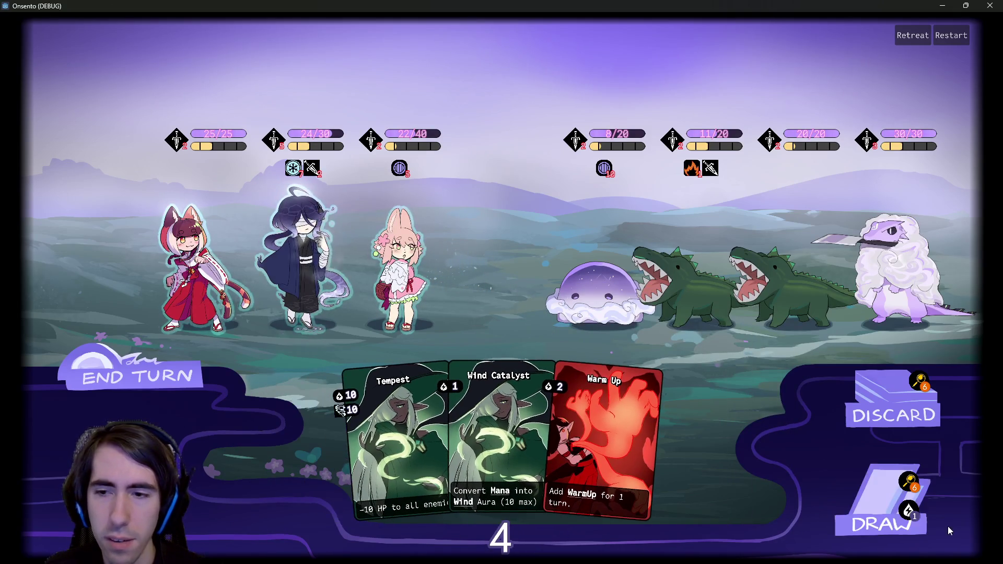
Step: Draw two more cards and have the dark-haired ally attack the crocodile
left_click(878, 503)
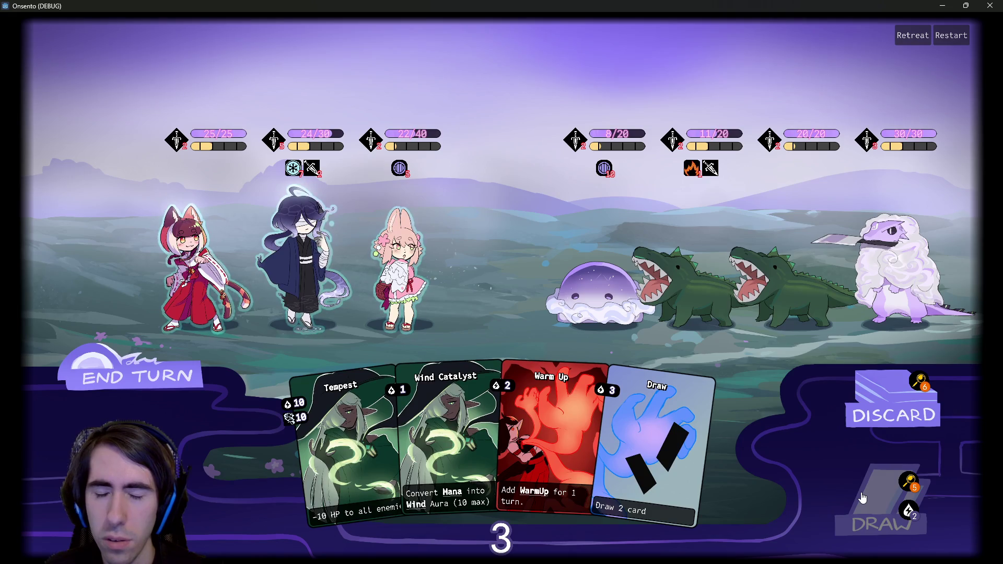
left_click(864, 498)
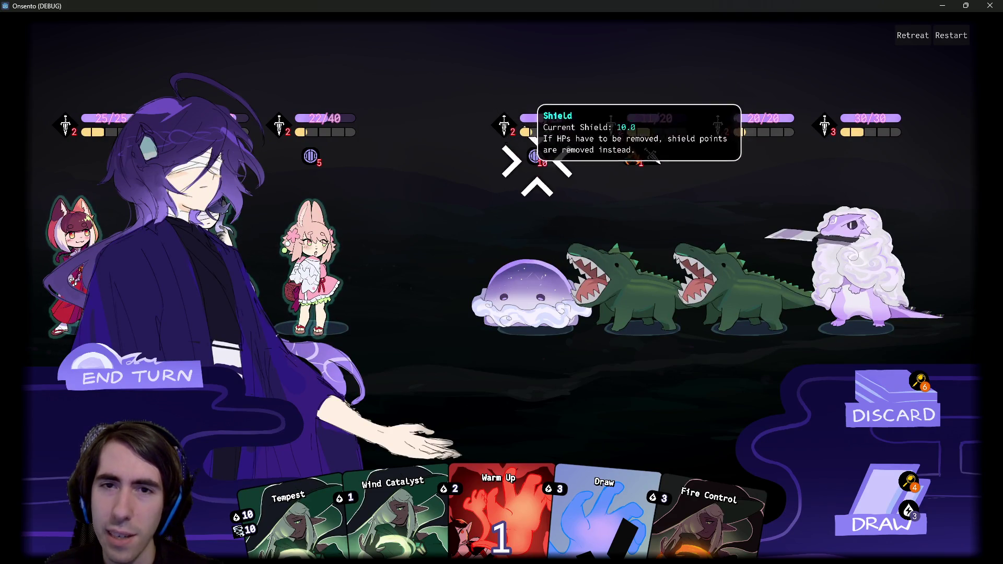
right_click(625, 274)
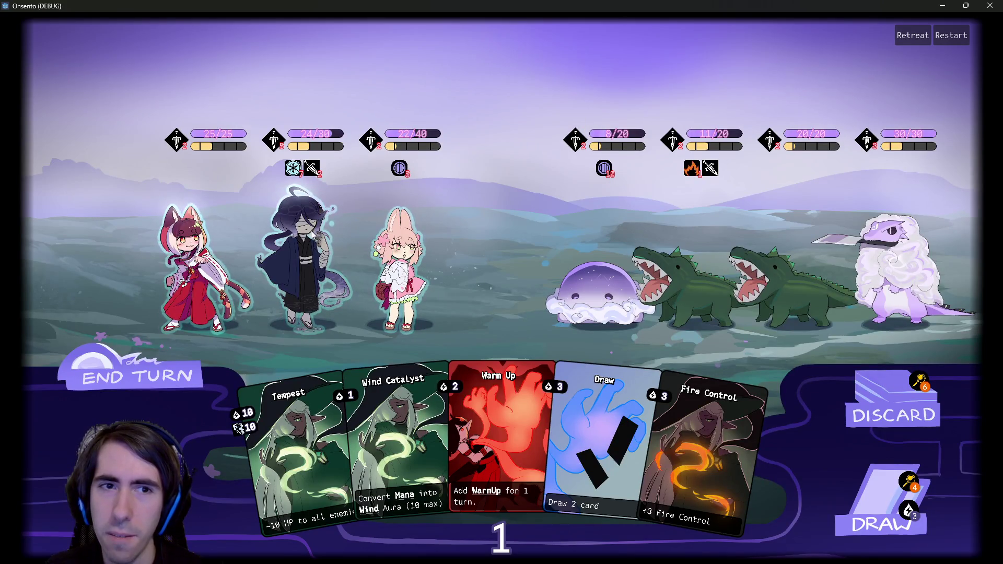
left_click(304, 246)
left_click(624, 275)
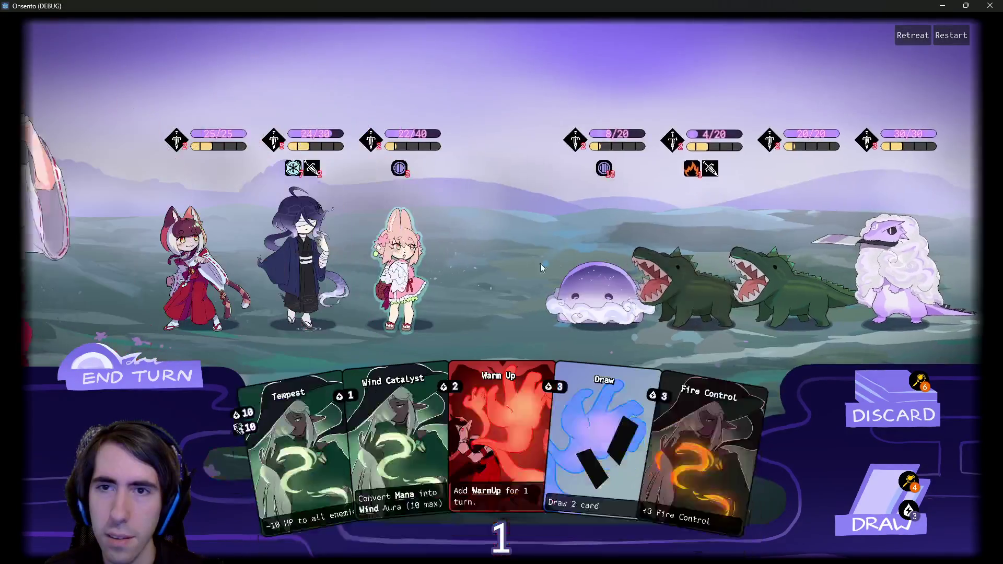
Step: Have the pink bunny ally attack the first crocodile, bringing it down to 4/20
left_click(409, 278)
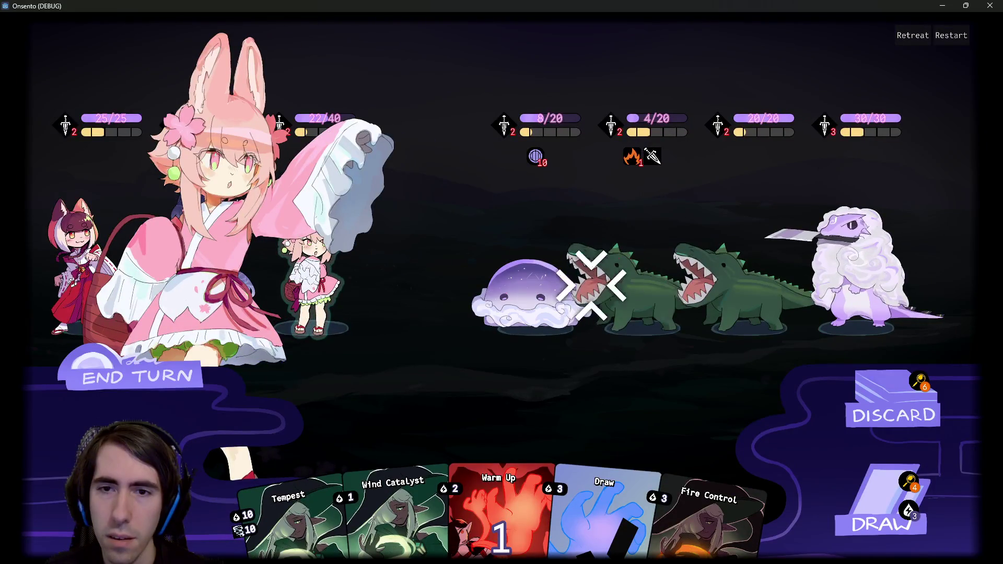
left_click(424, 234)
left_click(424, 234)
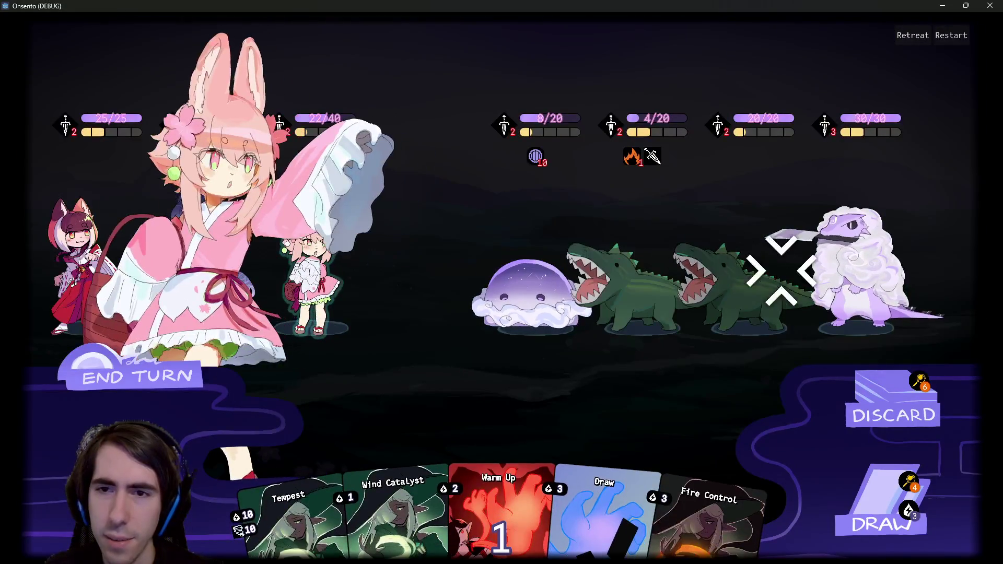
left_click(511, 217)
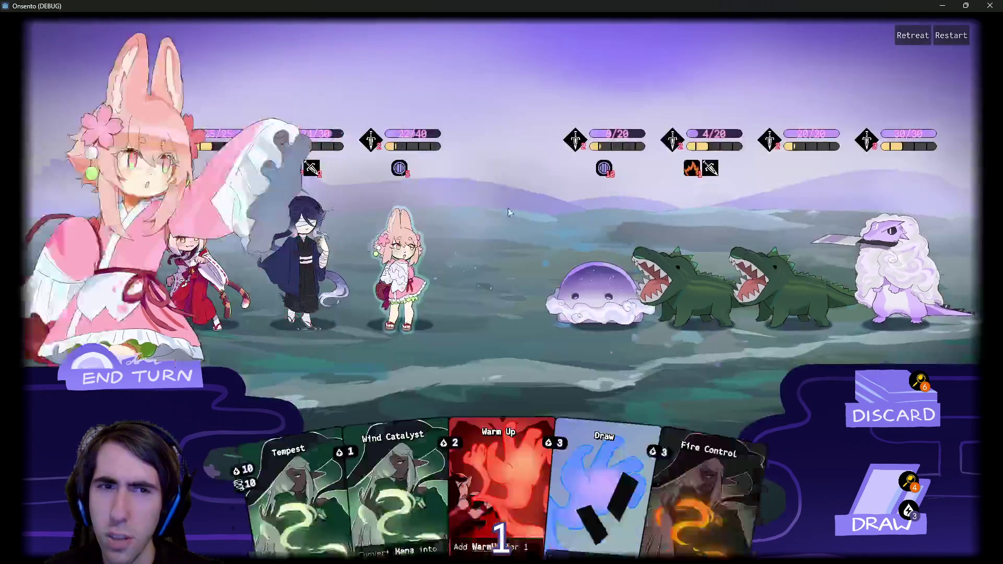
mouse_move(396, 151)
left_click(422, 261)
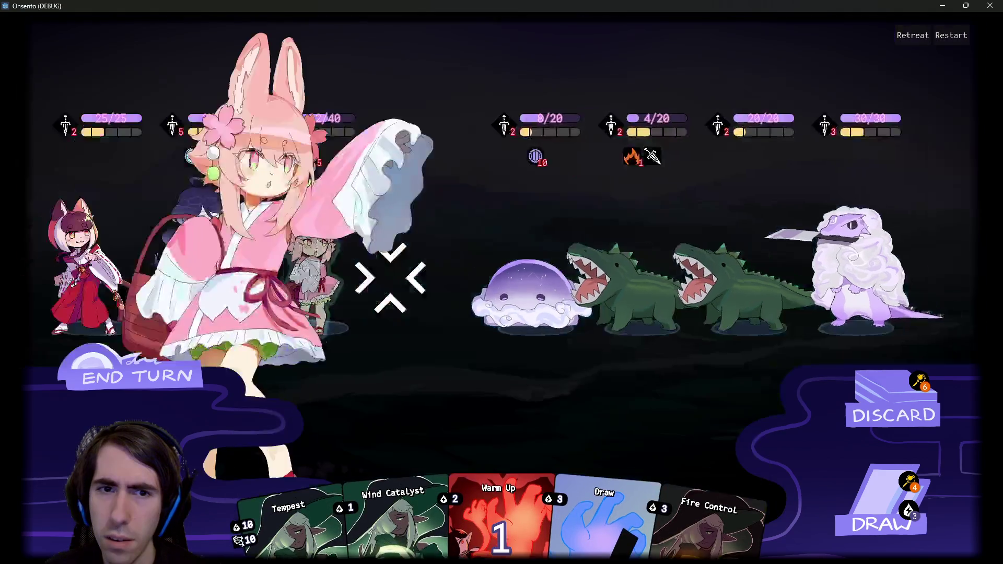
left_click(421, 261)
left_click(422, 261)
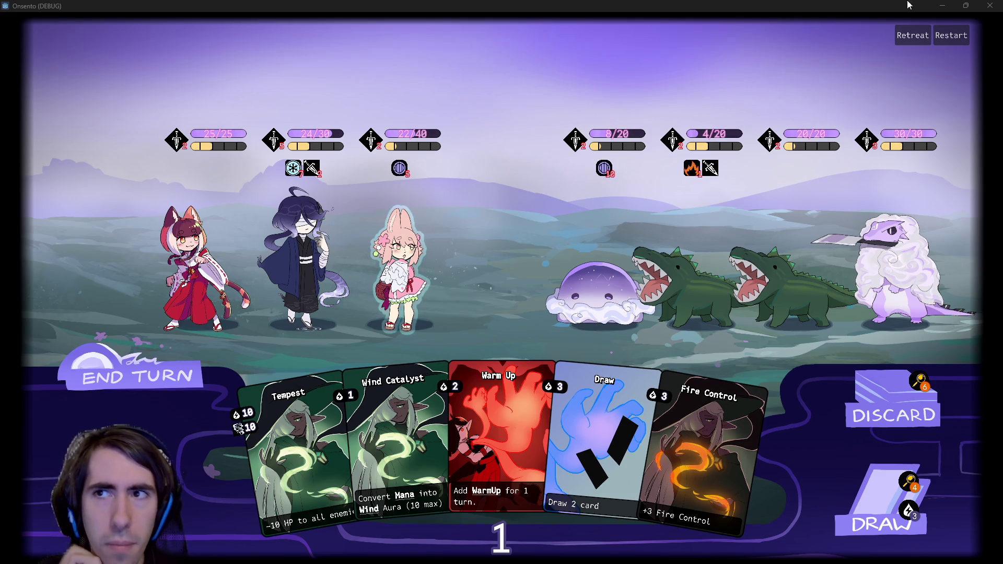
Step: Minimize the Onsento (DEBUG) window to return to the Godot editor
left_click(942, 5)
Step: Open the playerView2D scene, select CursorTextureRect, and open the ChangeToAttackCursor script
left_click(388, 29)
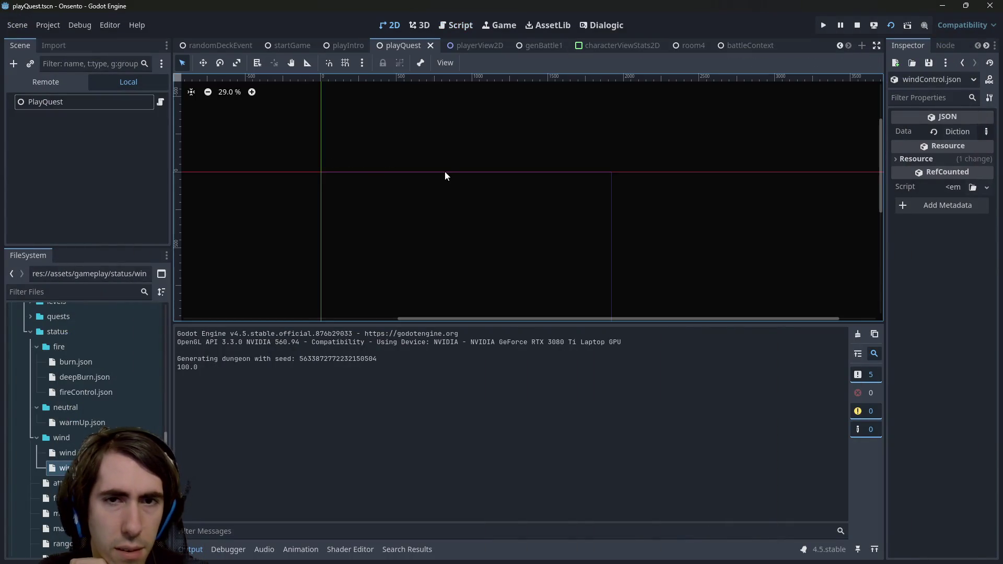
left_click(467, 46)
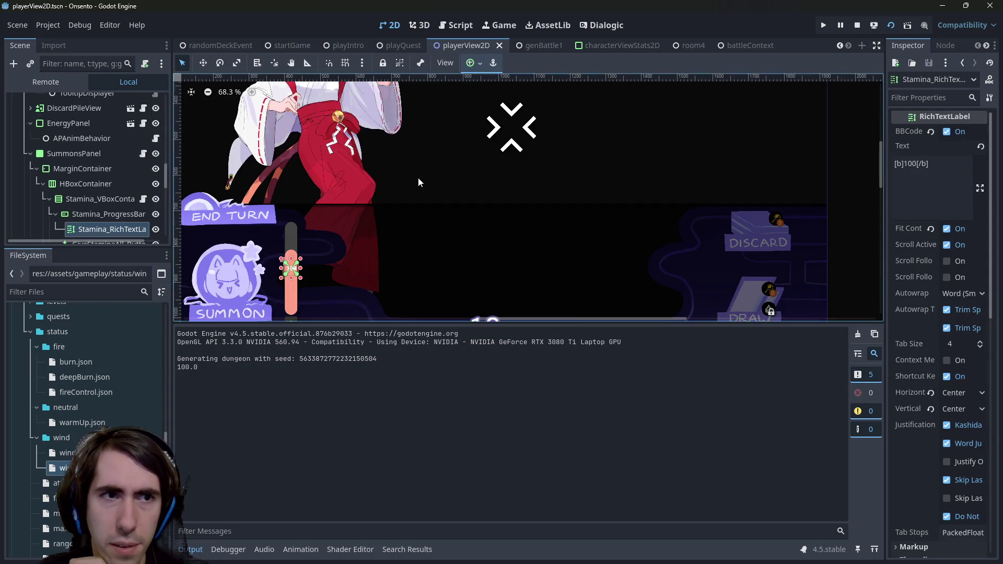
scroll(419, 194, "down", 3)
scroll(470, 204, "up", 2)
left_click(501, 181)
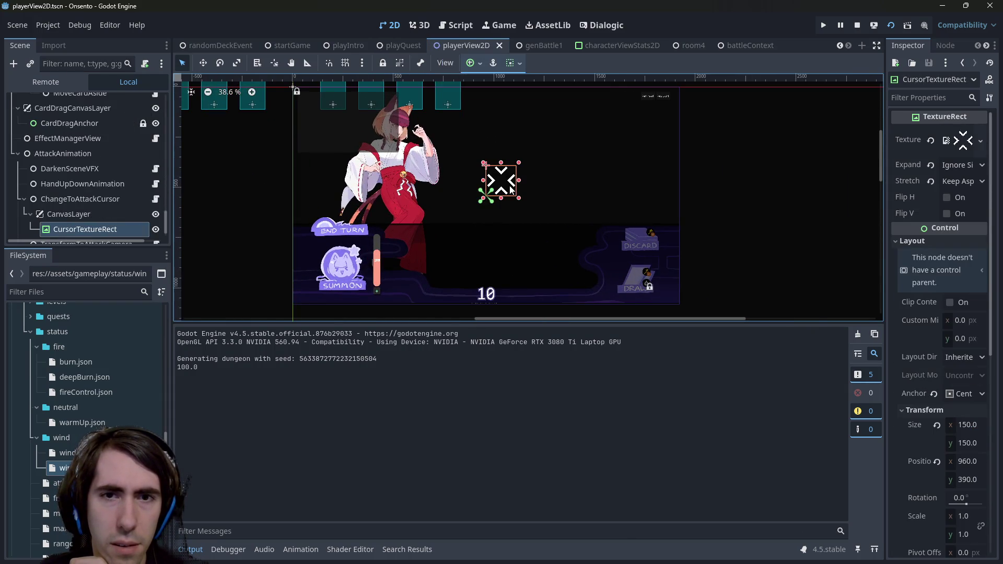
scroll(112, 192, "down", 1)
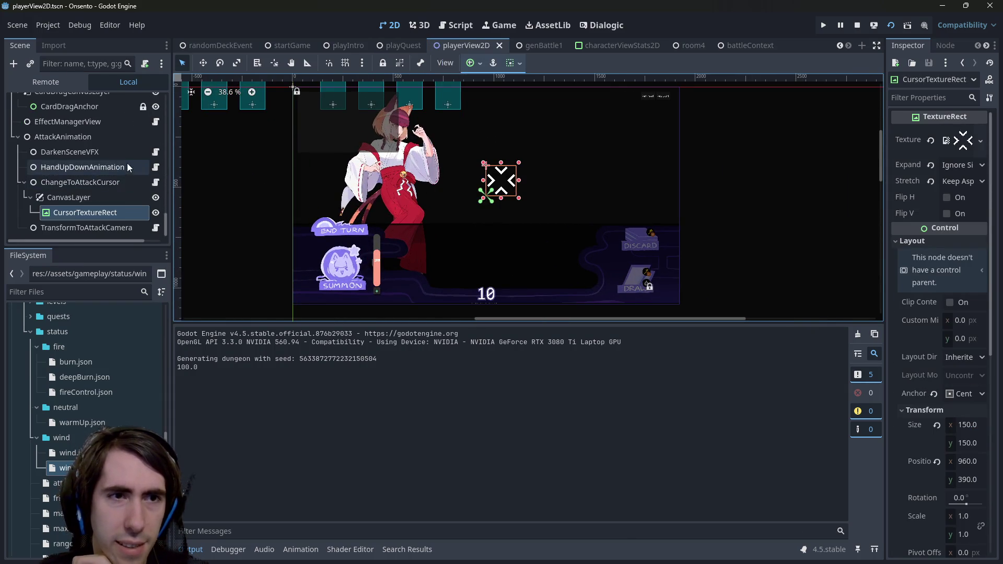
left_click(154, 187)
left_click(154, 186)
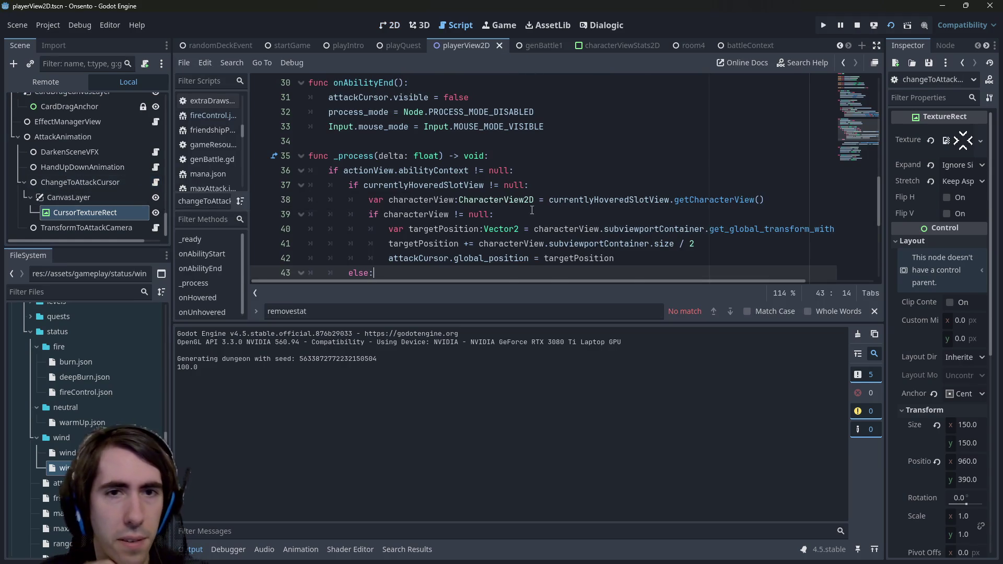
Step: Scroll through the script and place the caret on the onHovered function
scroll(532, 210, "down", 5)
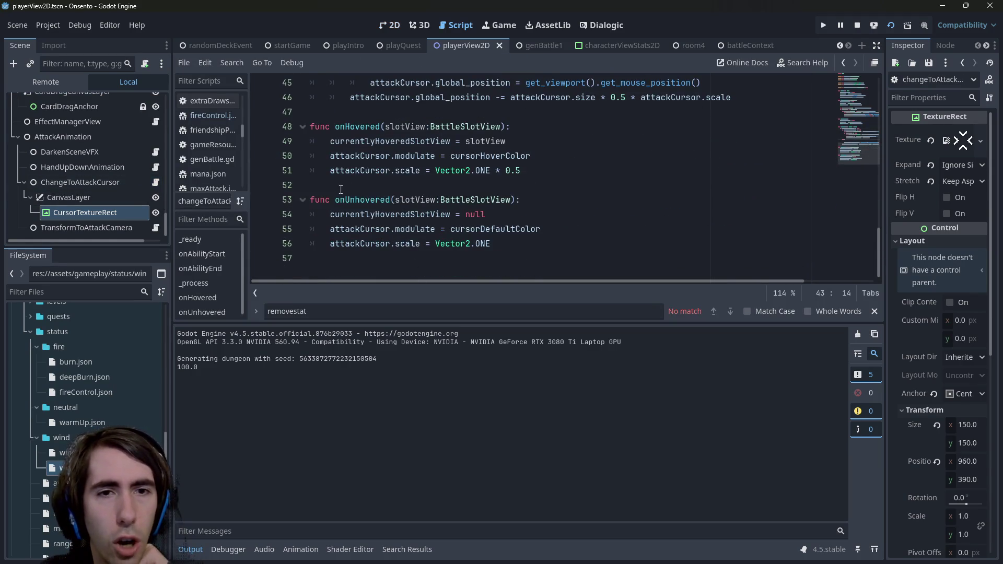
scroll(435, 196, "up", 5)
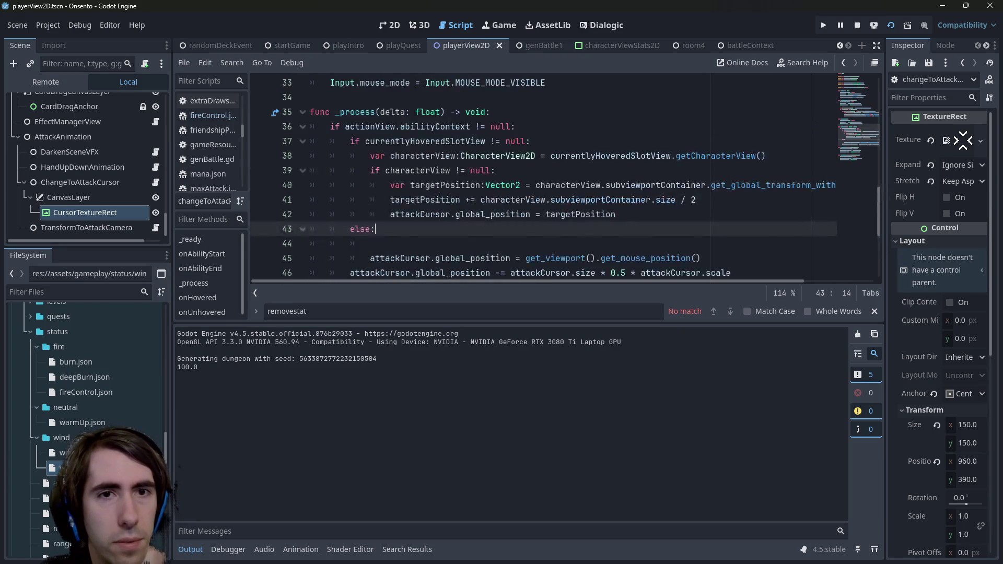
scroll(432, 208, "down", 4)
left_click(364, 171)
scroll(397, 235, "up", 5)
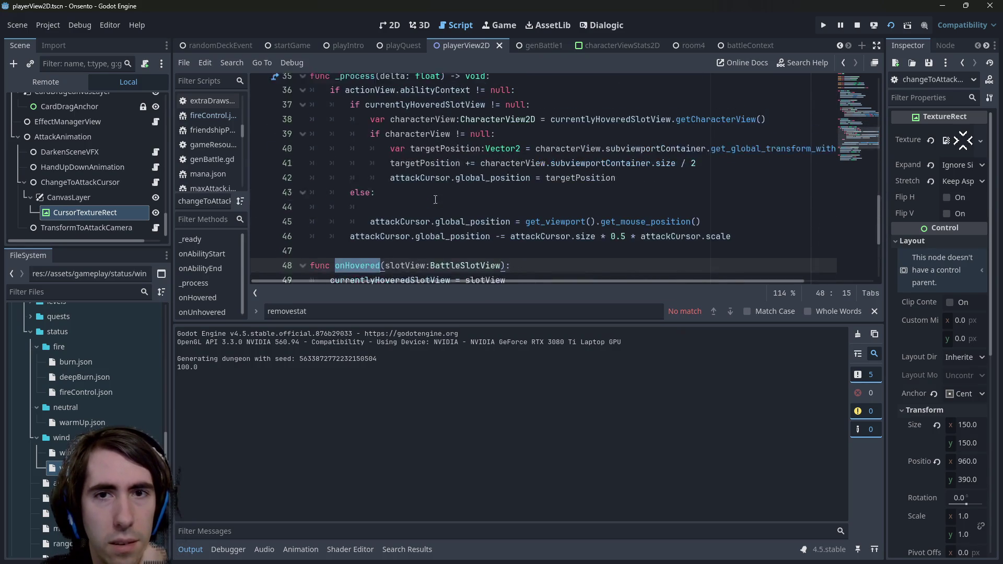
left_click_drag(427, 328, 425, 428)
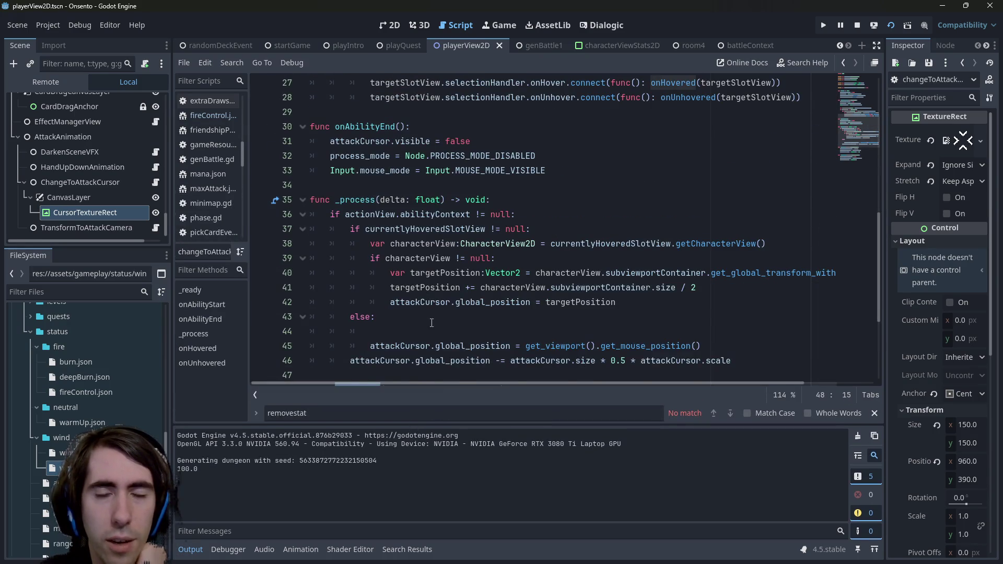
scroll(405, 222, "up", 4)
scroll(403, 218, "up", 3)
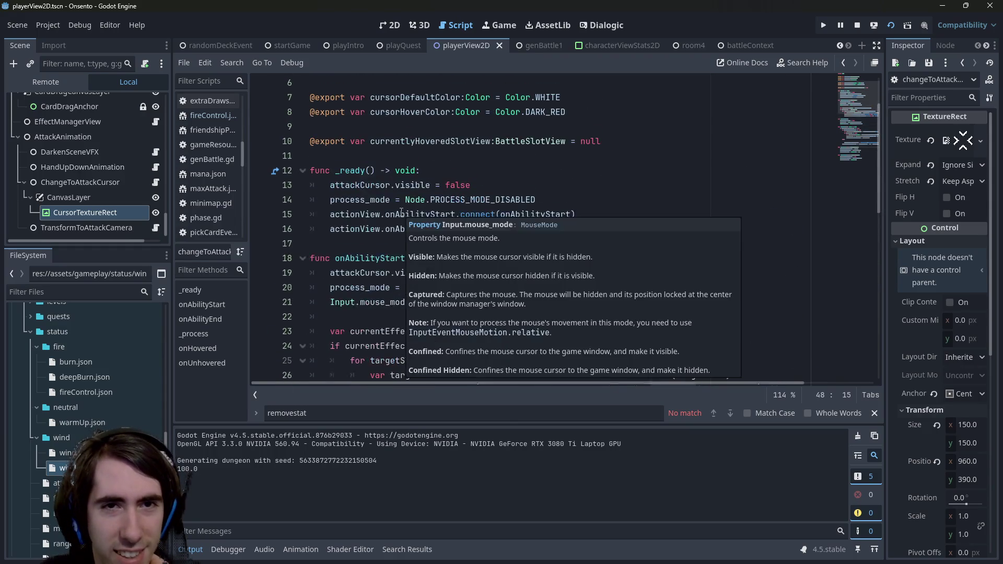
scroll(380, 176, "down", 2)
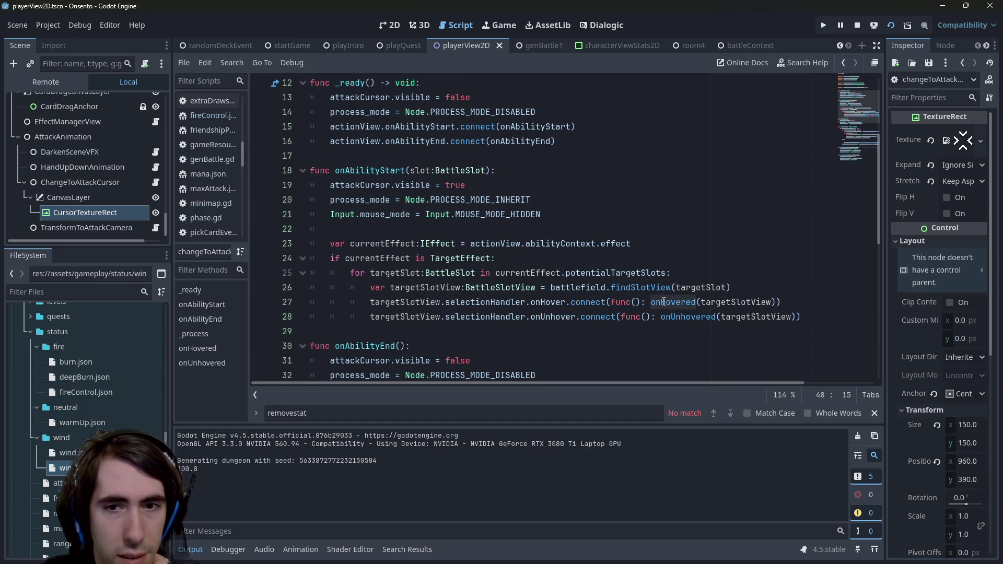
scroll(585, 302, "down", 4)
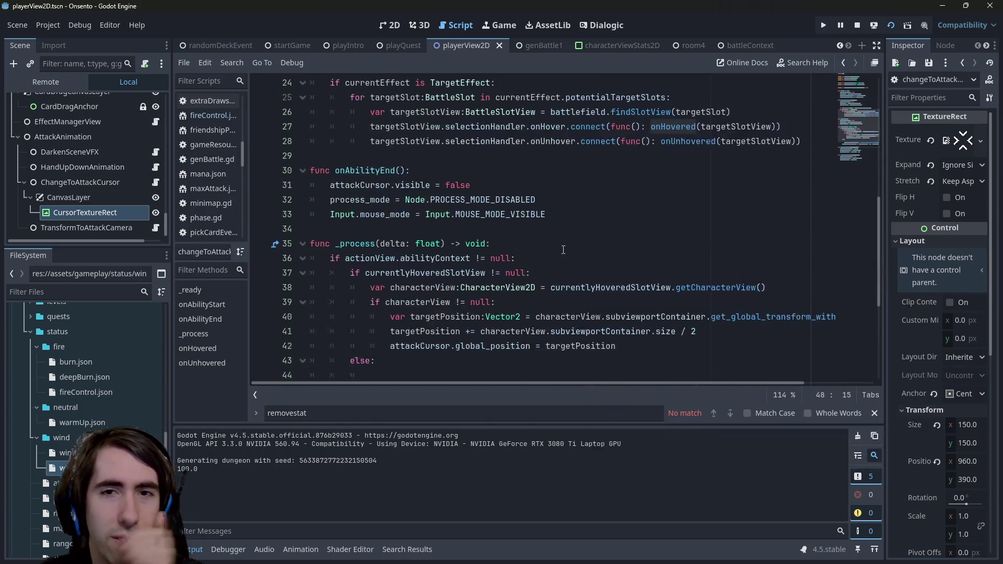
scroll(561, 251, "up", 3)
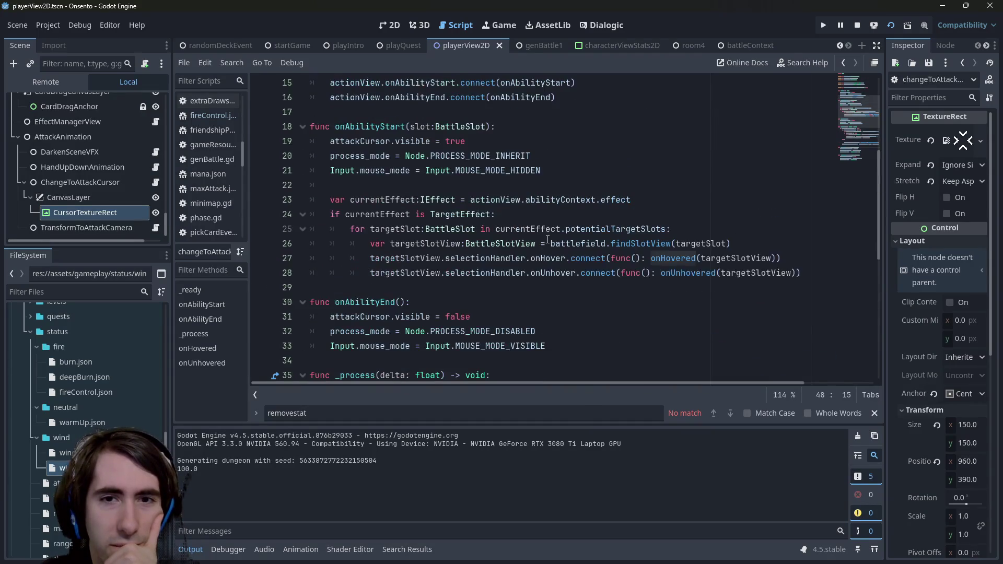
Step: Highlight targetSlotView and selectionHandler on line 27, then onAbilityStart and its slot parameter
double_click(433, 257)
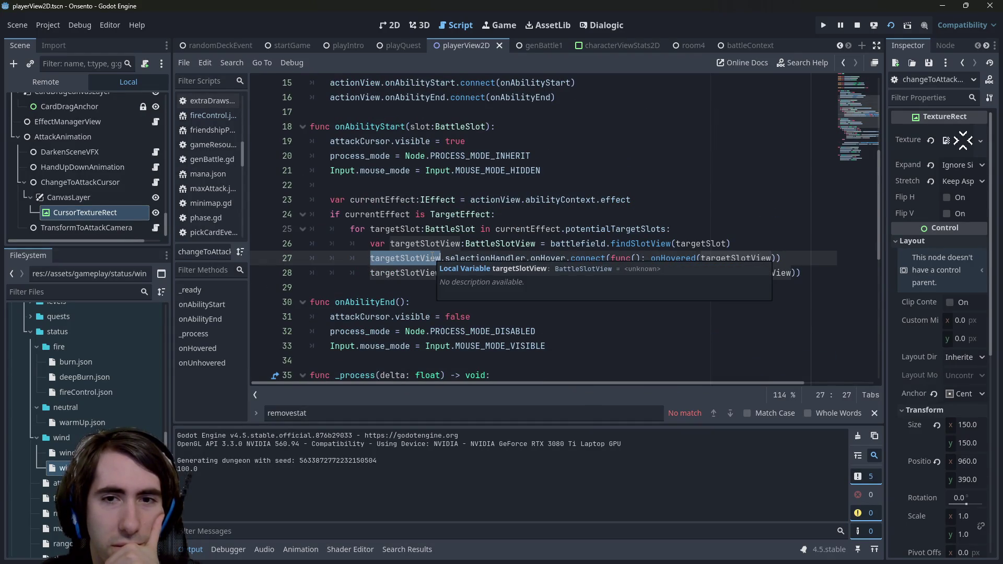
double_click(483, 258)
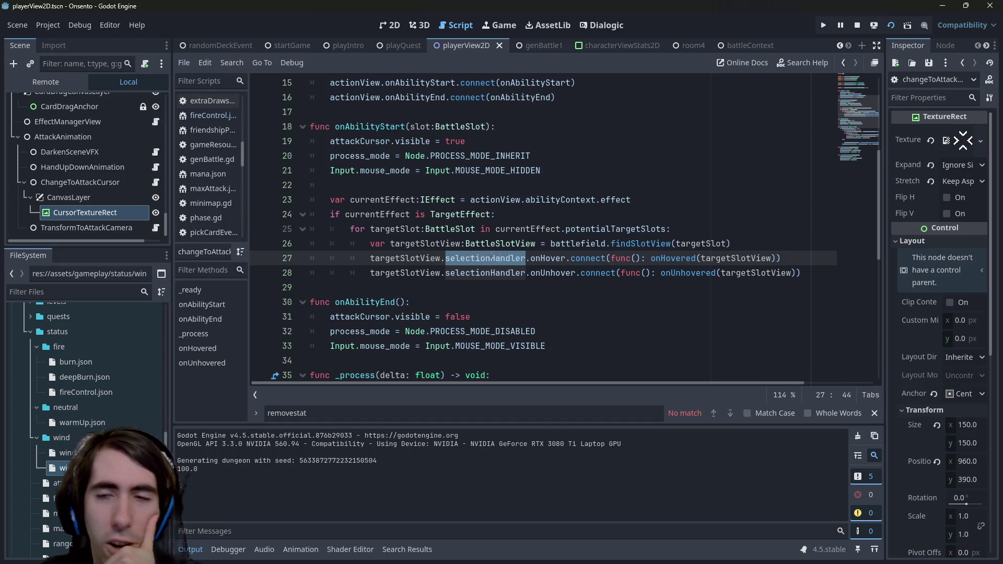
scroll(396, 253, "down", 10)
scroll(395, 261, "up", 9)
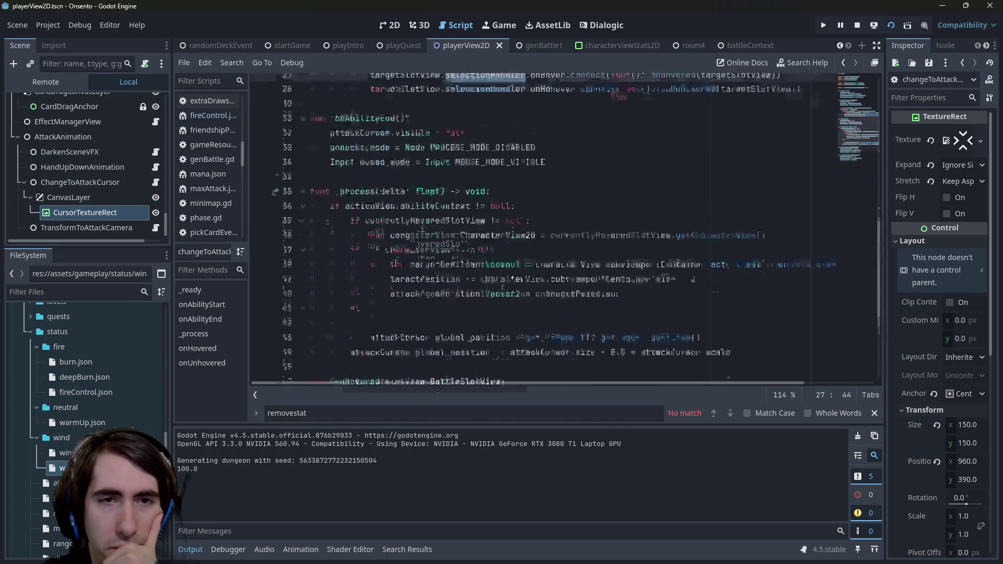
scroll(396, 262, "up", 1)
double_click(371, 142)
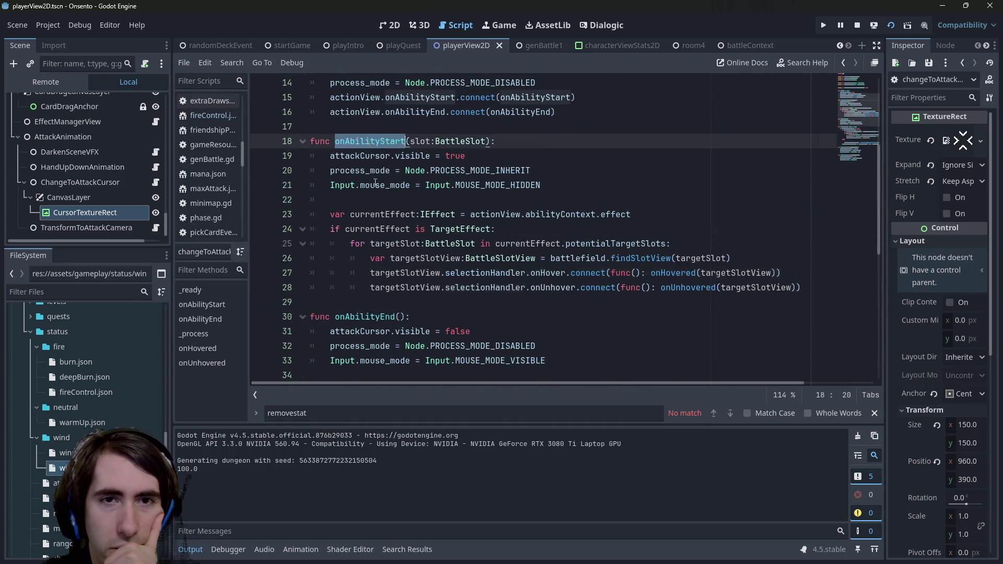
scroll(387, 183, "up", 3)
scroll(404, 220, "down", 1)
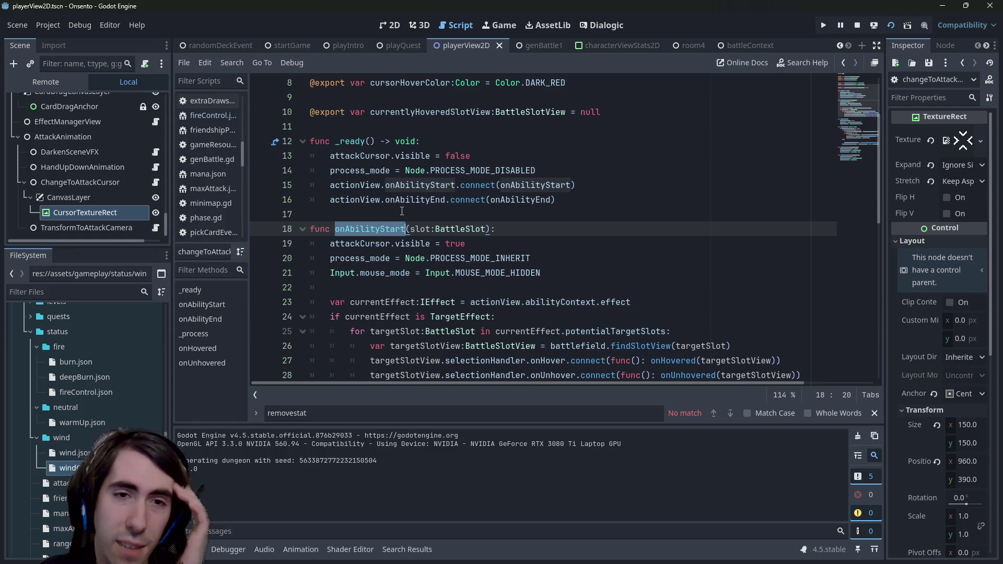
double_click(421, 229)
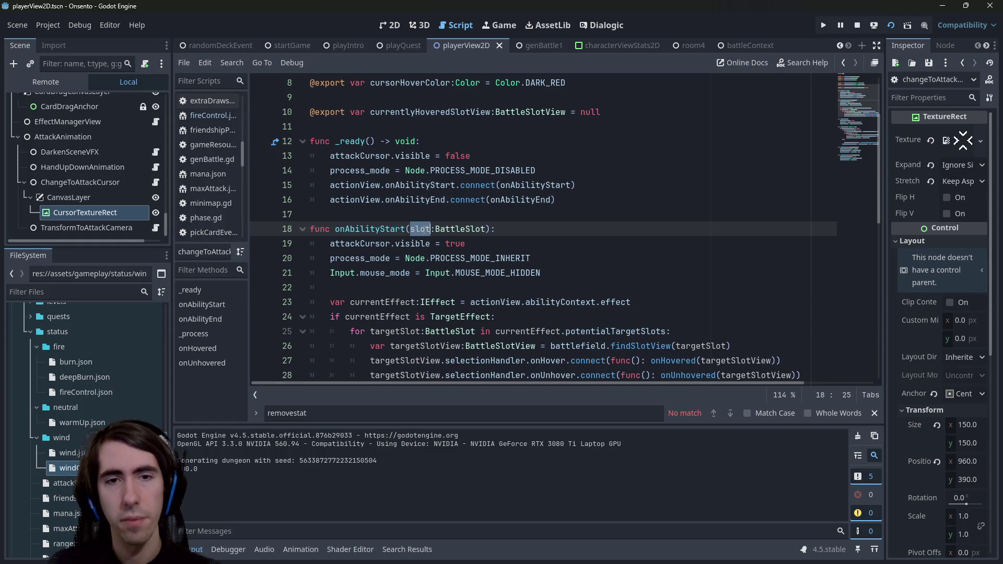
Step: Clear the slot selection and highlight the onAbilityEnd reference in _ready
scroll(514, 239, "down", 2)
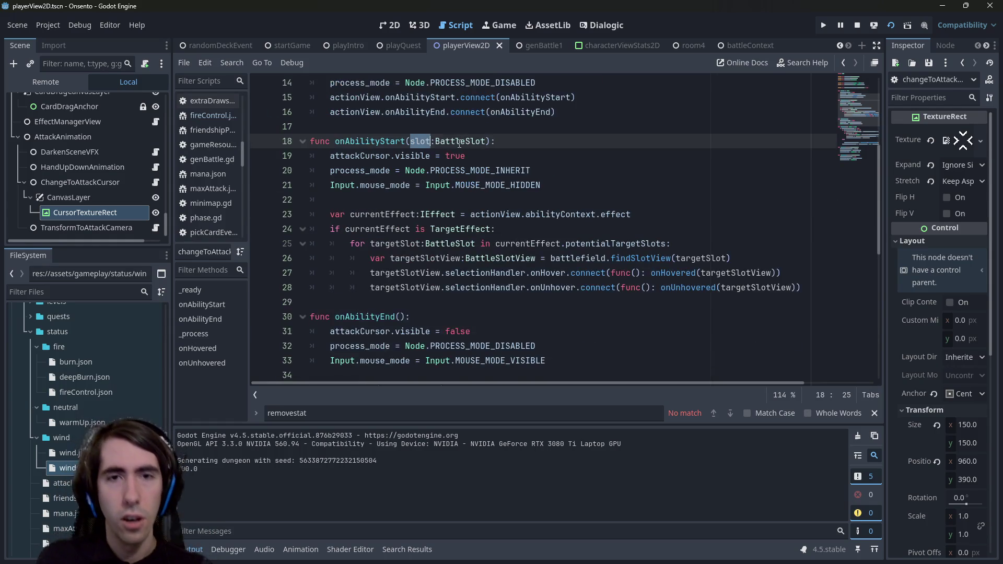
scroll(428, 142, "up", 2)
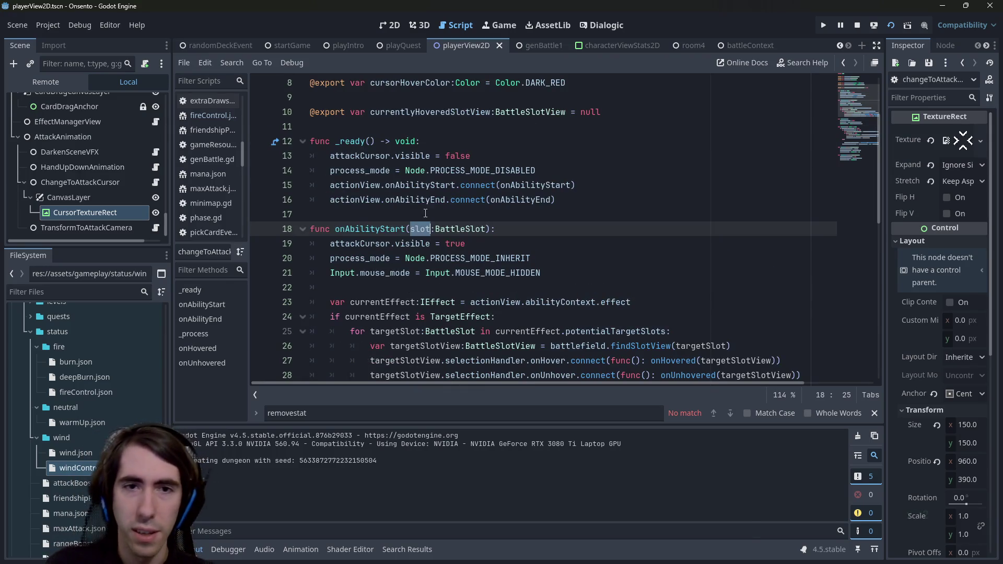
left_click(423, 199)
double_click(515, 200)
scroll(517, 235, "down", 8)
scroll(518, 270, "up", 5)
Step: Review onAbilityEnd's body, then currentEffect, potentialTargetSlots and abilityContext on lines 25 and 23
left_click_drag(589, 320, 233, 283)
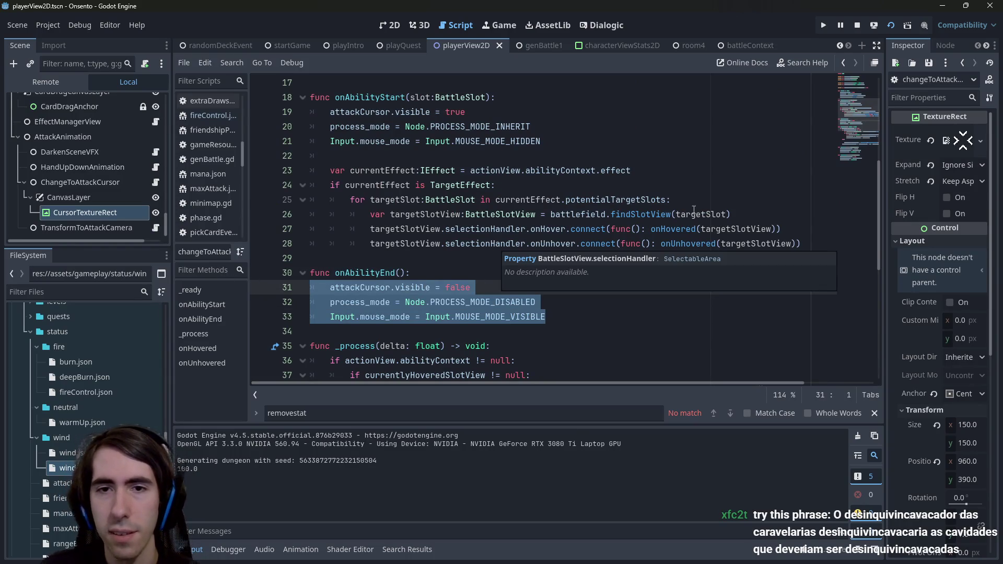
left_click(747, 230)
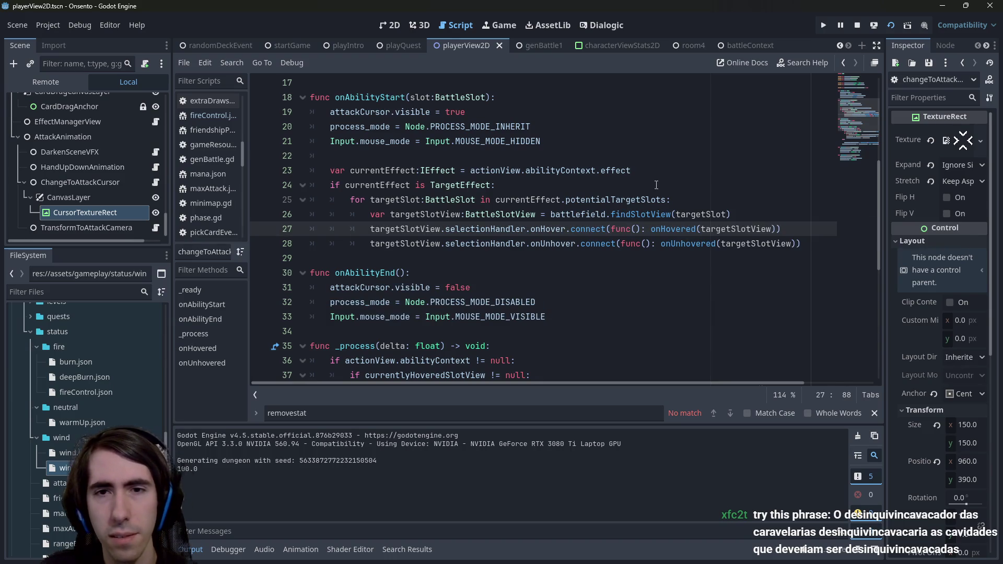
double_click(517, 201)
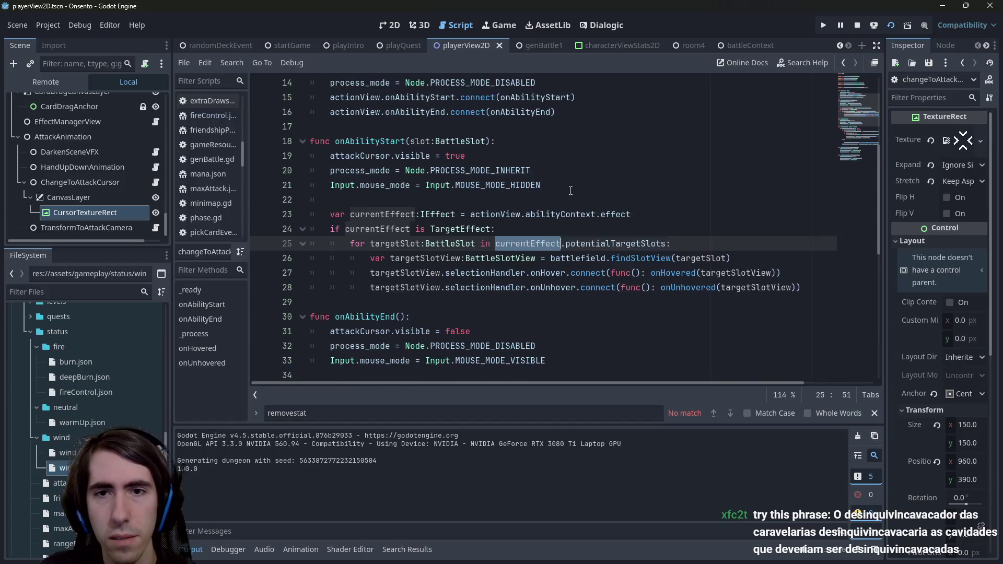
double_click(603, 200)
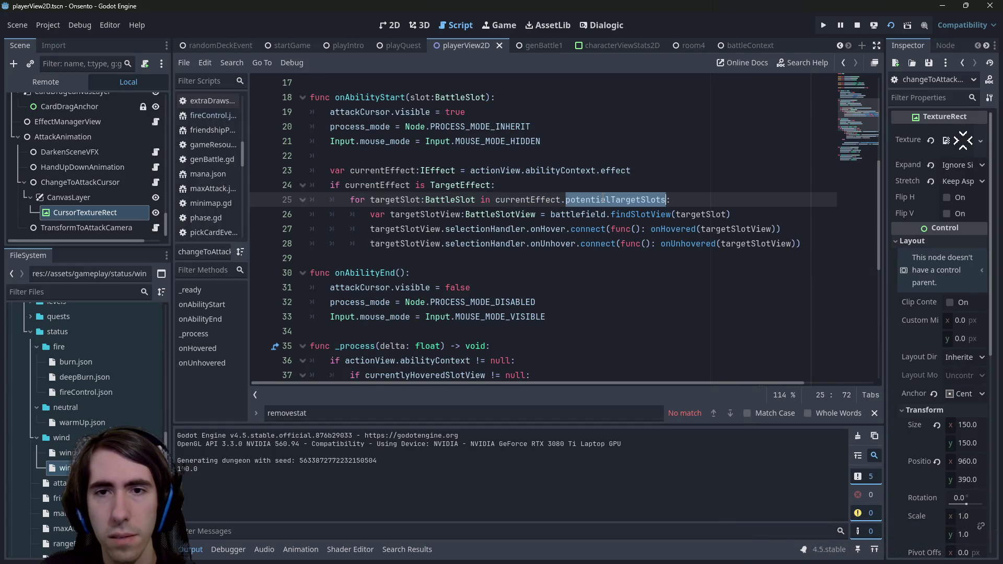
double_click(568, 172)
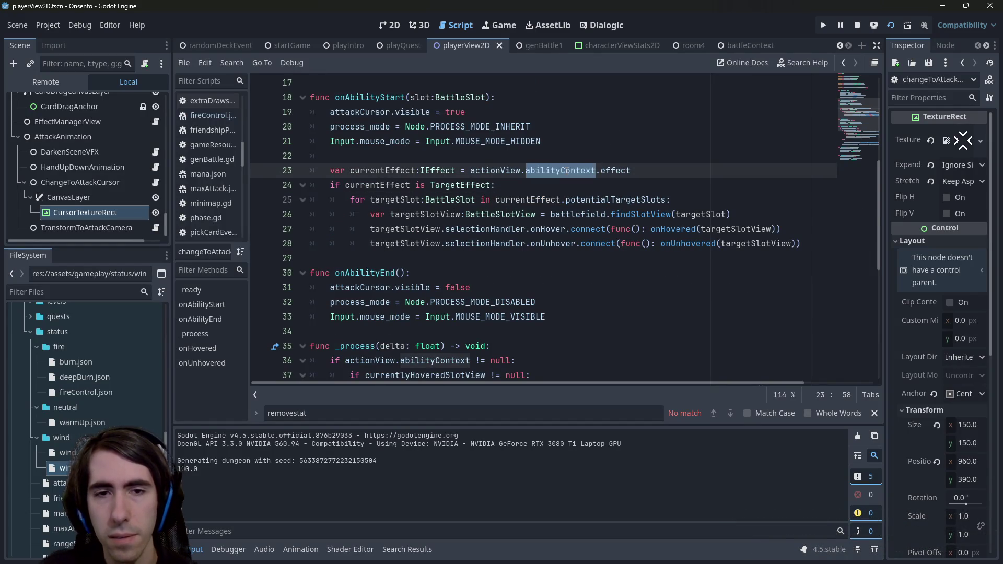
mouse_move(567, 171)
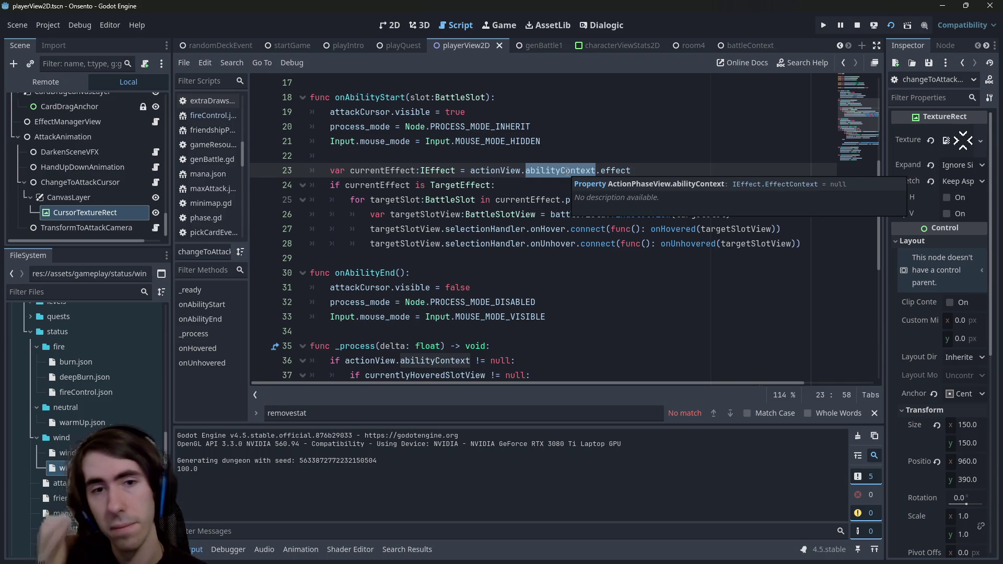
scroll(301, 302, "up", 3)
scroll(301, 302, "down", 3)
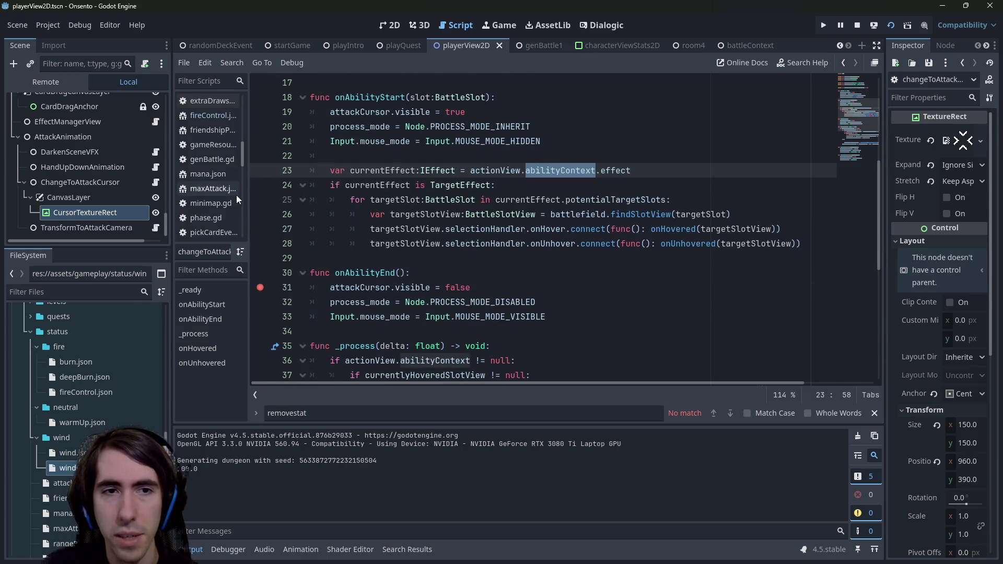
Step: Resume the game past the breakpoint and pick a card target to trigger onAbilityStart
scroll(504, 220, "down", 3)
scroll(505, 219, "down", 3)
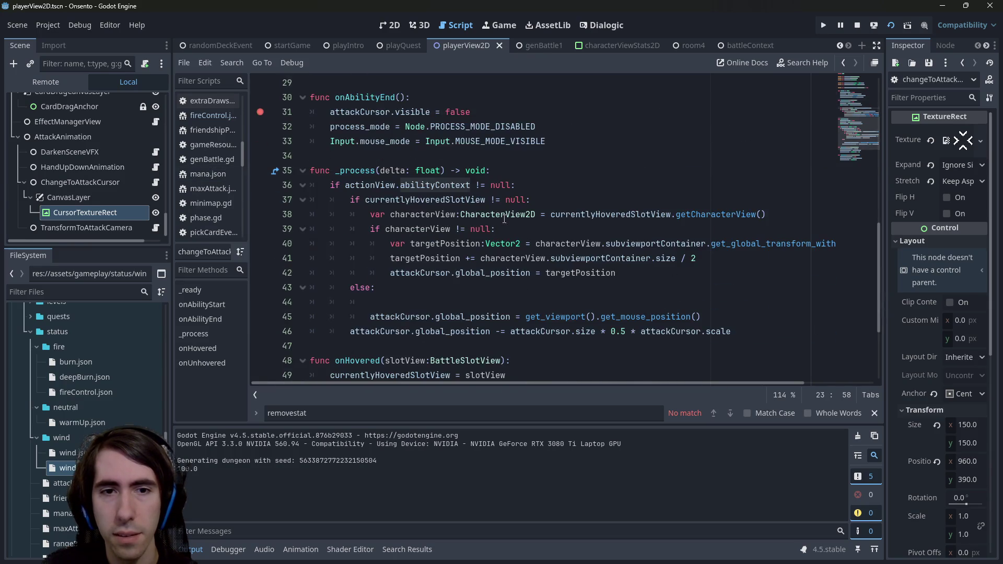
scroll(505, 216, "up", 5)
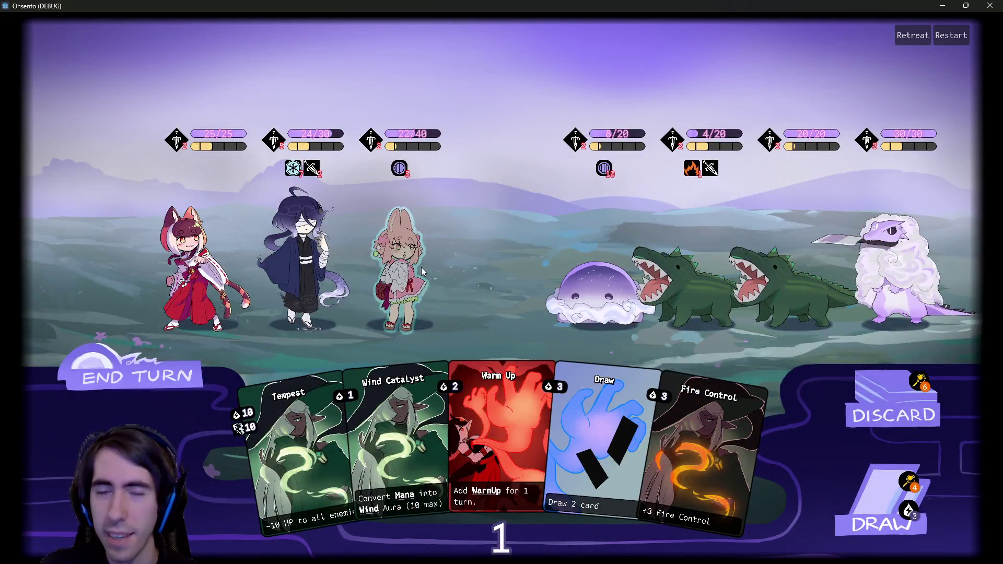
left_click(422, 271)
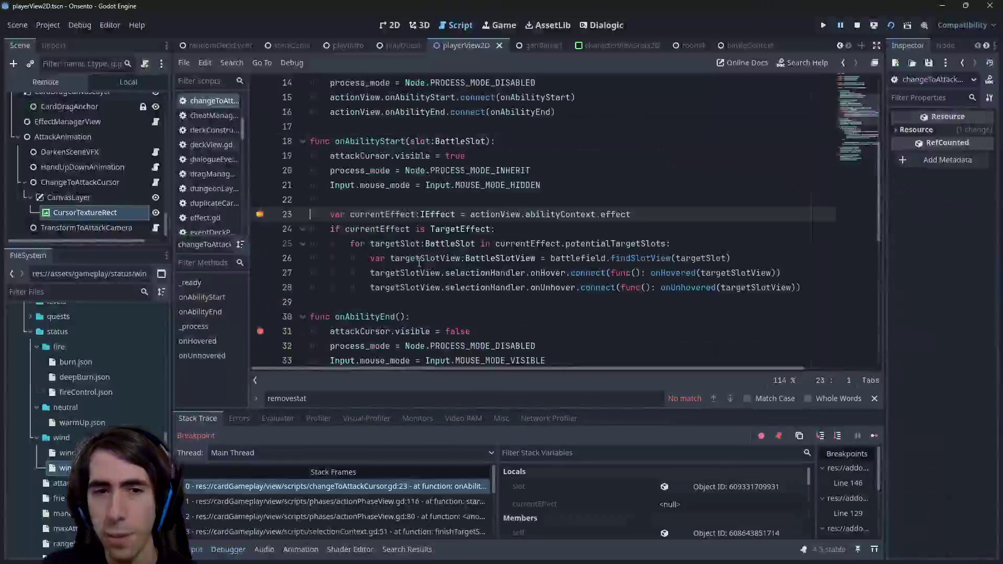
left_click(878, 437)
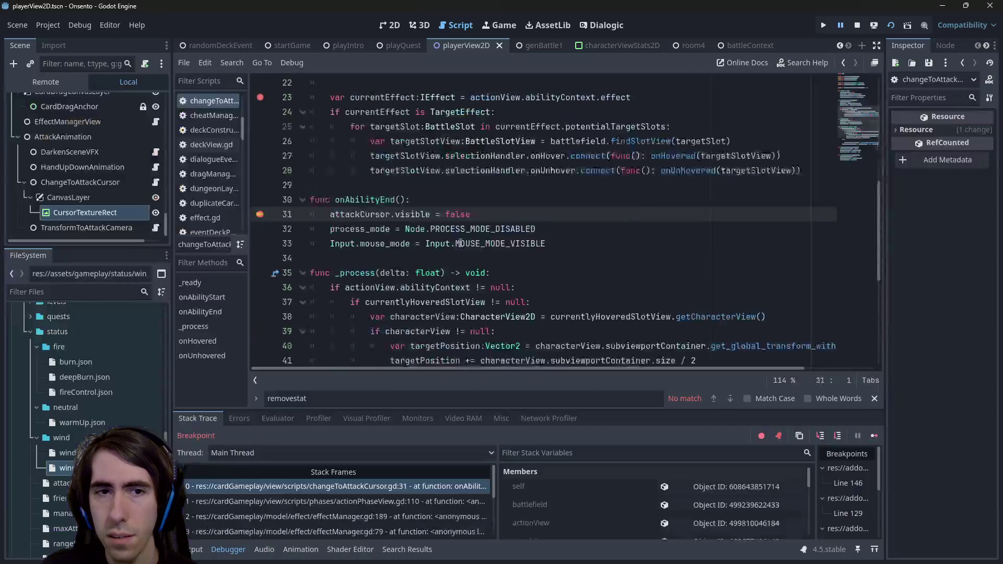
left_click(872, 439)
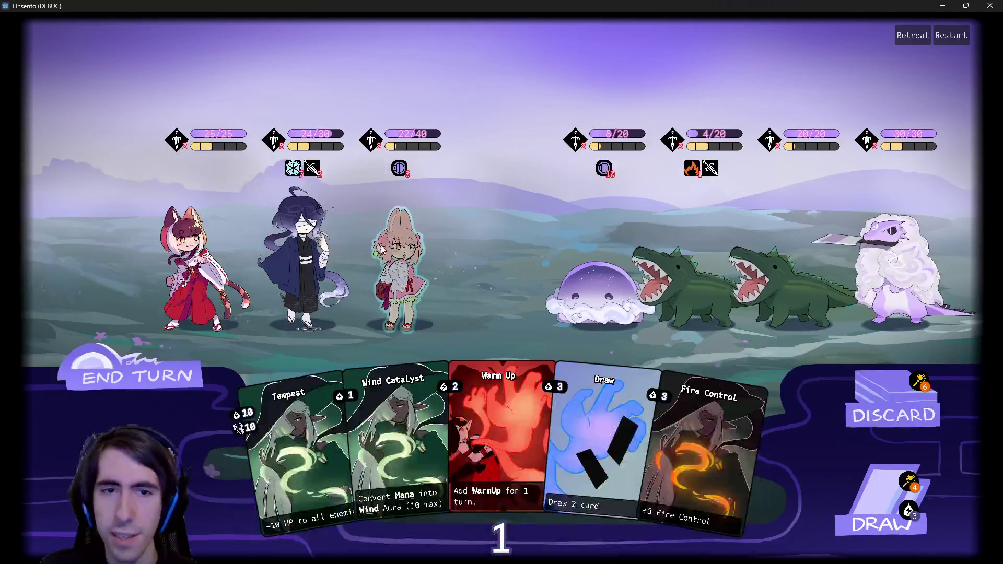
left_click(653, 276)
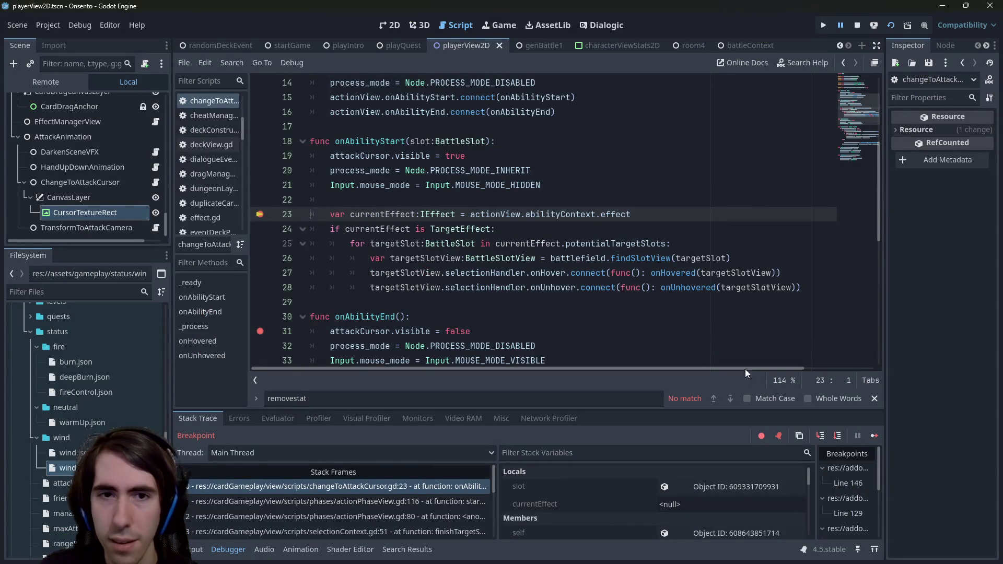
Step: Step to line 25's target-slot loop and inspect currentEffect's properties in the Inspector
left_click(836, 437)
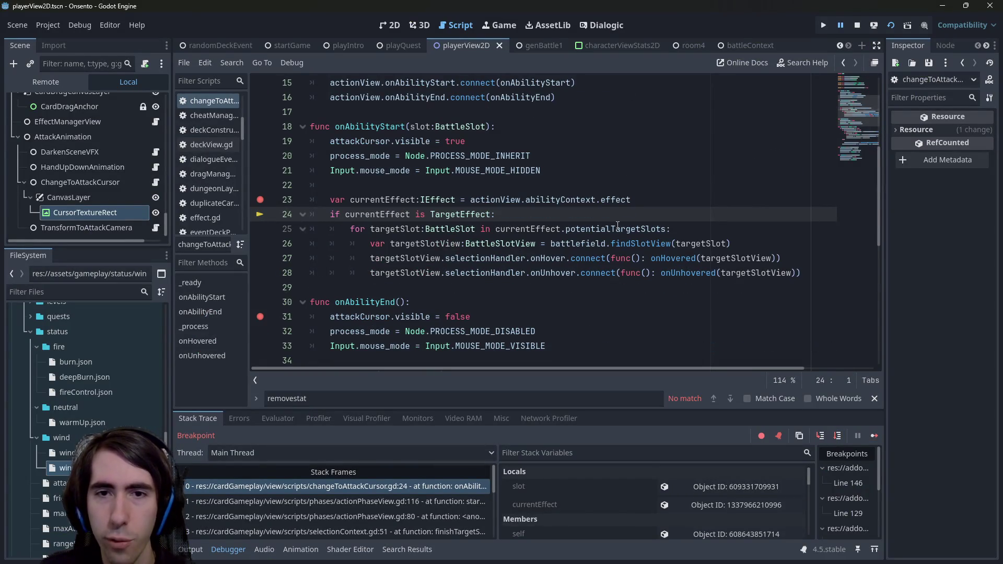
key("F10")
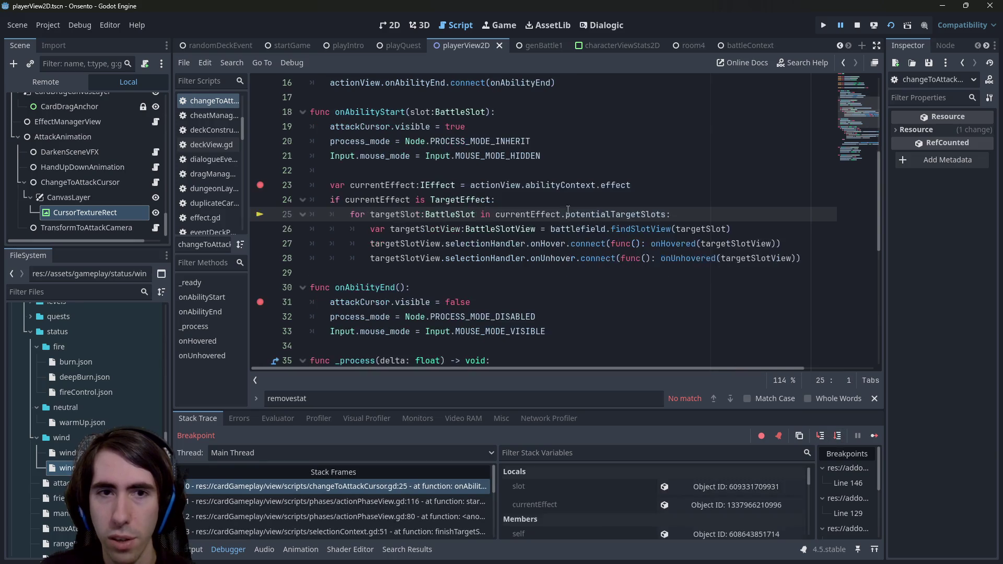
mouse_move(601, 213)
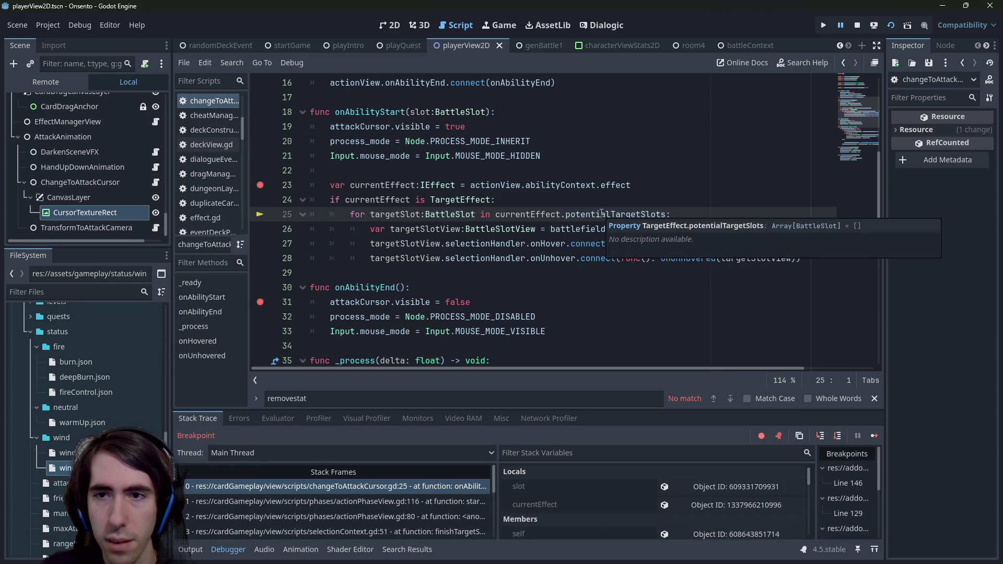
left_click(695, 512)
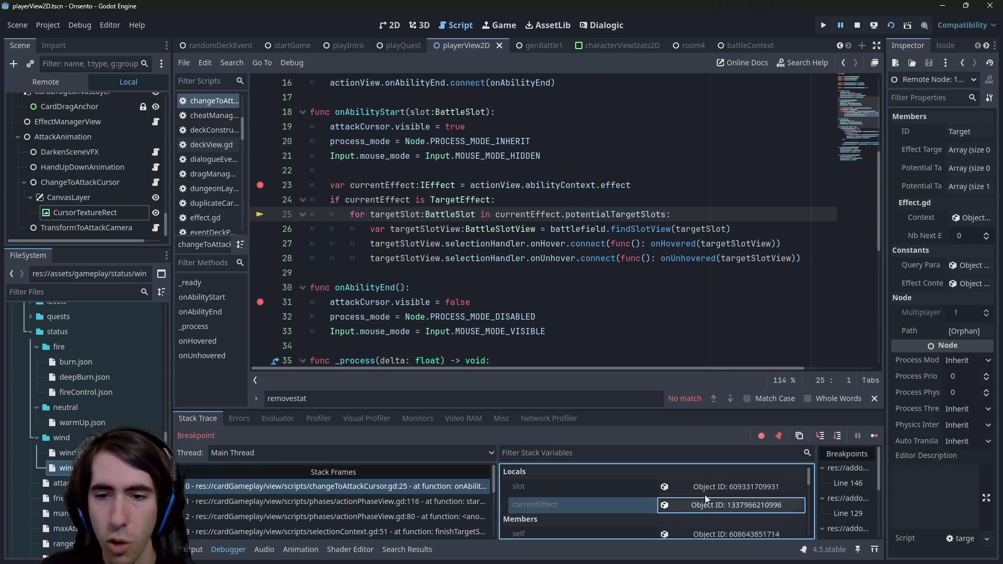
mouse_move(884, 192)
left_mouse_down()
mouse_move(787, 192)
mouse_move(886, 192)
left_mouse_up()
left_click(662, 245)
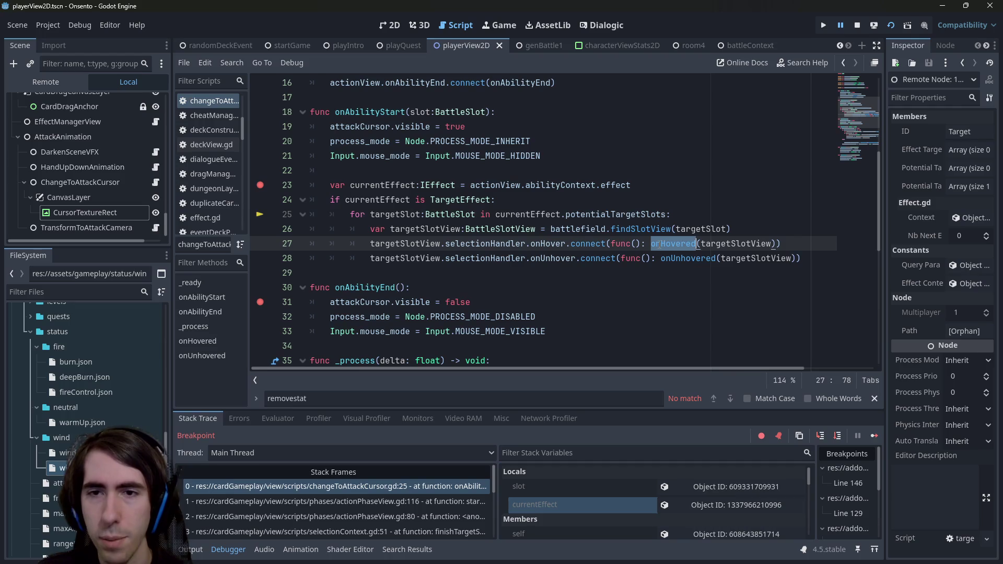
Step: Replace the func(): lambda on line 27 with onHovered.bind
left_click_drag(613, 243, 660, 245)
key("BackSpace")
left_click(660, 244)
type(".bind")
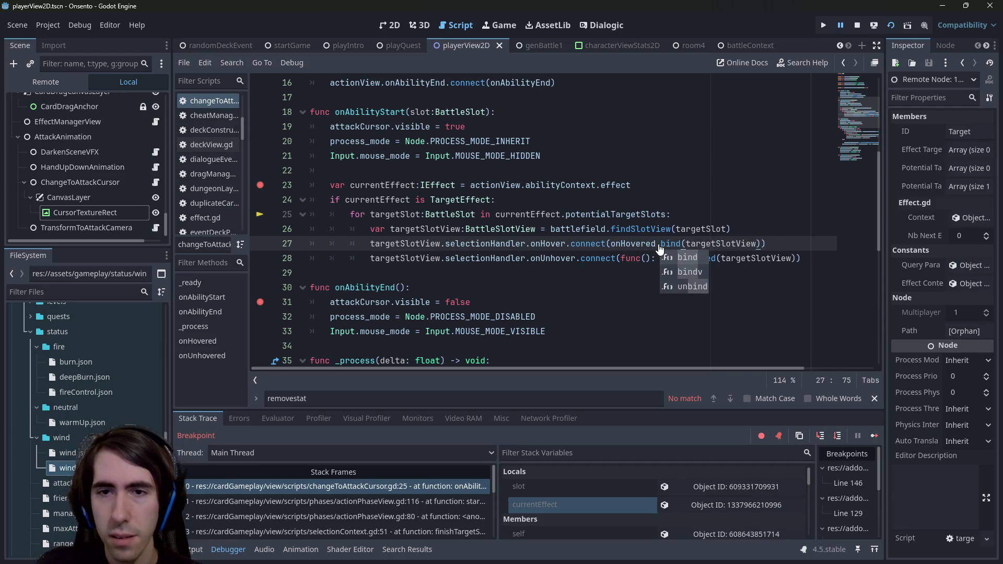
Step: Replace line 28's lambda with onUnhovered.bind, completed via autocomplete
left_click(661, 258)
key("ctrl+shift+Left")
key("ctrl+shift+Left")
key("ctrl+shift+Left")
key("BackSpace")
key("ctrl+Right")
type(".b")
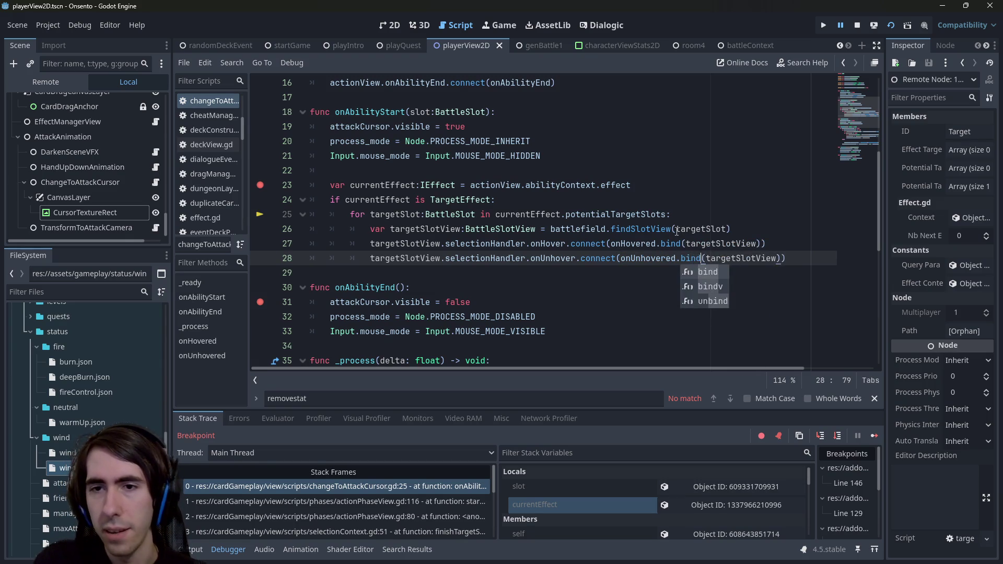
key("Return")
left_click(531, 244)
Step: Inspect the currentEffect and currentlyHoveredSlotView variable declarations higher in the script
scroll(531, 240, "down", 2)
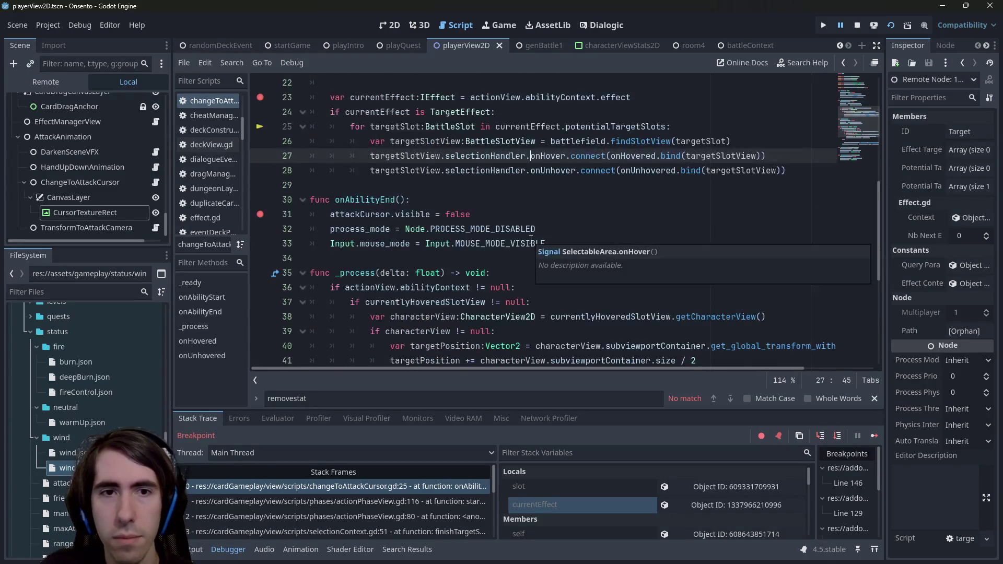
scroll(446, 230, "up", 1)
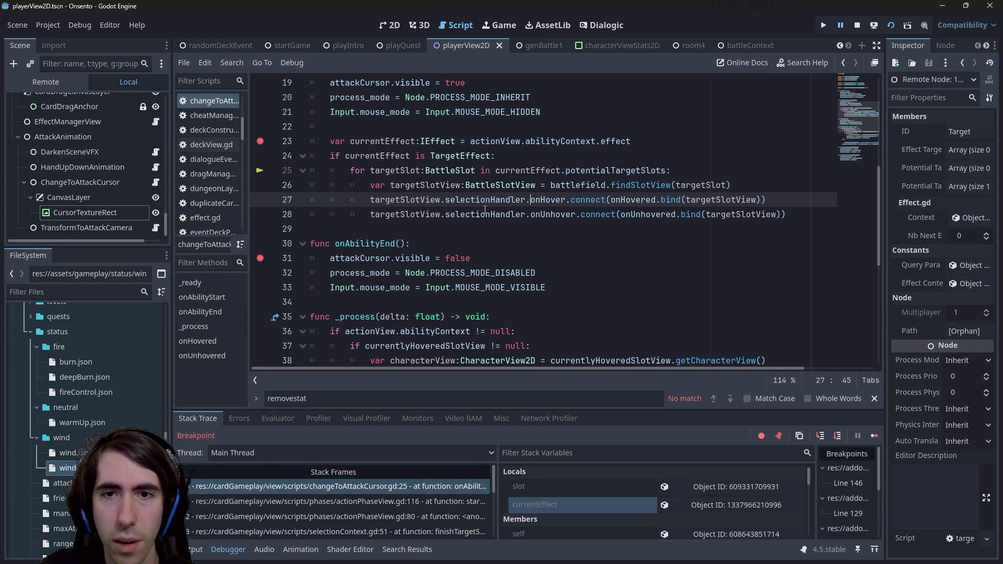
scroll(485, 211, "up", 2)
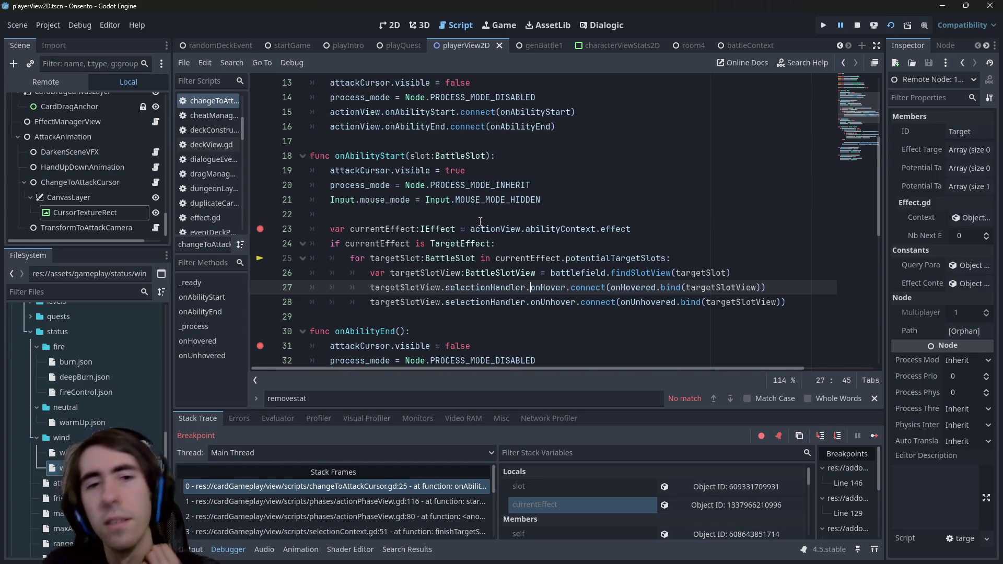
double_click(382, 229)
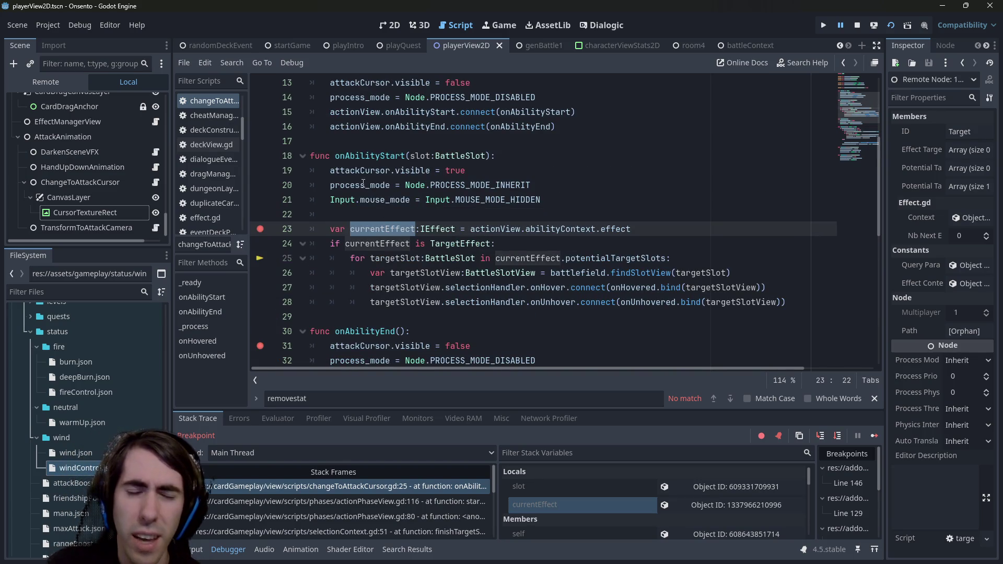
scroll(371, 186, "up", 4)
scroll(377, 187, "down", 3)
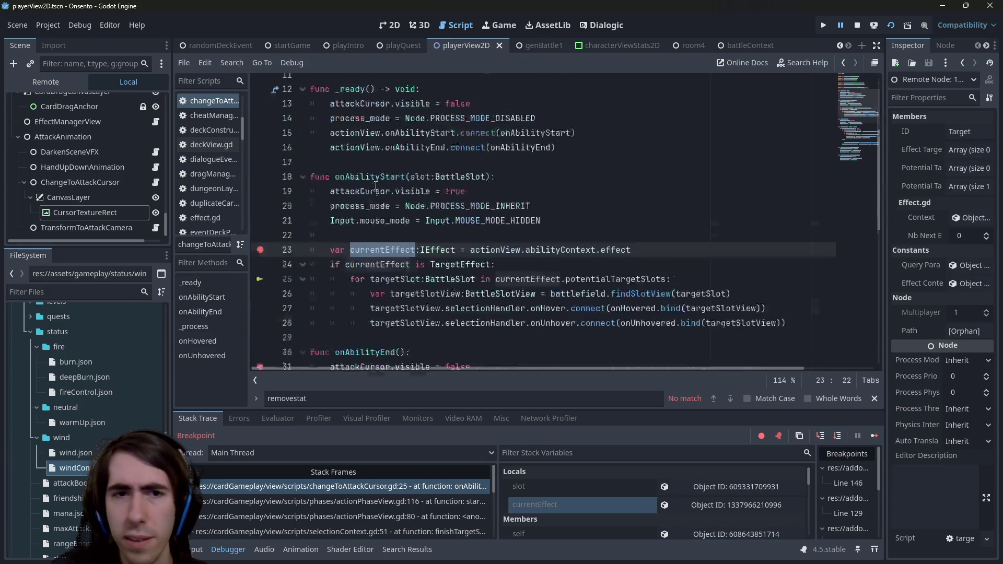
scroll(377, 187, "up", 1)
left_click(419, 126)
double_click(418, 127)
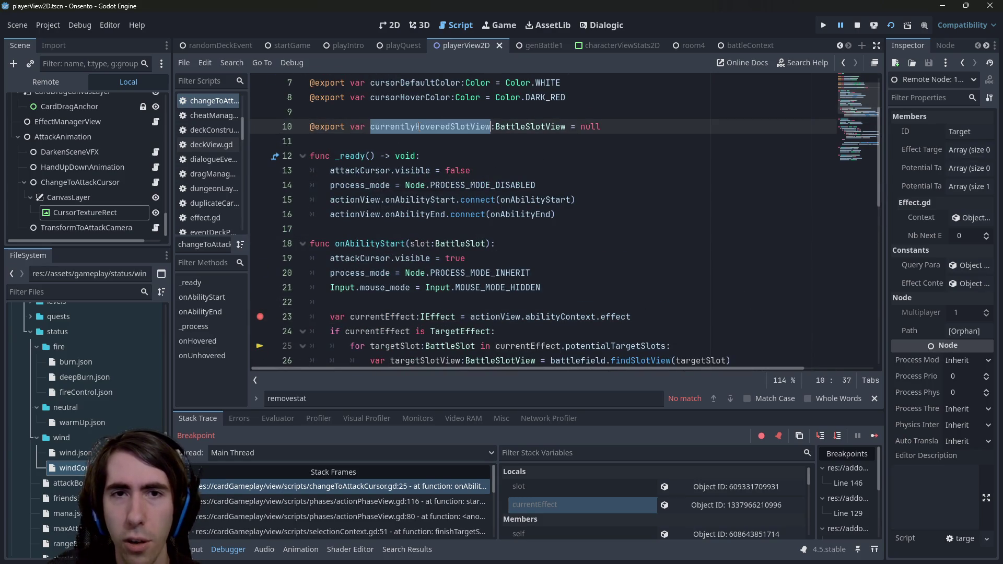
key("ctrl+f")
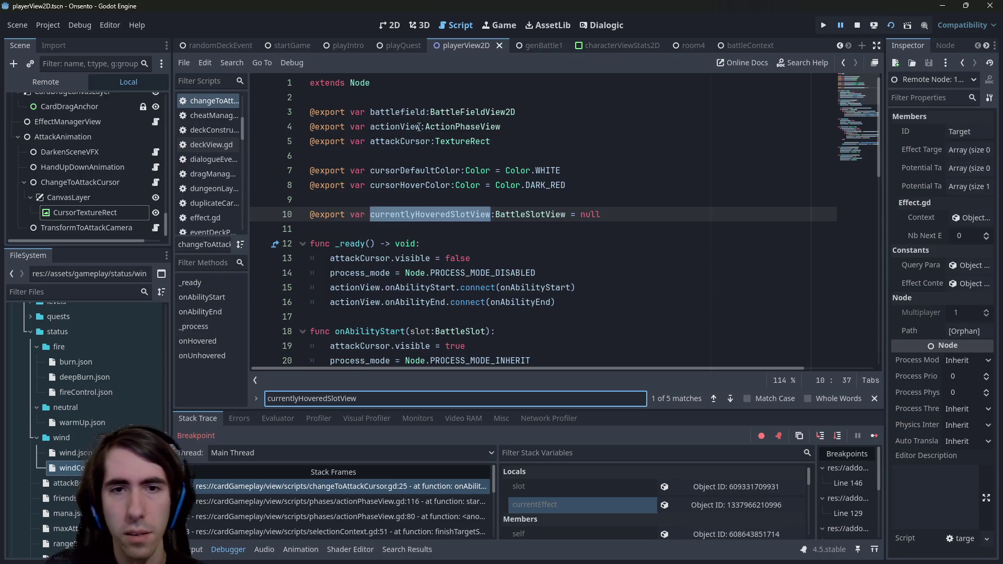
key("Return")
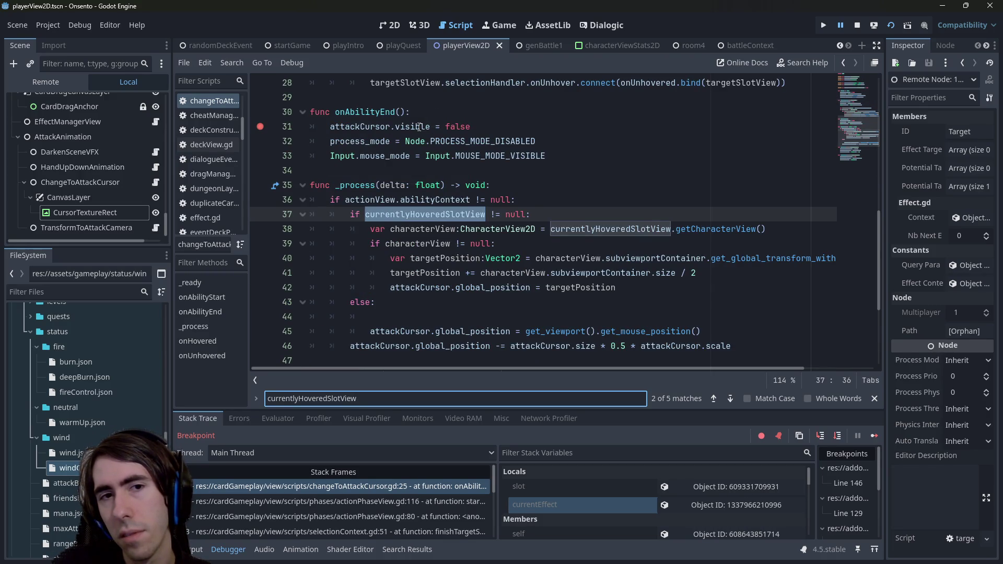
key("Return")
key("Return")
key("Return")
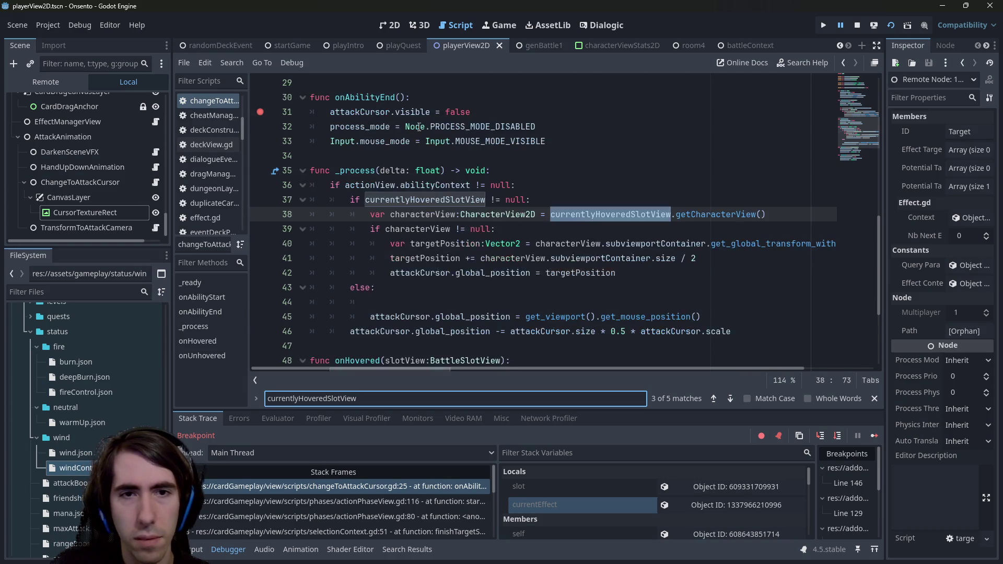
key("Return")
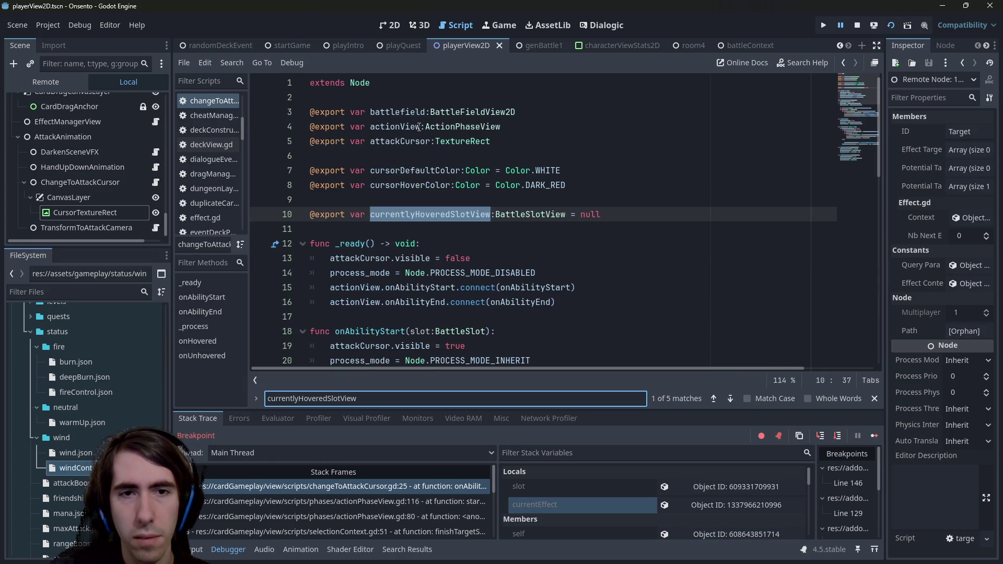
key("Return")
key("Return")
key("Return")
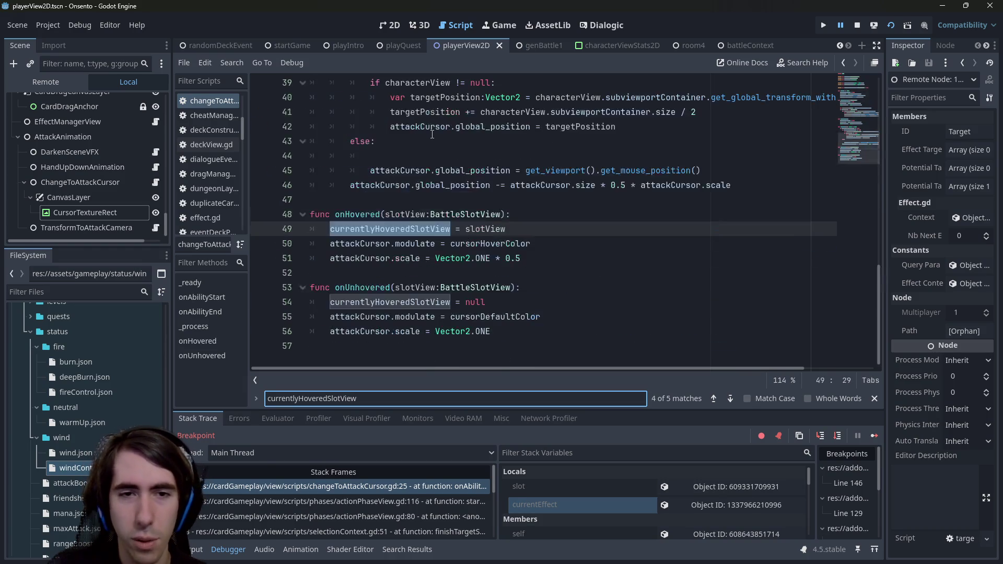
scroll(470, 151, "up", 6)
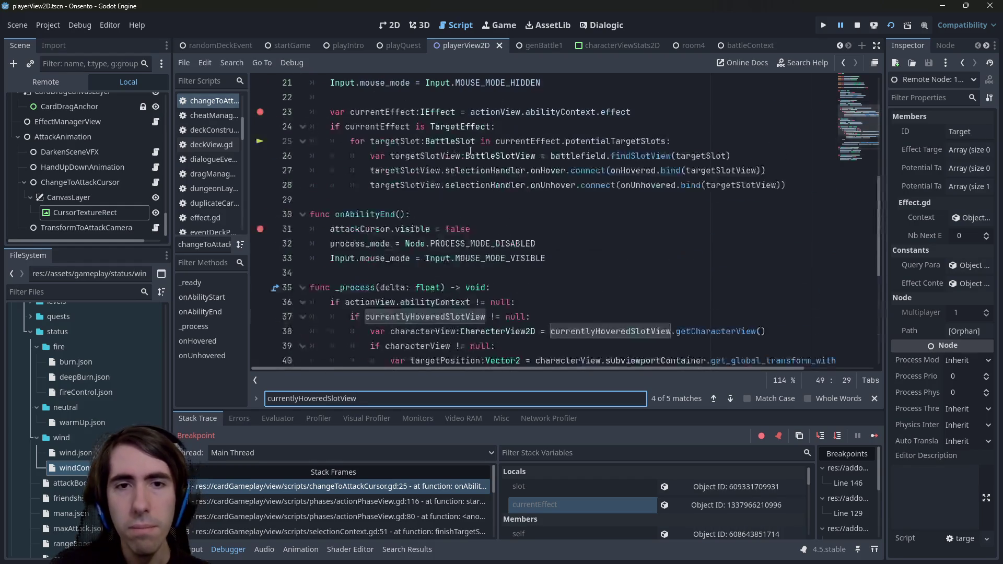
scroll(470, 151, "up", 1)
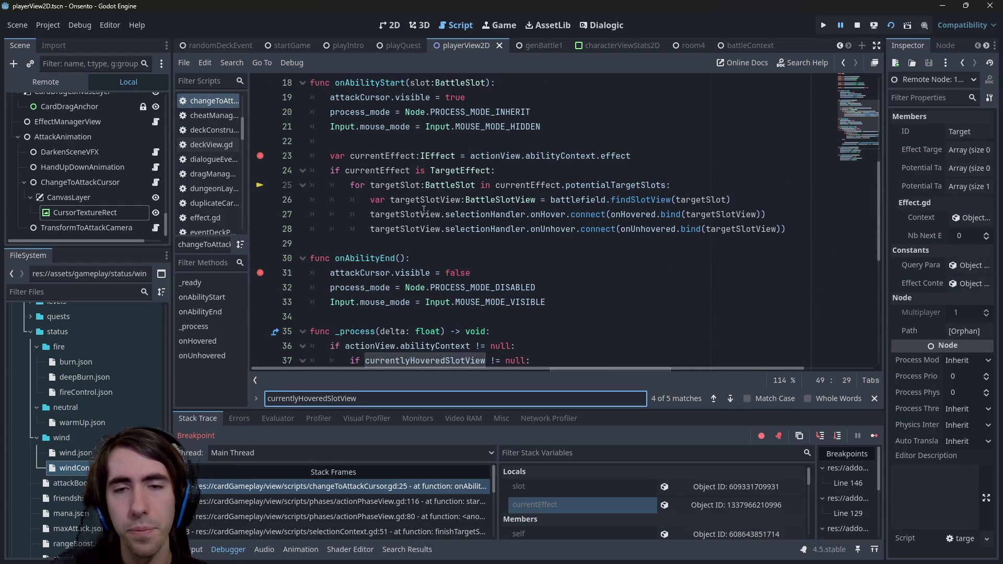
key("F12")
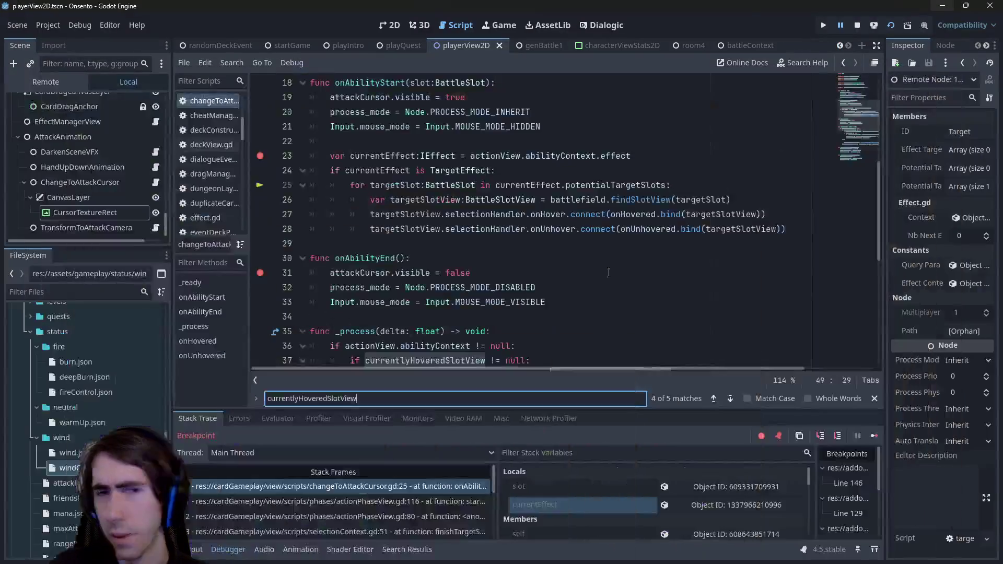
scroll(423, 229, "up", 1)
scroll(440, 247, "down", 1)
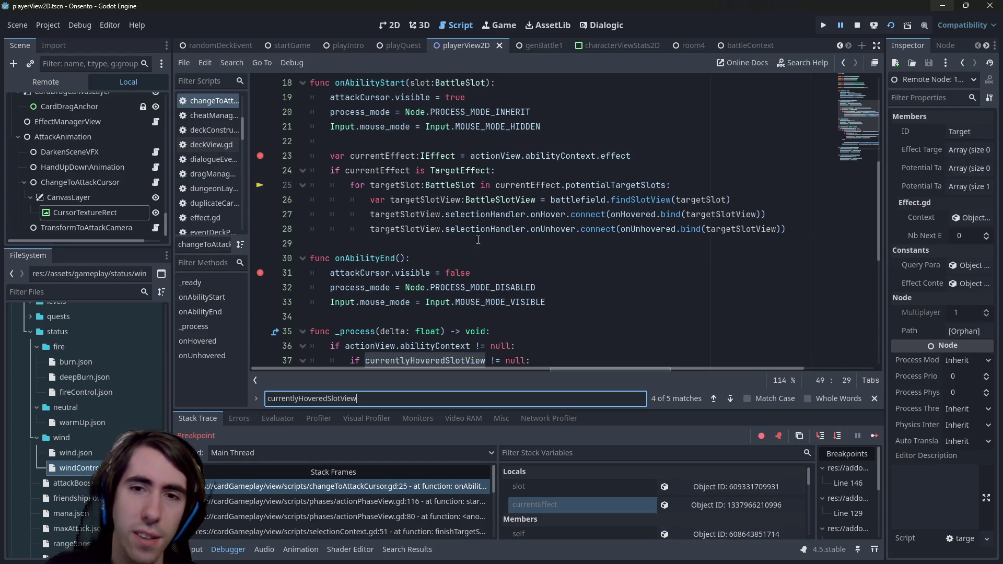
scroll(514, 238, "up", 6)
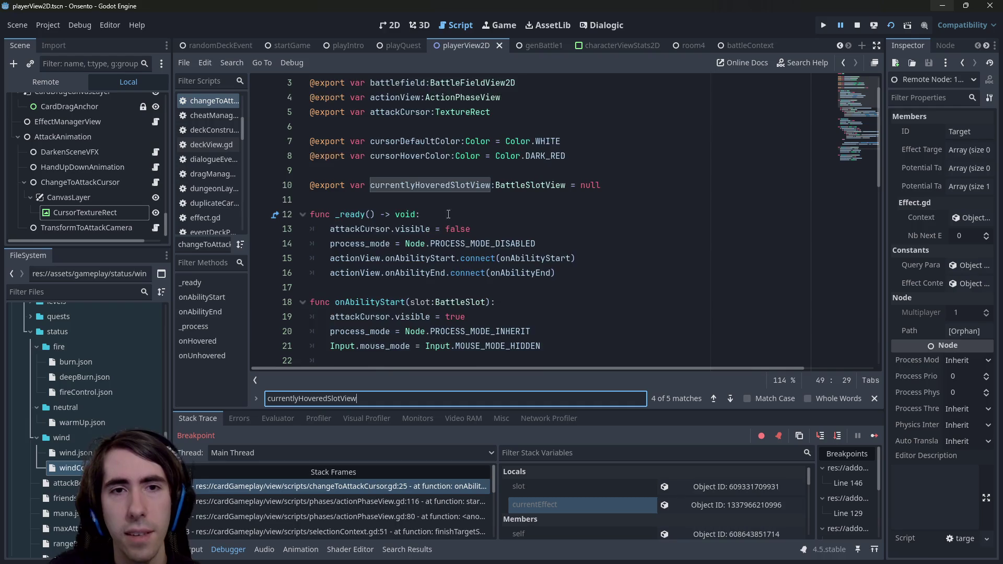
scroll(398, 209, "down", 6)
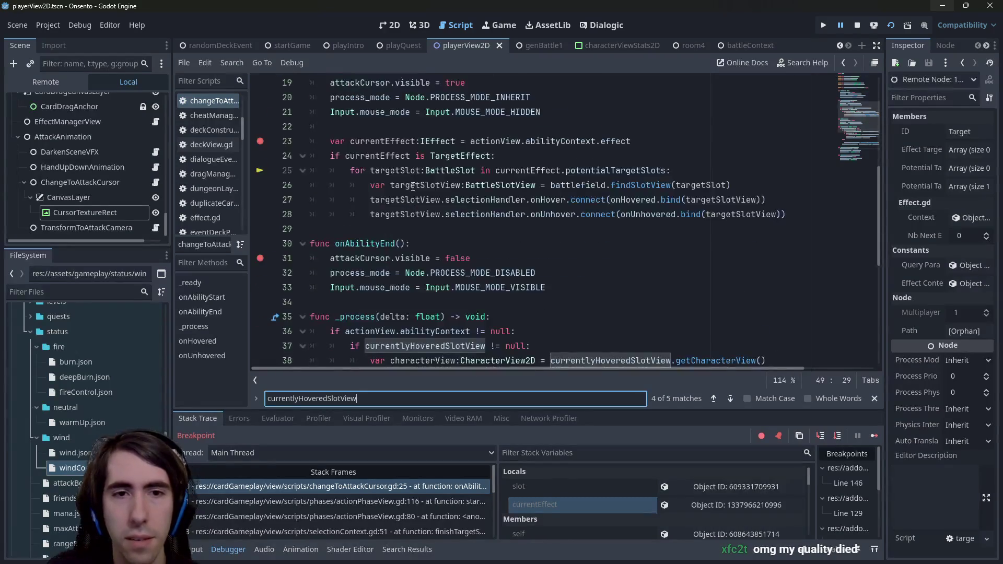
scroll(384, 233, "down", 3)
scroll(381, 250, "up", 6)
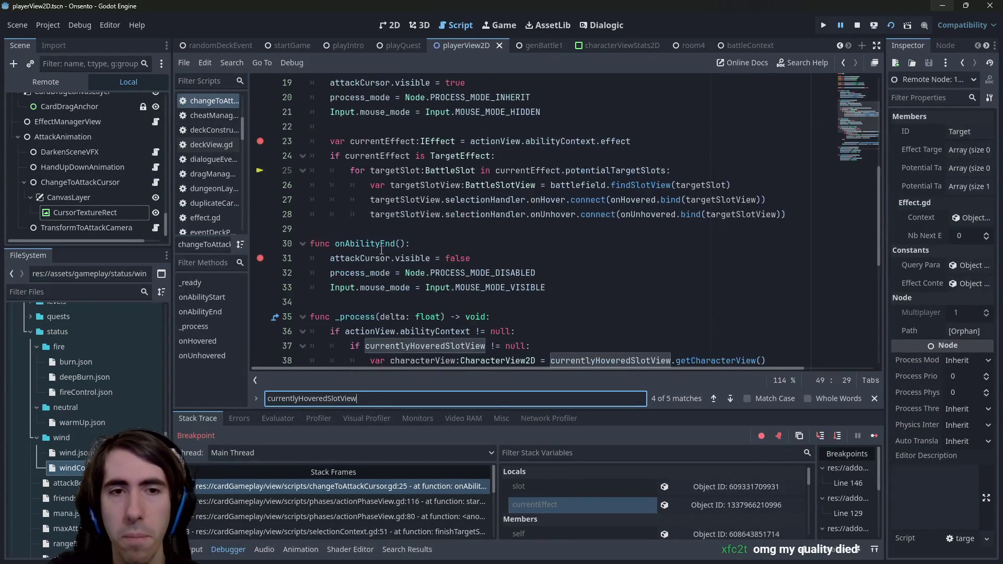
left_click(447, 282)
scroll(450, 267, "up", 2)
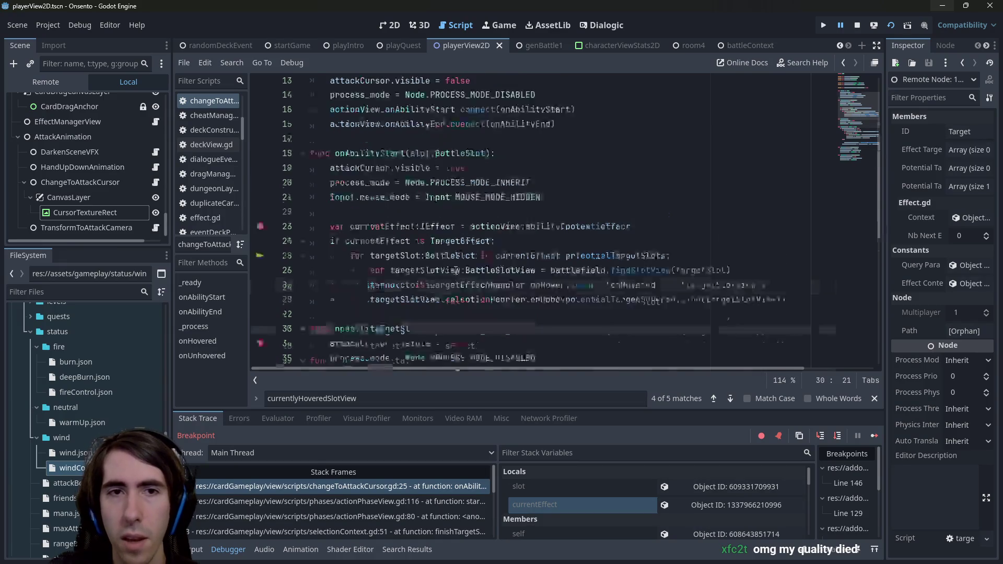
scroll(451, 256, "down", 1)
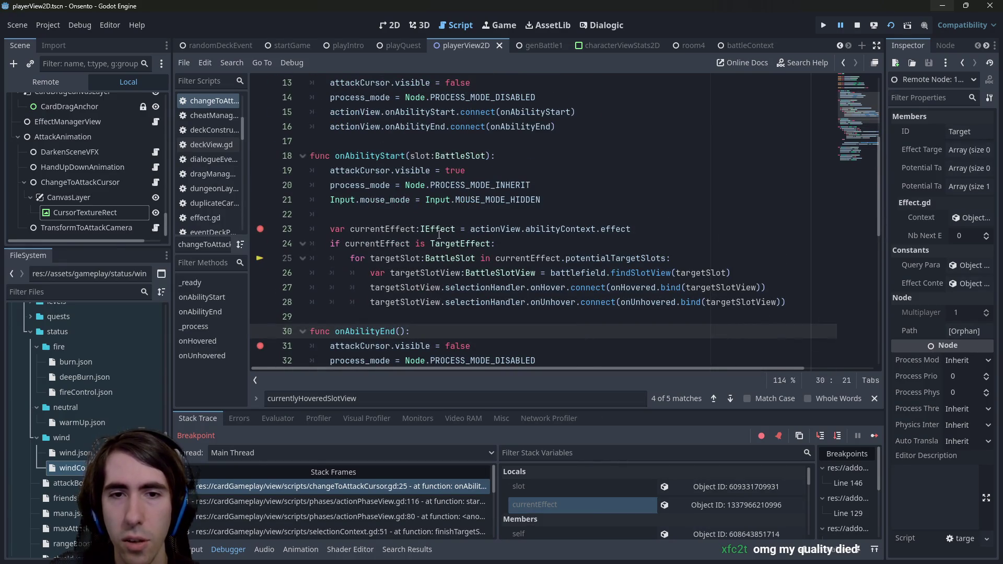
double_click(700, 272)
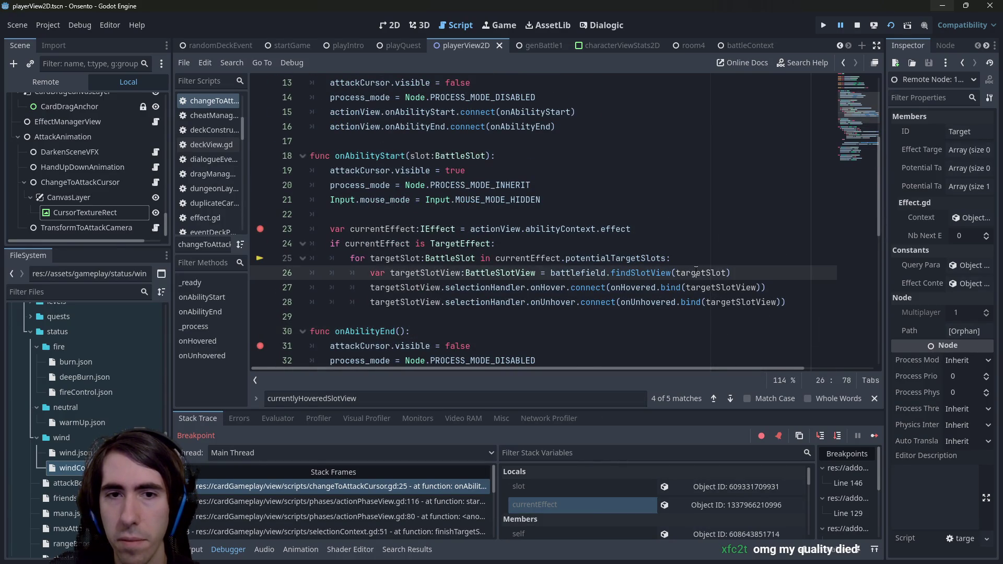
scroll(546, 226, "up", 3)
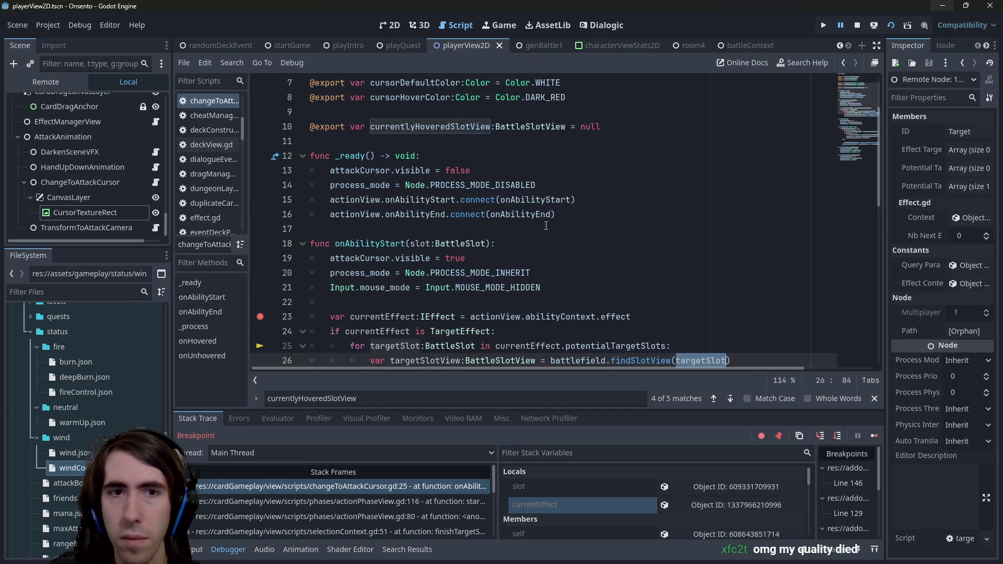
Step: Start a new variable declaration below the hovered-slot variable, typed as Array
left_click(517, 145)
key("Return")
key("Return")
key("Up")
type("var on")
key("BackSpace")
key("BackSpace")
type("previousTarget")
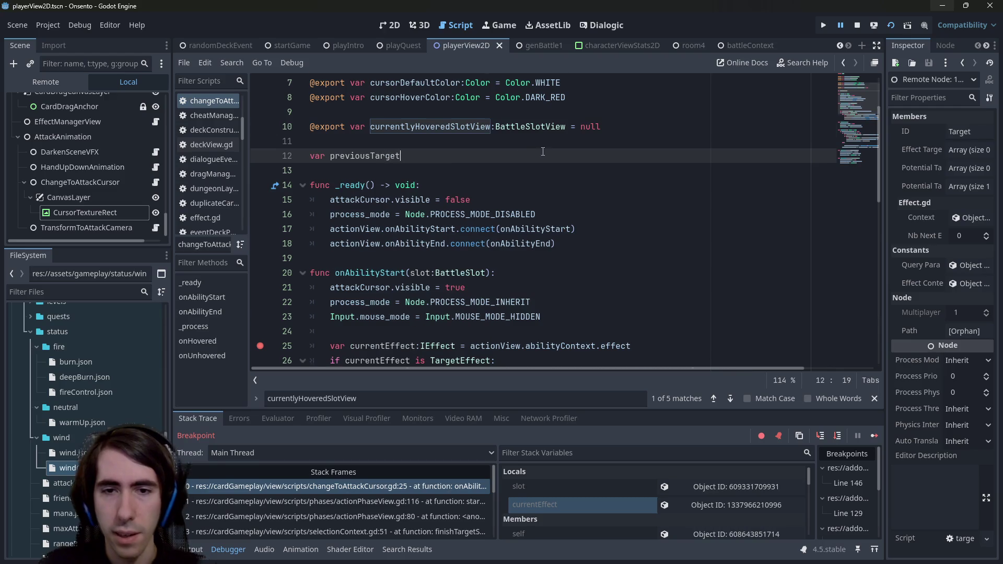
scroll(544, 162, "down", 3)
scroll(543, 172, "up", 1)
type("s:a")
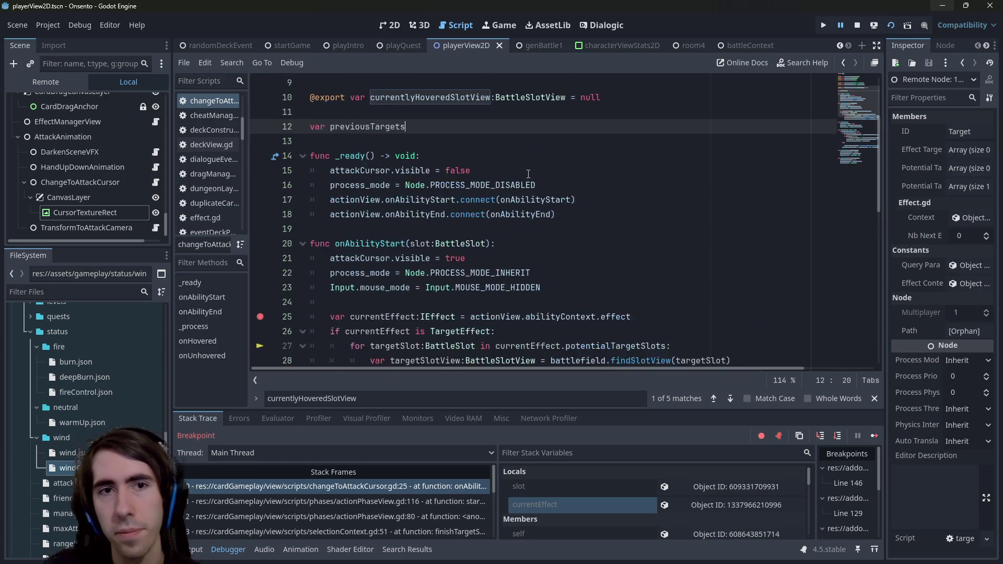
scroll(528, 174, "down", 1)
key("BackSpace")
type("Array")
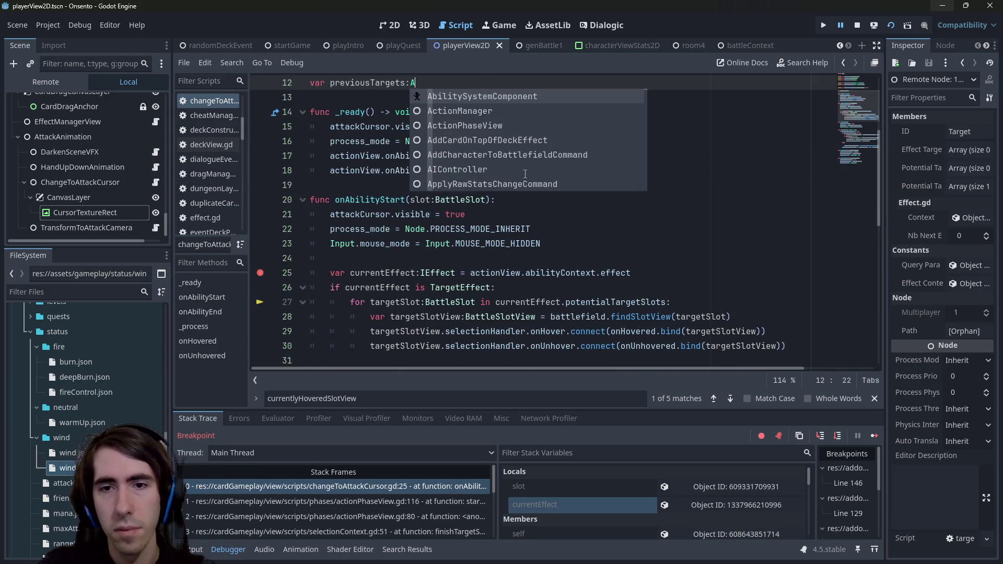
Step: Finish it as var previousPotentialTargetSlots:Array[BattleSlot] = [], matching potentialTargetSlots' type
left_click(606, 303, "ctrl")
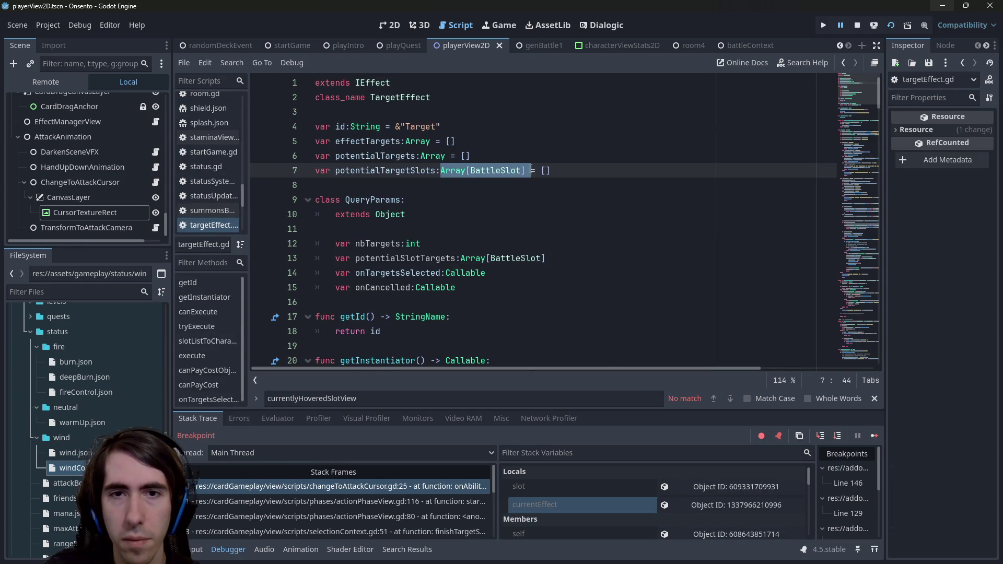
left_click(487, 171, "ctrl")
scroll(486, 174, "down", 1)
key("alt+Left")
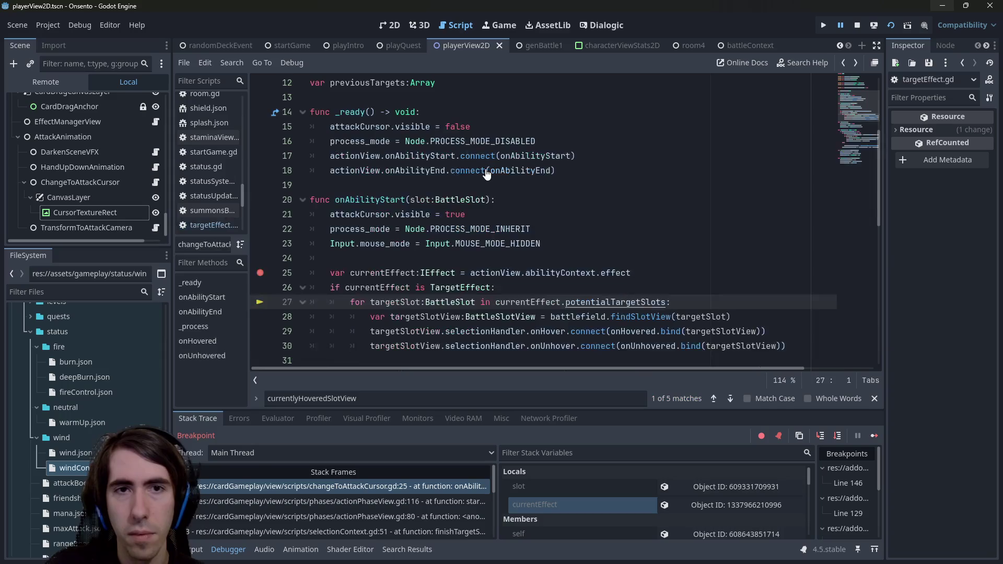
double_click(366, 170)
type("previous")
type("PotentialTargetSlo")
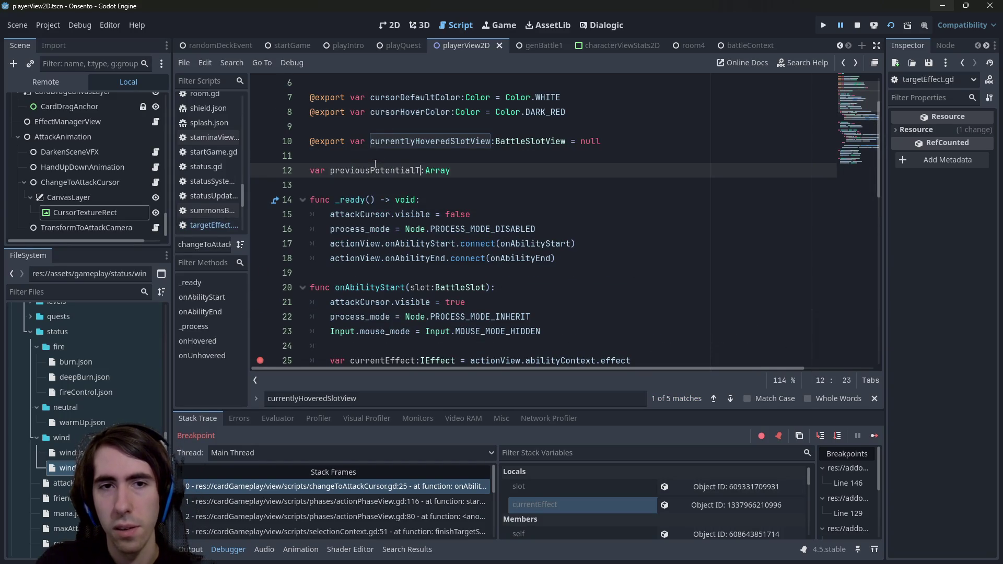
type("ts")
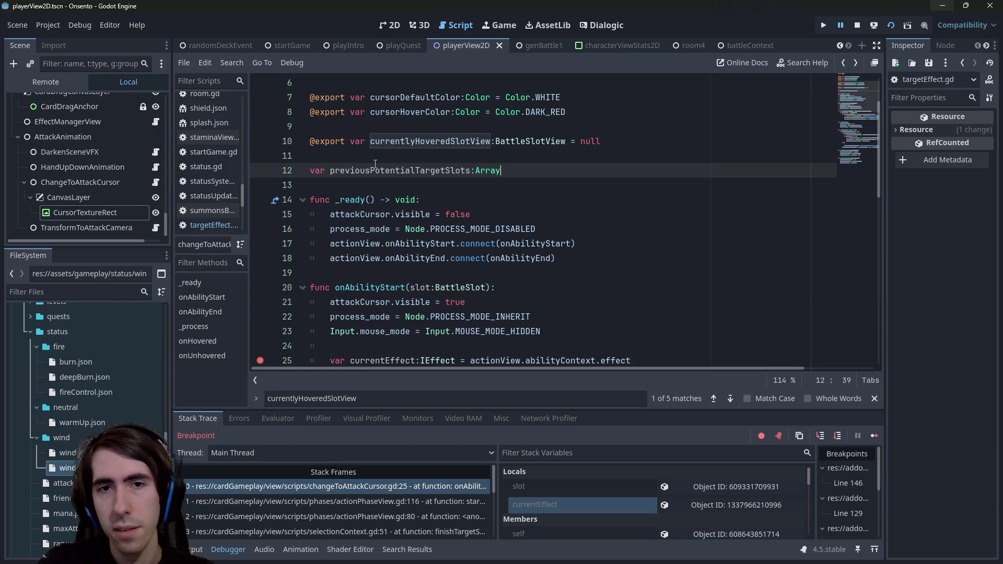
key("End")
type("[BattleSlot] = []")
Step: Begin a 'previousPotentialTargetSlots =' line inside the TargetEffect branch
double_click(430, 176)
key("ctrl+c")
scroll(443, 204, "down", 3)
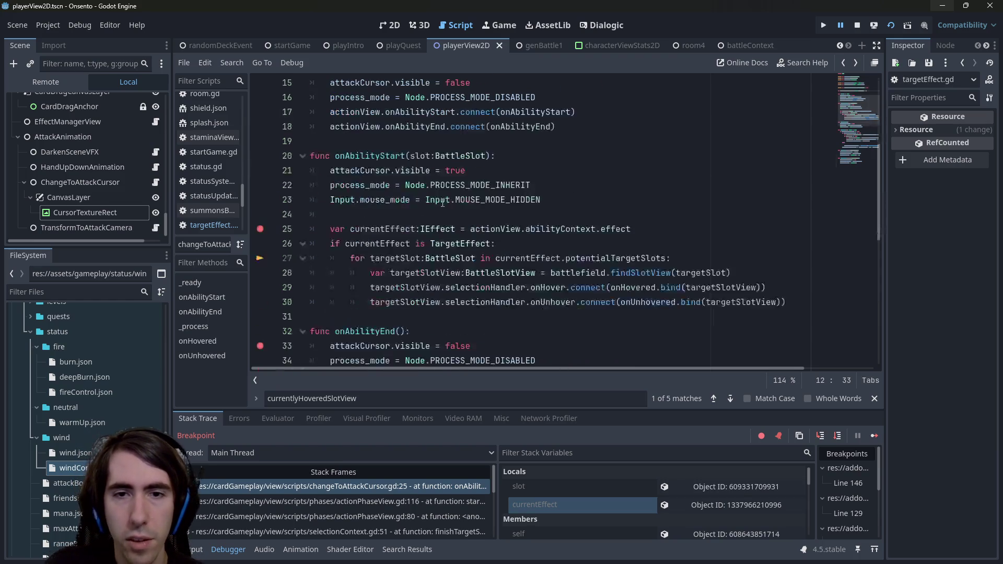
double_click(627, 260)
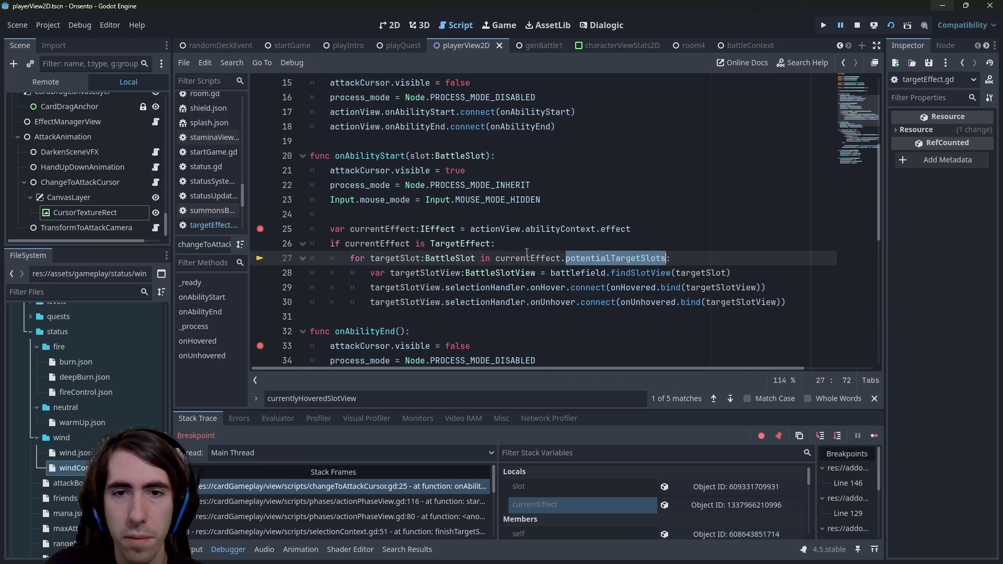
double_click(527, 257)
left_click(638, 229)
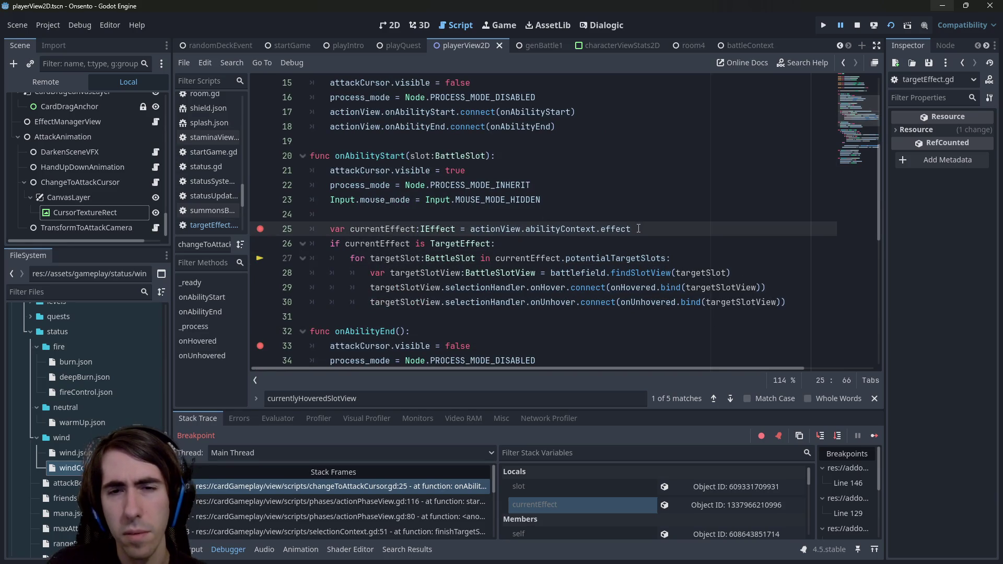
key("Down")
key("Return")
key("ctrl+v")
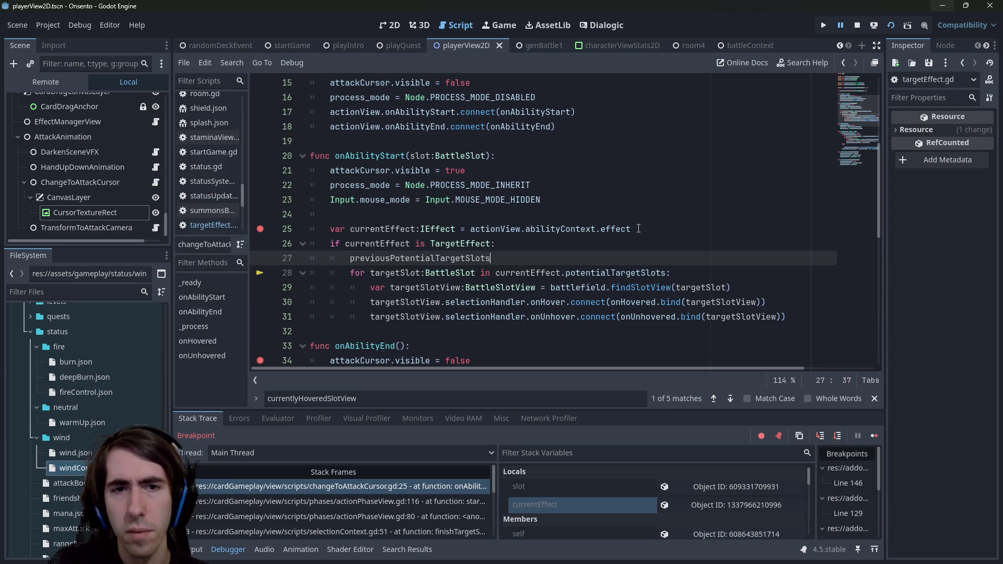
type("=")
Step: Complete the assignment with currentEffect.potentialTargetSlots copied from the loop line
key("Down")
key("ctrl+Left")
key("ctrl+shift+Right")
key("ctrl+shift+Right")
key("ctrl+shift+Right")
key("ctrl+c")
key("Up")
key("End")
key("ctrl+v")
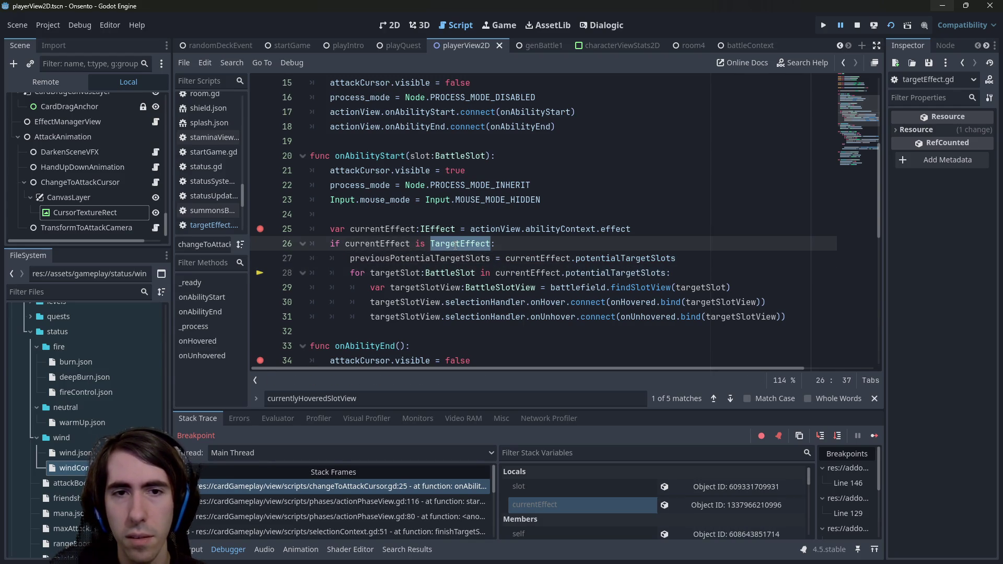
Step: Review the targetEffect script, then return to the onAbilityEnd function header
left_click(455, 244, "ctrl")
key("alt+Left")
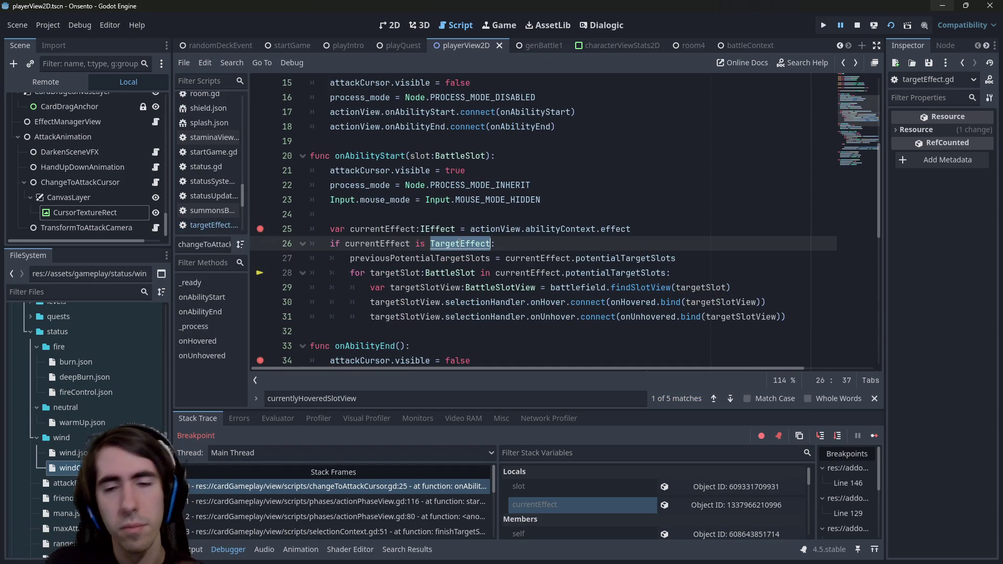
double_click(452, 259)
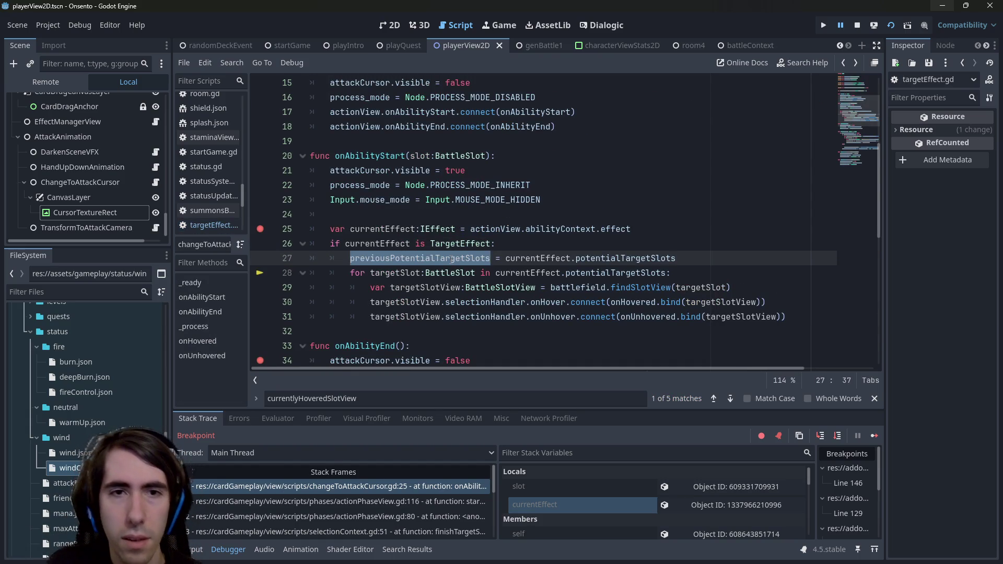
scroll(419, 222, "down", 1)
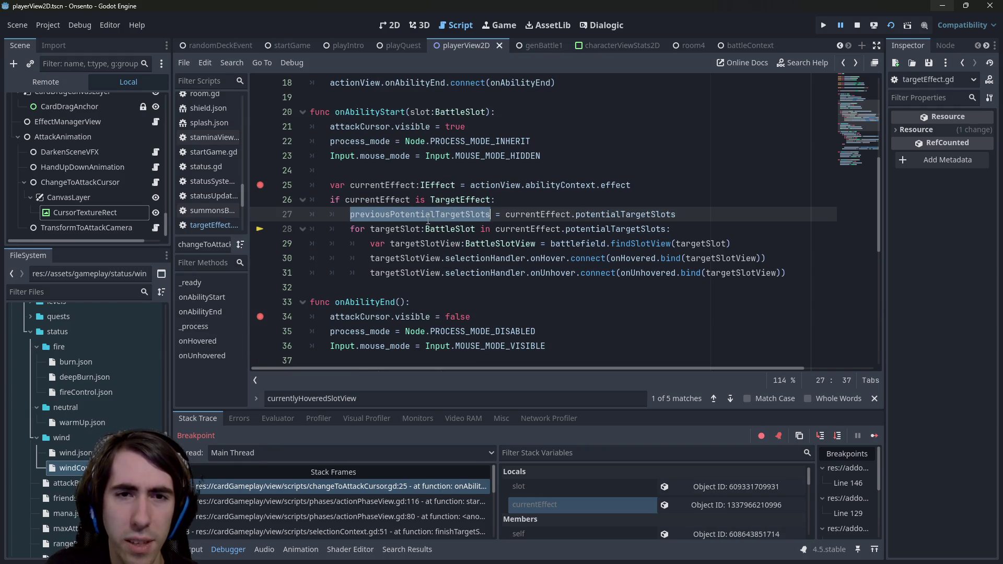
left_click(449, 301)
Step: Write a 'for slot:BattleSlot in previousPotentialTargetSlots:' loop at the top of onAbilityEnd
key("Return")
key("Return")
key("Up")
type("if previousPotentialTargetSlots.is_empty()")
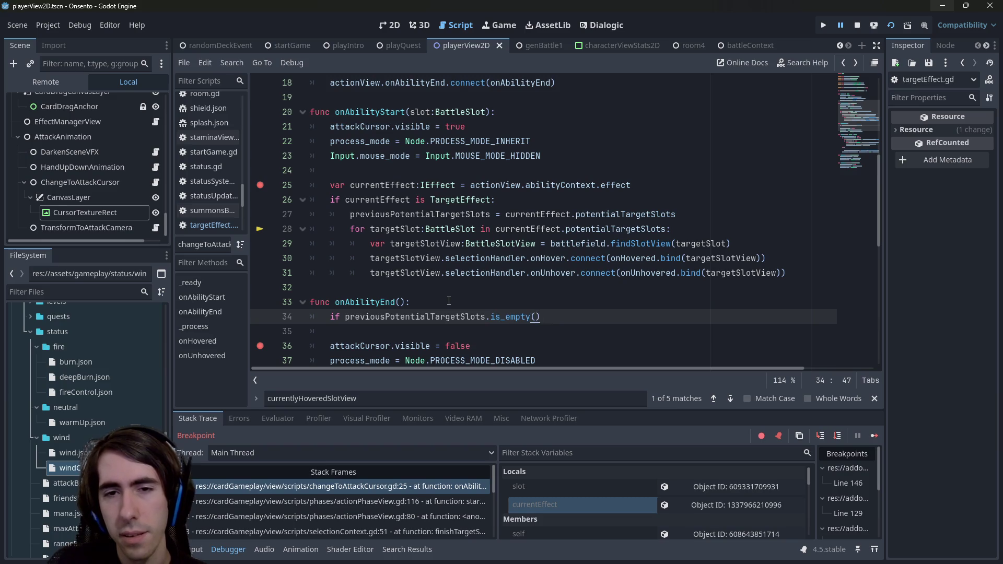
key("BackSpace")
key("BackSpace")
key("BackSpace")
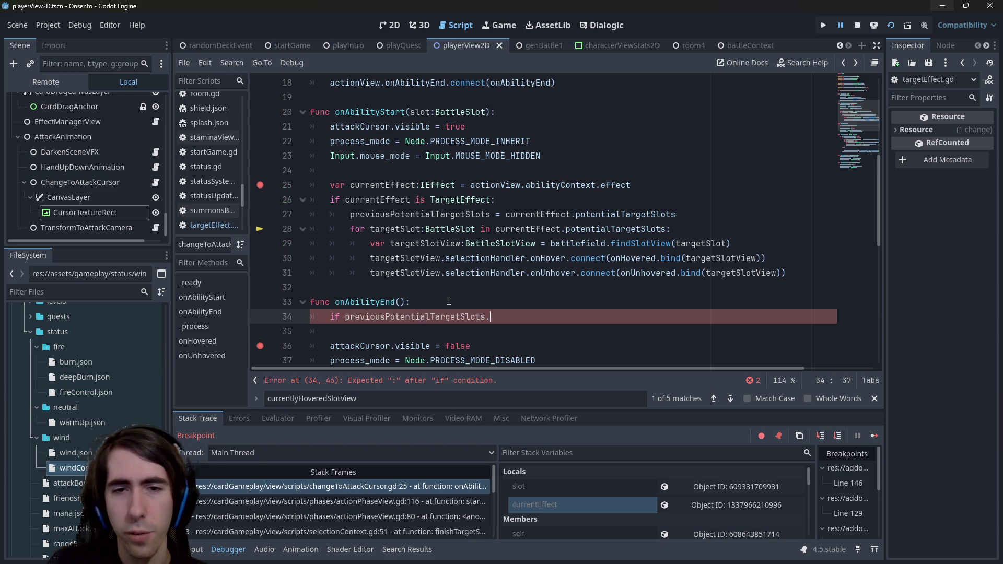
key("Home")
key("ctrl+shift+Right")
type("for ")
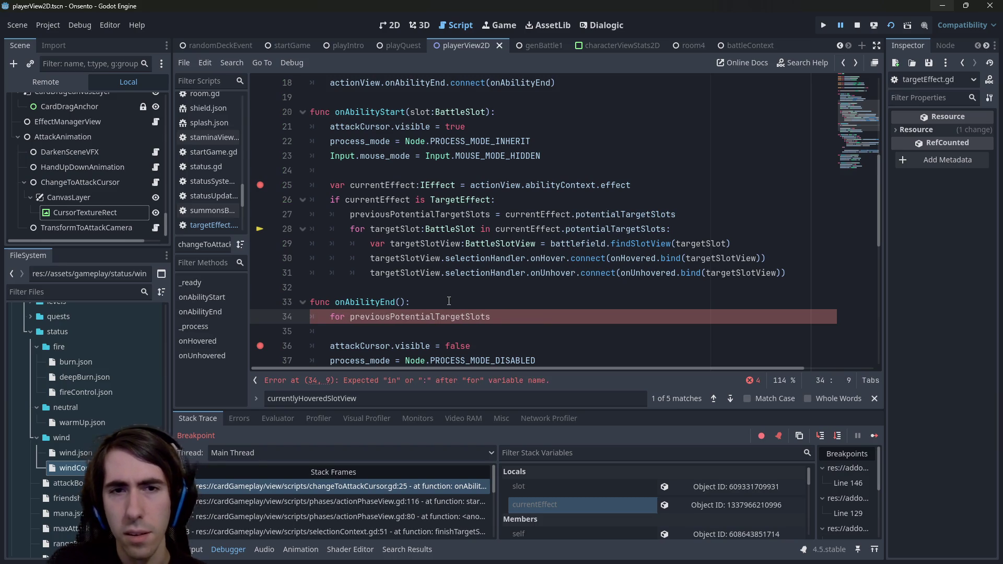
type("slot: in")
key("Left")
key("Left")
key("Left")
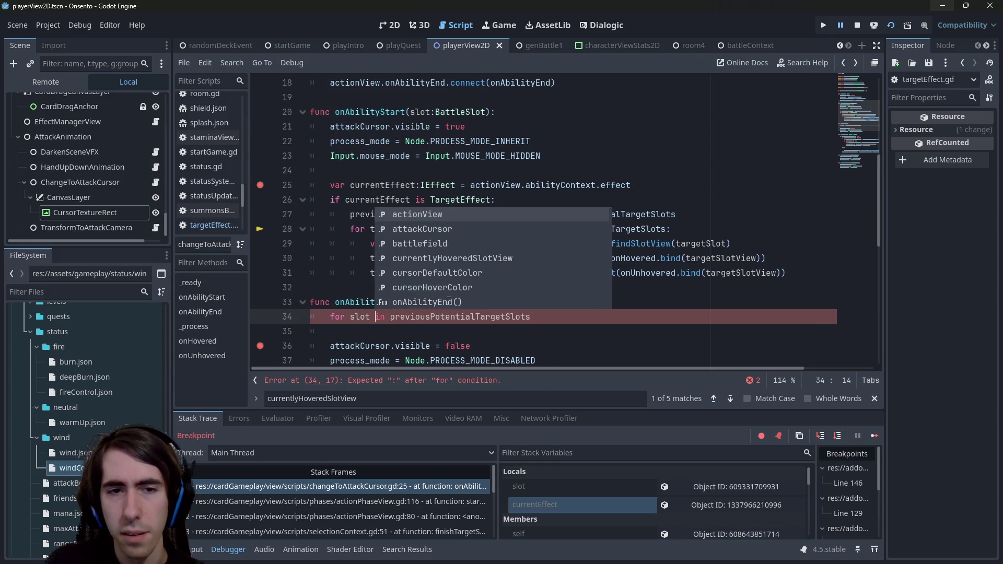
type(":BattleSlot")
key("End")
type(":")
key("Return")
Step: Copy the targetSlotView findSlotView lookup line into the loop body on line 35
scroll(439, 285, "down", 1)
type("sl")
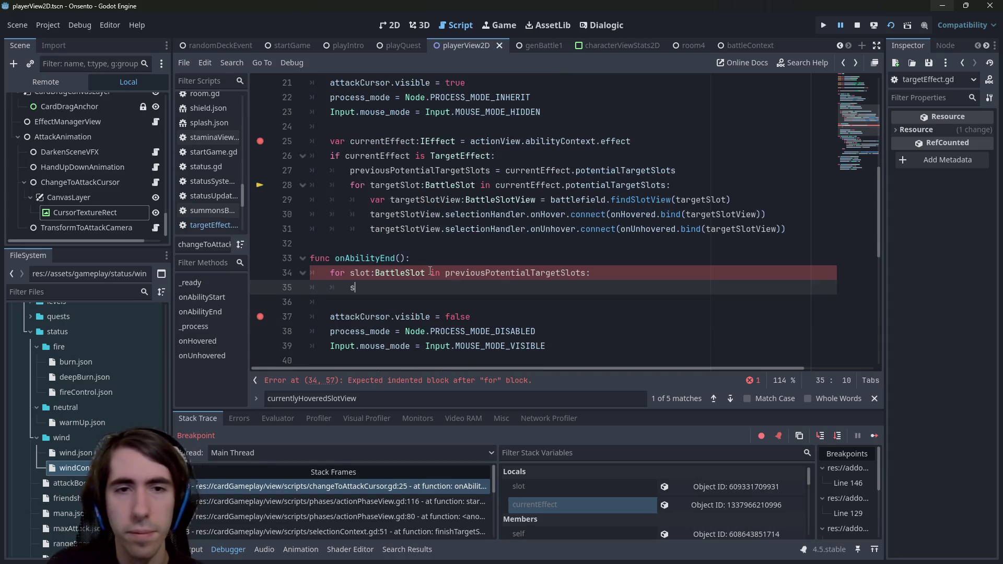
type("ot.")
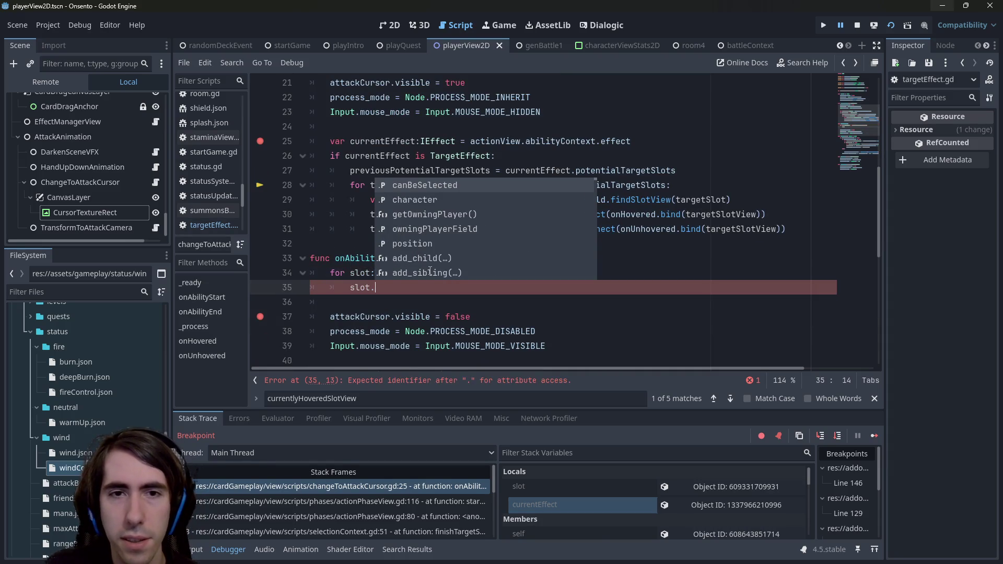
key("Escape")
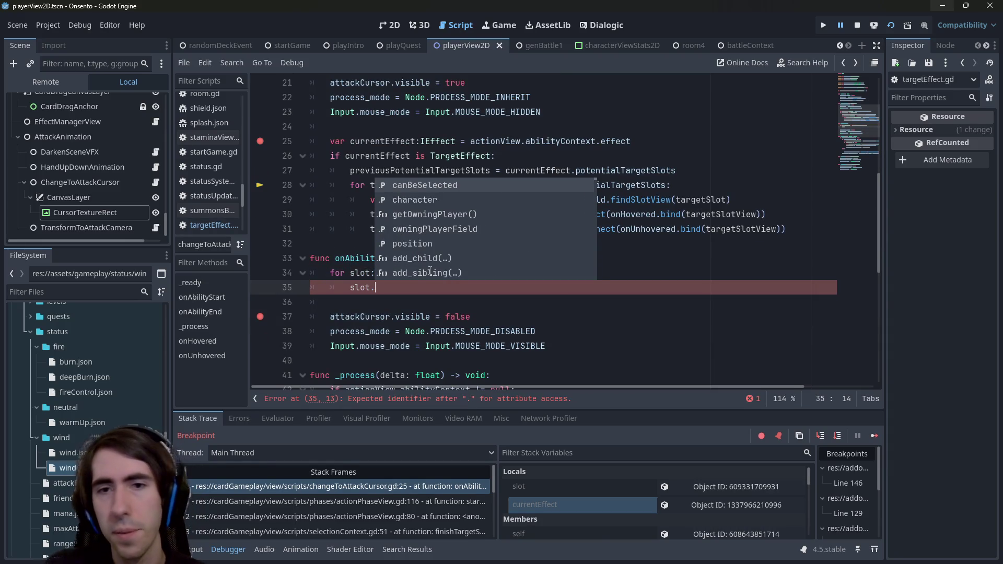
key("Escape")
scroll(439, 263, "up", 2)
double_click(399, 303)
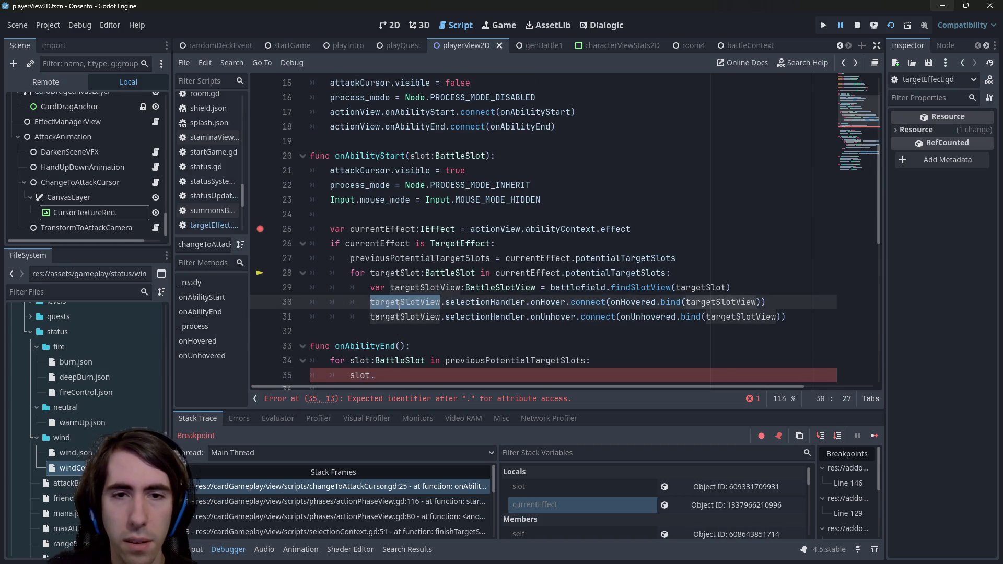
scroll(399, 307, "down", 1)
left_click_drag(732, 244, 263, 239)
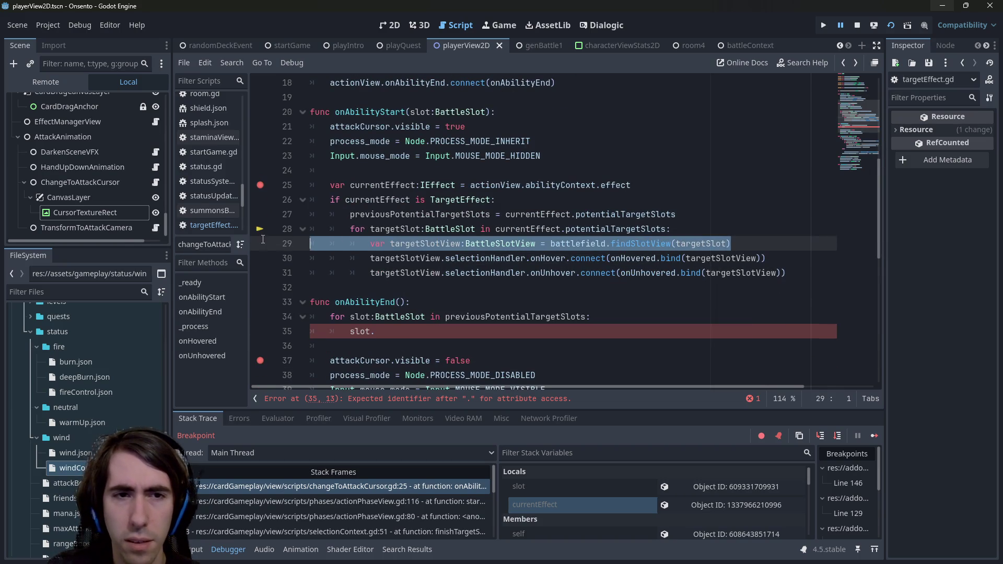
key("ctrl+c")
left_click(388, 329)
key("shift+Home")
key("ctrl+v")
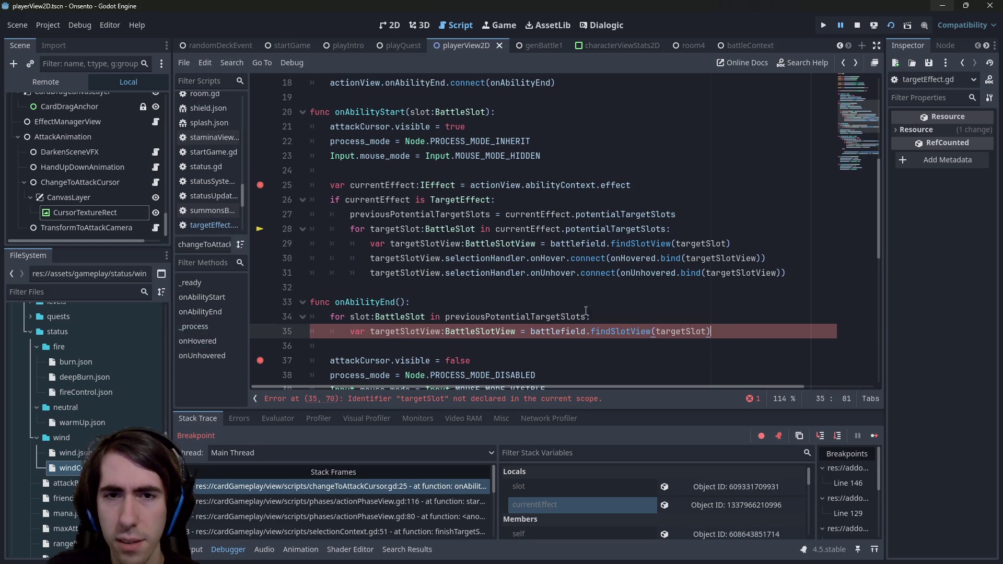
Step: Rename the loop variable slot to targetSlot to fix the undeclared-name error
scroll(415, 215, "up", 4)
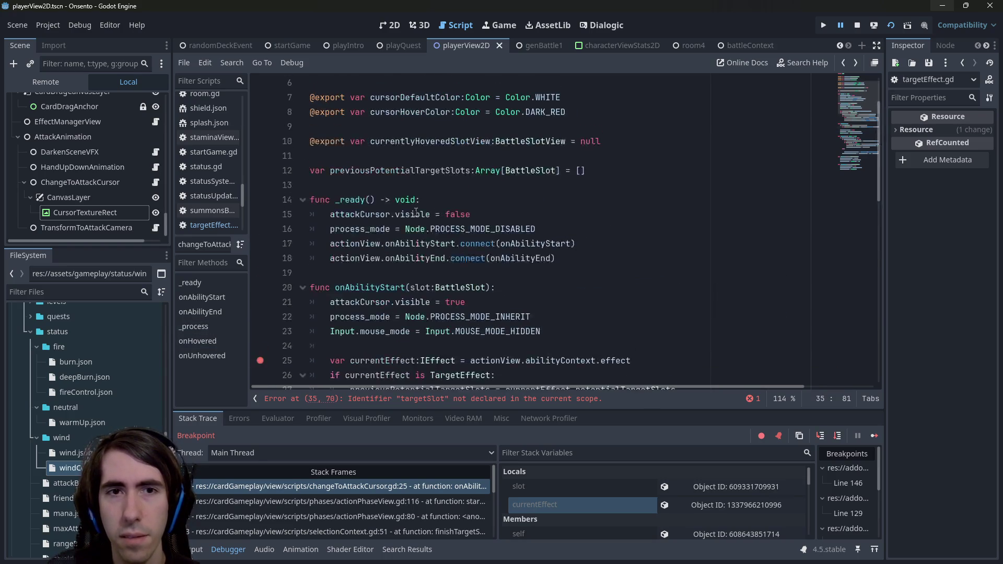
scroll(407, 186, "down", 5)
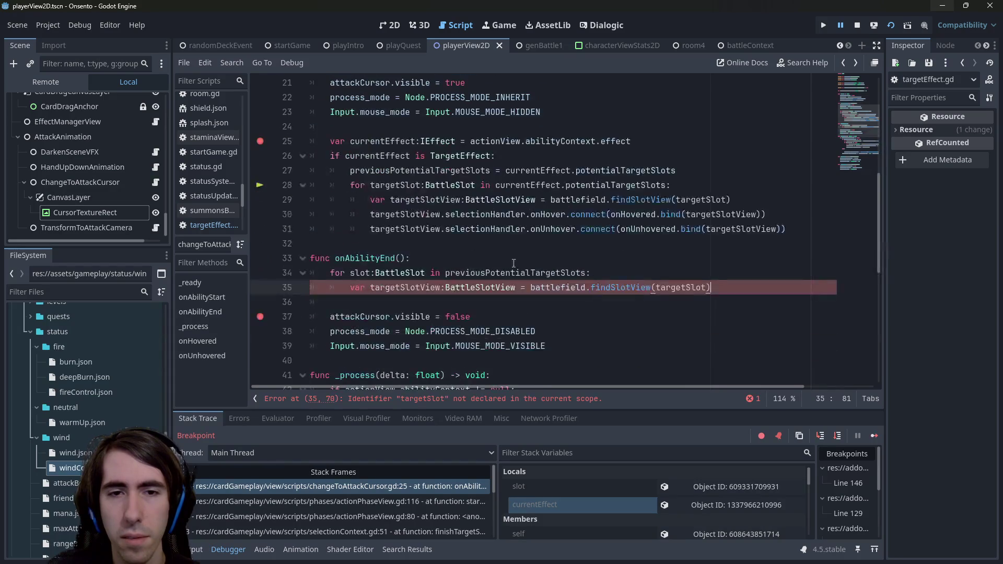
key("Return")
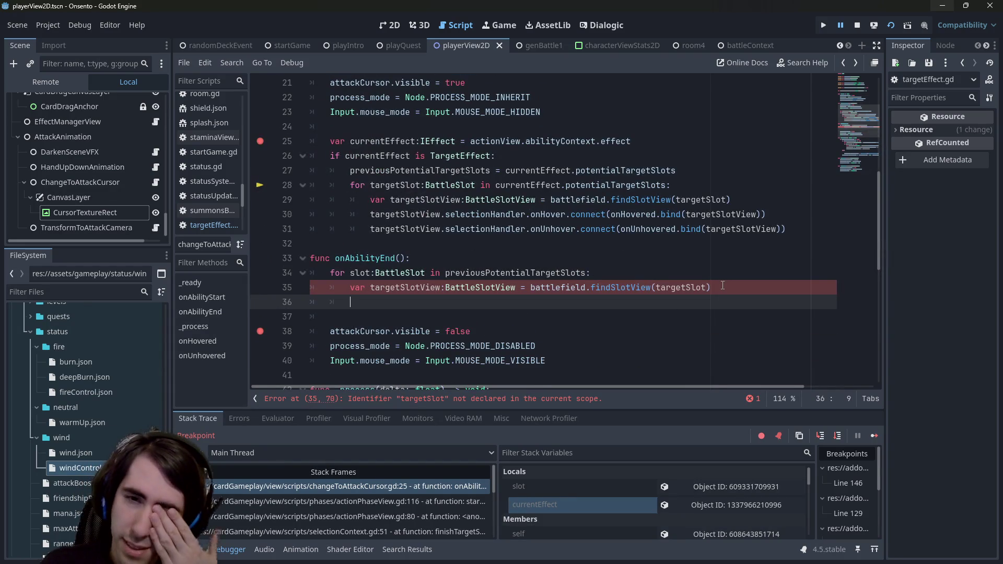
left_click(512, 400)
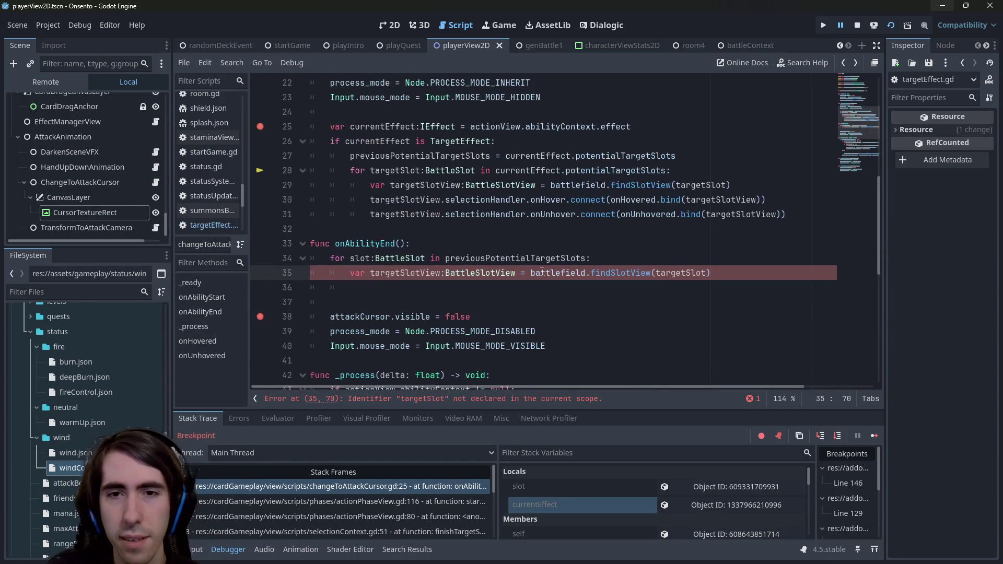
double_click(688, 272)
double_click(361, 258)
type("targetSlot")
left_click(403, 273)
double_click(402, 274)
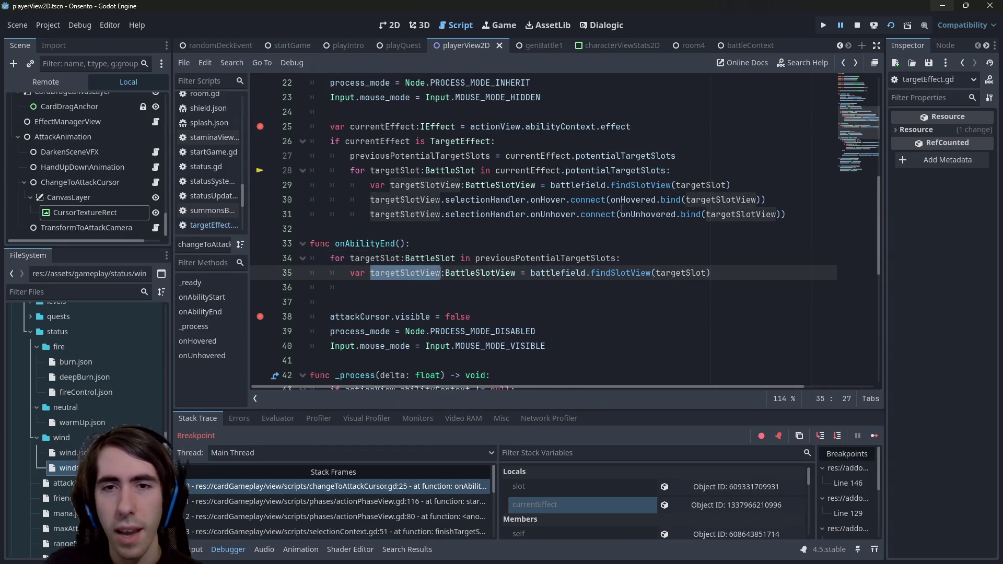
Step: Paste the two hover connect lines into the loop and fix their indentation
left_click_drag(788, 214, 350, 200)
key("ctrl+c")
left_click(478, 287)
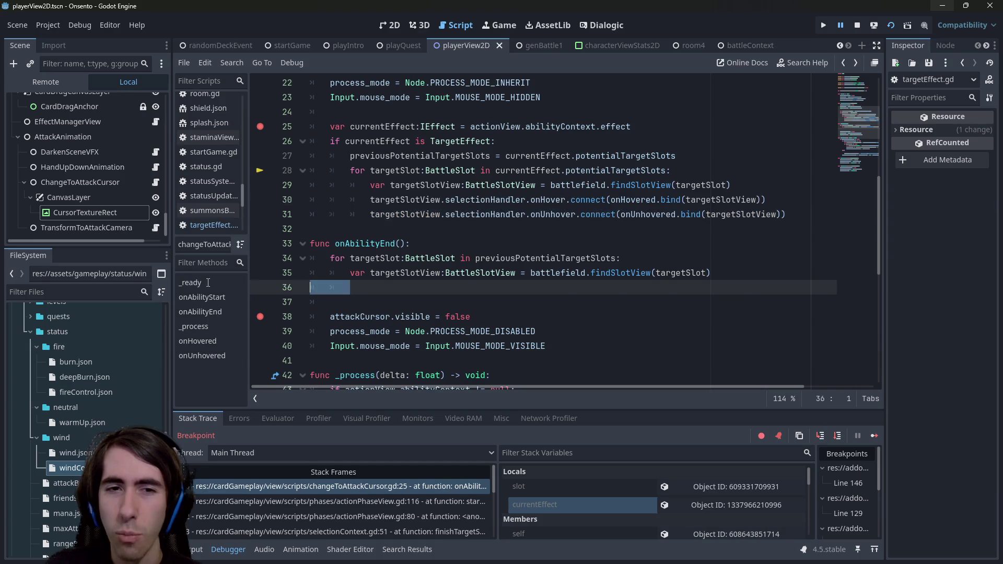
key("ctrl+v")
key("shift+Up")
key("shift+Tab")
Step: Change connect to disconnect on both the onHover and onUnhover lines
double_click(569, 288)
type("disc")
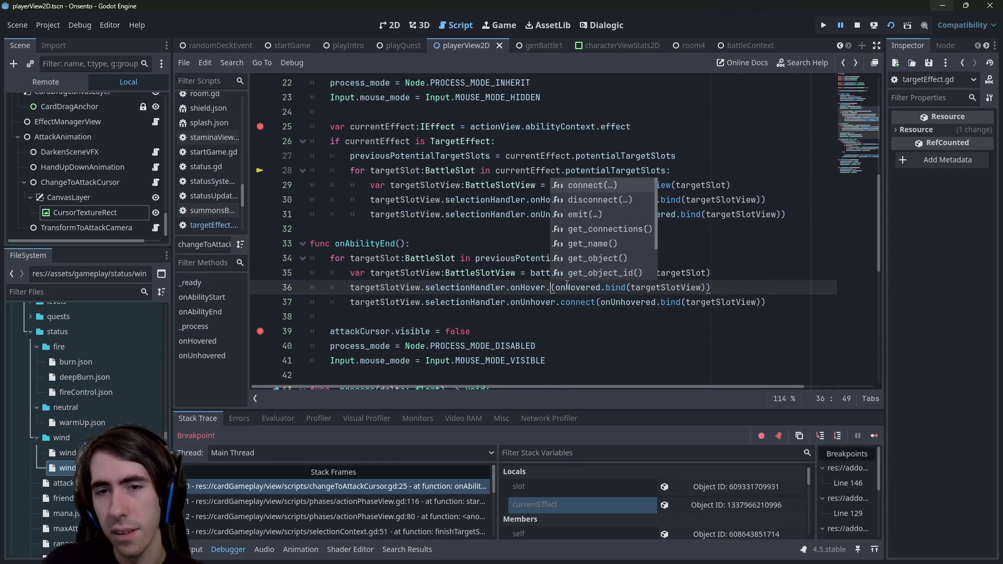
key("Return")
key("Down")
key("ctrl+shift+Left")
type("disc")
key("Return")
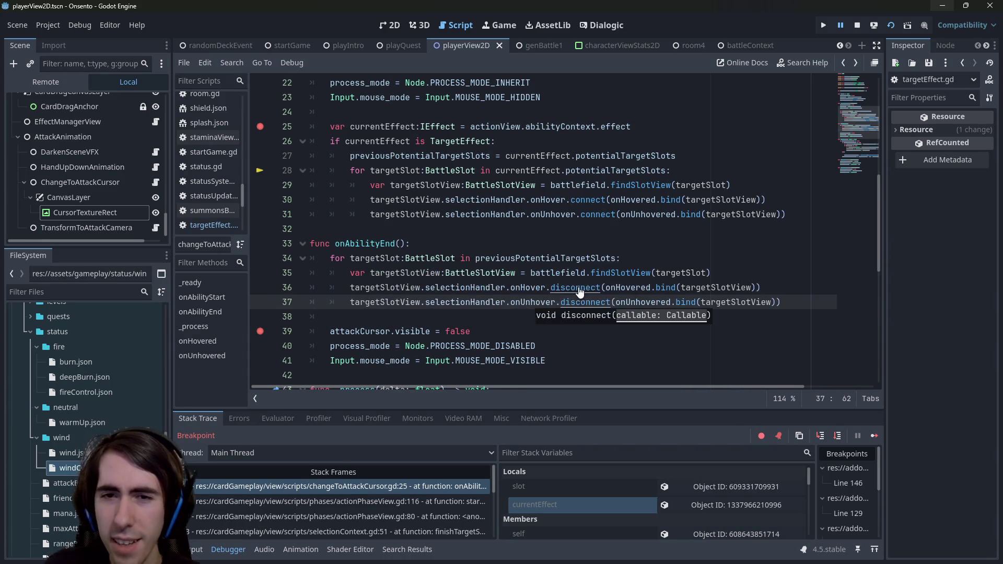
left_click(578, 286, "ctrl")
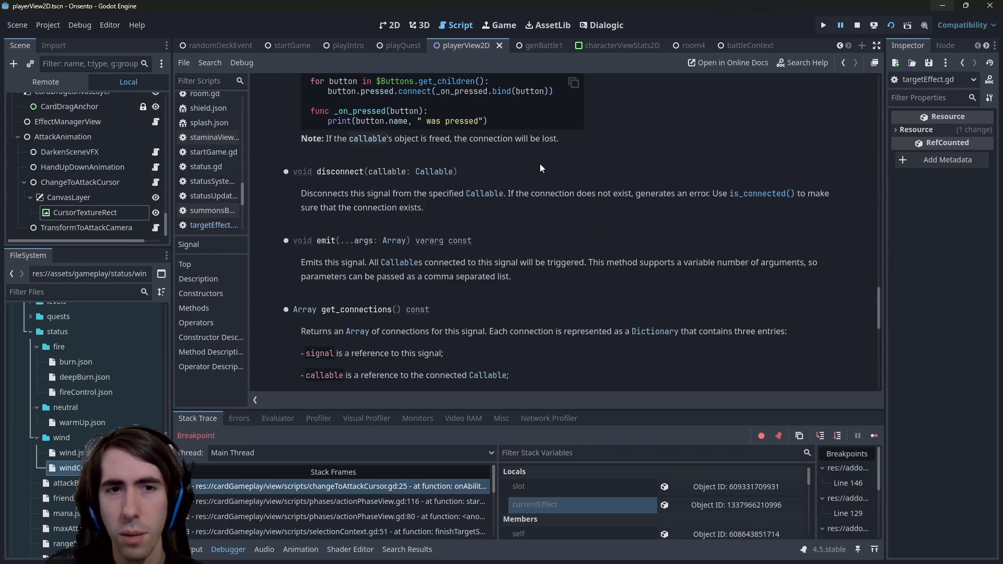
key("alt+Left")
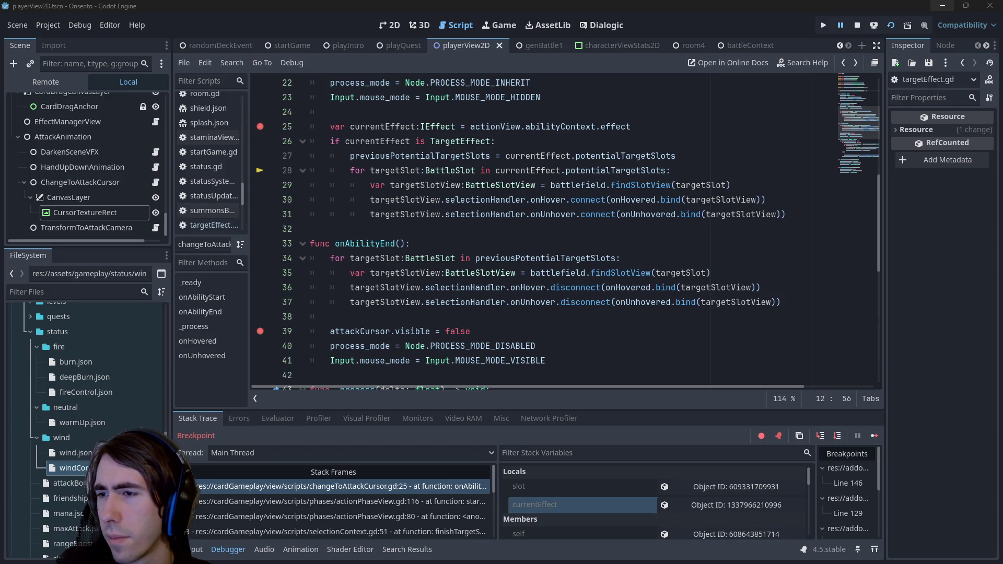
key("alt+Tab")
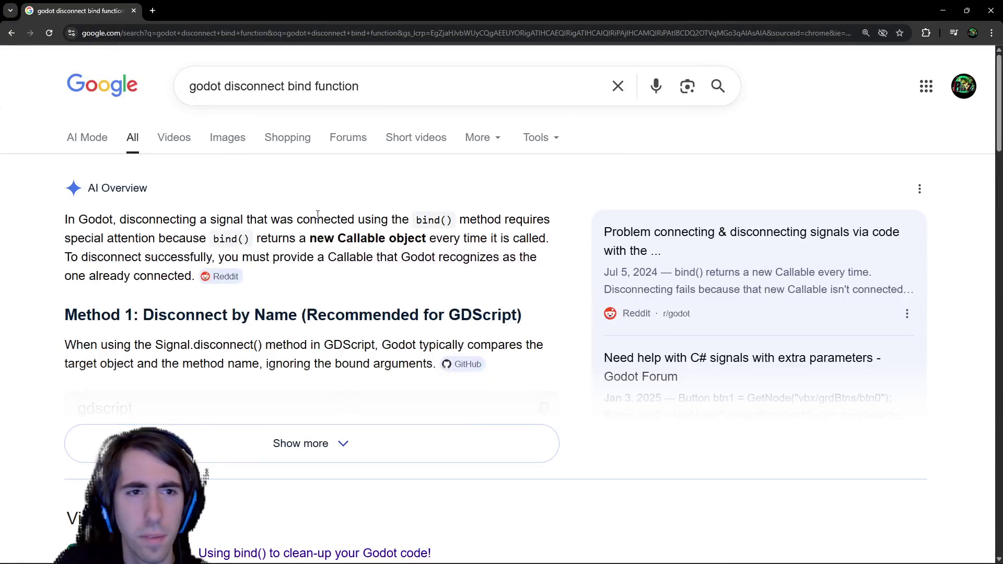
mouse_move(286, 216)
left_mouse_down()
mouse_move(479, 238)
mouse_move(494, 220)
left_mouse_up()
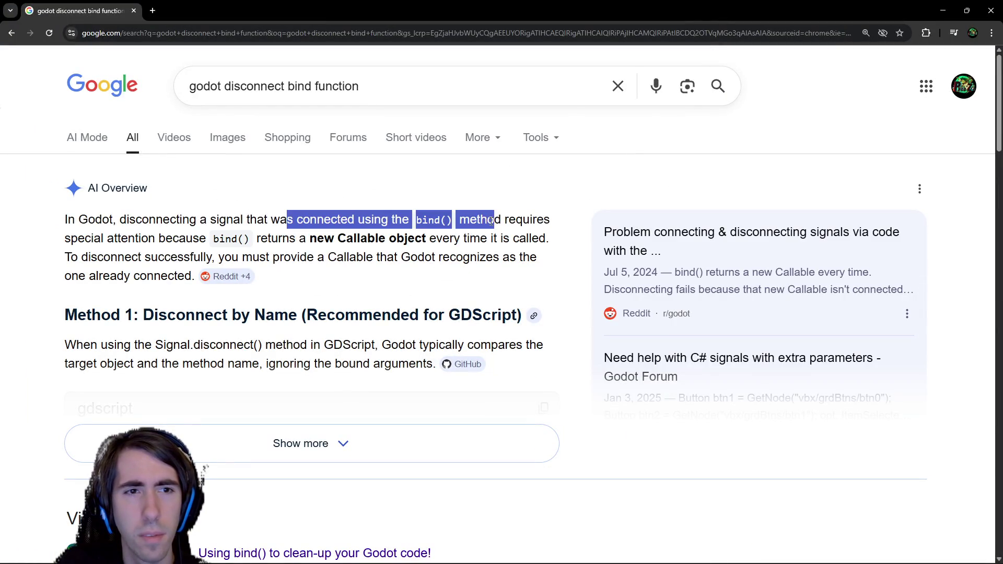
left_click(297, 449)
left_click_drag(259, 238, 441, 238)
left_click(462, 213)
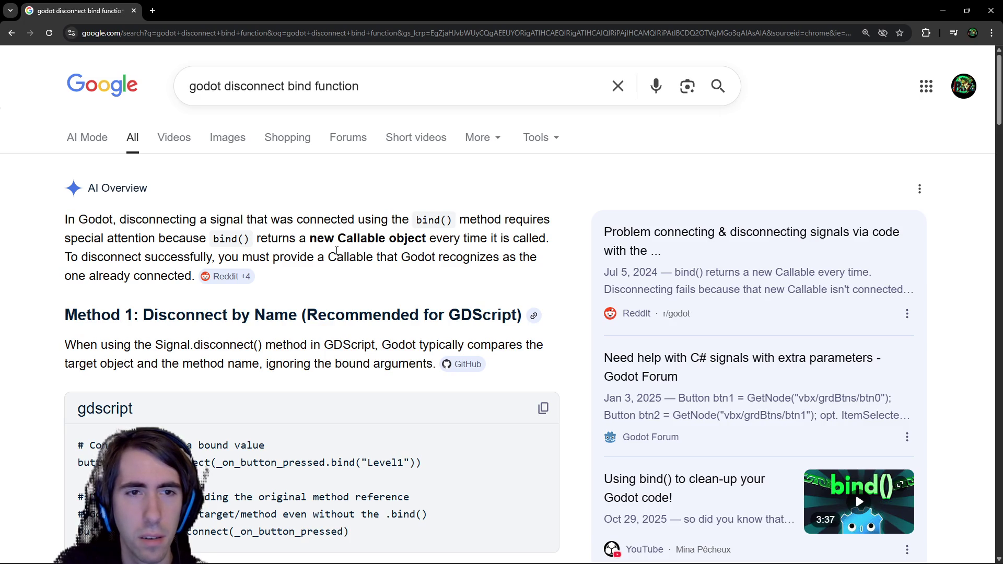
left_click_drag(258, 257, 358, 256)
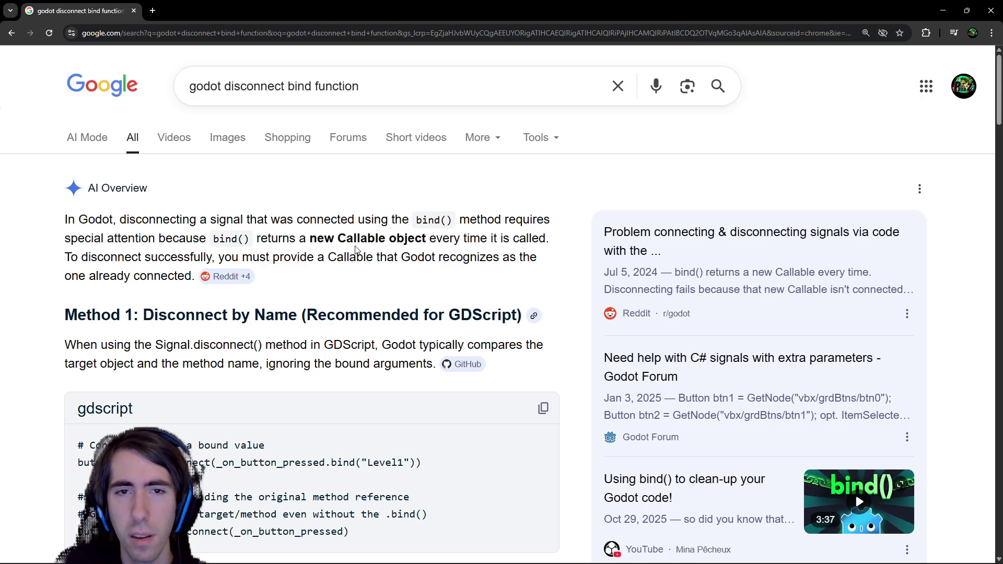
scroll(357, 251, "down", 3)
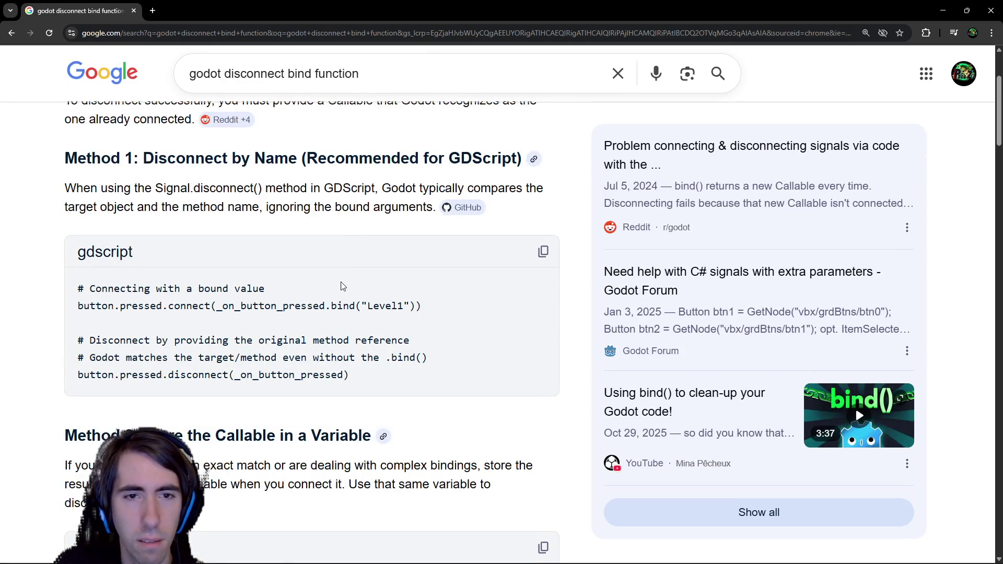
left_click_drag(217, 306, 373, 305)
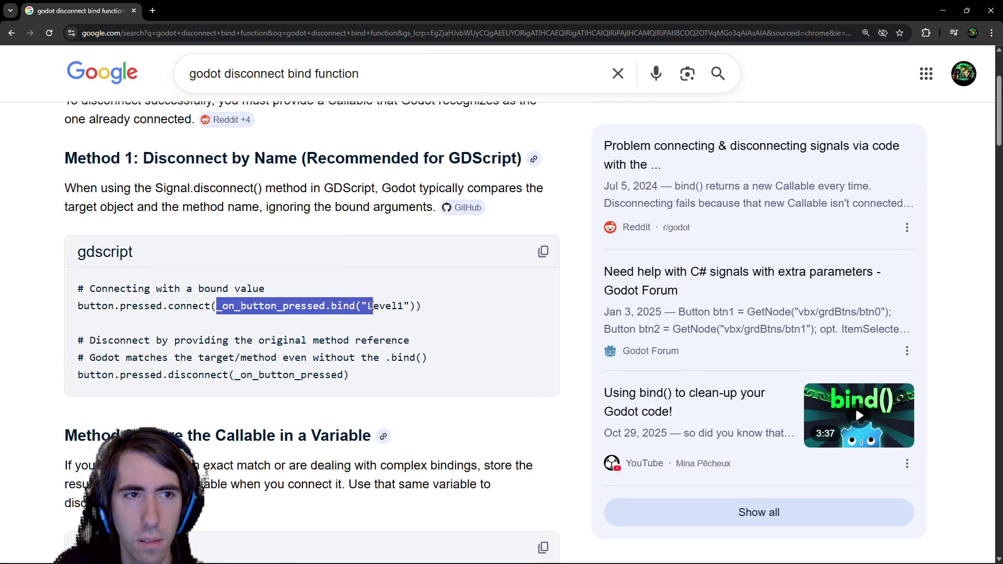
left_click_drag(191, 205, 311, 209)
left_click(310, 209)
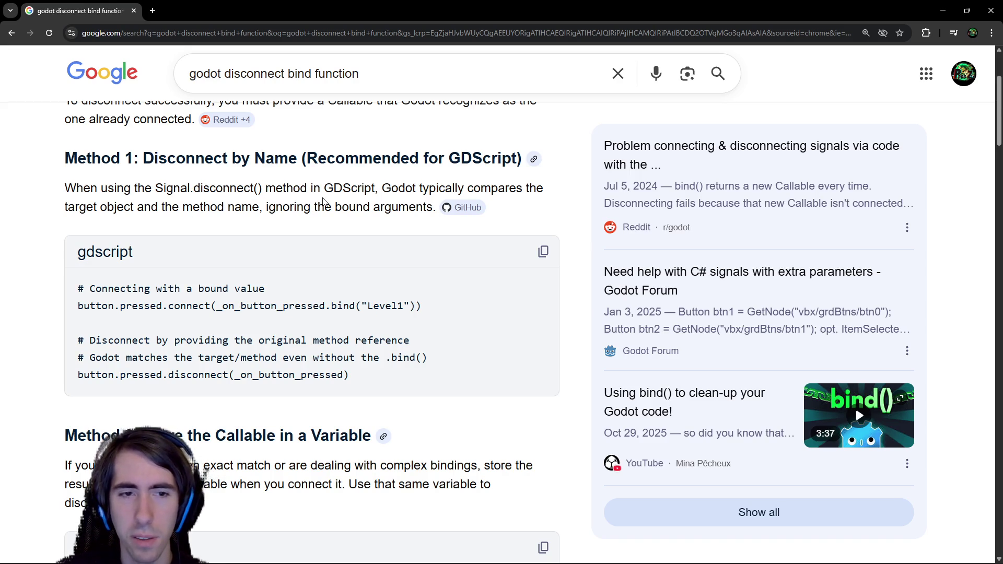
double_click(286, 373)
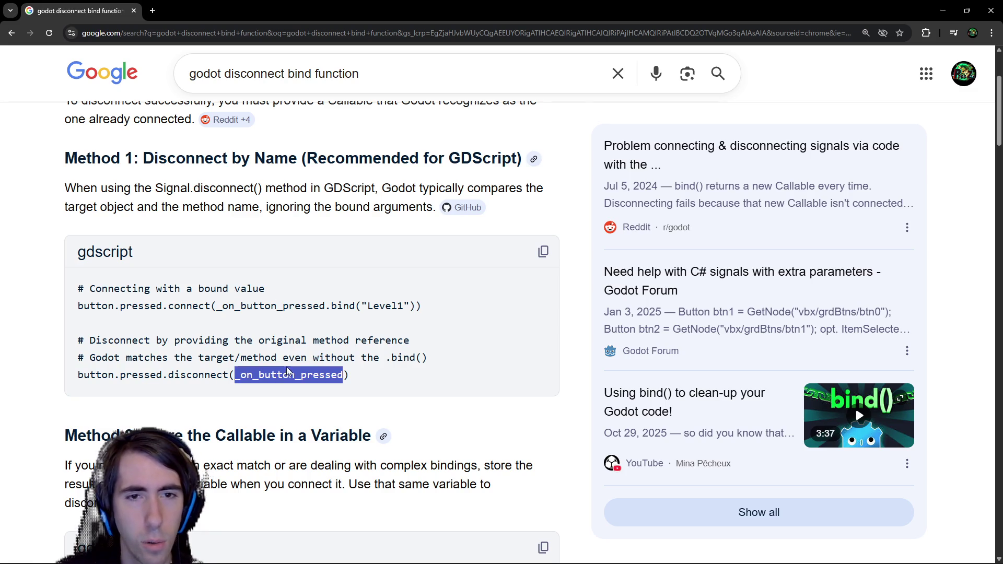
key("alt+Tab")
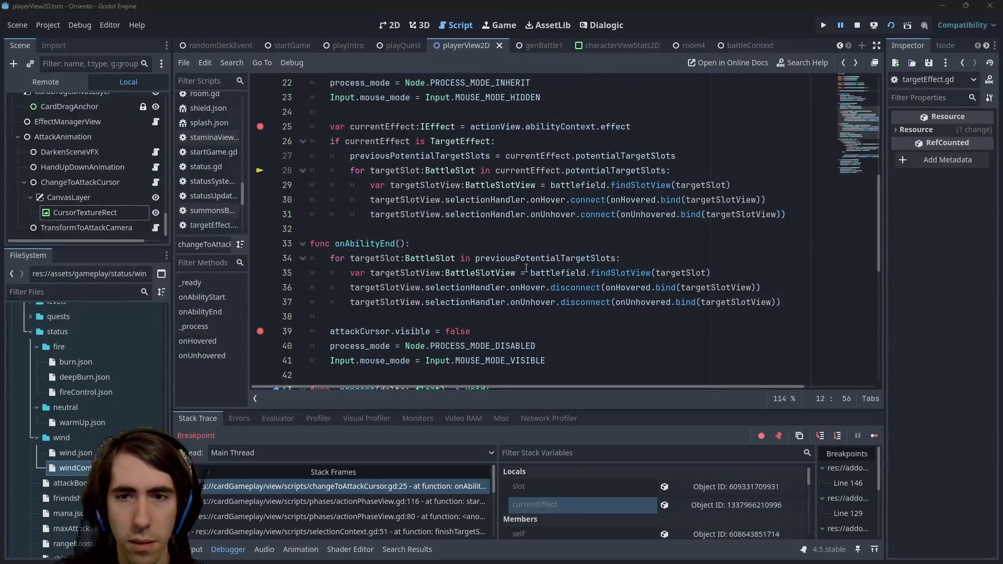
Step: Strip .bind(targetSlotView) from both disconnect calls and save the script
scroll(621, 296, "down", 1)
left_click(655, 244)
double_click(731, 244)
left_click(757, 244)
key("Return")
key("BackSpace")
key("BackSpace")
key("BackSpace")
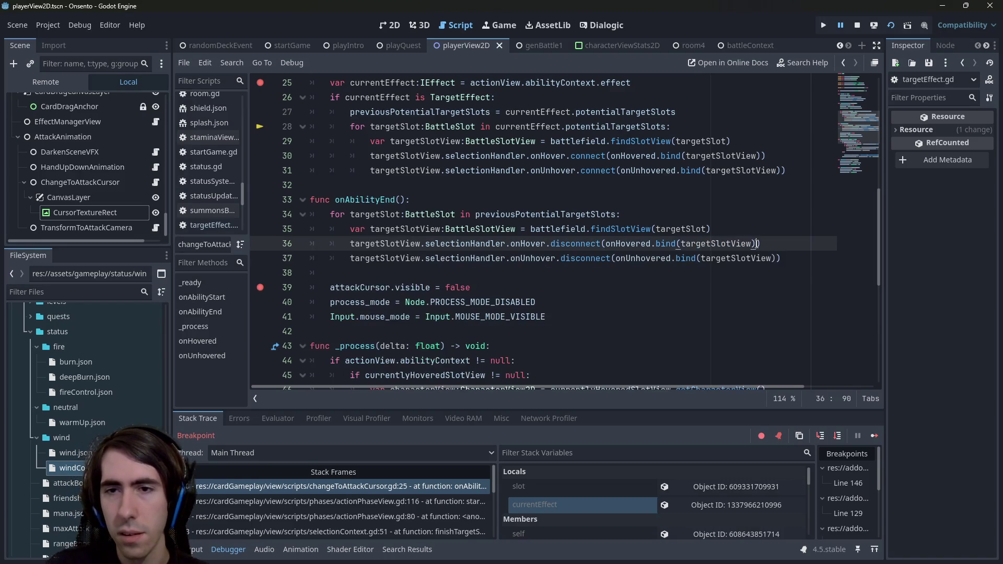
type(")")
key("Down")
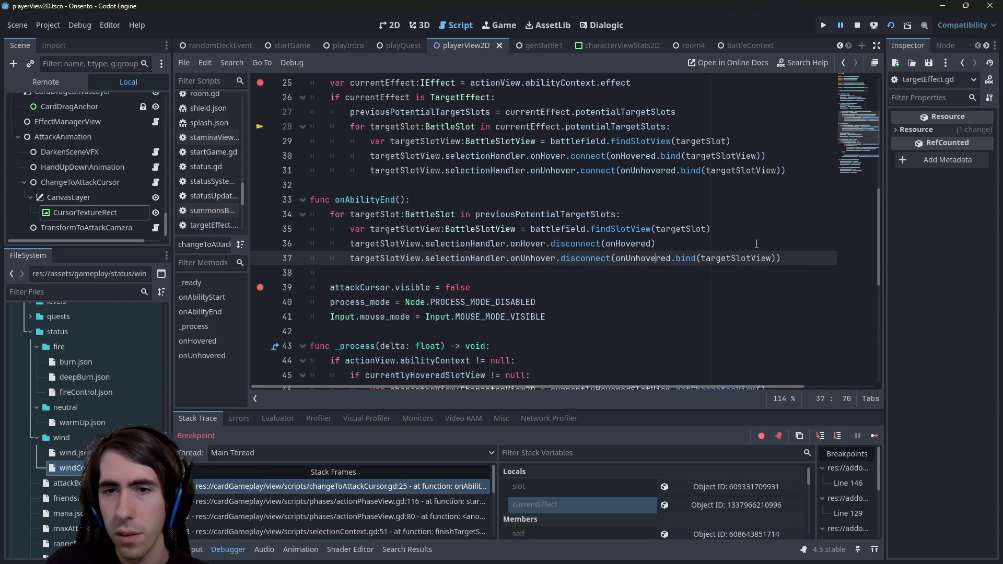
key("Right")
key("shift+Right")
key("shift+Right")
key("shift+Right")
key("BackSpace")
key("ctrl+s")
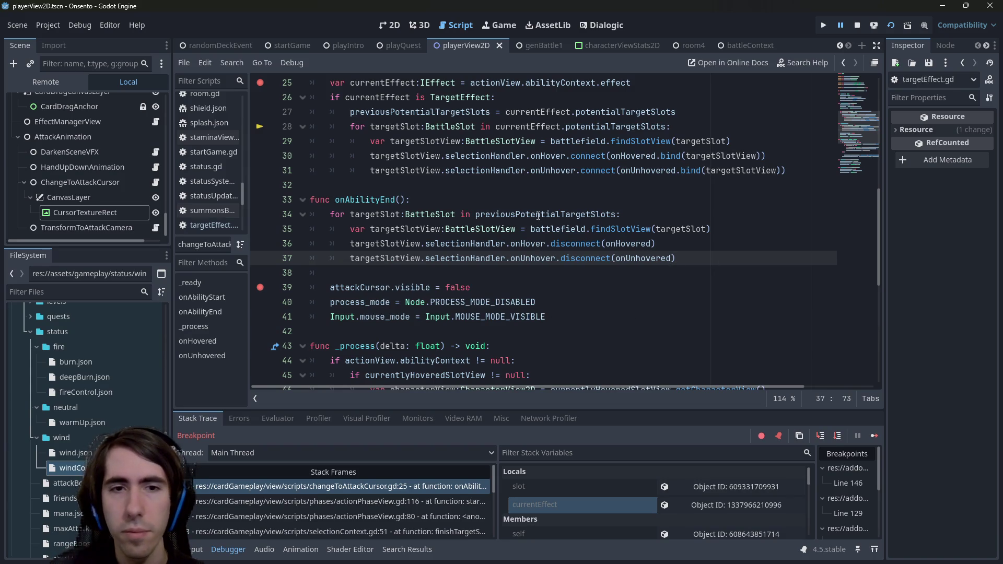
Step: Remove the line 25 breakpoint, stop debugging, and run the playQuest scene
scroll(325, 242, "up", 2)
left_click(258, 173)
scroll(377, 246, "down", 1)
scroll(376, 245, "up", 1)
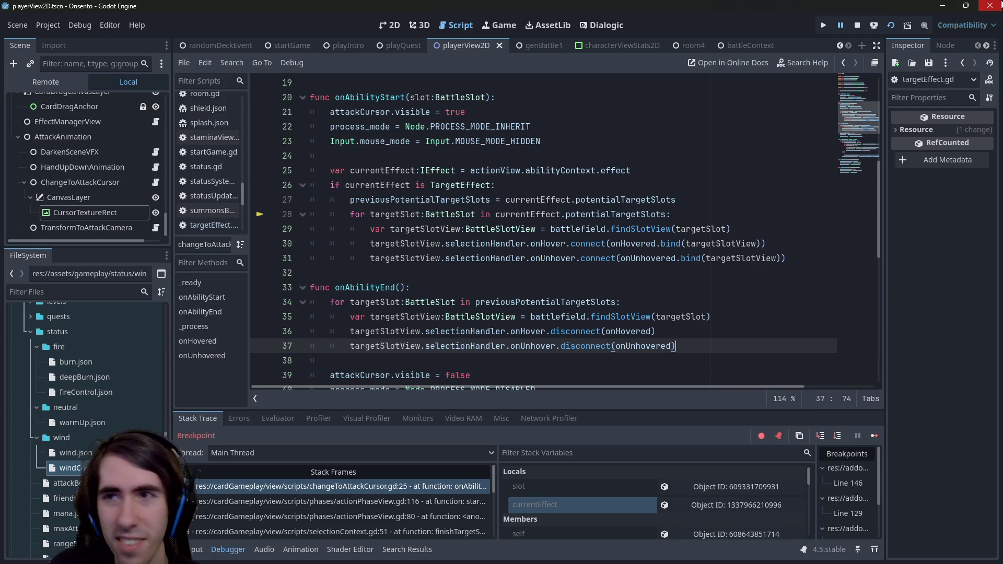
left_click(857, 25)
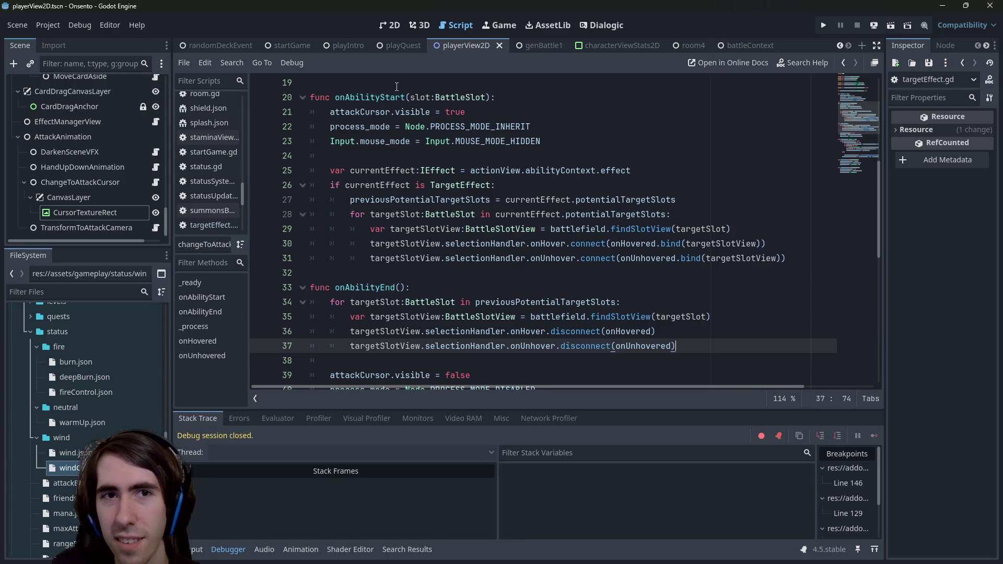
left_click(390, 46)
left_click(891, 25)
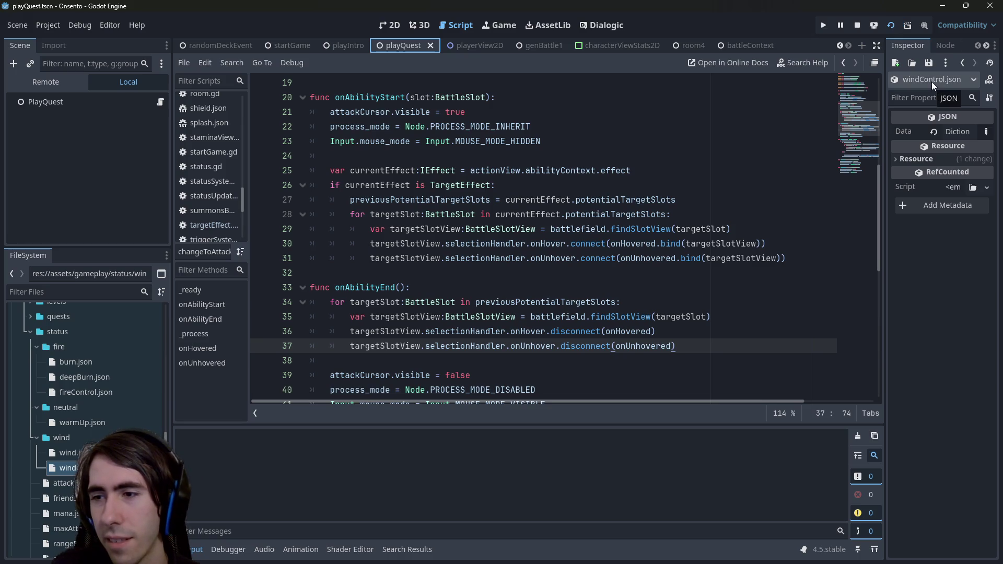
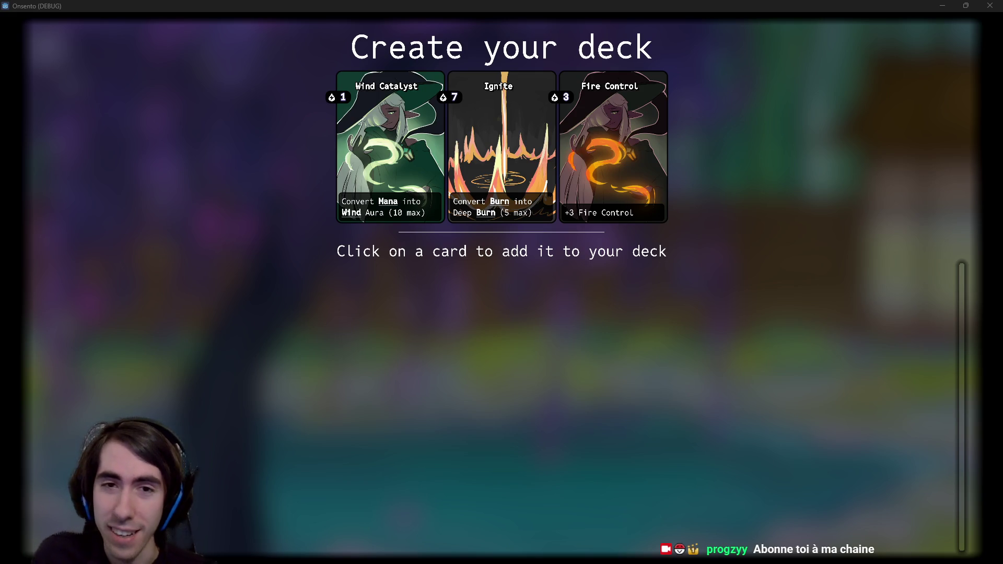
Step: Fill the 15-card deck starting with Fire Control, and start the battle
left_click(600, 157)
left_click(600, 156)
left_click(484, 155)
left_click(484, 155)
left_click(523, 152)
left_click(584, 149)
left_click(584, 149)
left_click(522, 151)
left_click(456, 156)
left_click(455, 157)
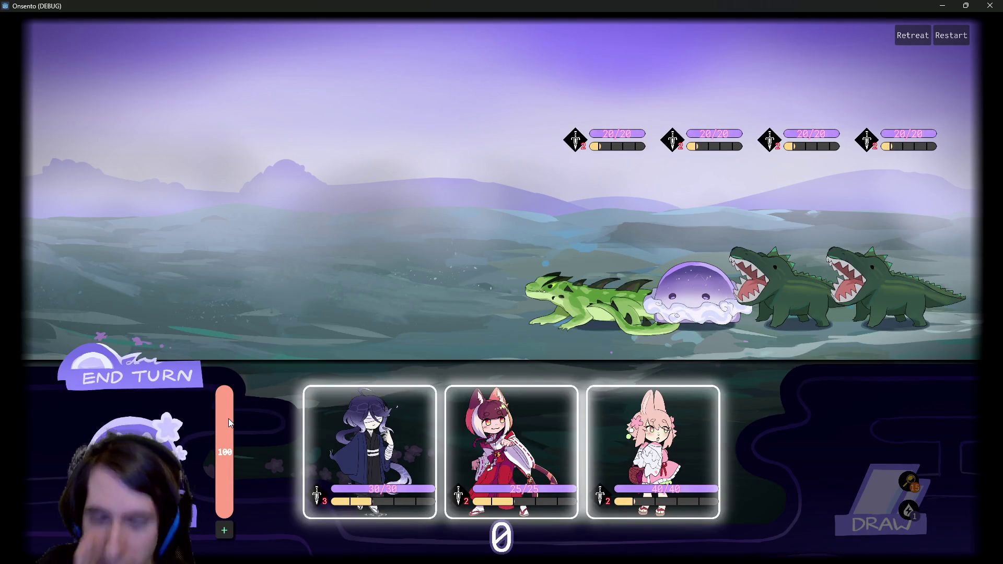
Step: Place the dark-haired, fox and bunny characters on the field and deal the opening hand
left_click_drag(404, 430, 418, 225)
mouse_move(439, 433)
left_mouse_down()
mouse_move(360, 367)
mouse_move(314, 230)
mouse_move(304, 235)
left_mouse_up()
left_click_drag(512, 450, 220, 257)
left_click(144, 396)
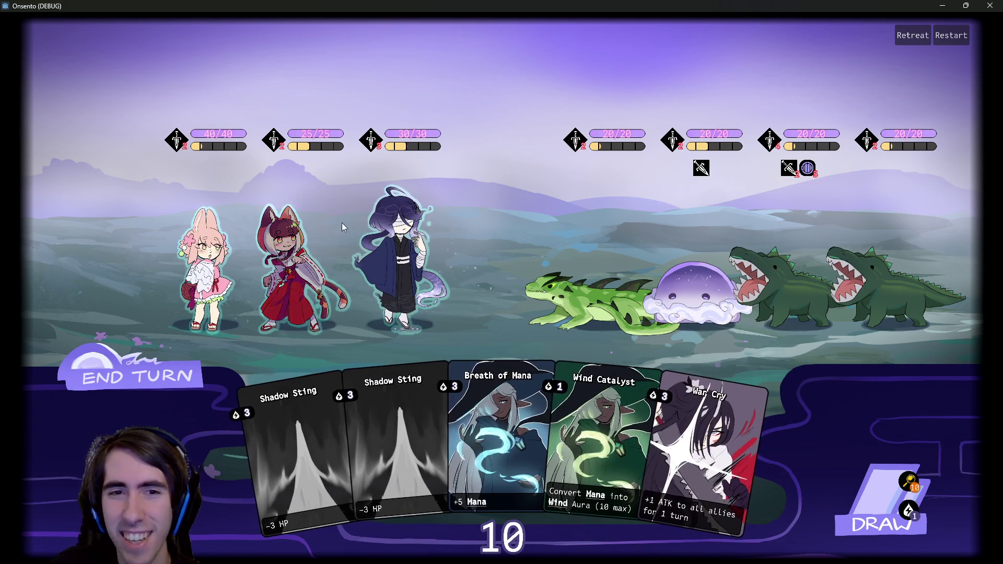
Step: Attack the first lizard down to 13/20, end the turn twice, then close the game
left_click(561, 258)
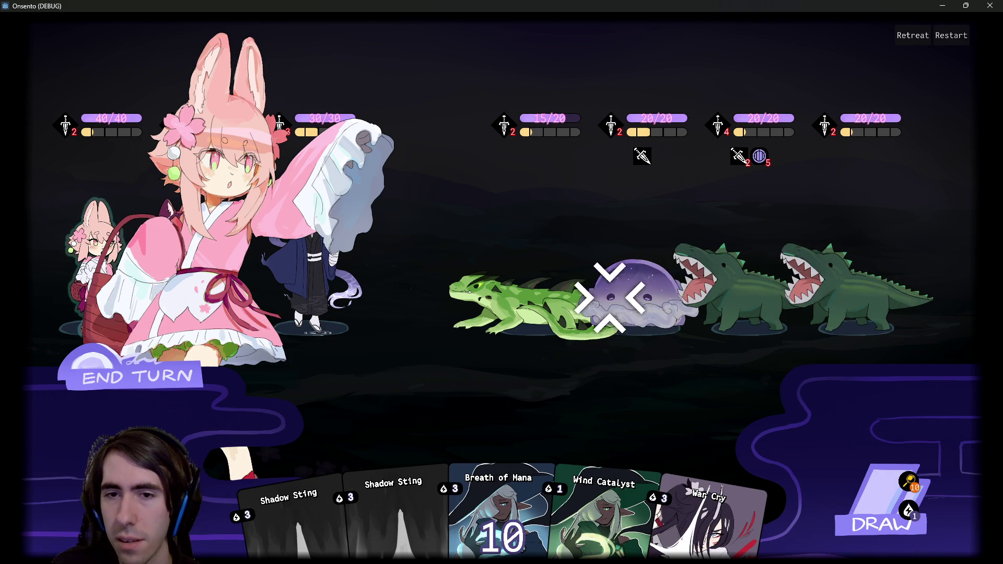
left_click(546, 296)
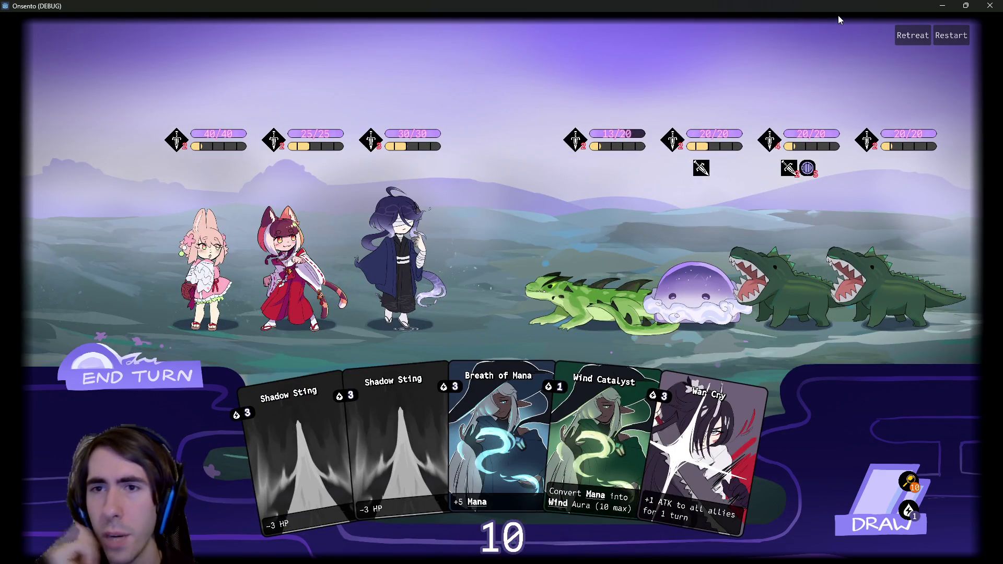
left_click(156, 373)
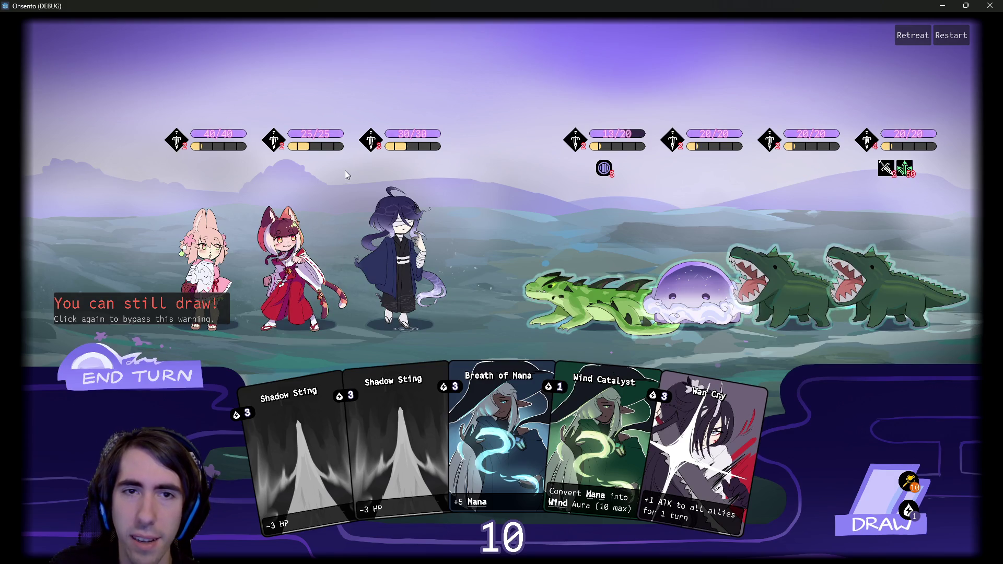
left_click(393, 248)
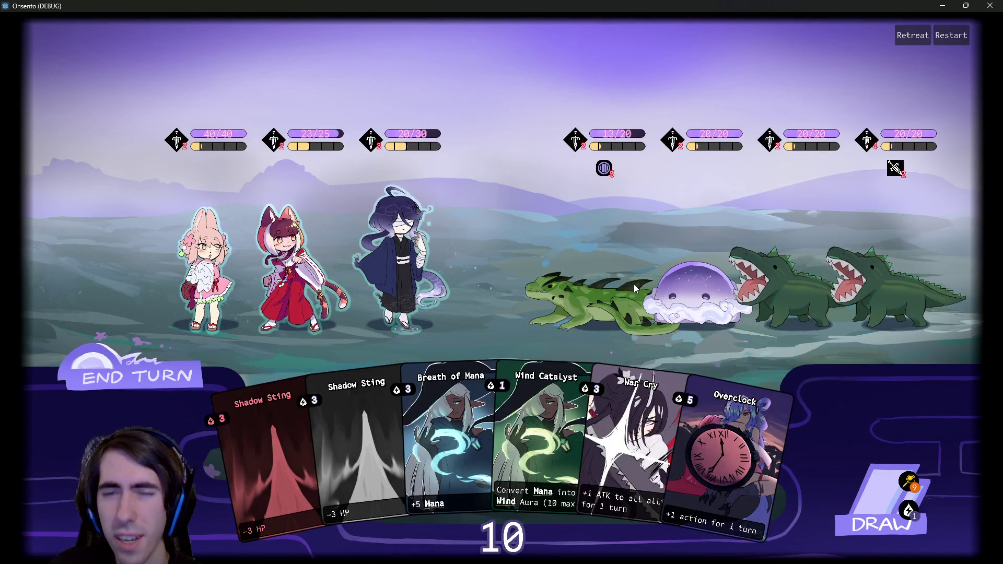
mouse_move(599, 177)
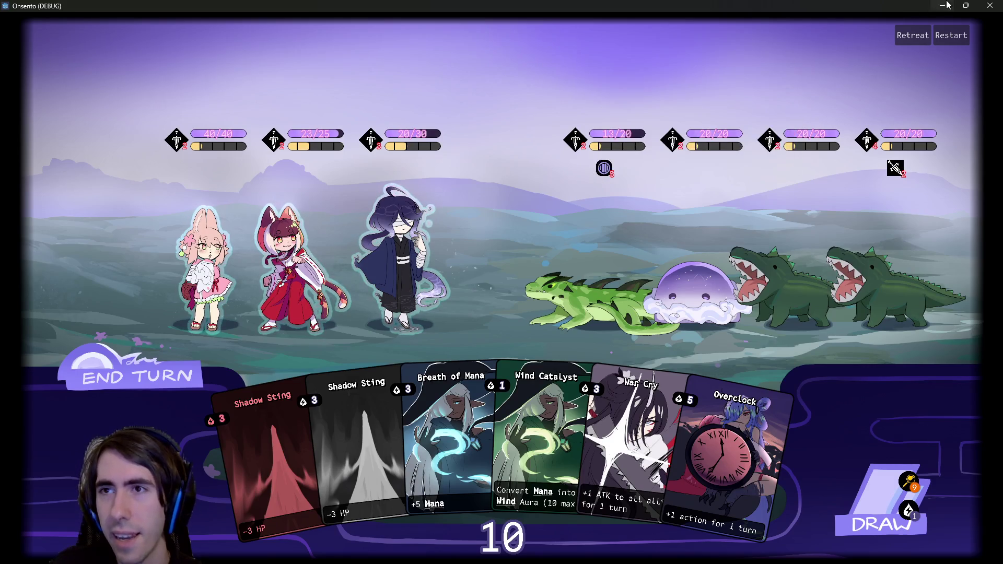
left_click(949, 5)
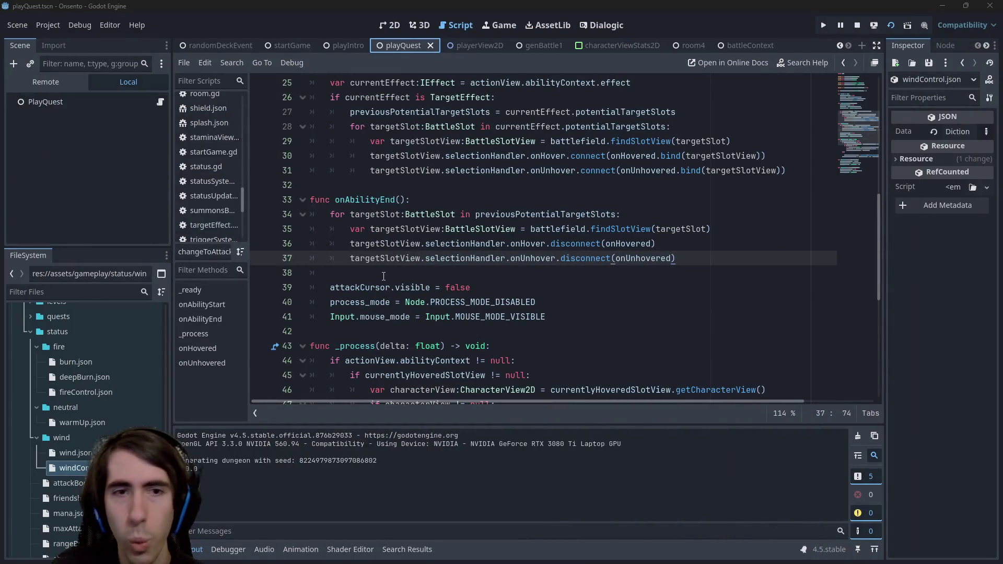
Step: Add targetSlotView.modulate = Color.SLATE_GRAY in onAbilityStart's loop and briefly test-run the game
scroll(383, 276, "up", 2)
double_click(432, 228)
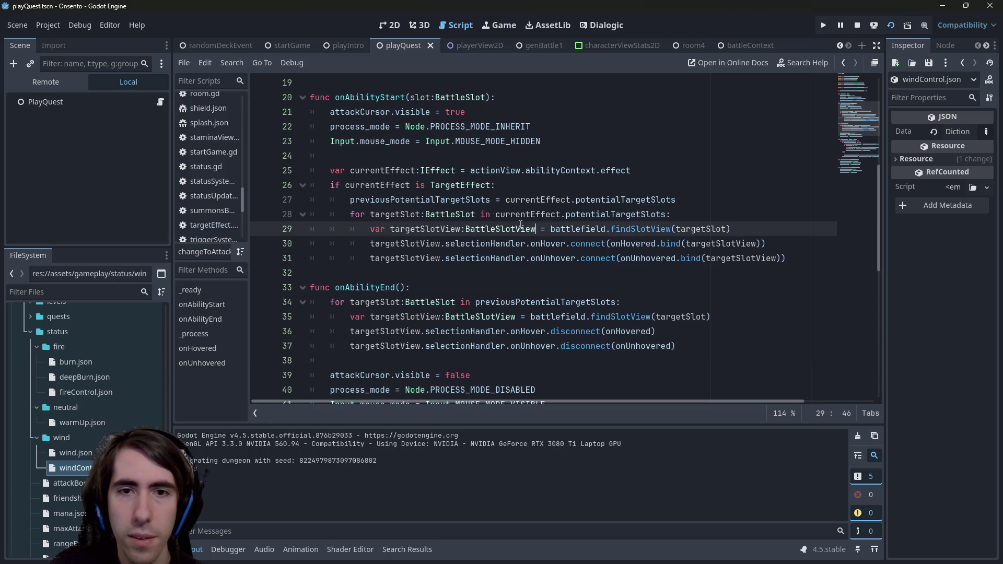
double_click(406, 245)
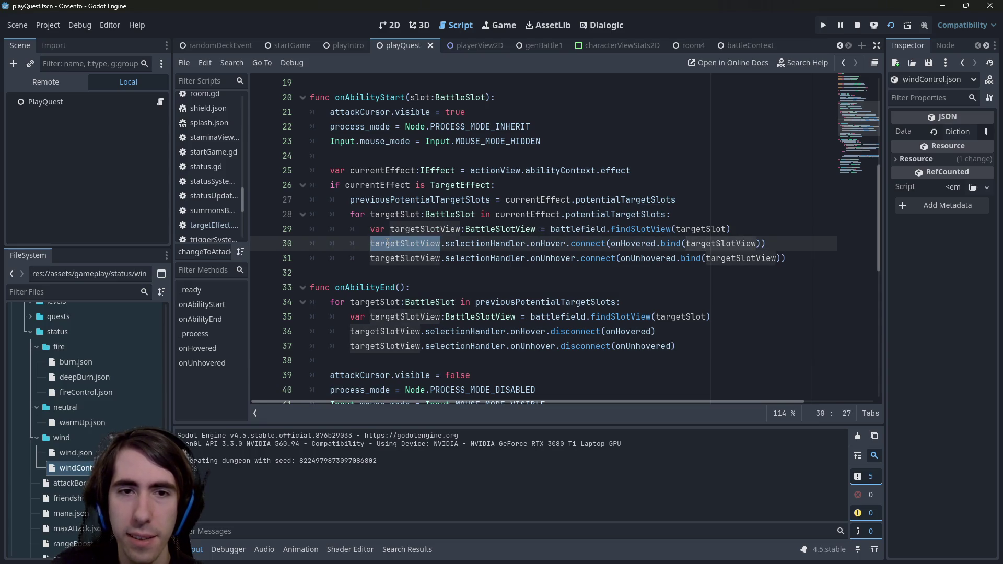
left_click(795, 260)
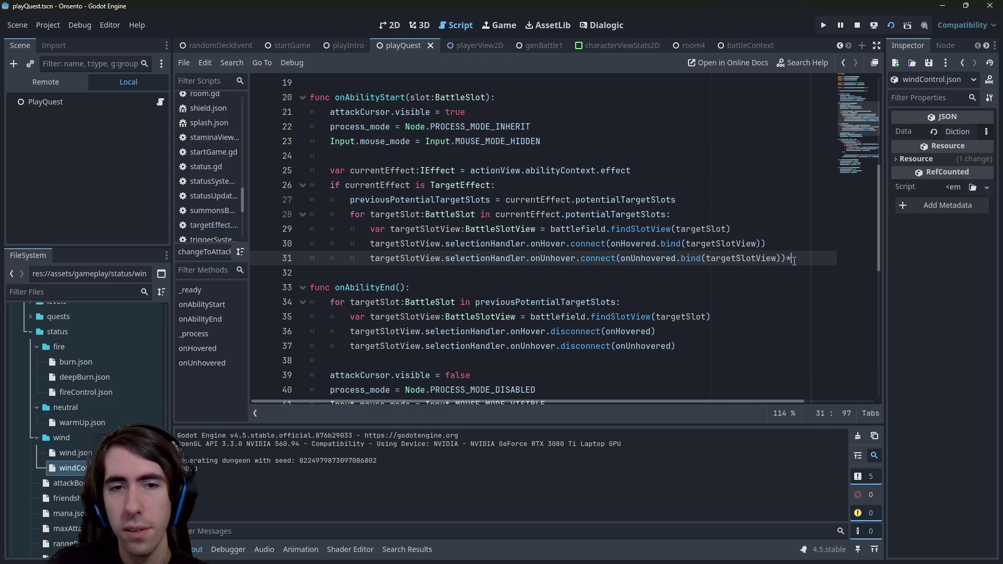
key("Return")
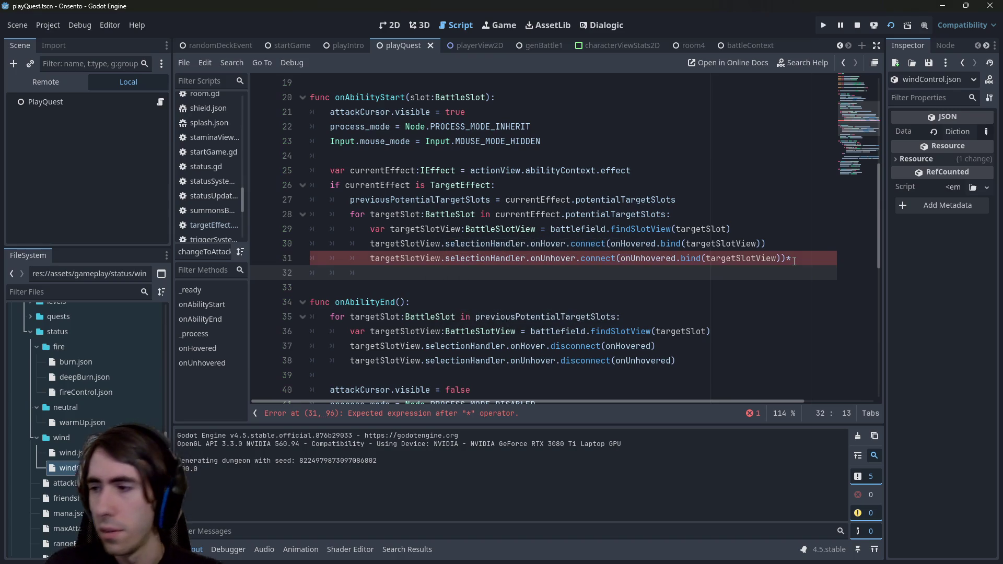
key("Up")
key("End")
key("BackSpace")
key("Down")
type("targetSlotView.modulate =")
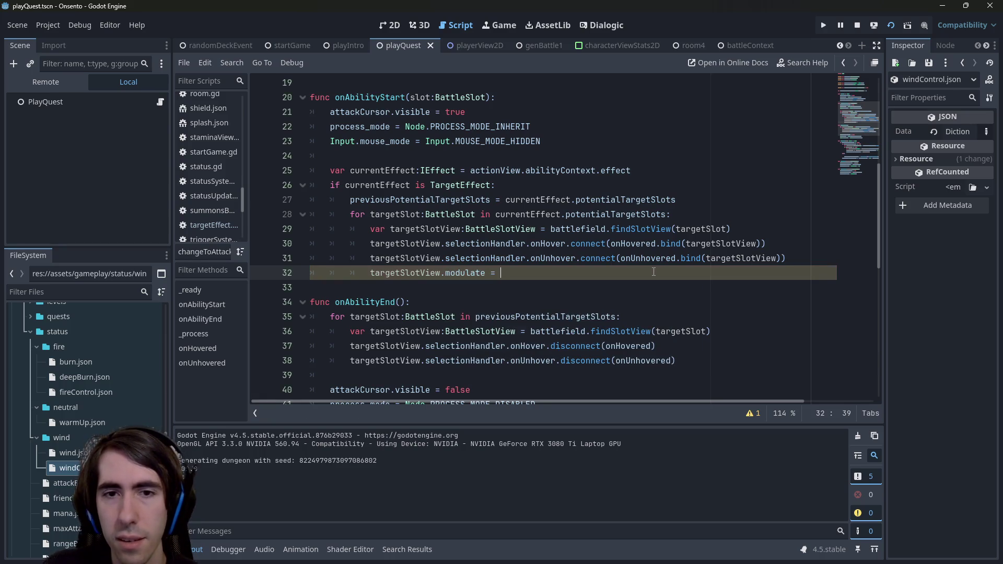
type(" Color.")
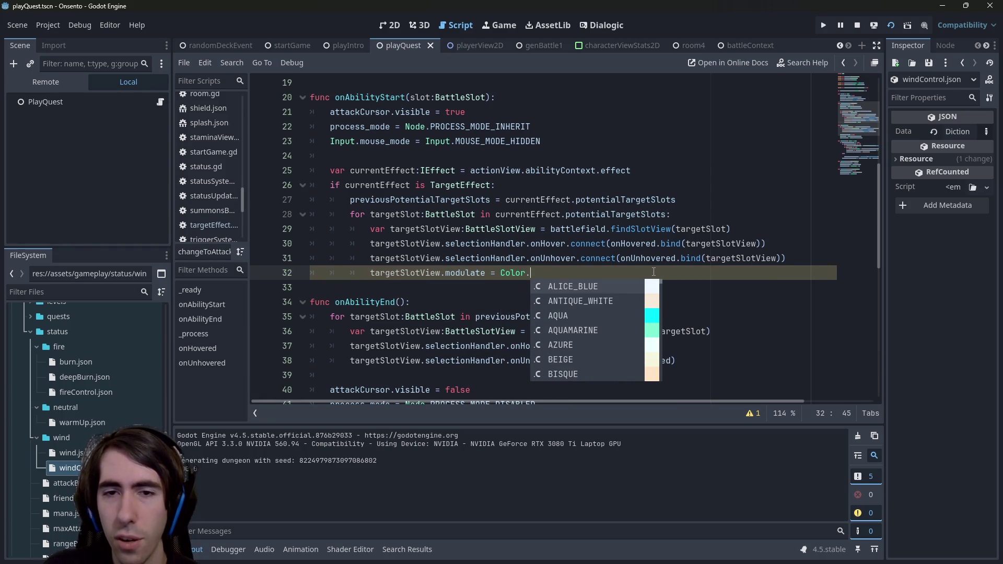
type("GRAY")
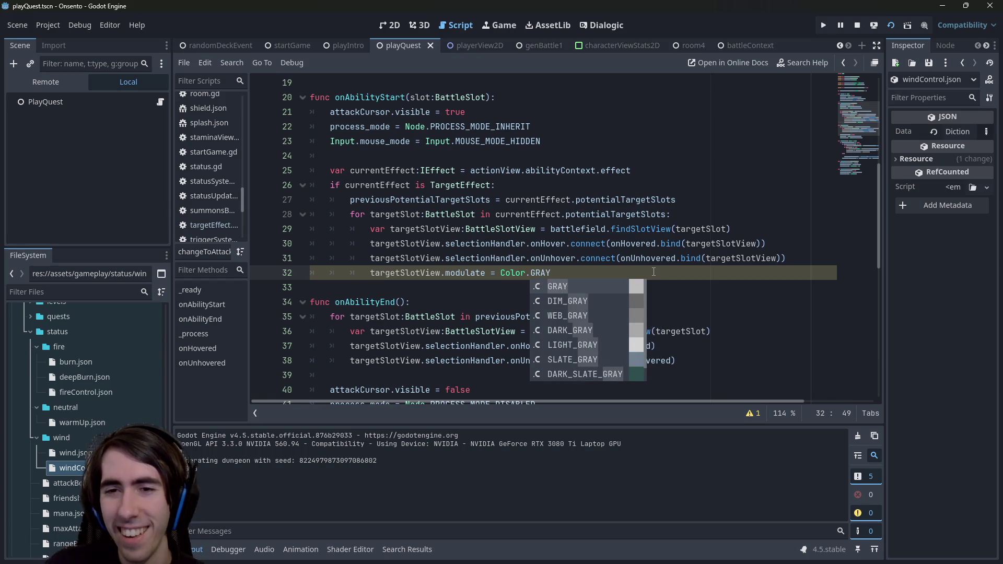
key("Down")
key("Down")
key("Down")
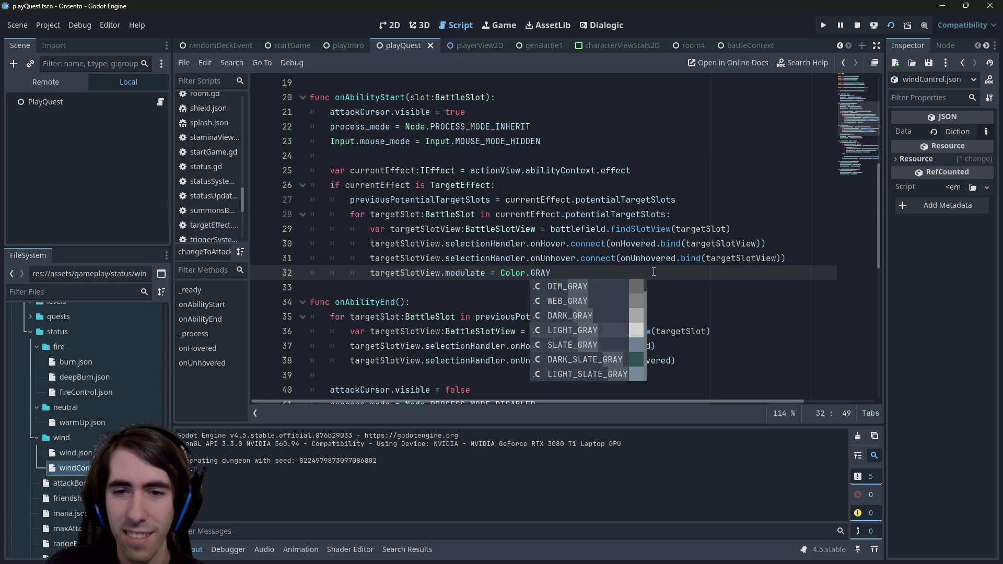
key("Return")
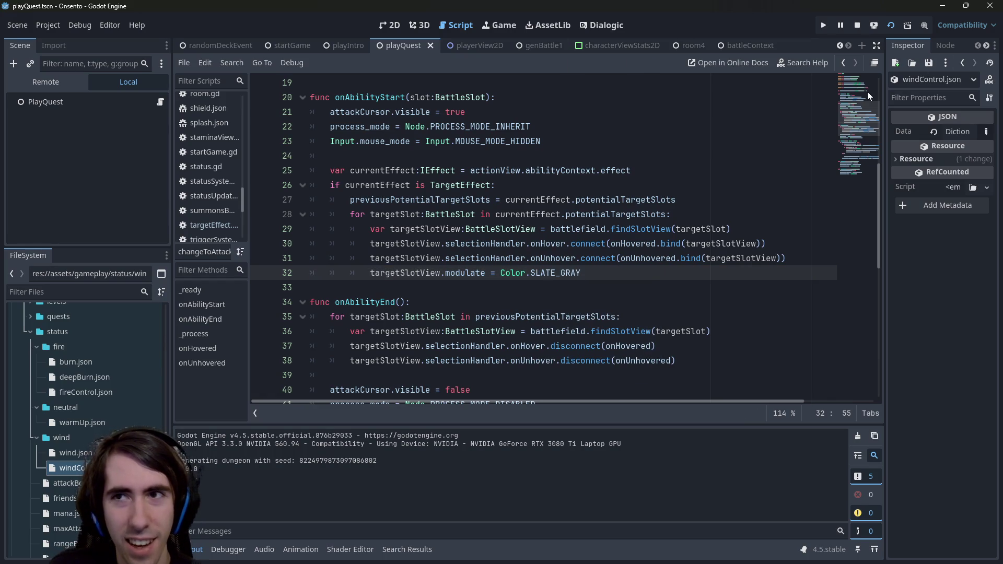
key("F5")
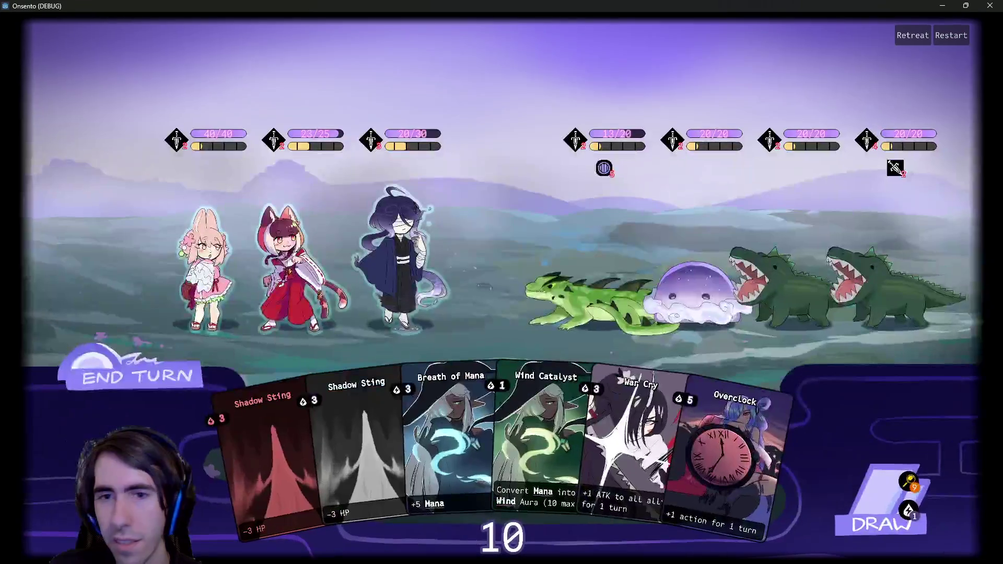
key("F8")
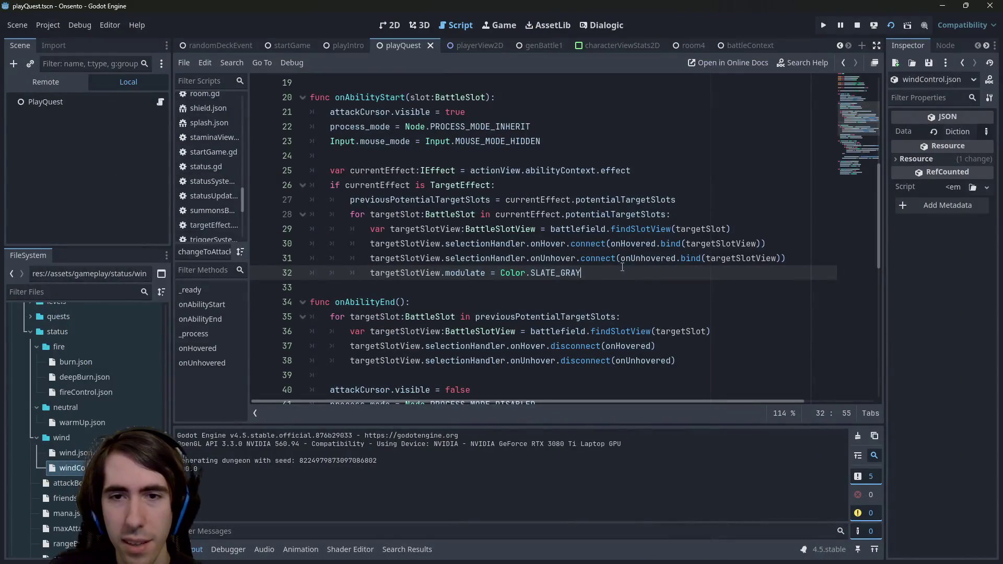
Step: Copy the tint line into onAbilityEnd as Color.WHITE, then save and rerun the game
left_click_drag(639, 272, 254, 276)
key("ctrl+c")
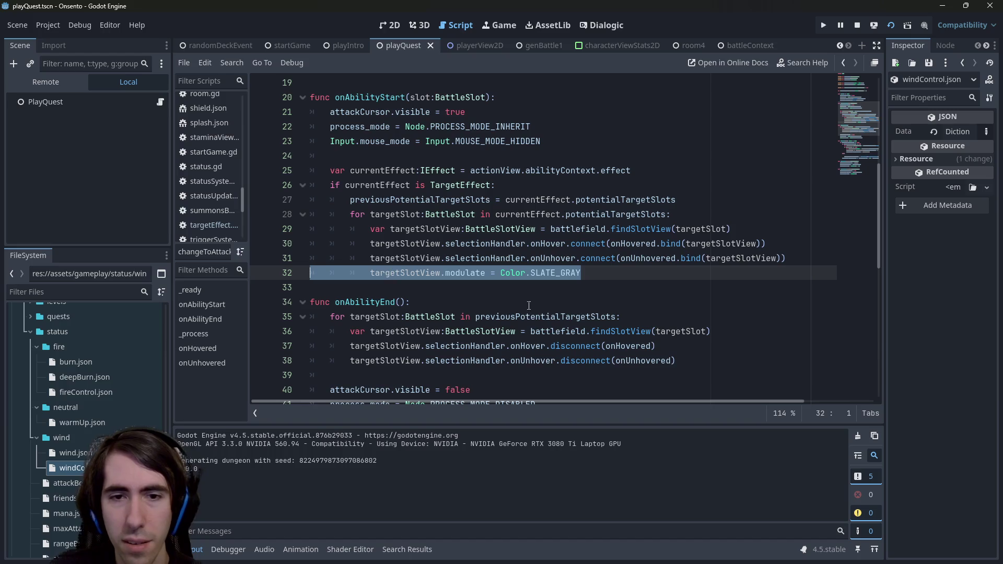
left_click(715, 362)
scroll(698, 362, "down", 1)
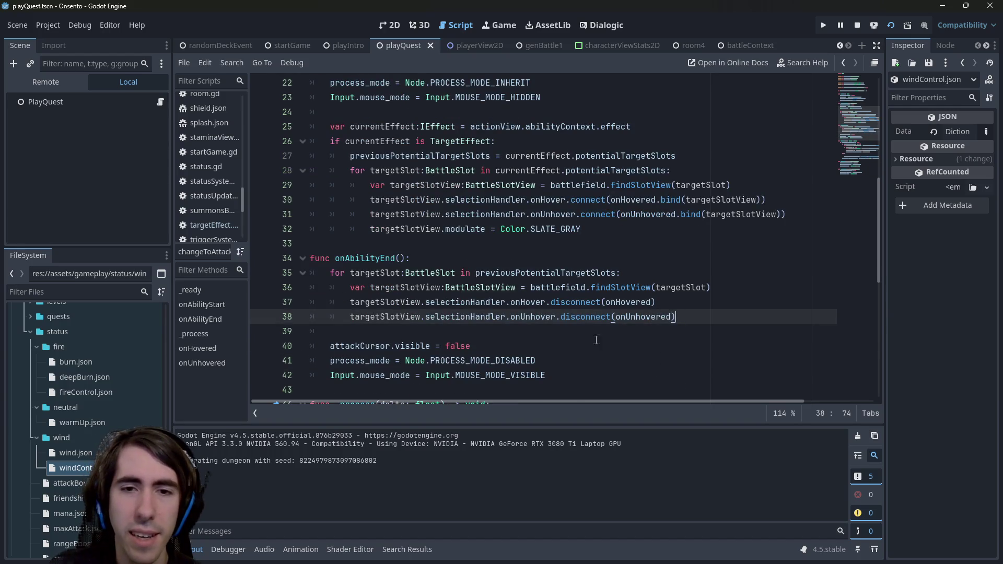
key("Return")
key("ctrl+v")
double_click(540, 332)
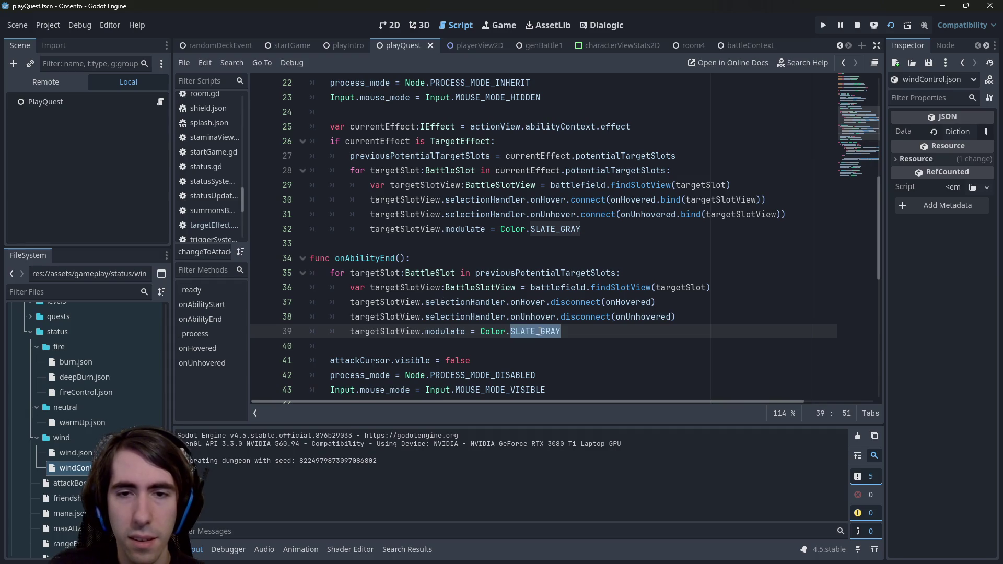
type("WHI")
key("Return")
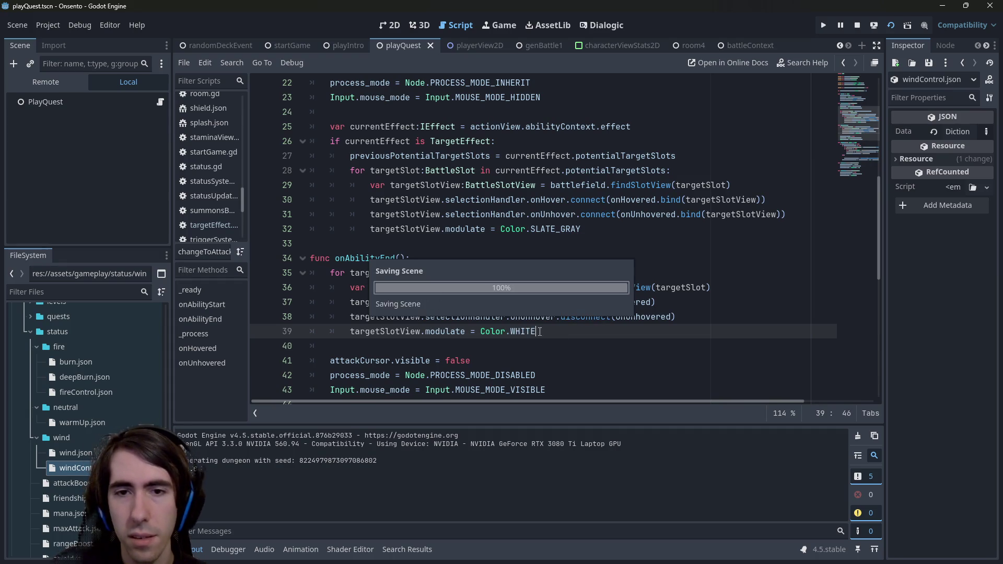
left_click(858, 25)
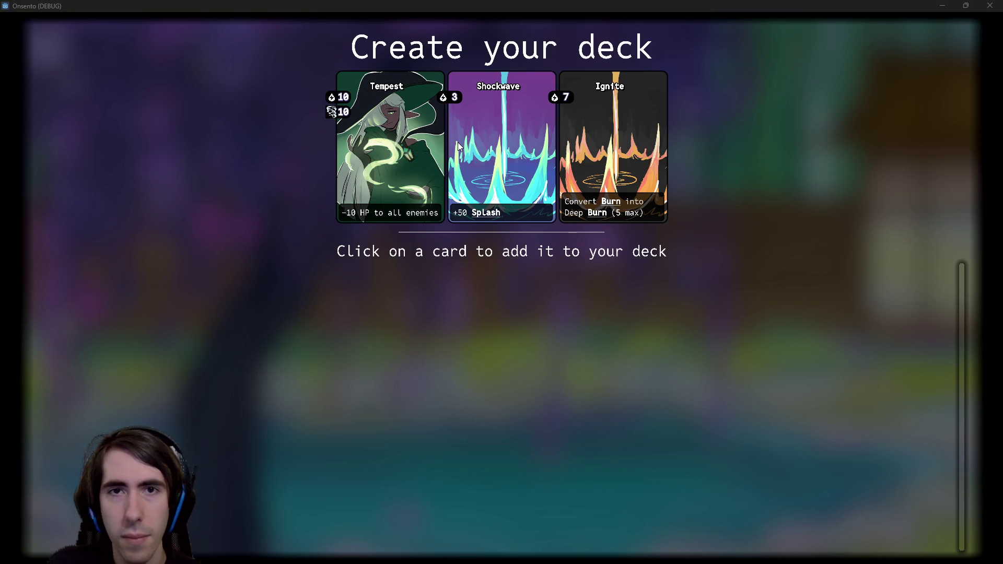
Step: Fill a new 15-card deck with offered cards and start the battle
left_click(400, 141)
left_click(399, 140)
left_click(400, 138)
left_click(400, 137)
left_click(400, 137)
left_click(401, 136)
left_click(401, 136)
left_click(400, 134)
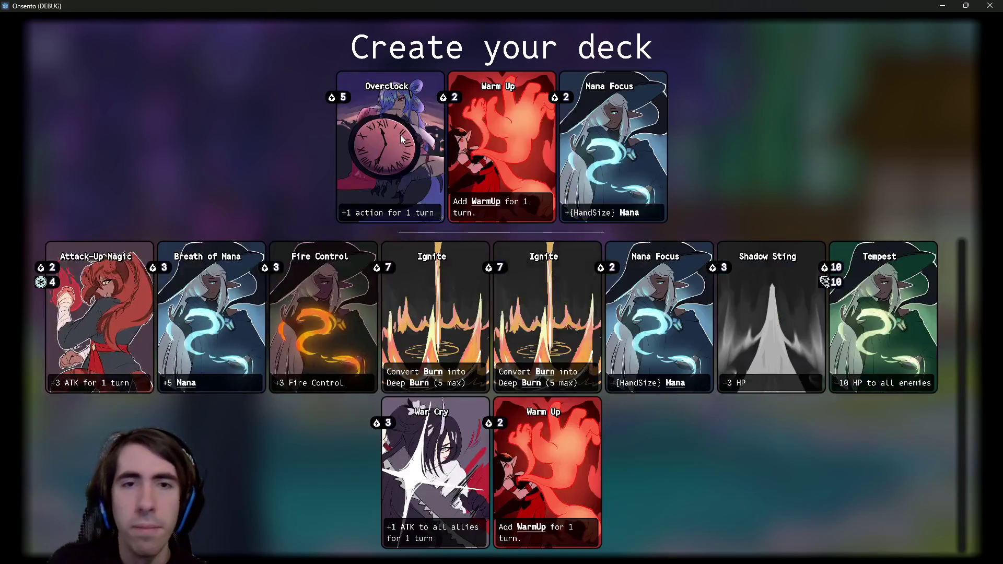
left_click(401, 135)
left_click(400, 135)
left_click(400, 135)
left_click(400, 135)
left_click(400, 135)
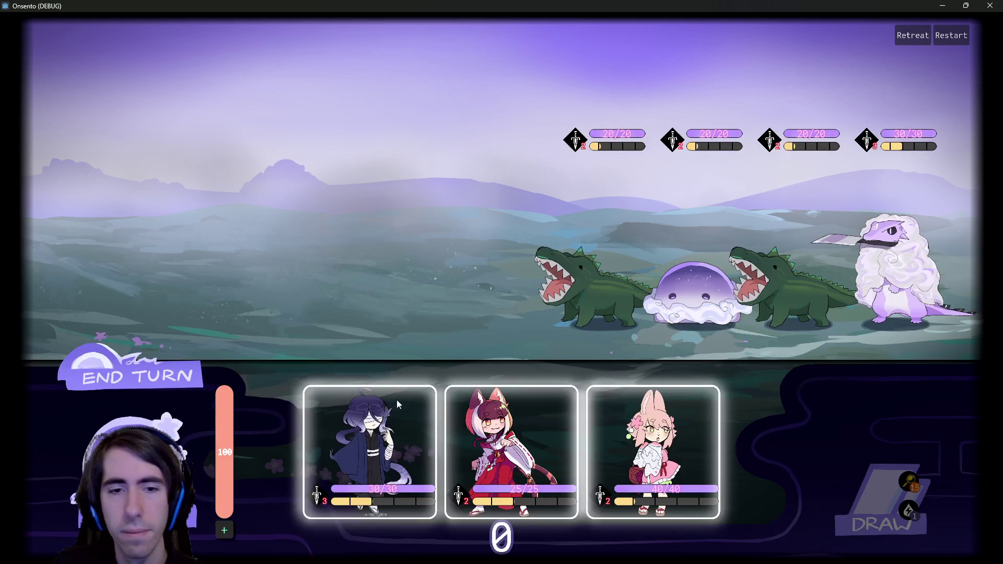
Step: Field the dark-haired and fox characters, end a turn, play a card to target, then close the game
mouse_move(370, 444)
left_mouse_down()
mouse_move(366, 172)
mouse_move(387, 188)
left_mouse_up()
mouse_move(441, 444)
left_mouse_down()
mouse_move(277, 186)
mouse_move(296, 214)
left_mouse_up()
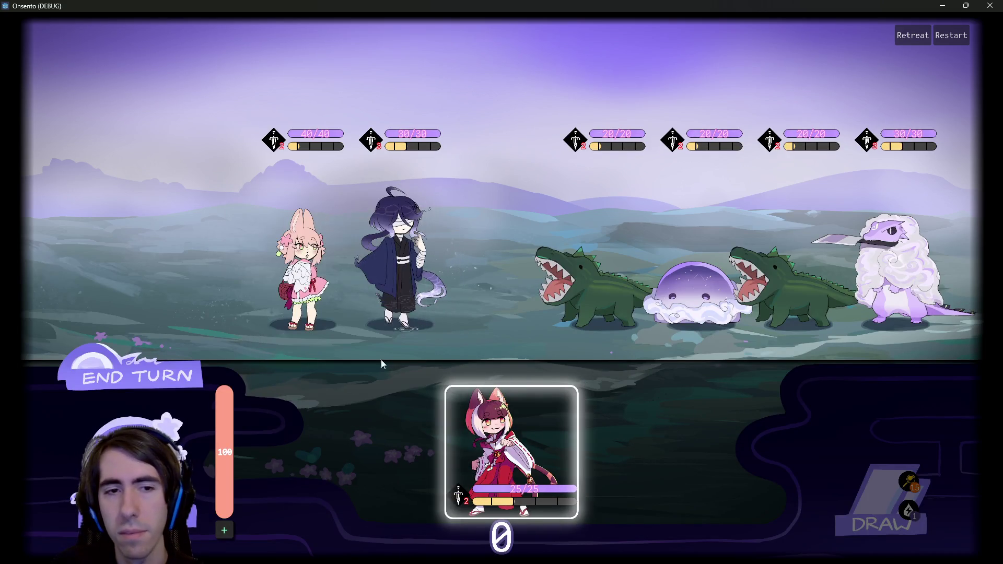
left_click(149, 384)
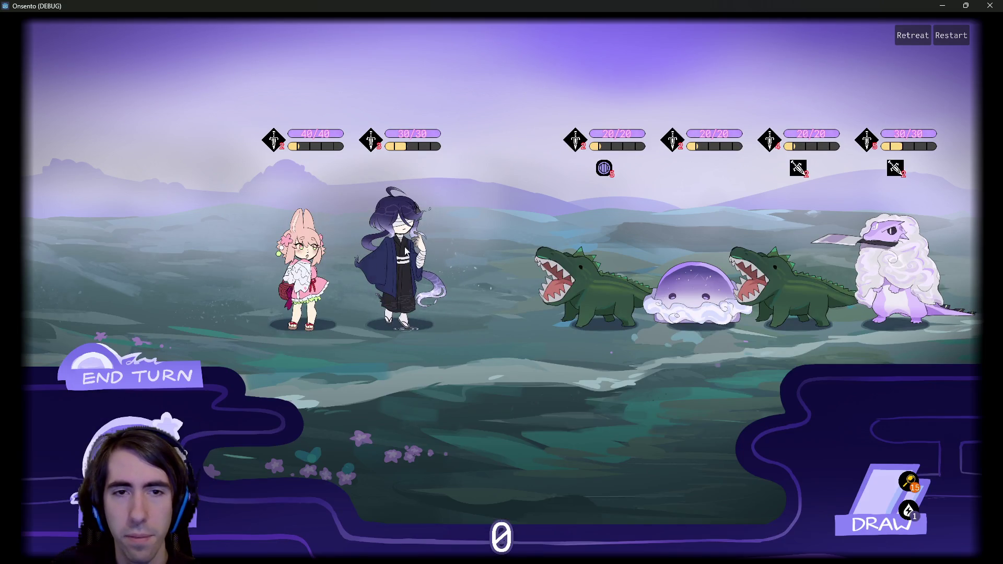
left_click(394, 245)
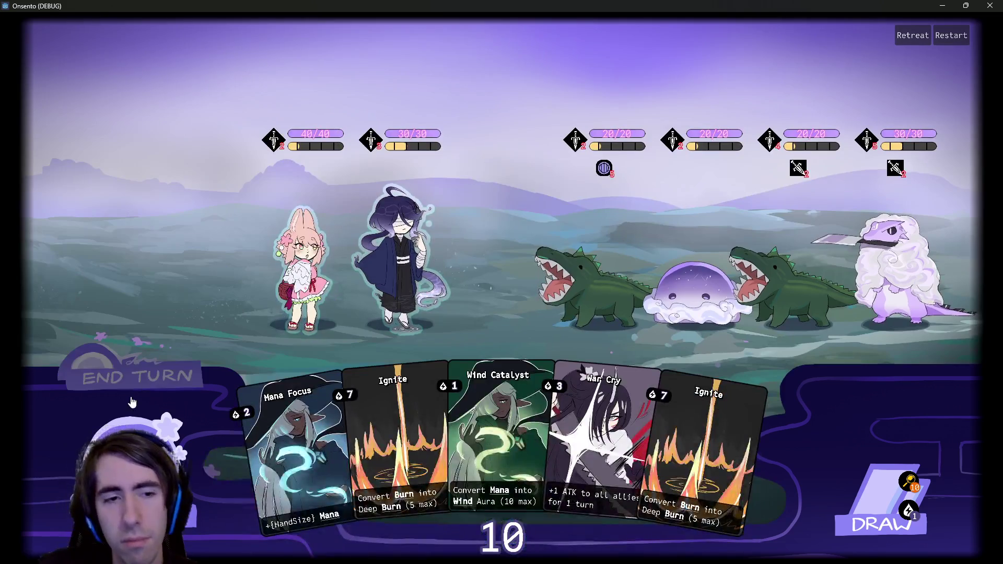
left_click(132, 399)
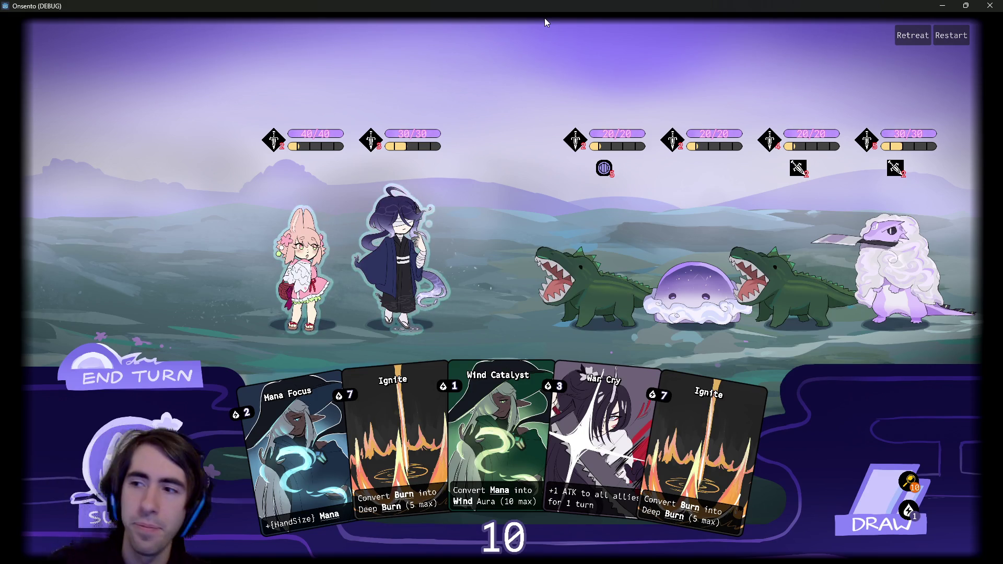
left_click(430, 204)
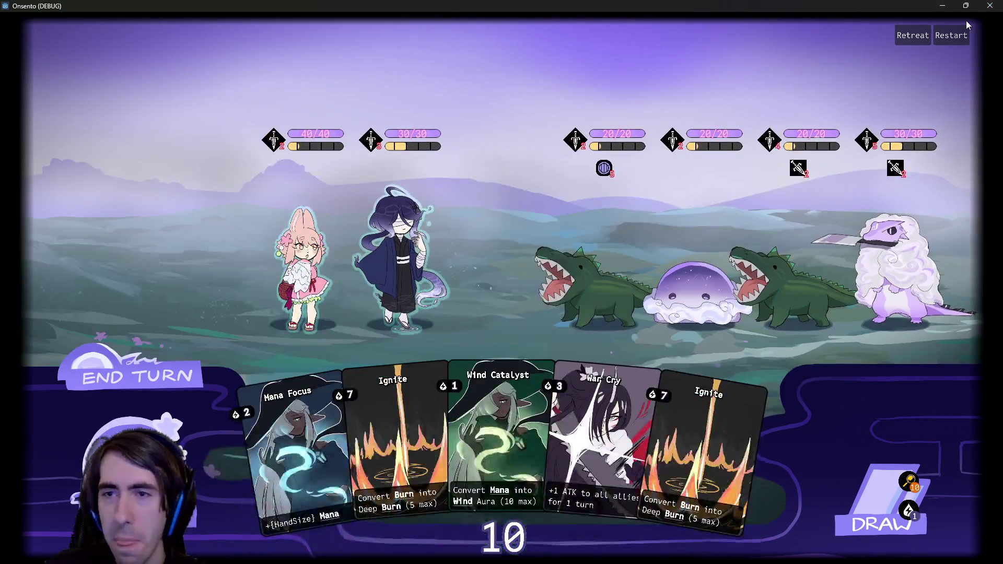
left_click(990, 6)
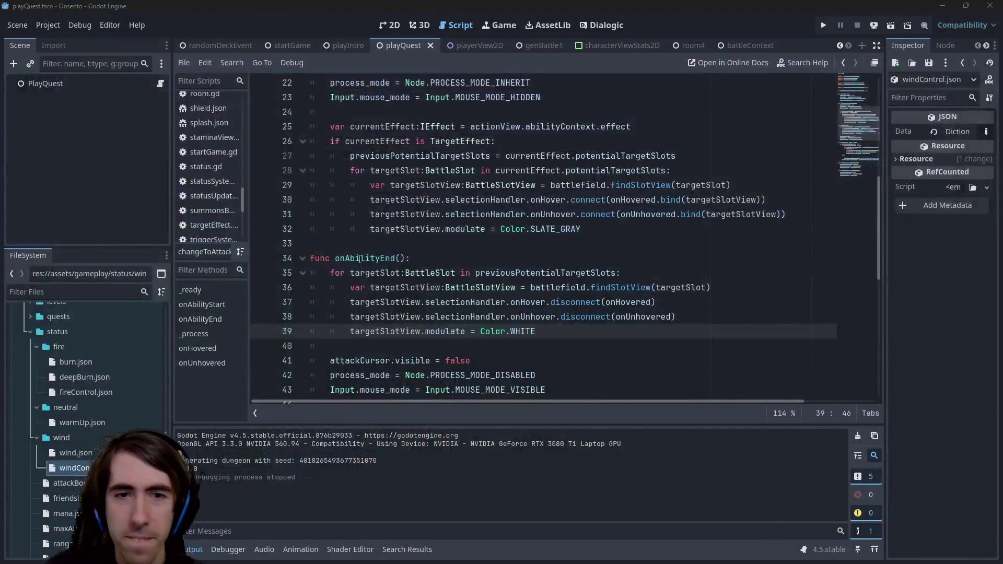
Step: Change the target slot tint on line 32 from SLATE_GRAY to WHITE
scroll(498, 273, "up", 2)
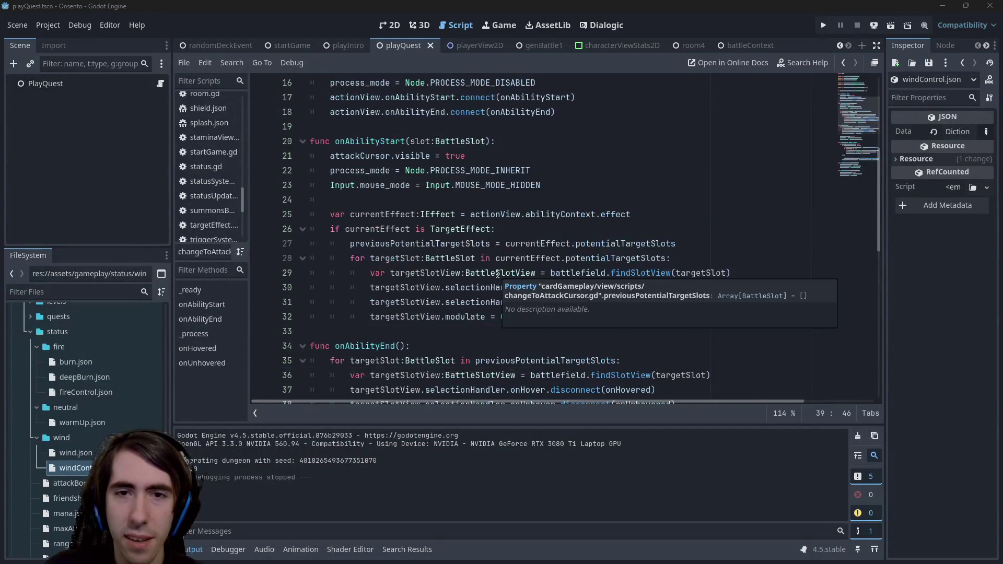
left_click(580, 244)
scroll(580, 243, "down", 1)
scroll(580, 243, "up", 1)
left_click(572, 220)
left_click(565, 186)
scroll(565, 196, "up", 1)
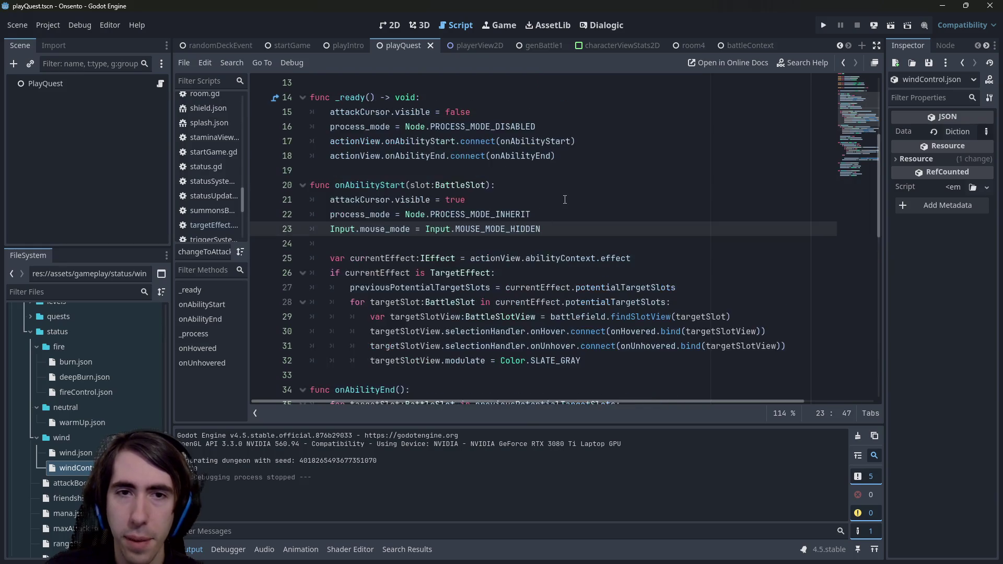
double_click(569, 361)
type("WHITE")
key("Return")
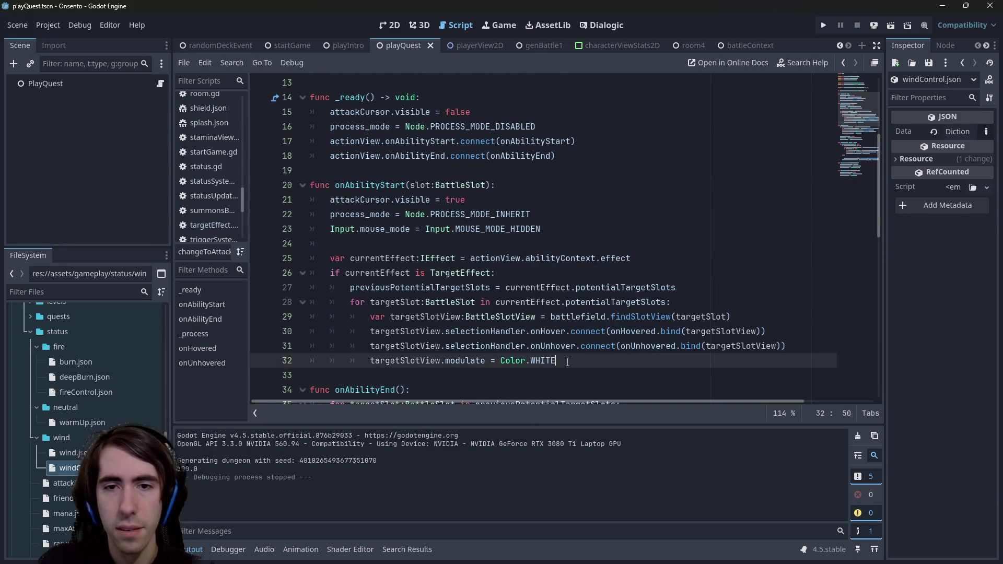
Step: Inspect the battlefield reference, findSlotView and leftPlayerFieldView to learn how slots are reached
double_click(578, 317)
left_click(543, 240)
double_click(578, 317)
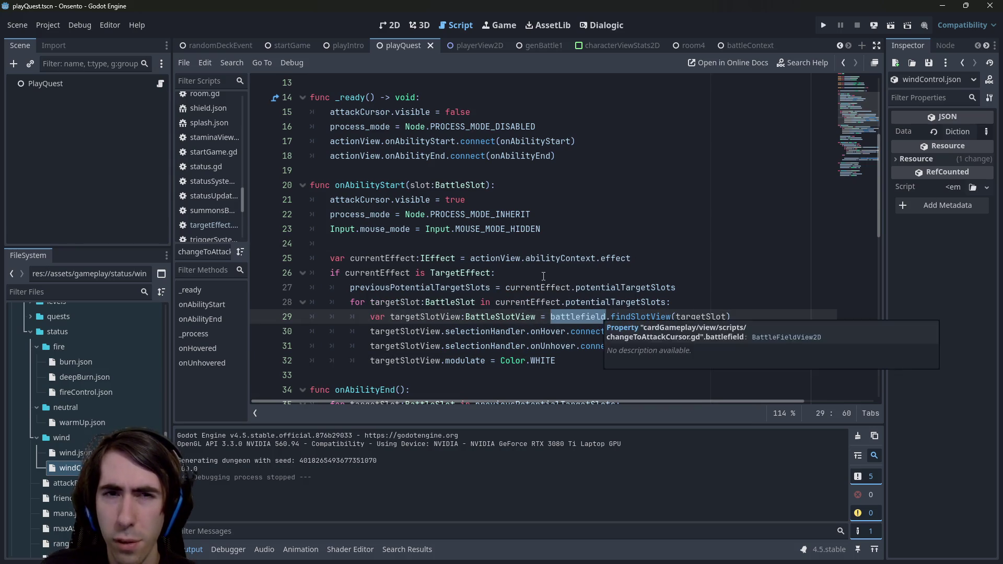
scroll(567, 288, "up", 4)
scroll(475, 119, "down", 4)
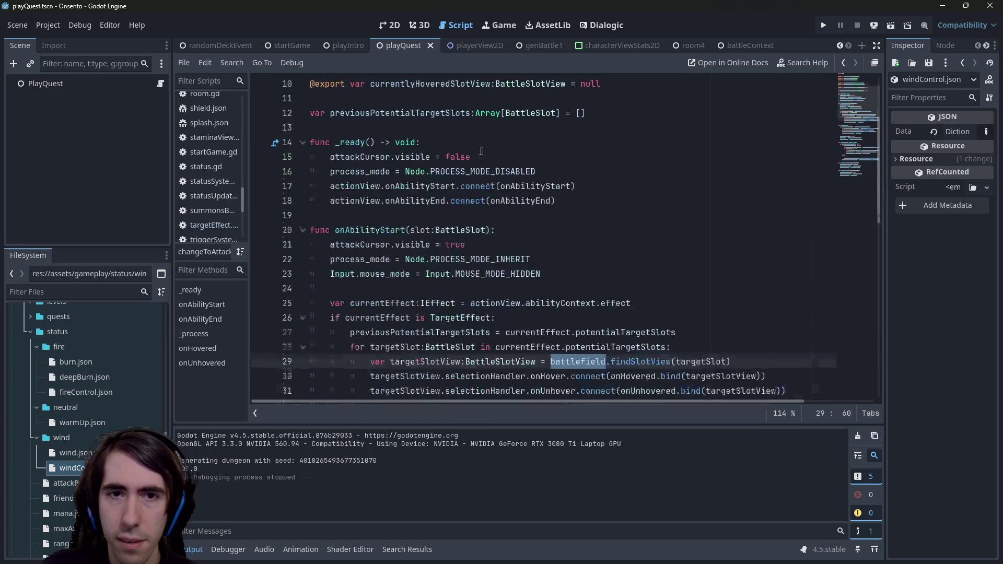
left_click(654, 316, "ctrl")
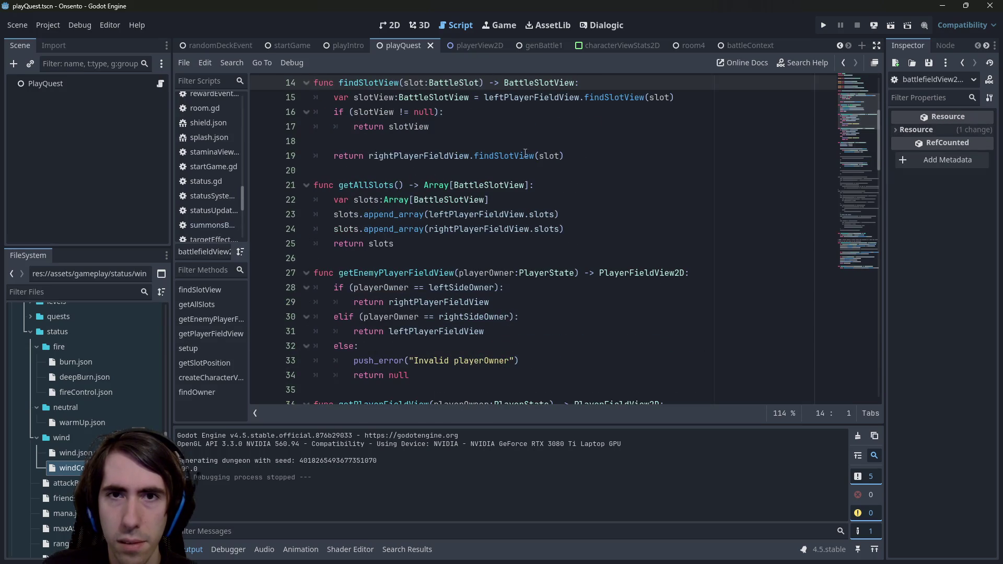
scroll(528, 150, "up", 2)
double_click(537, 185)
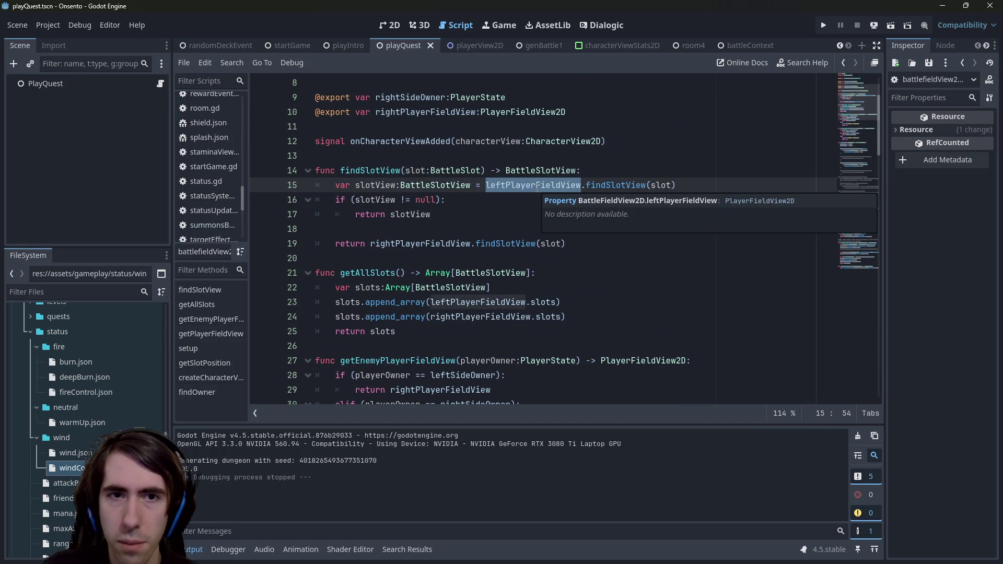
mouse_move(609, 191)
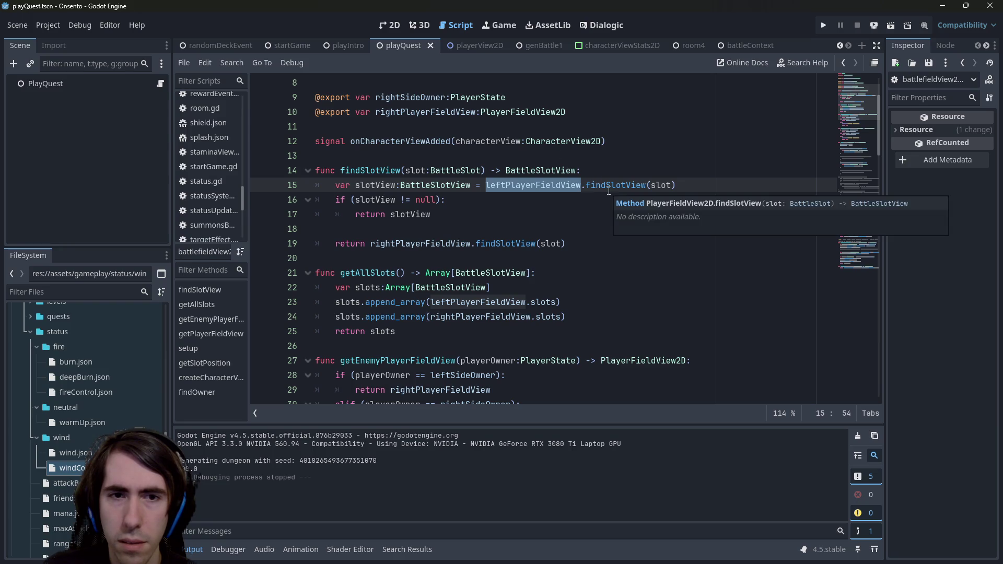
key("alt+Left")
key("alt+Left")
key("alt+Left")
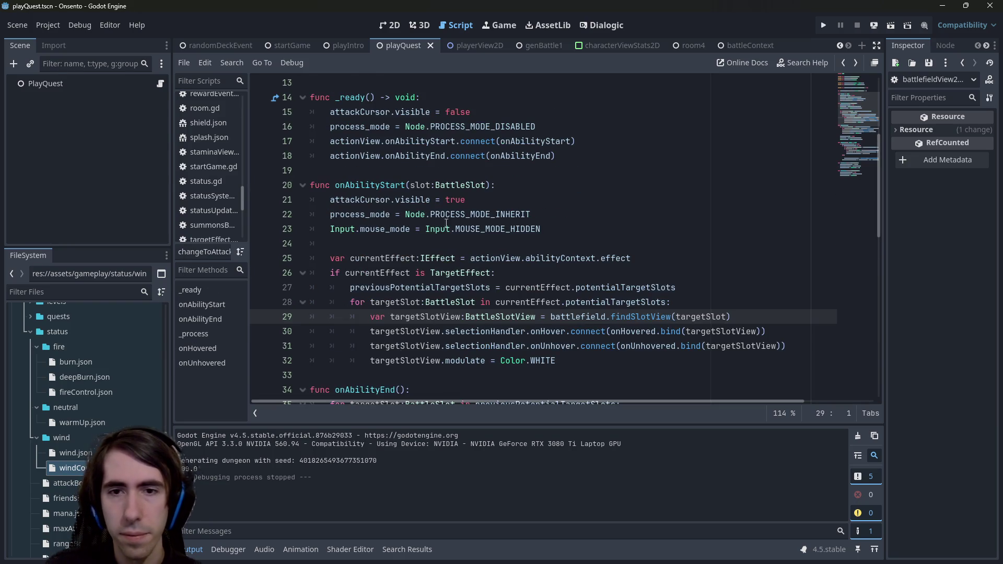
double_click(578, 317)
scroll(485, 255, "up", 3)
scroll(485, 256, "down", 2)
double_click(419, 228)
scroll(565, 305, "down", 1)
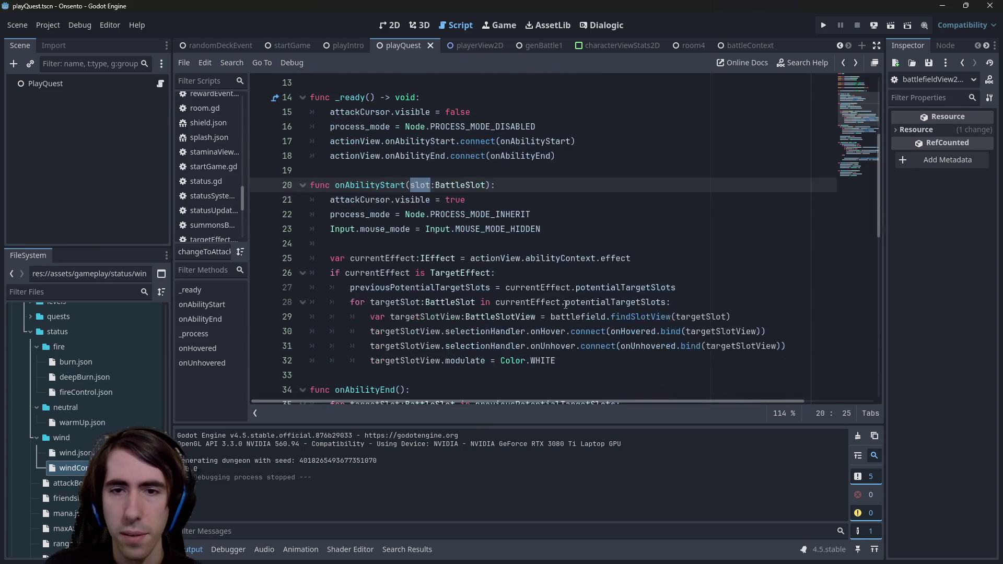
Step: Insert battlefield.getAllSlots() on a new line 25 and copy its Array[BattleSlotView] return type
double_click(574, 317)
key("ctrl+c")
left_click(578, 246)
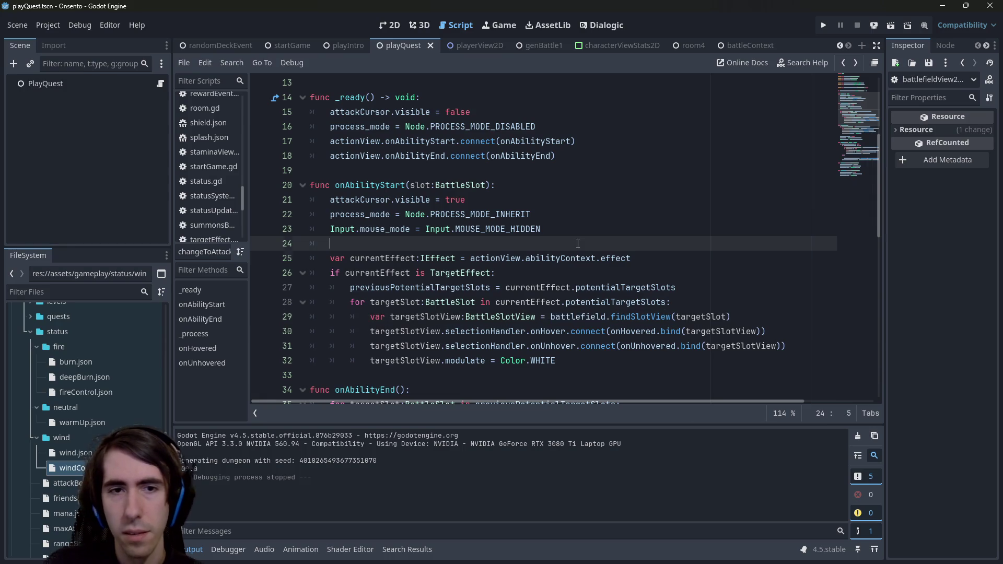
key("Return")
key("Return")
key("Up")
key("ctrl+v")
type(".get")
type("All")
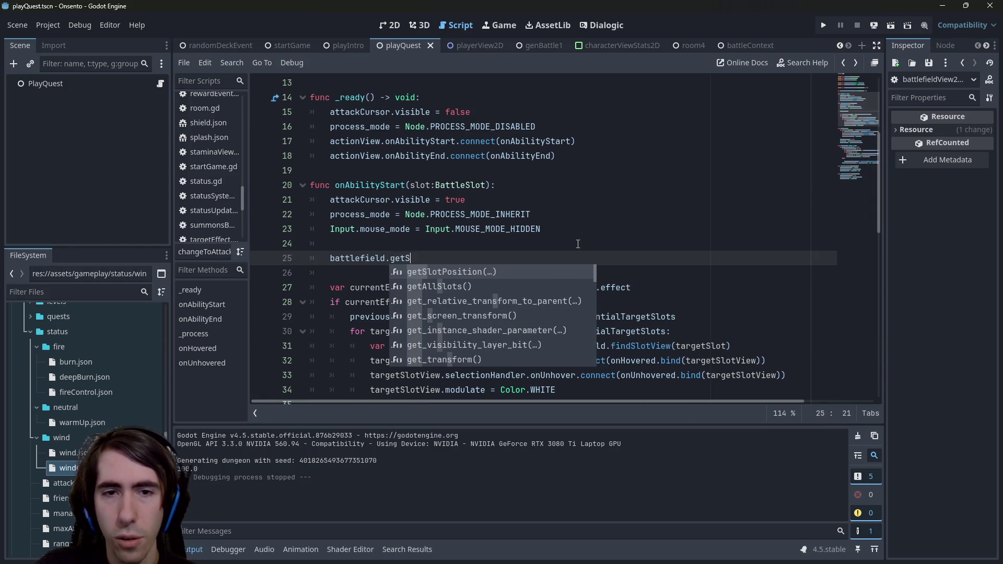
key("Return")
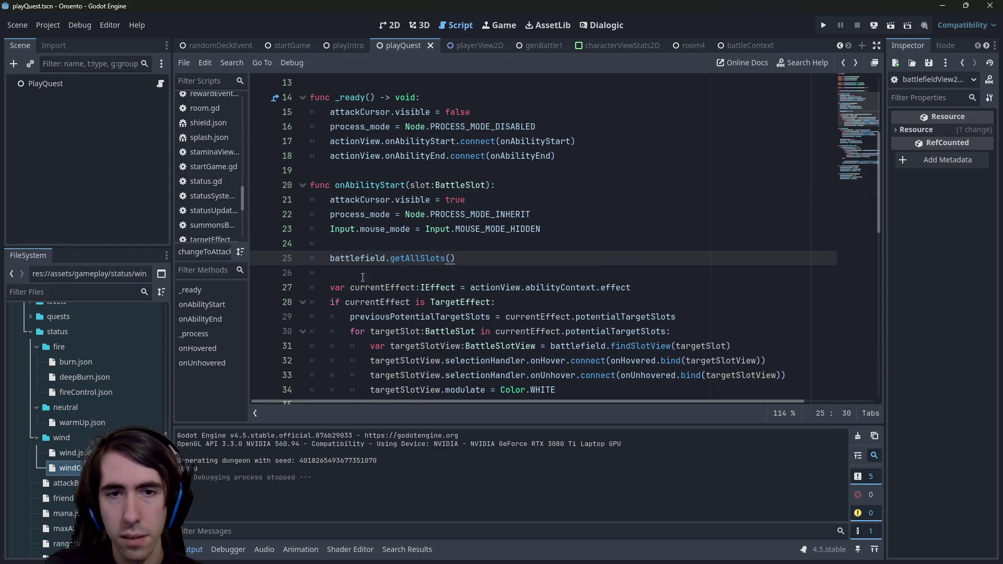
left_click(418, 258, "ctrl")
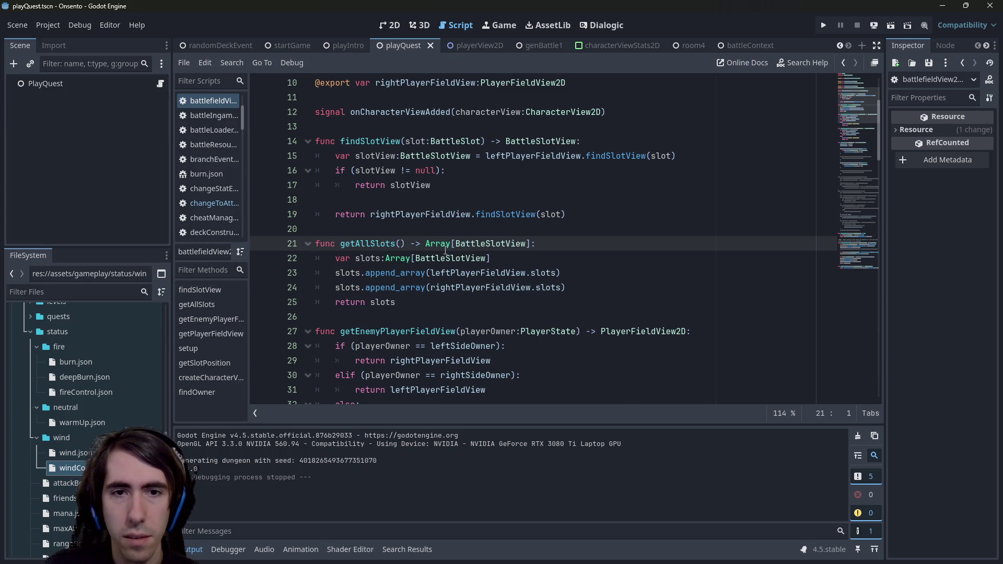
left_click_drag(426, 244, 533, 242)
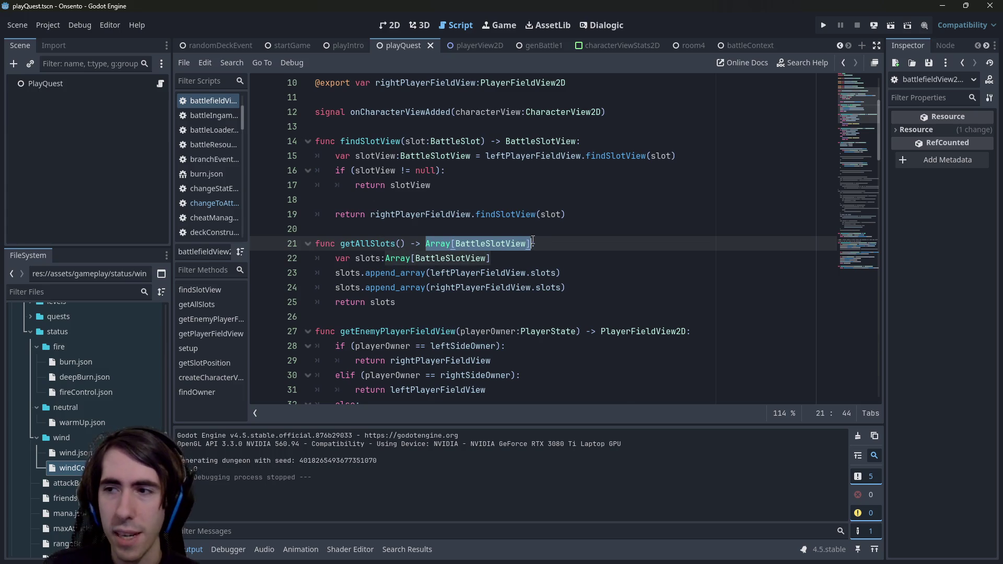
key("alt+Left")
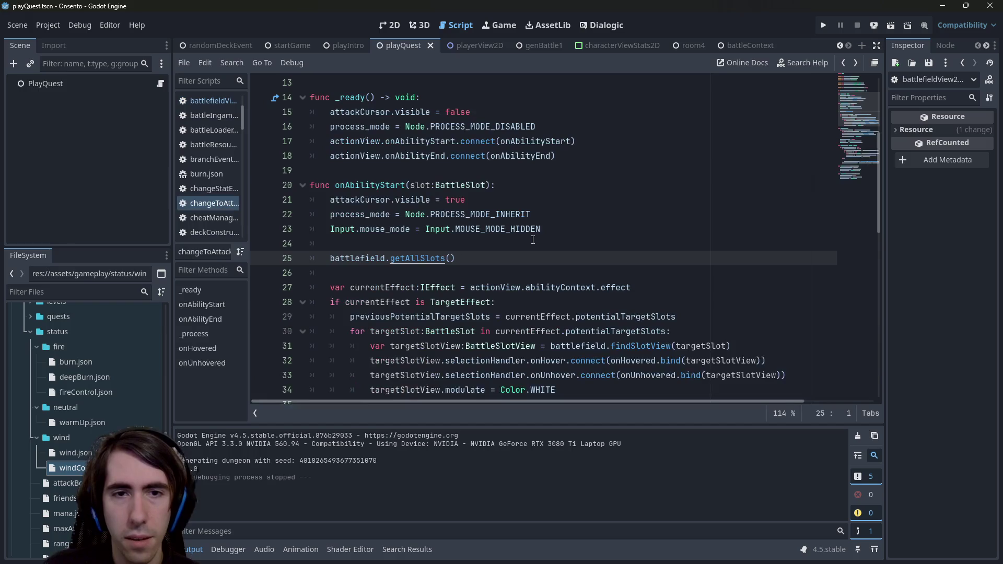
key("Home")
Step: Store the result in var allSlots: Array[BattleSlotView] and start a for slotView in allSlots loop
type("var allSlots:")
type("= Array[BattleSlotView]")
key("ctrl+z")
key("ctrl+z")
key("ctrl+z")
type("allSlots:Array[BattleSlotView] =")
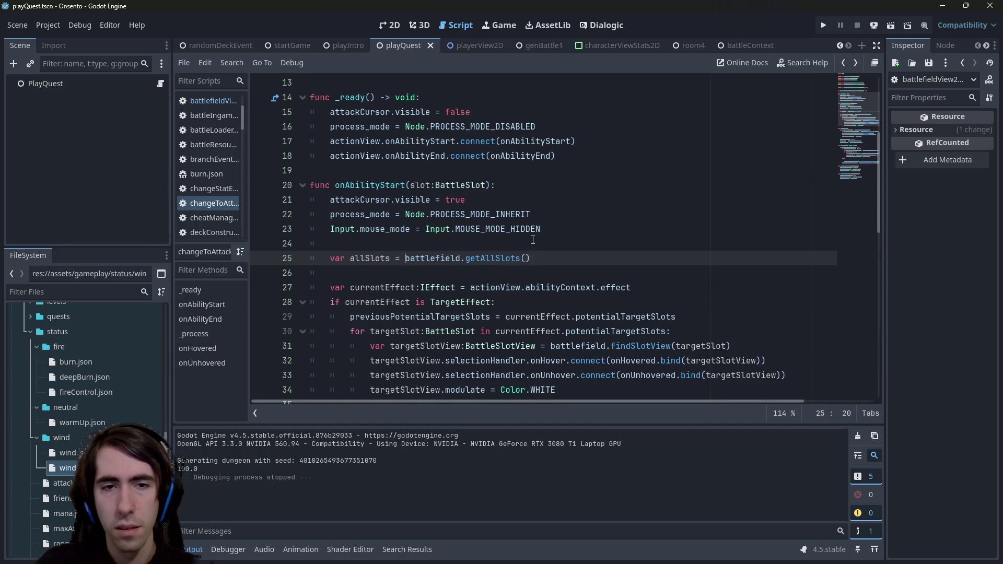
key("ctrl+space")
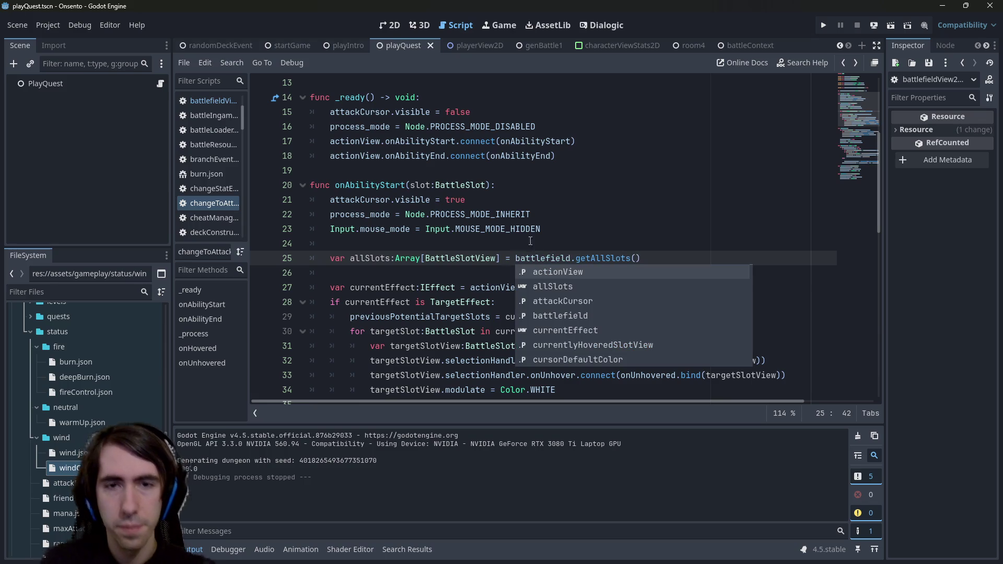
key("Escape")
key("End")
key("Return")
type("for slotView in allSlots:")
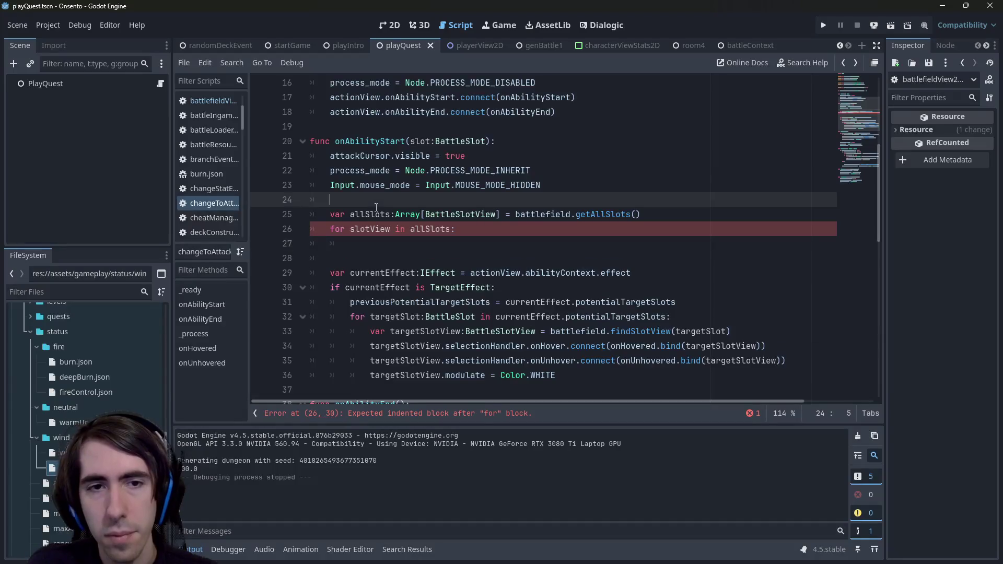
Step: Rename both allSlots occurrences to allSlotViews and indent the loop body line
double_click(370, 215)
key("ctrl+d")
key("Right")
key("Left")
type("View")
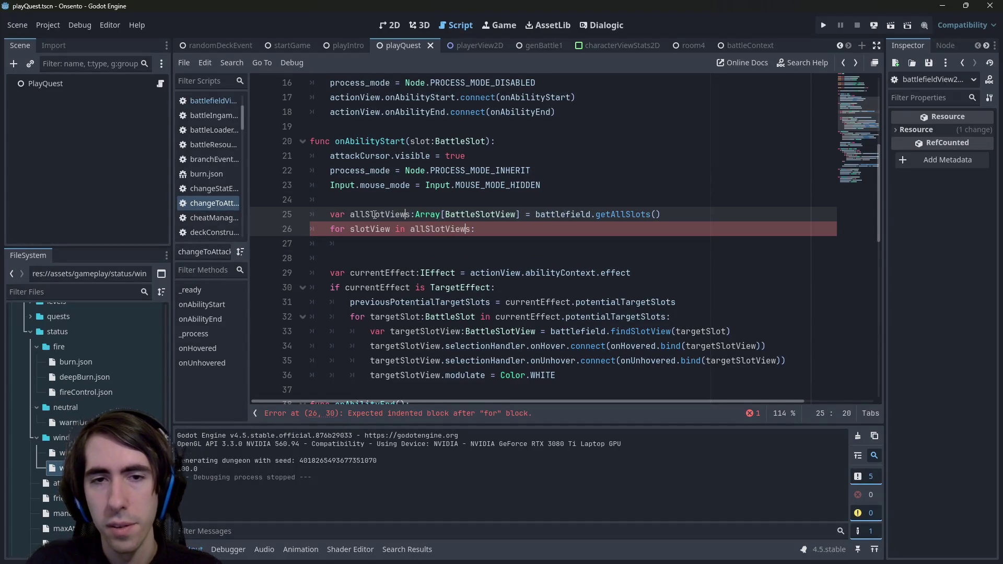
left_click(495, 237)
key("Tab")
Step: Type the loop variable as slotView: BattleSlotView and start the loop body with slotView
double_click(456, 214)
key("ctrl+c")
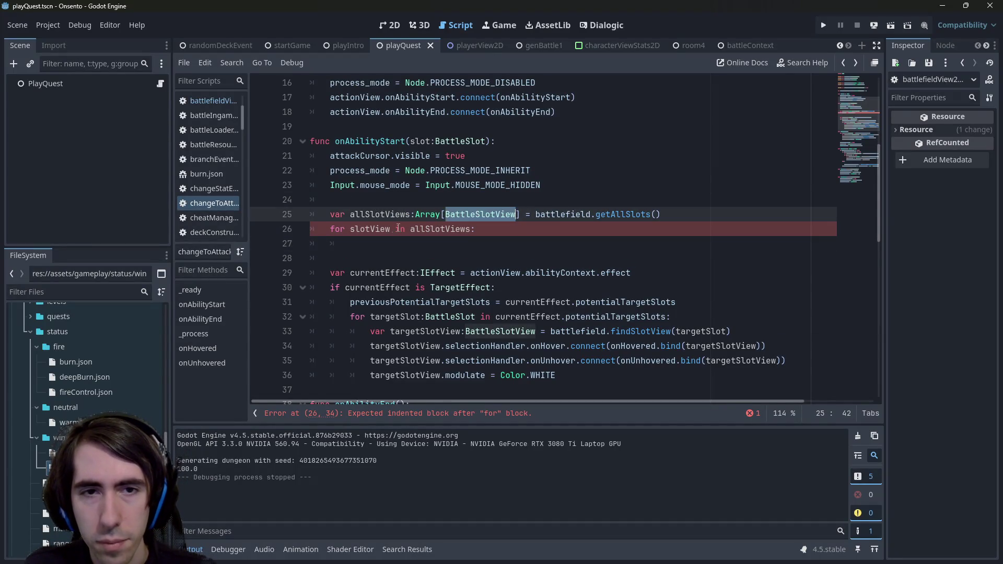
left_click(395, 229)
type(":")
key("ctrl+v")
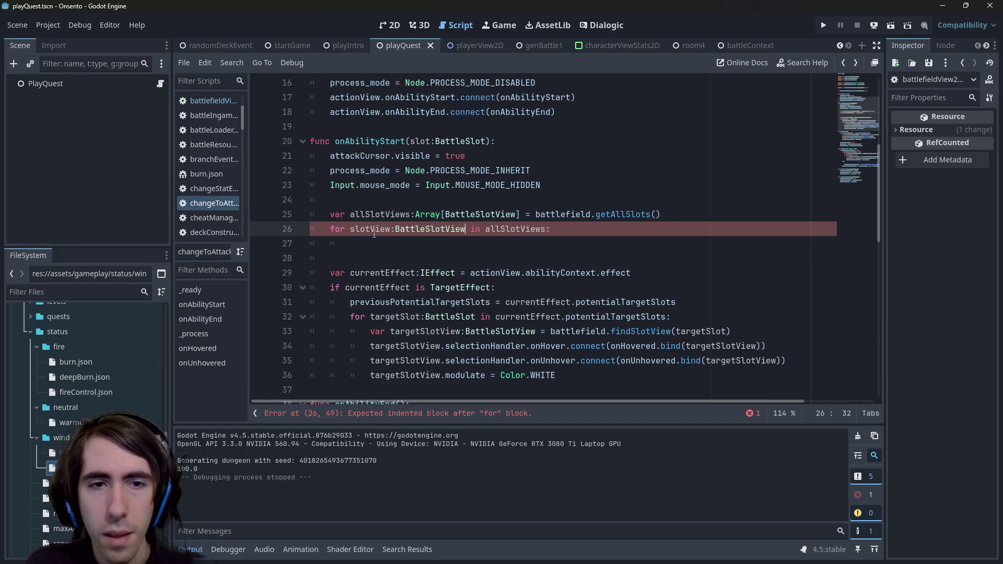
double_click(374, 229)
key("ctrl+c")
left_click(439, 239)
key("ctrl+v")
Step: Complete the loop body as slotView.modulate = Color.DARK_GRAY and save the script
type(".modulate ")
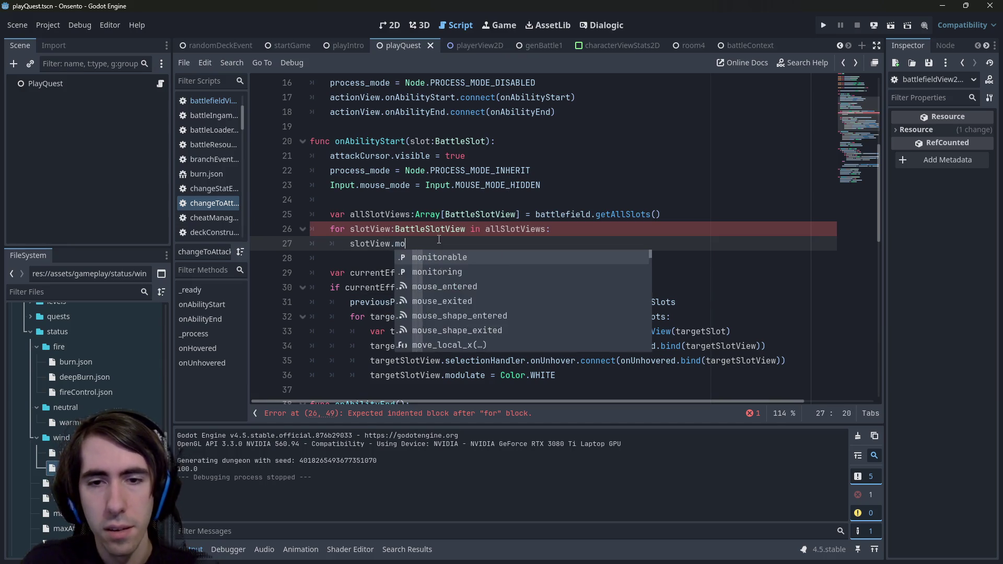
type("= COlor")
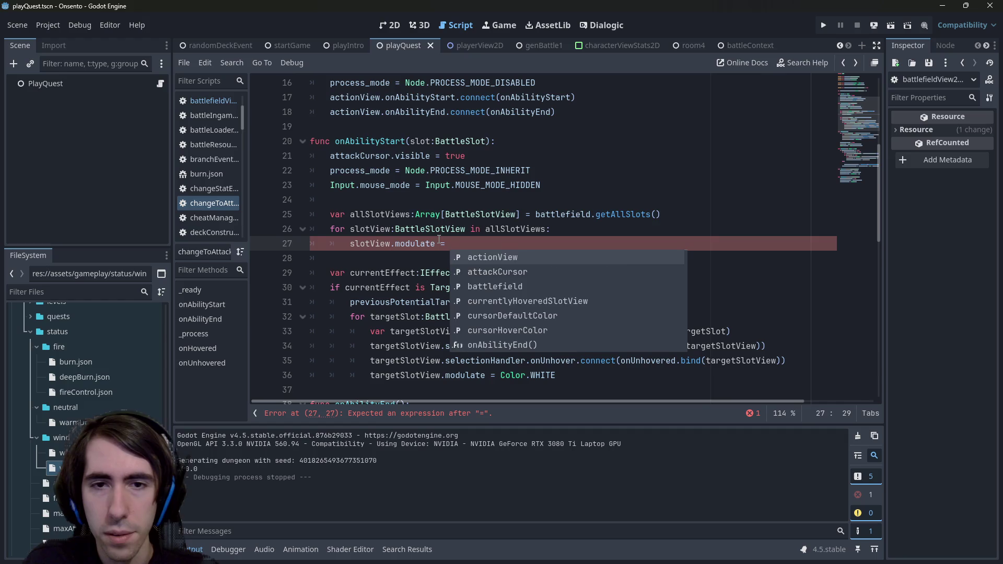
key("Return")
type(".")
key("Down")
key("Down")
key("Down")
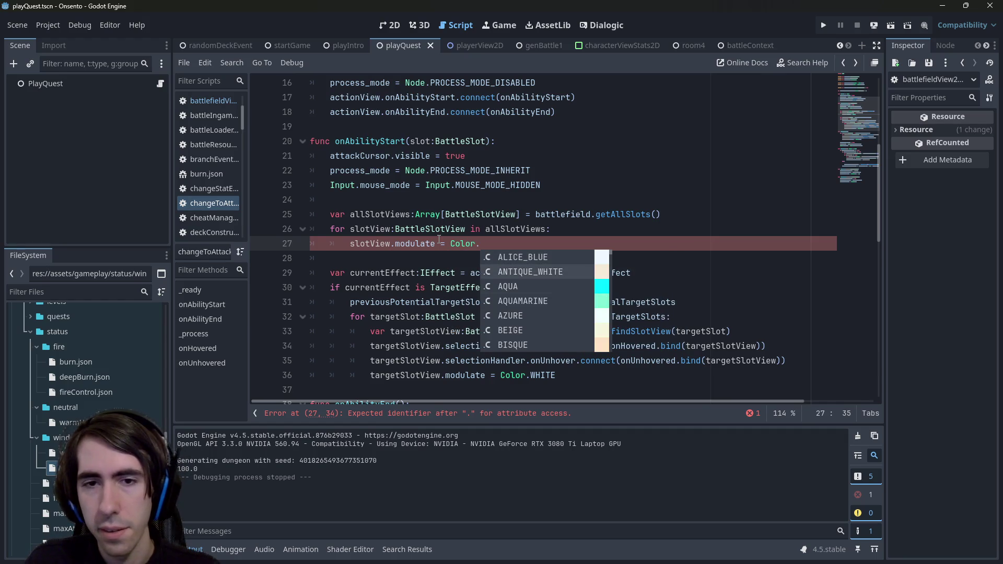
key("Down")
key("Down")
key("Down")
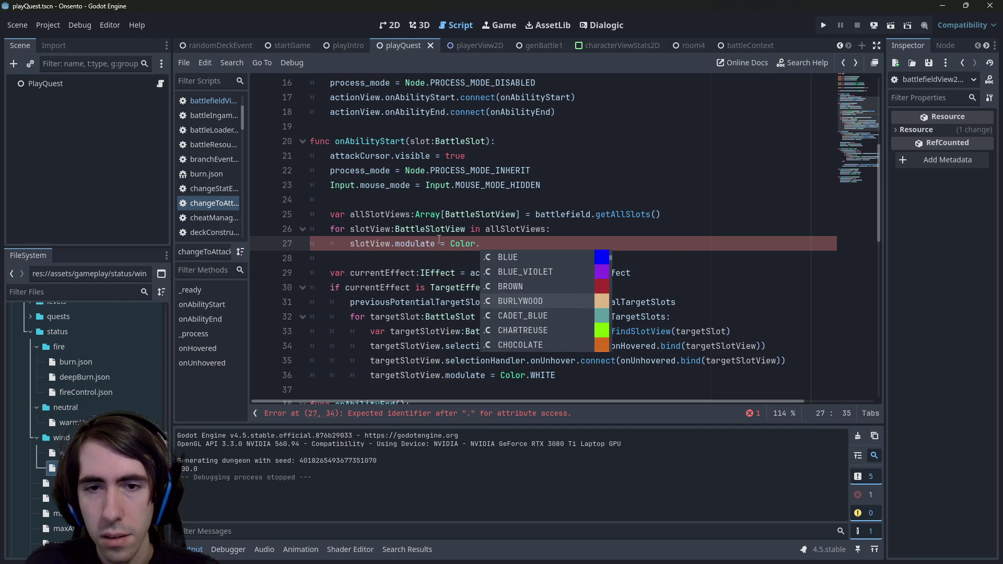
key("Down")
key("Down")
key("Down")
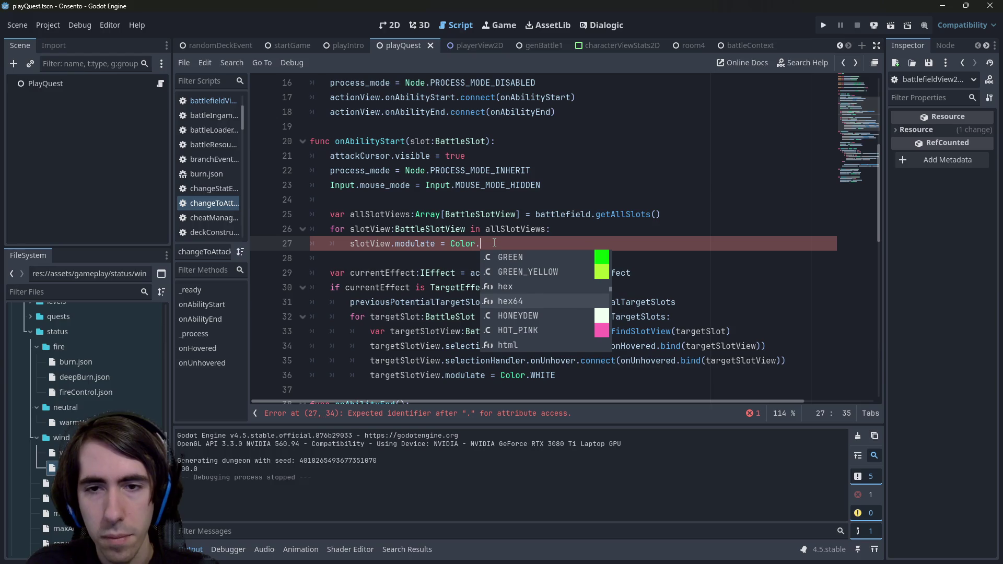
key("Down")
key("Down")
key("Down")
key("Up")
key("Up")
key("Up")
key("Up")
key("Up")
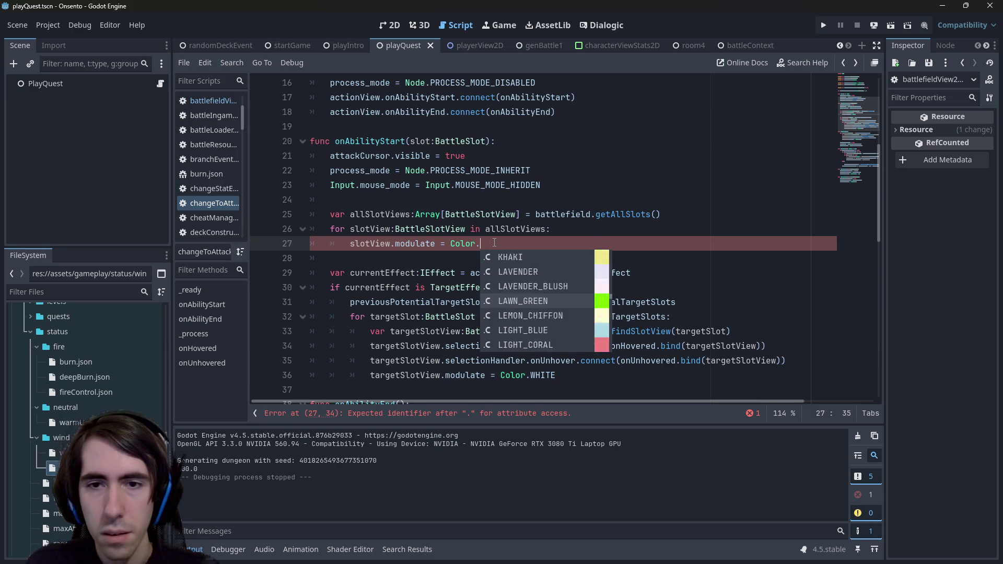
key("Up")
key("Up")
key("Up")
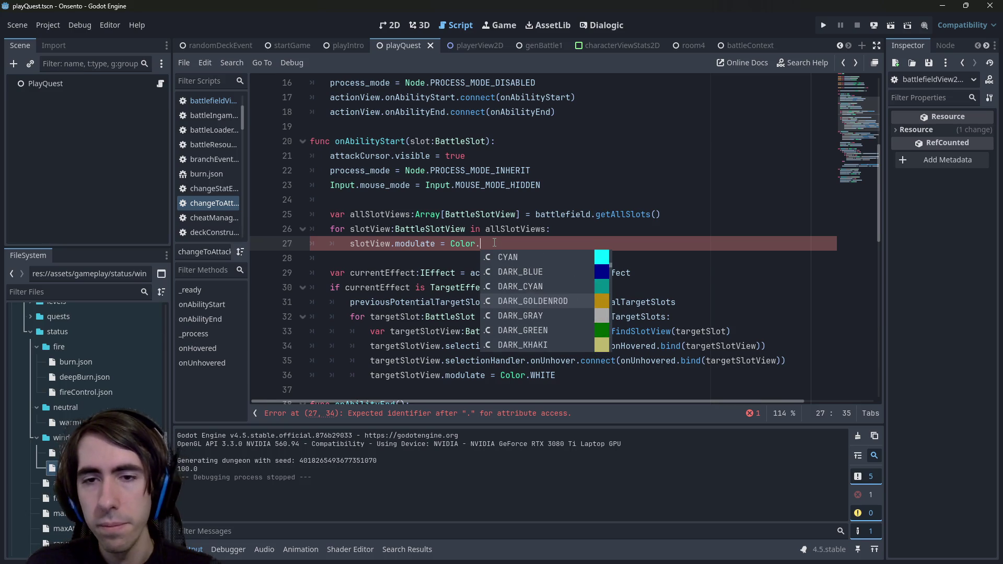
key("Return")
key("ctrl+s")
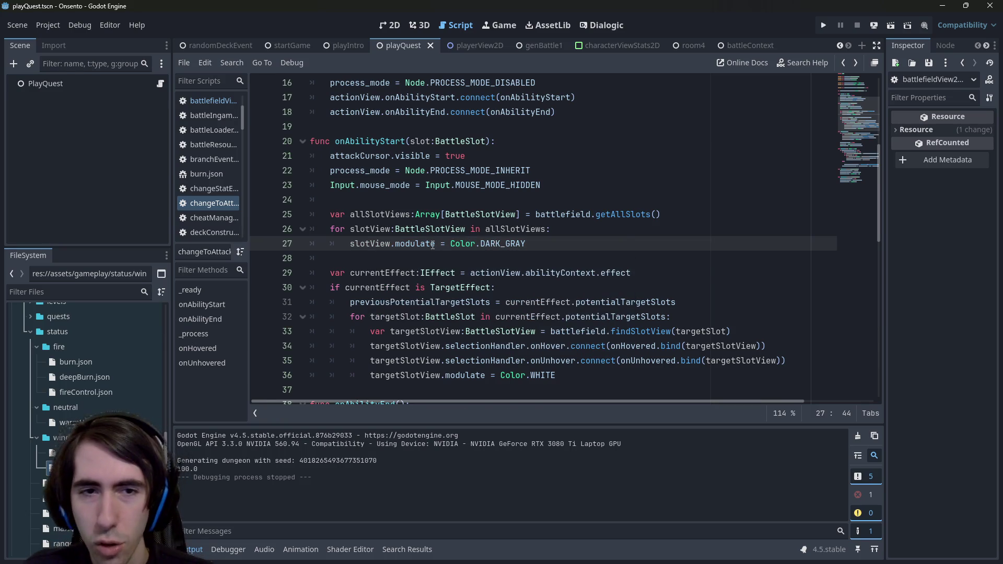
double_click(432, 244)
scroll(498, 223, "down", 1)
Step: Select the all-slots tint loop in onAbilityStart to copy it
mouse_move(557, 331)
left_mouse_down()
mouse_move(316, 288)
mouse_move(315, 256)
left_mouse_up()
scroll(485, 282, "down", 3)
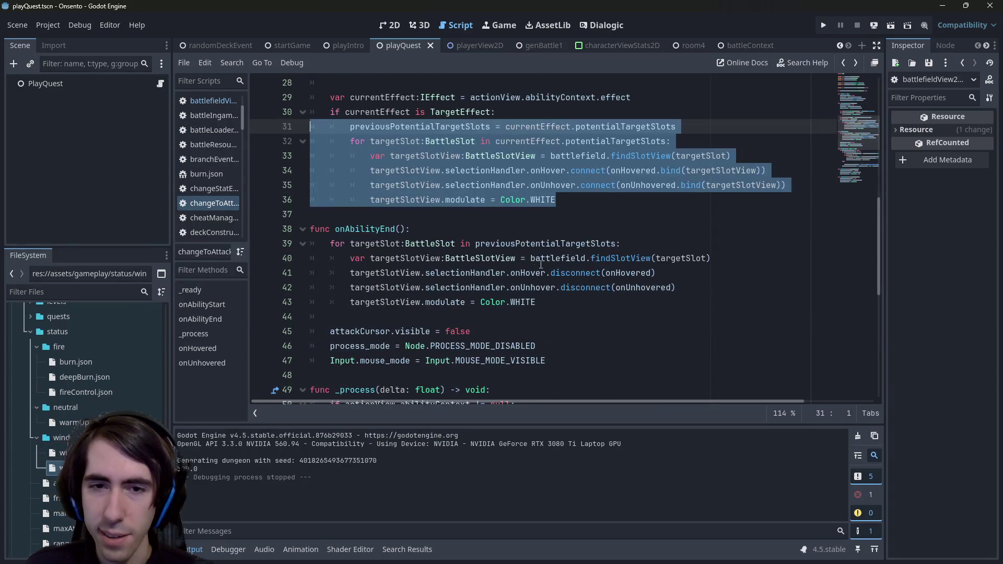
scroll(536, 268, "up", 3)
scroll(539, 220, "down", 1)
left_click(523, 185)
mouse_move(540, 168)
left_mouse_down()
mouse_move(334, 142)
mouse_move(313, 128)
left_mouse_up()
scroll(471, 217, "down", 3)
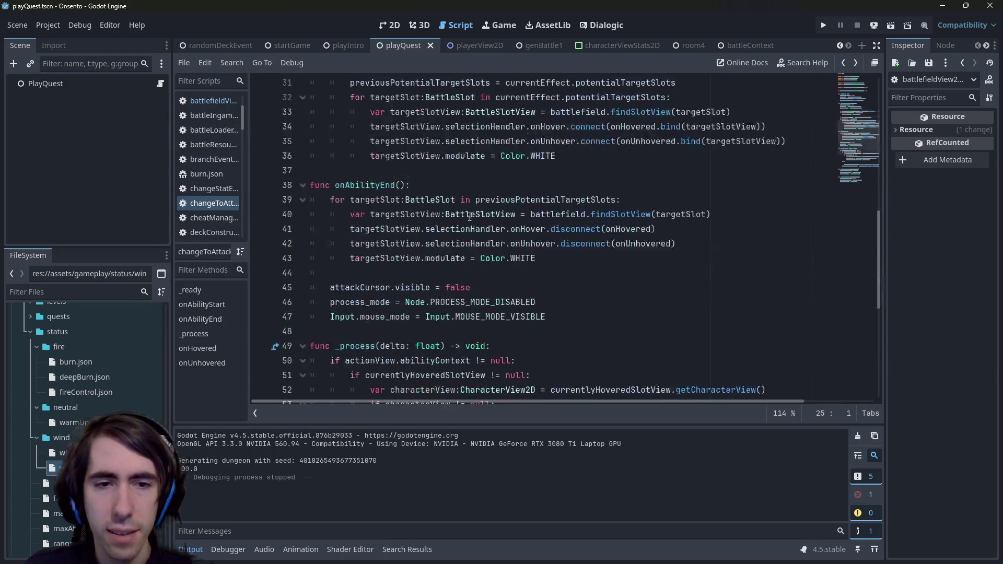
scroll(489, 288, "up", 2)
scroll(489, 288, "down", 2)
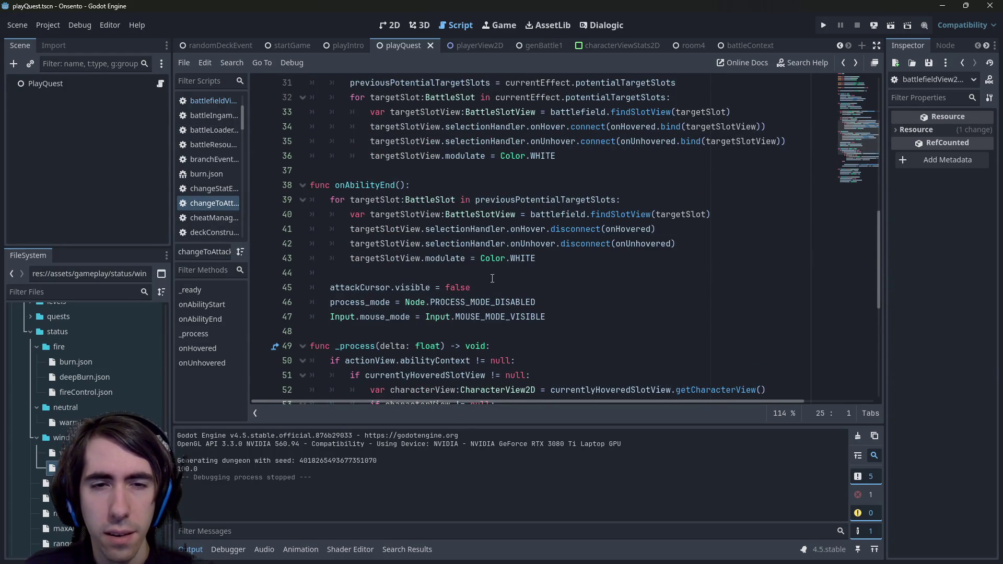
Step: Paste the loop into onAbilityEnd with Color.WHITE instead of DARK_GRAY, and save
left_click(527, 276)
key("Return")
key("Return")
key("Up")
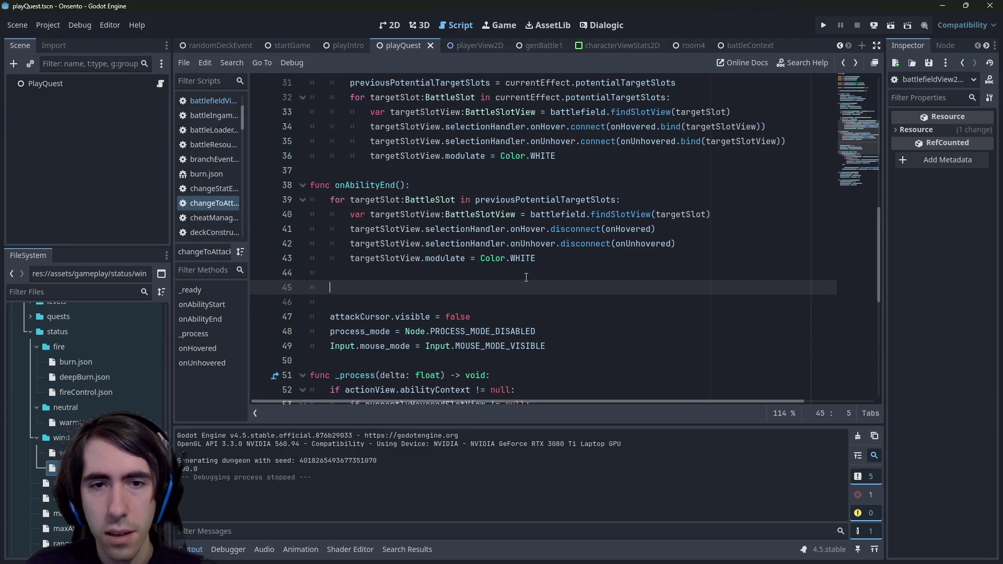
key("ctrl+v")
double_click(509, 316)
type("WHI")
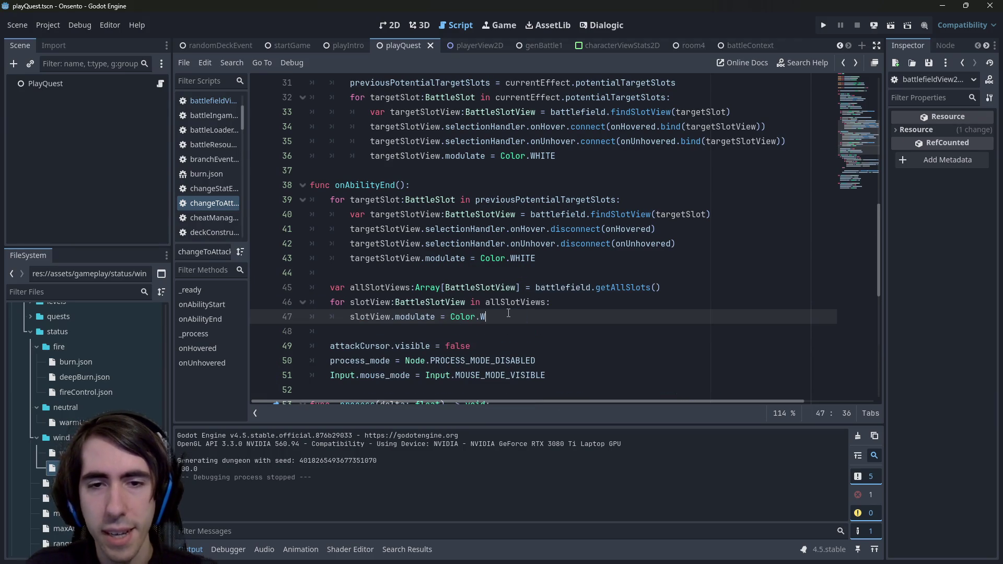
key("Return")
key("ctrl+s")
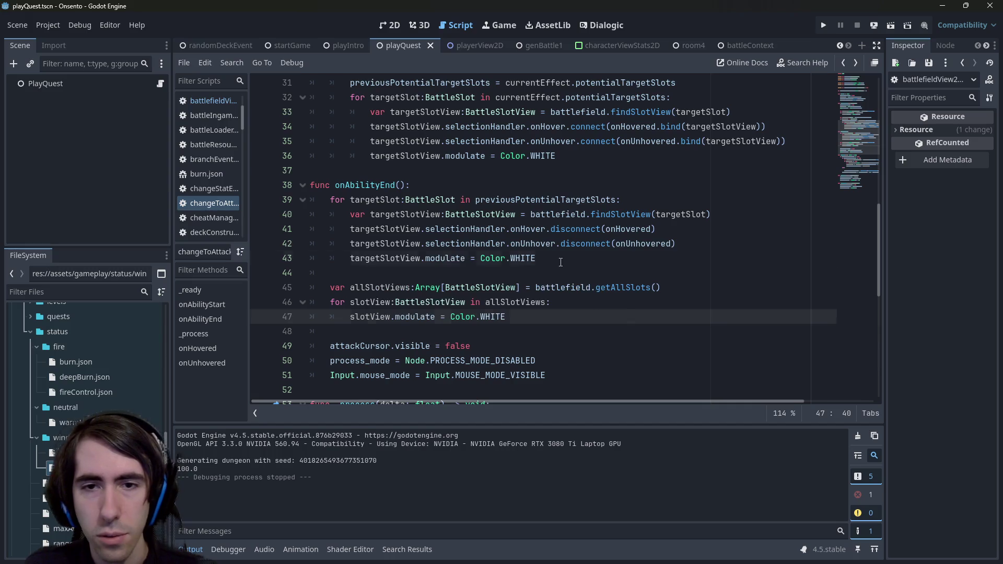
Step: Delete the old targetSlotView.modulate = Color.WHITE line and save the script
key("Up")
key("Up")
key("Up")
key("End")
key("shift+Home")
key("BackSpace")
key("BackSpace")
key("BackSpace")
key("ctrl+s")
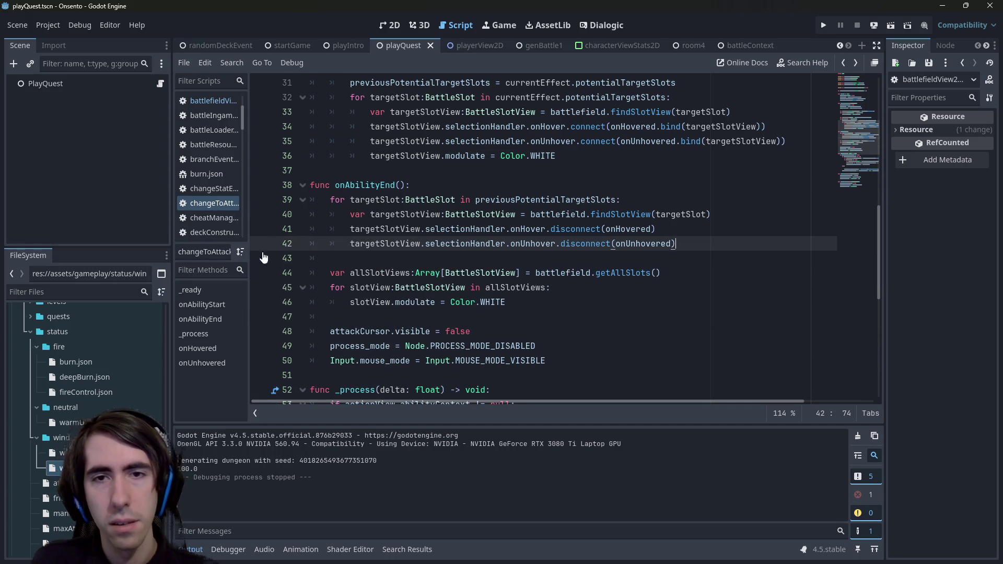
scroll(511, 211, "up", 2)
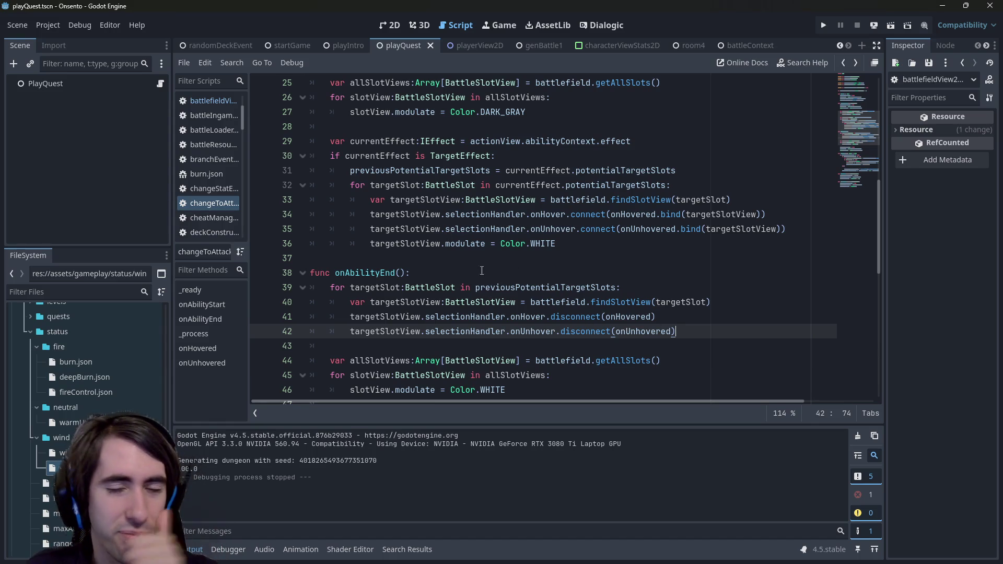
scroll(613, 351, "down", 1)
Step: Open a new line inside onAbilityStart's tint loop, discarding the half-written drafts
left_click_drag(613, 351, 313, 302)
left_click(313, 302)
scroll(393, 272, "up", 3)
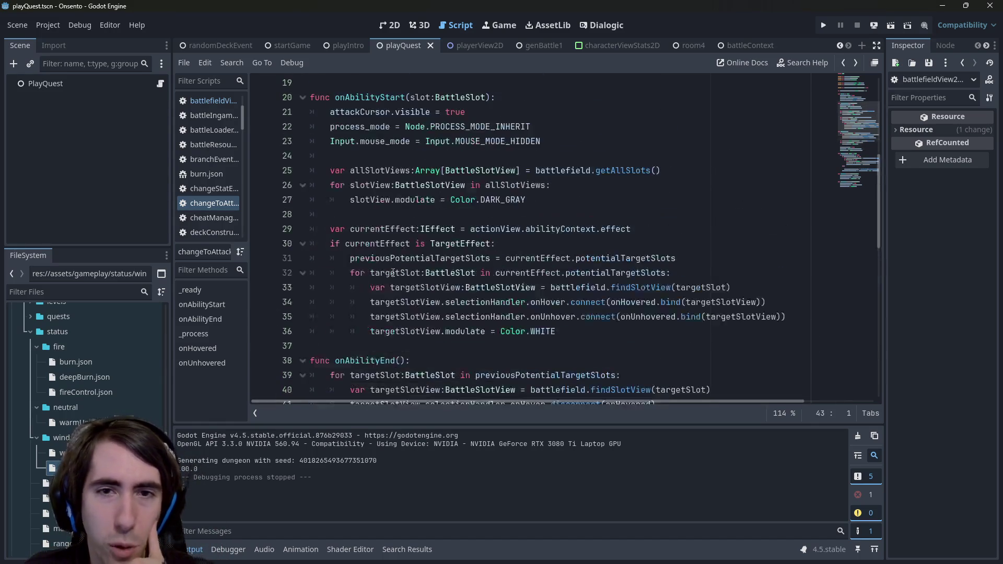
double_click(420, 98)
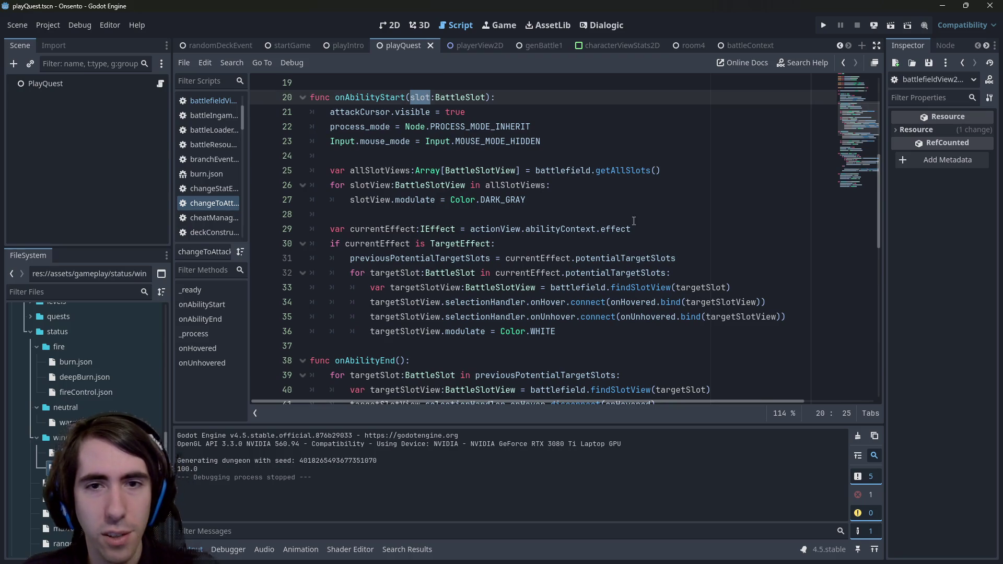
left_click(574, 212)
key("Return")
key("Return")
key("Up")
type("slot.")
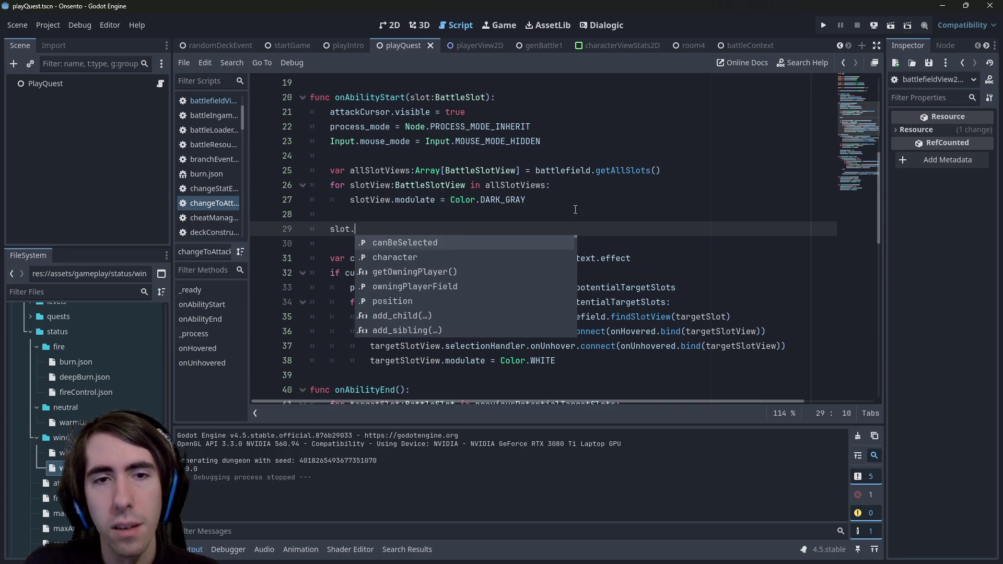
type("modul")
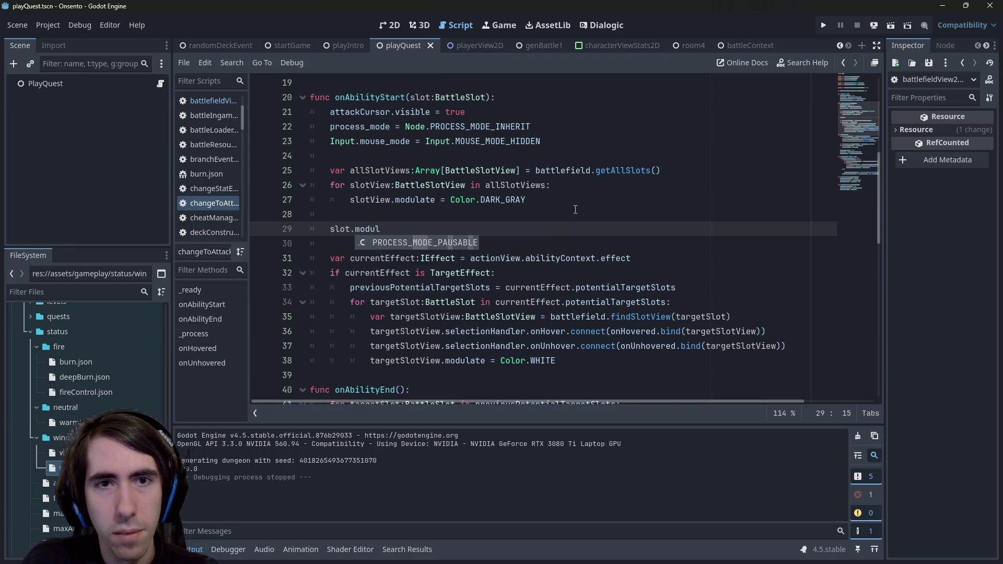
key("BackSpace")
key("BackSpace")
key("BackSpace")
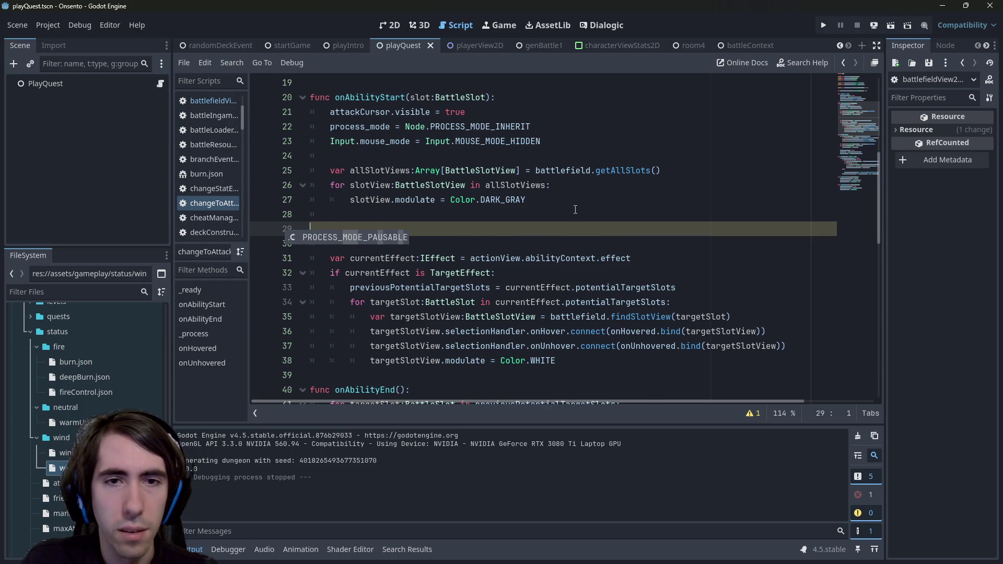
key("ctrl+z")
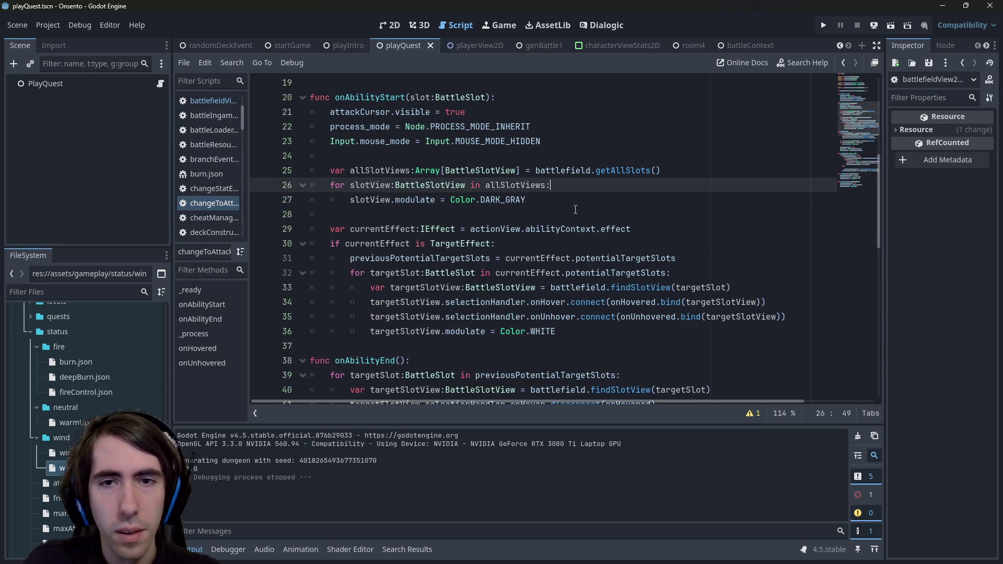
key("Return")
type("if")
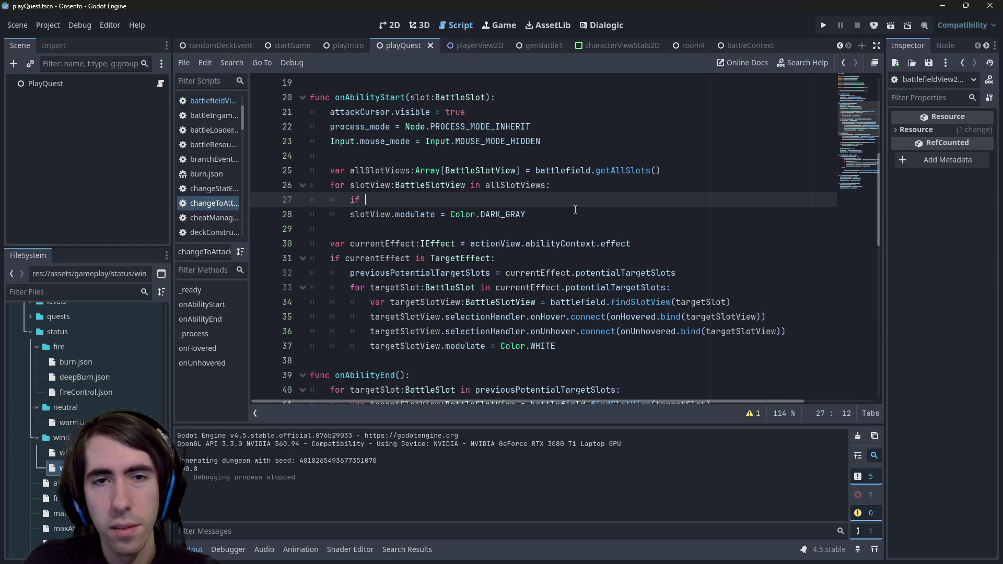
key("ctrl+z")
key("ctrl+z")
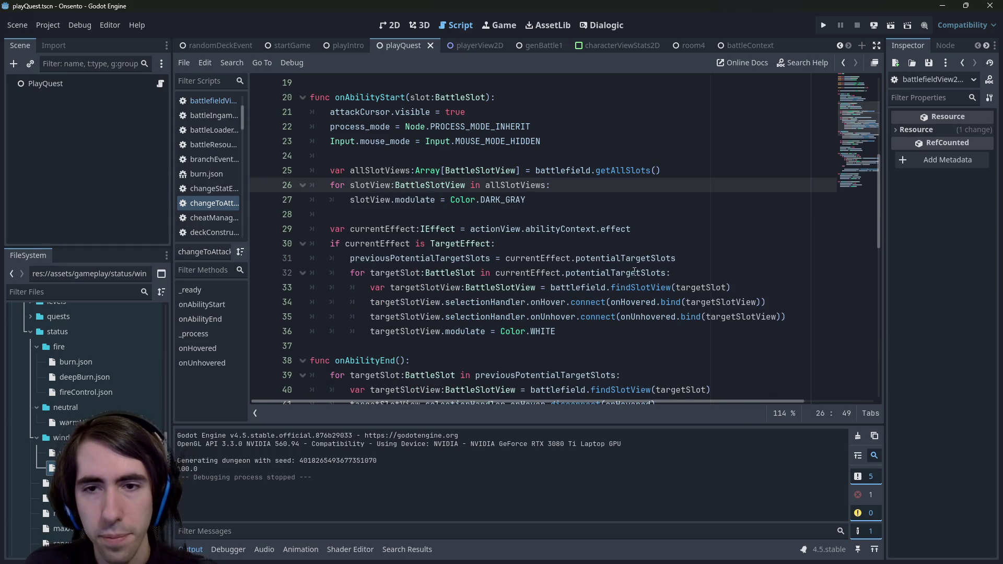
Step: Indent the DARK_GRAY line under 'if slotView.getModel() != slot:' and run the current scene
key("Return")
type("if slotView.model")
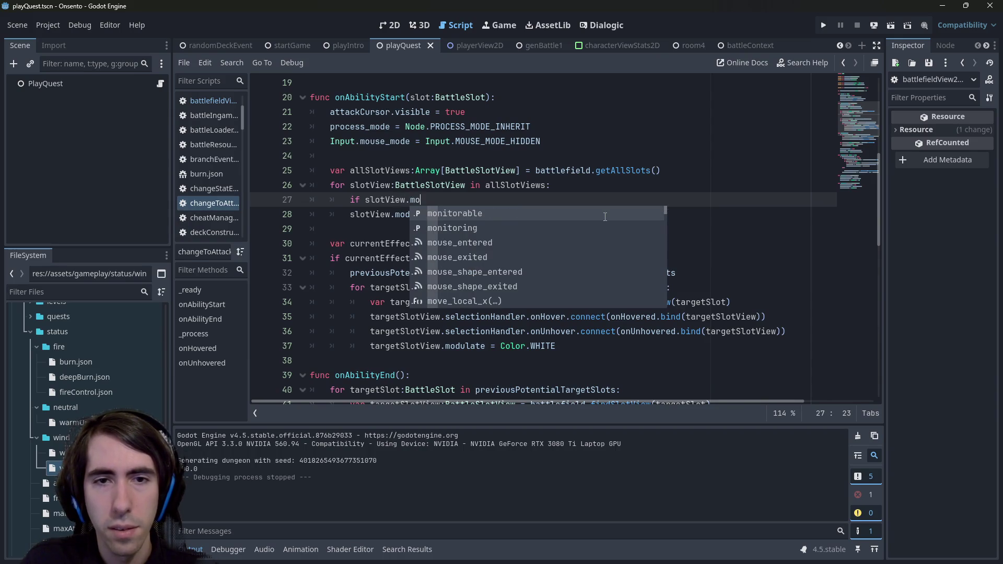
key("Down")
key("Return")
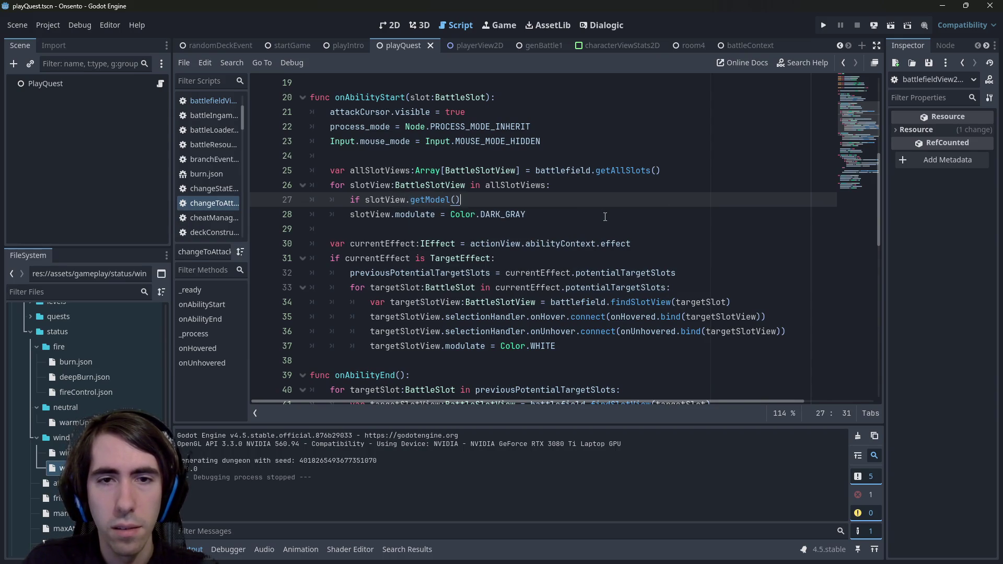
type("slot:")
key("Down")
key("Home")
key("Home")
key("Tab")
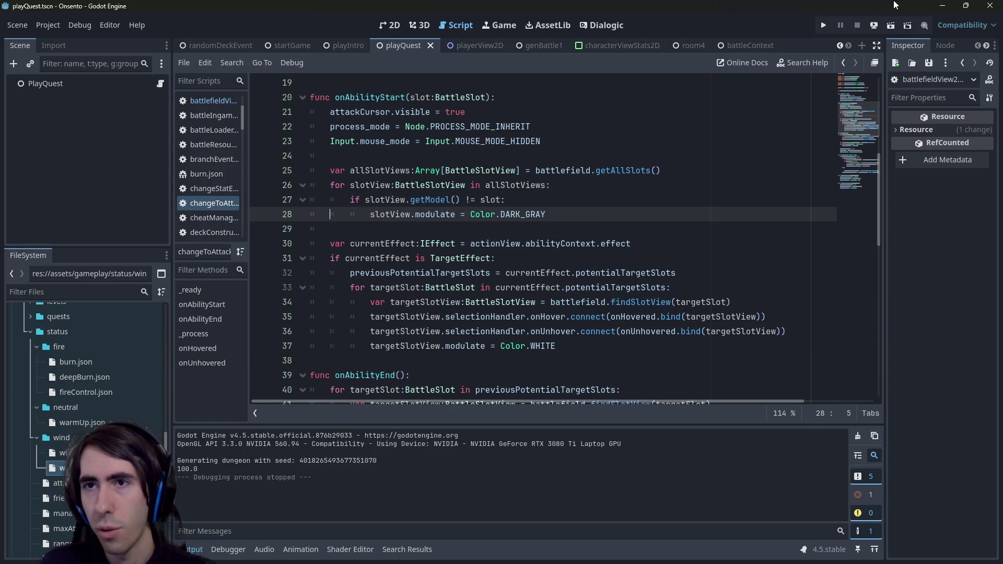
left_click(891, 24)
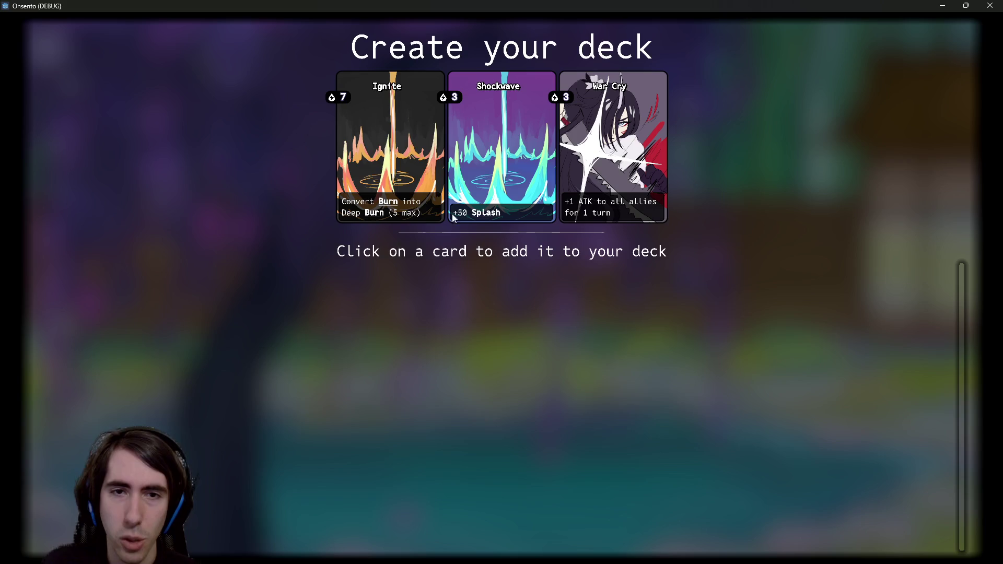
Step: Add six offered cards to the deck and start the battle
left_click(400, 181)
left_click(502, 147)
left_click(517, 131)
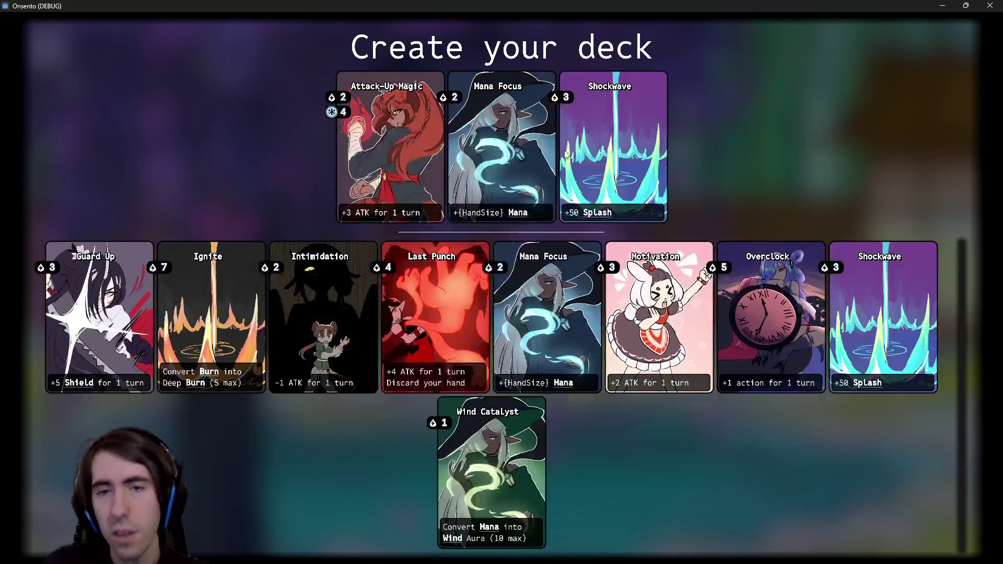
left_click(521, 126)
left_click(520, 126)
left_click(519, 124)
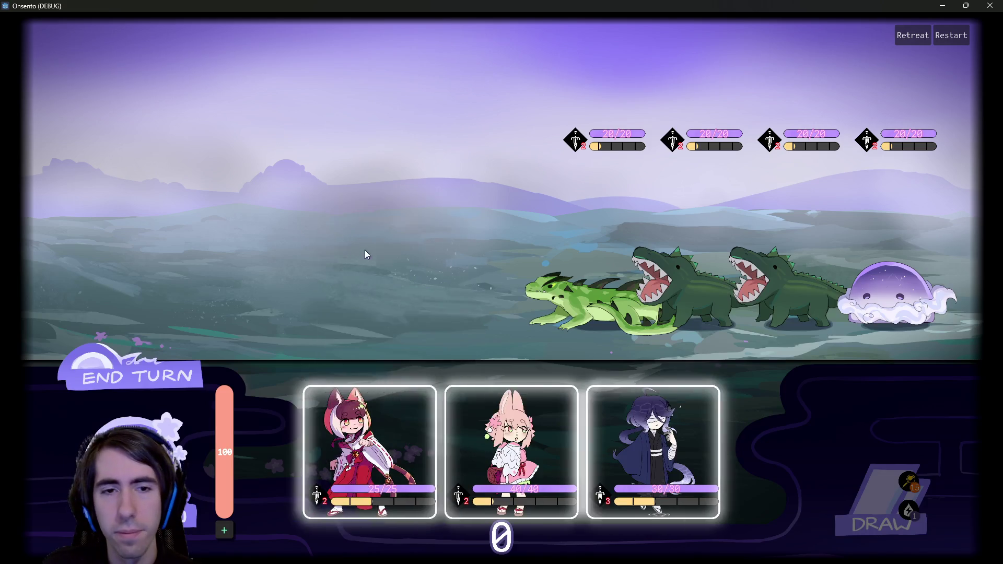
Step: Field the cat girl, pink bunny and dark-haired characters, start the cat girl's attack, then return to the editor
left_click_drag(366, 451, 375, 246)
left_click_drag(364, 346, 309, 251)
left_click_drag(572, 501, 245, 281)
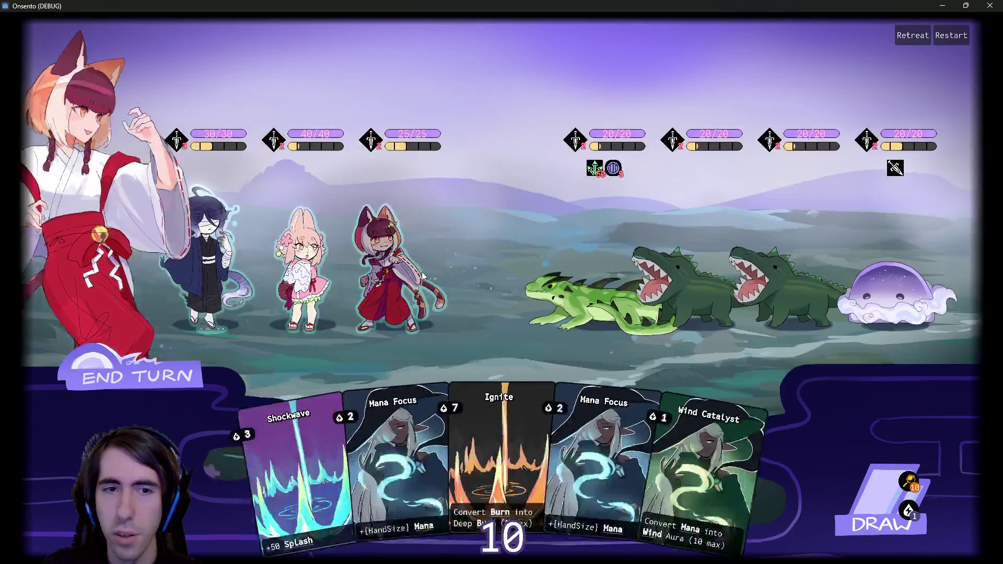
left_click(423, 276)
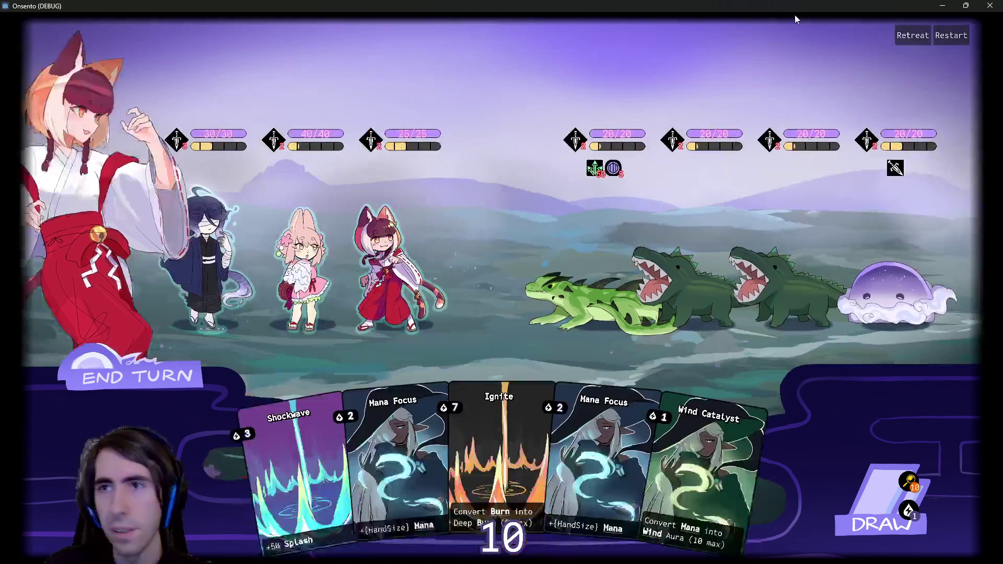
left_click(943, 5)
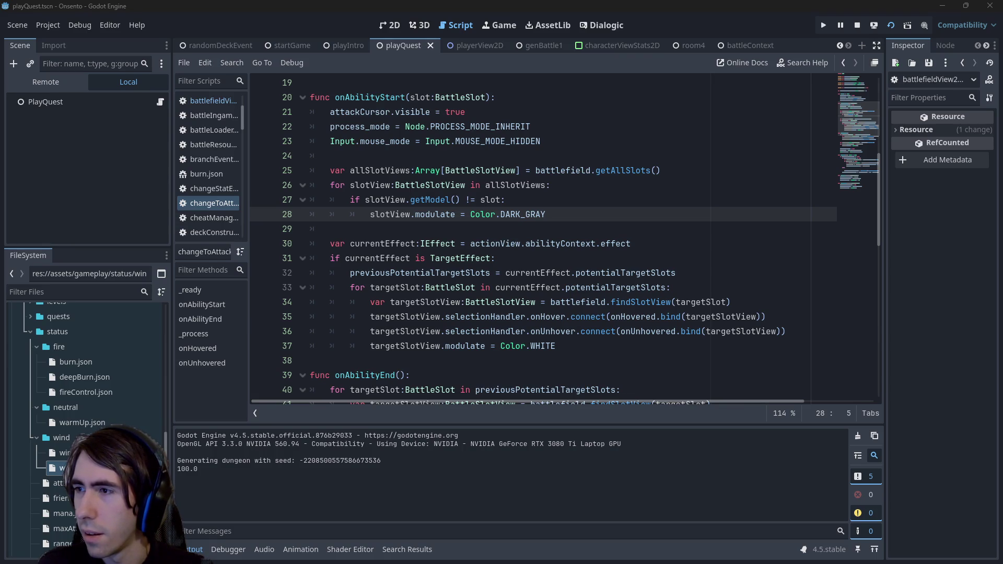
key("alt+Tab")
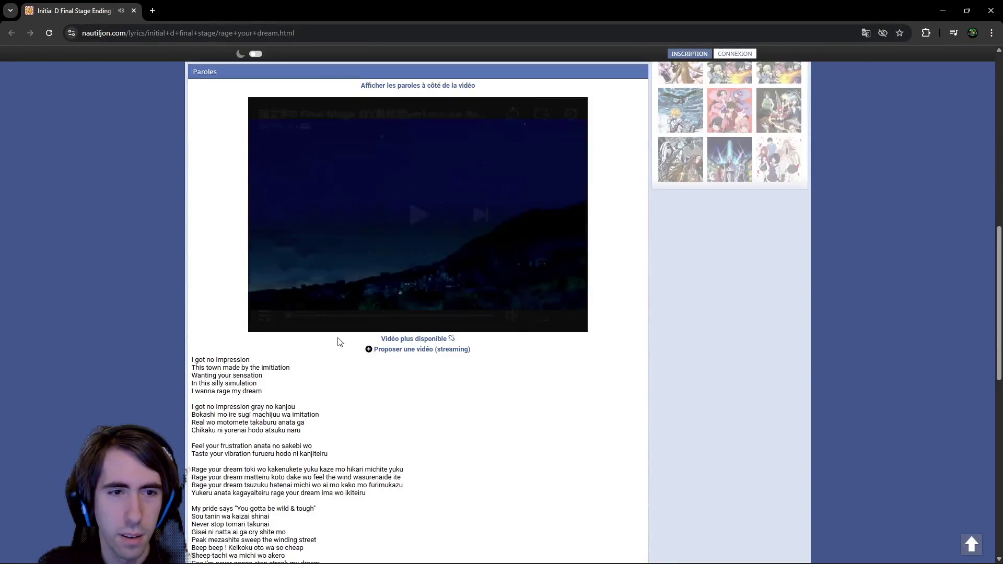
scroll(344, 340, "down", 2)
left_click_drag(190, 301, 297, 373)
scroll(308, 342, "down", 4)
scroll(308, 342, "up", 2)
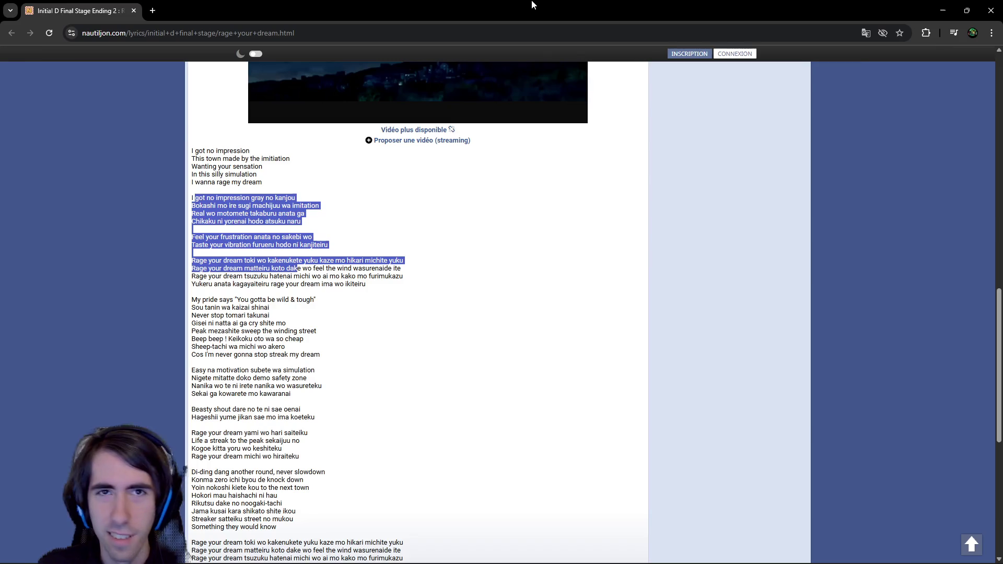
key("alt+Tab")
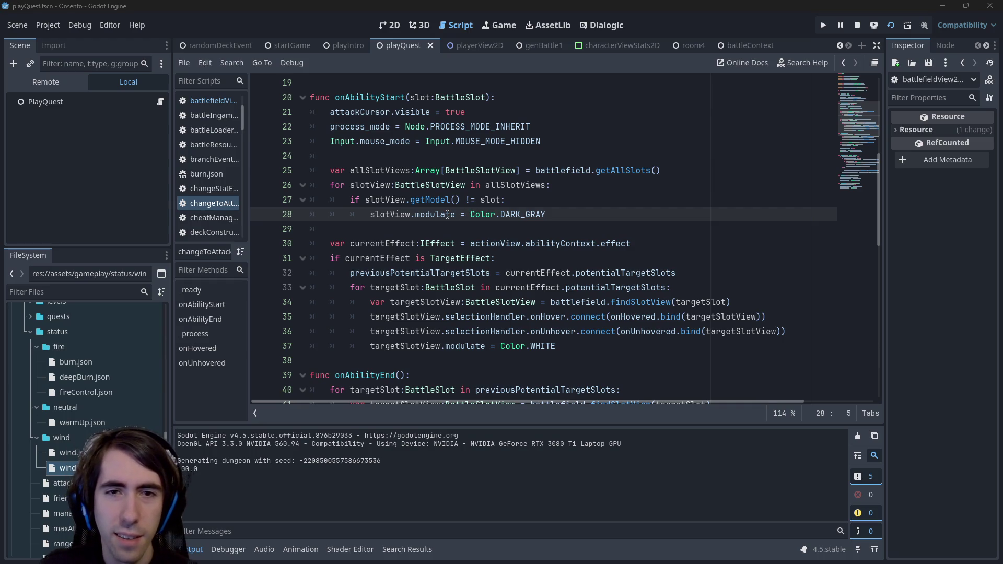
Step: Swap Color.DARK_GRAY for Color.CADET_BLUE on line 28, then stop and rerun the scene
double_click(447, 215)
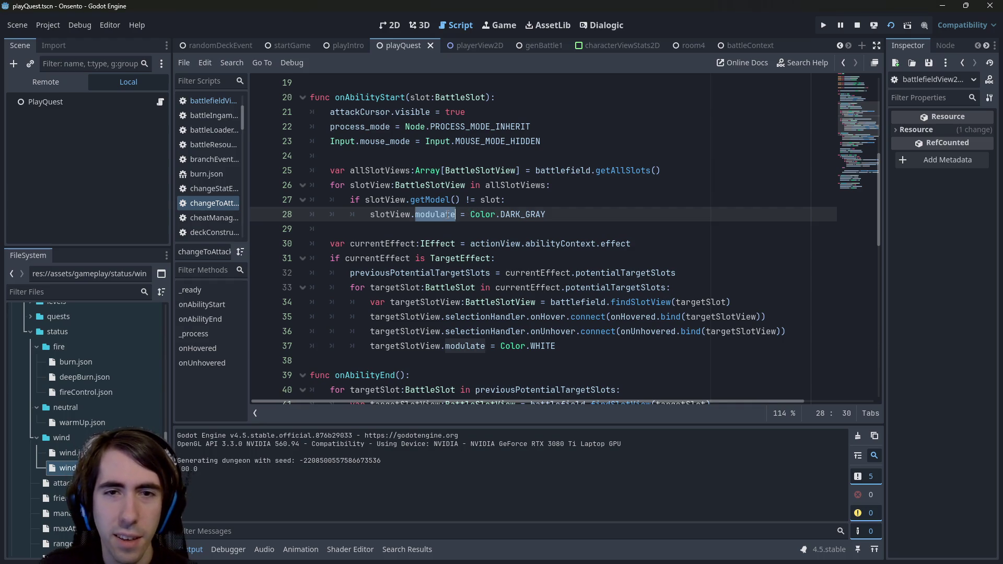
double_click(533, 214)
key("BackSpace")
key("Down")
key("Down")
key("Down")
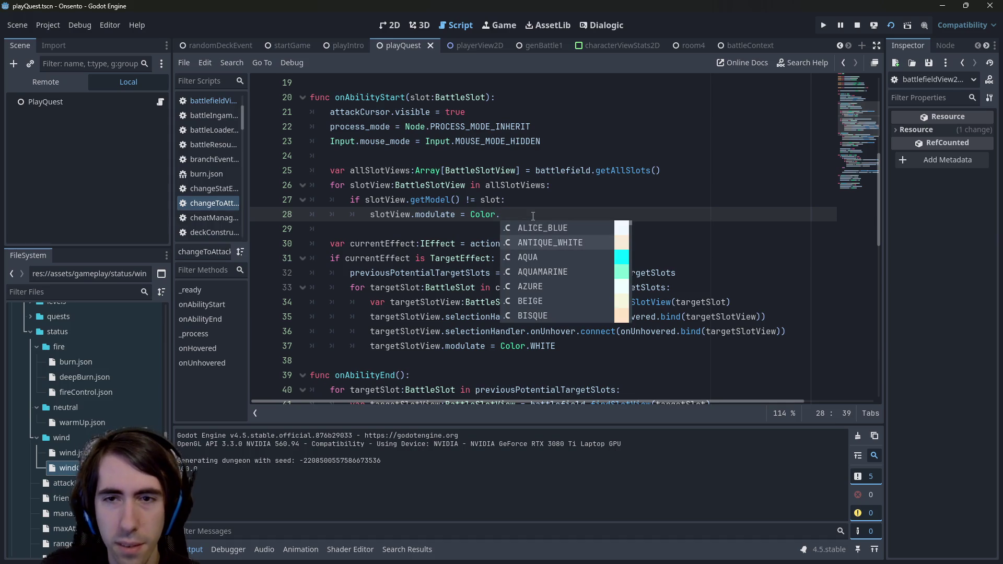
key("Return")
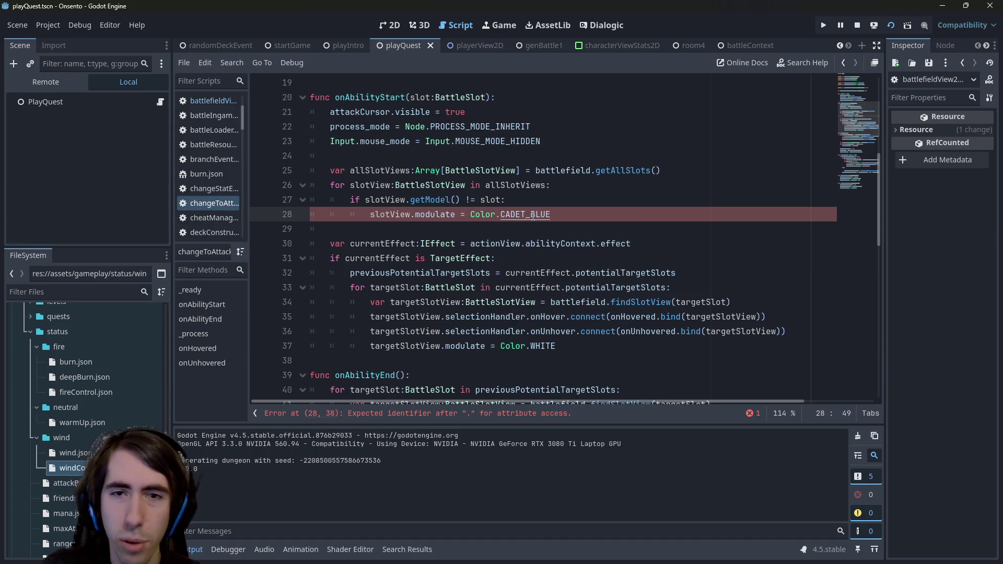
left_click(856, 25)
left_click(890, 26)
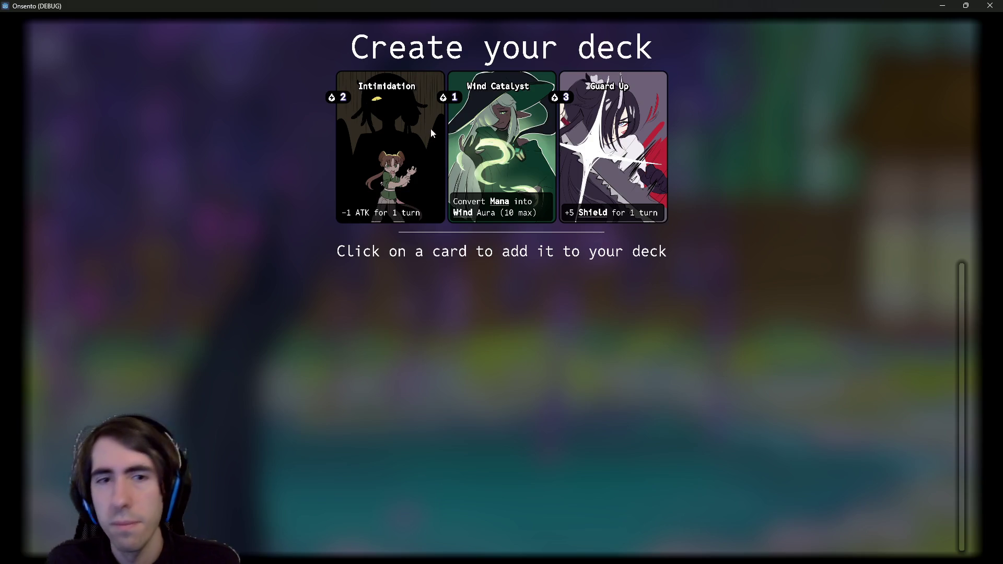
Step: Add the offered cards to fill the deck and start the battle
double_click(418, 130)
double_click(407, 133)
double_click(407, 133)
left_click(413, 135)
double_click(417, 137)
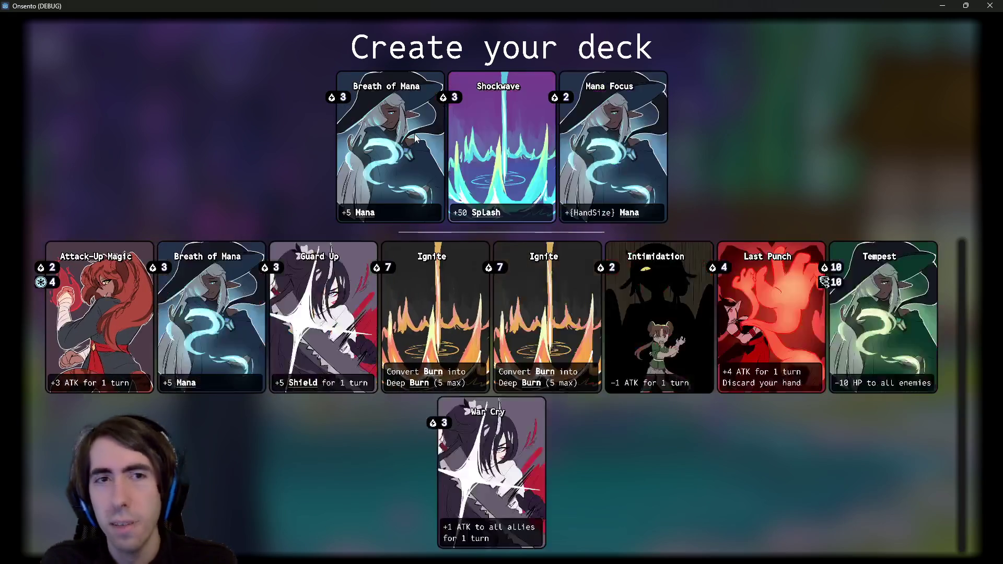
double_click(416, 138)
double_click(417, 138)
double_click(417, 138)
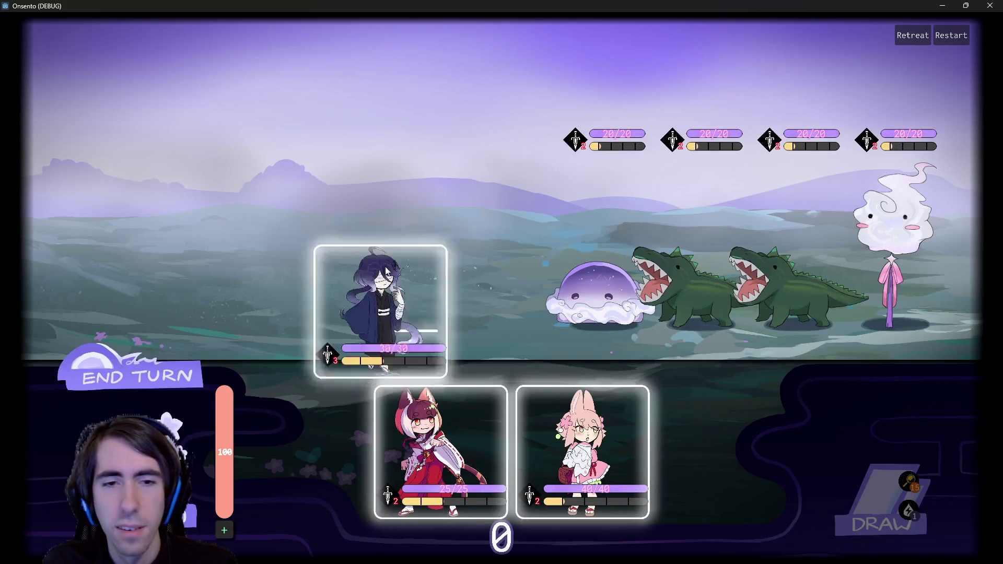
Step: Field the dark-haired and red-haired characters, start an ability, and toggle the active character with Tab
left_click(340, 277)
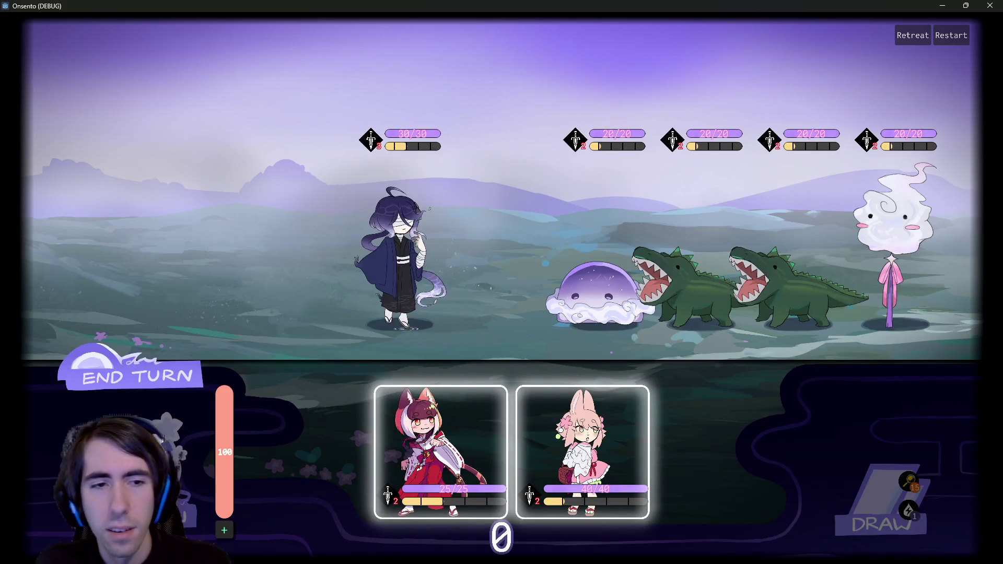
left_click(324, 283)
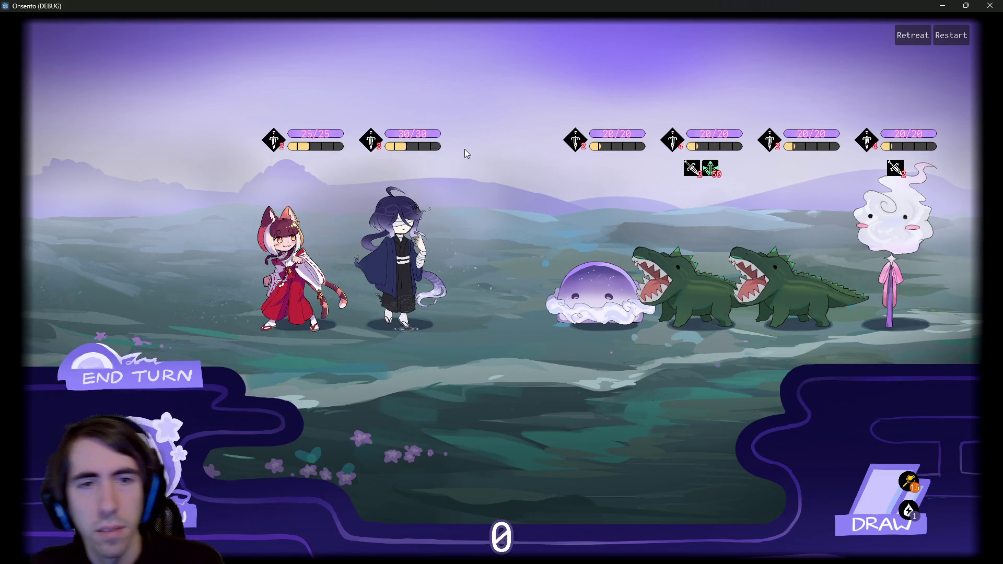
left_click(311, 253)
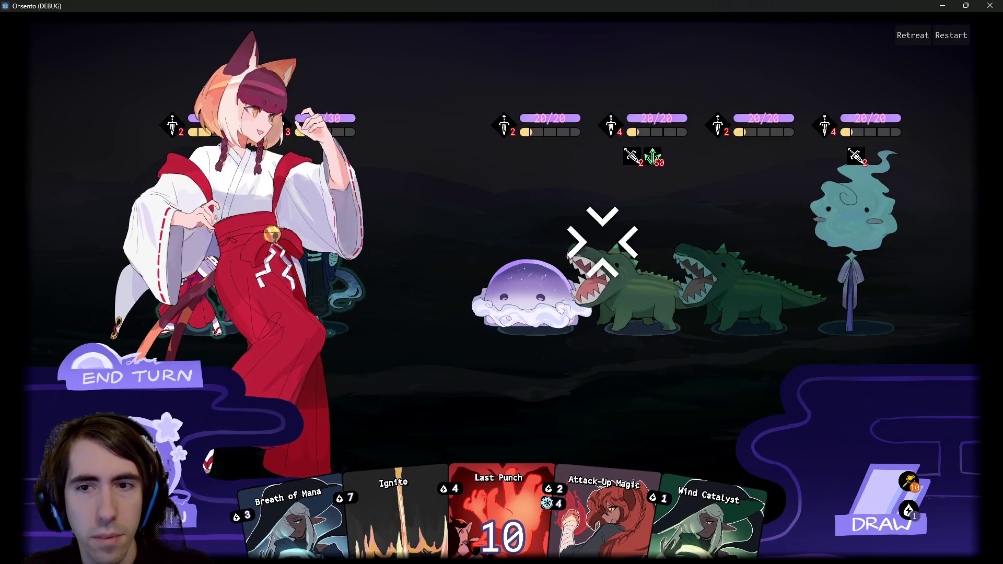
mouse_move(652, 157)
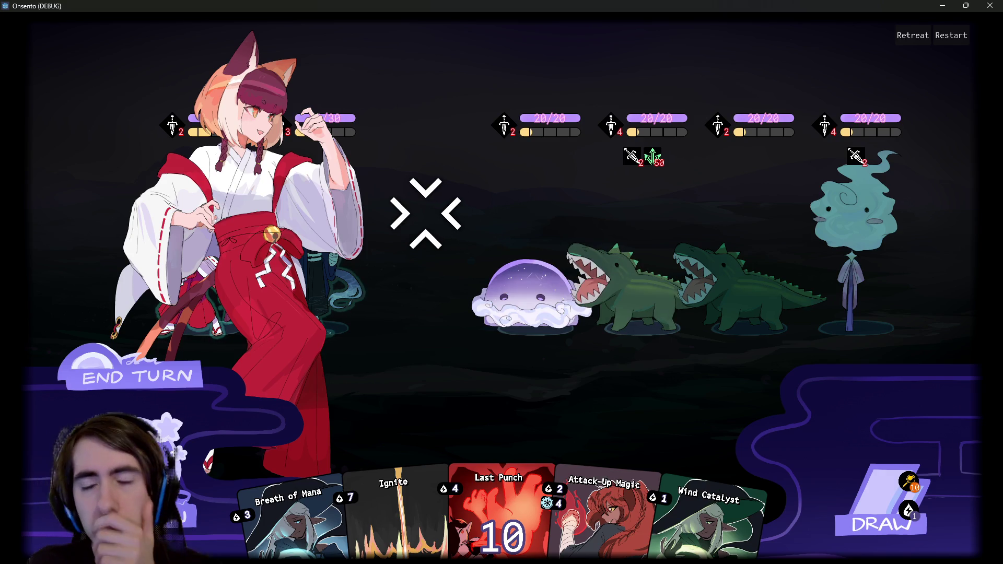
key("Tab")
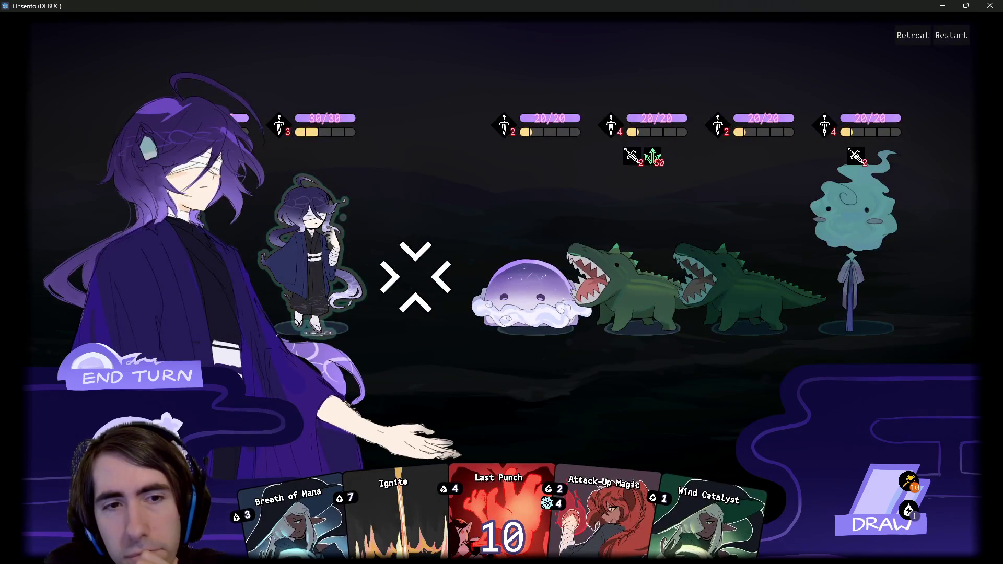
key("Tab")
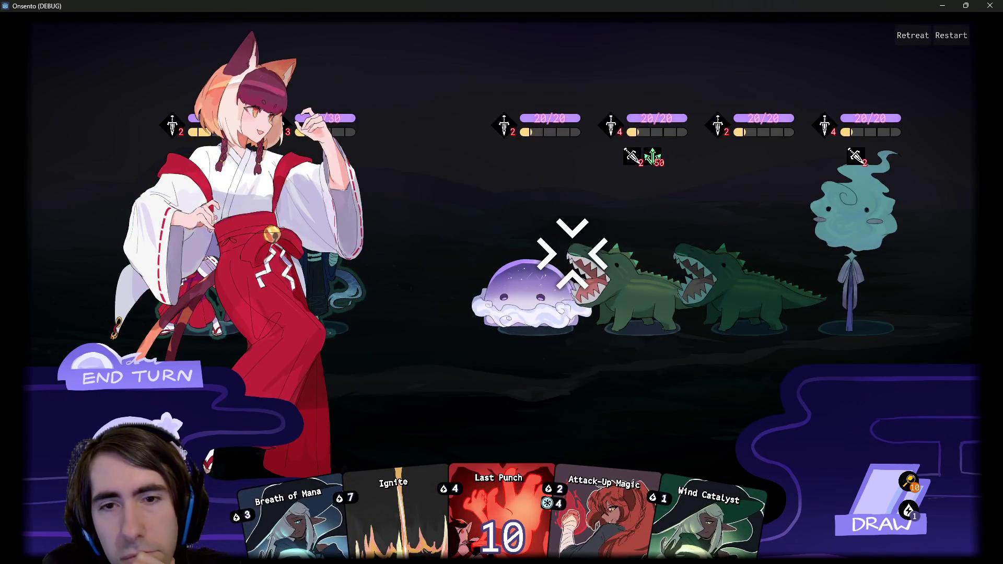
key("Tab")
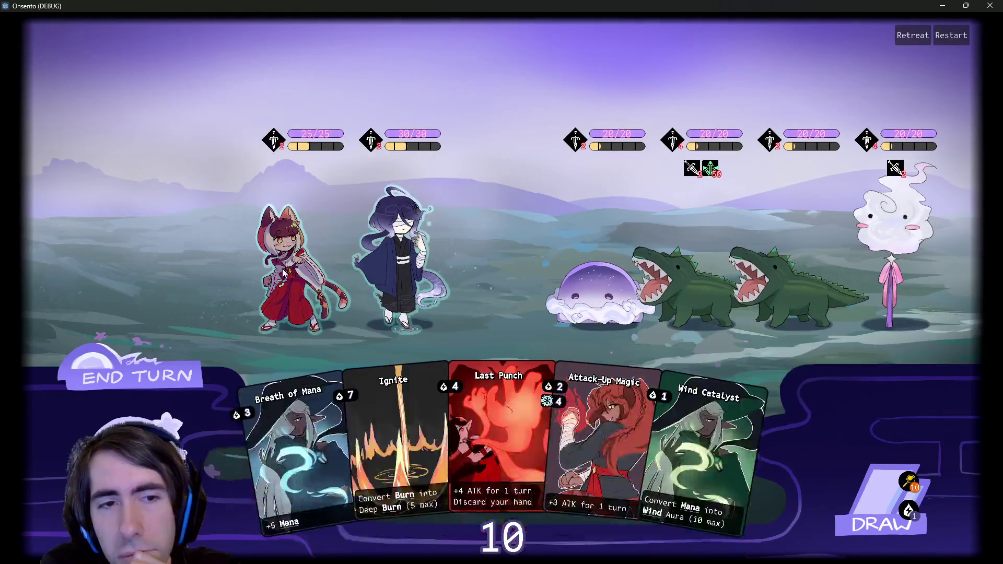
key("Tab")
key("Tab")
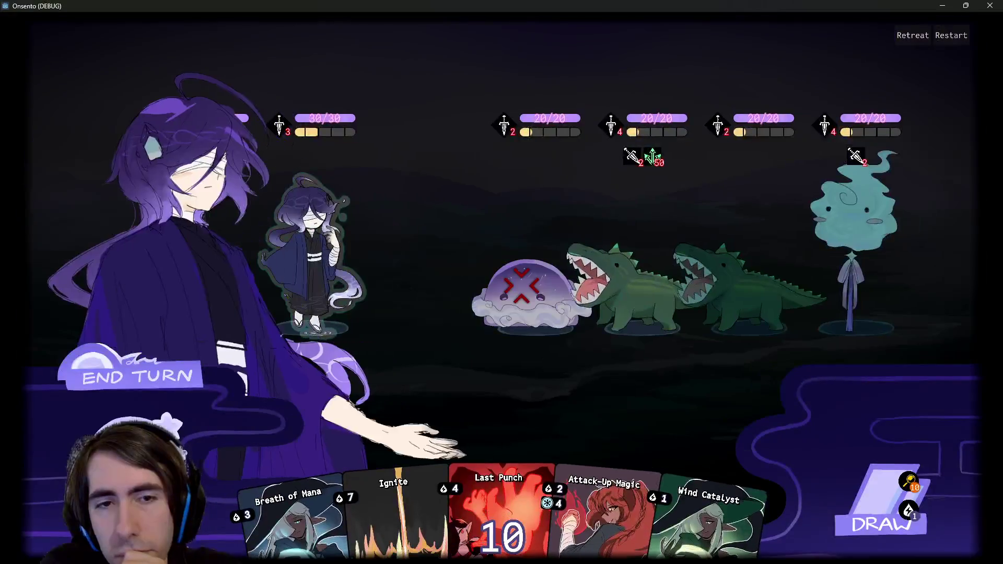
Step: Cycle targets between the enemies, retarget the blindfolded ally, then cancel and close the game
key("Right")
key("Right")
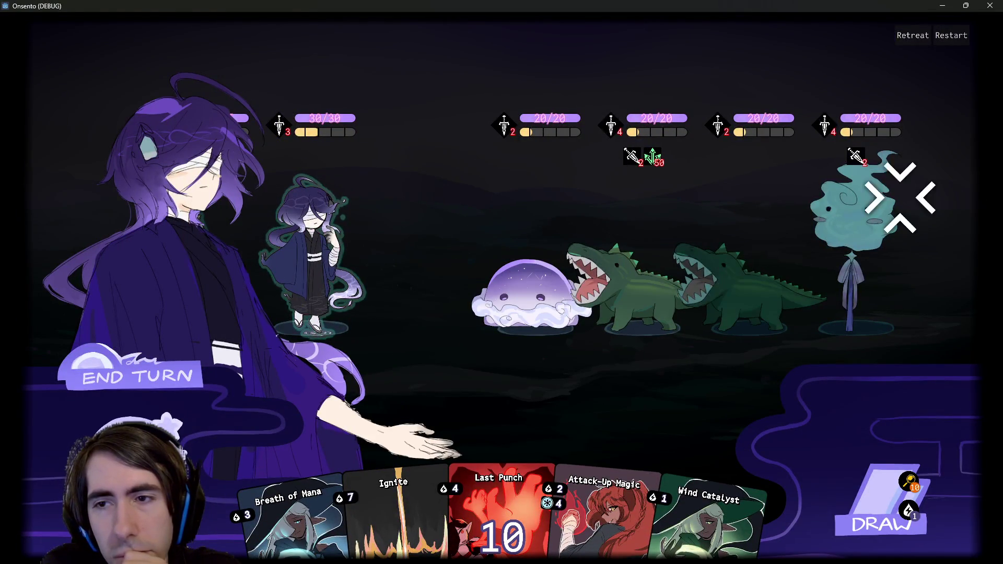
key("Left")
key("Left")
key("Left")
key("Right")
key("Left")
key("Left")
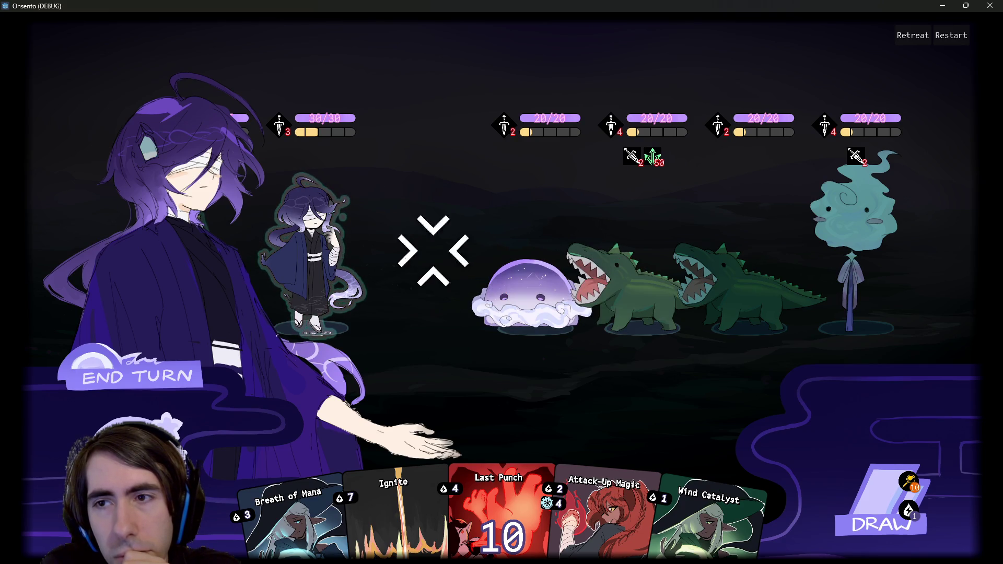
key("Escape")
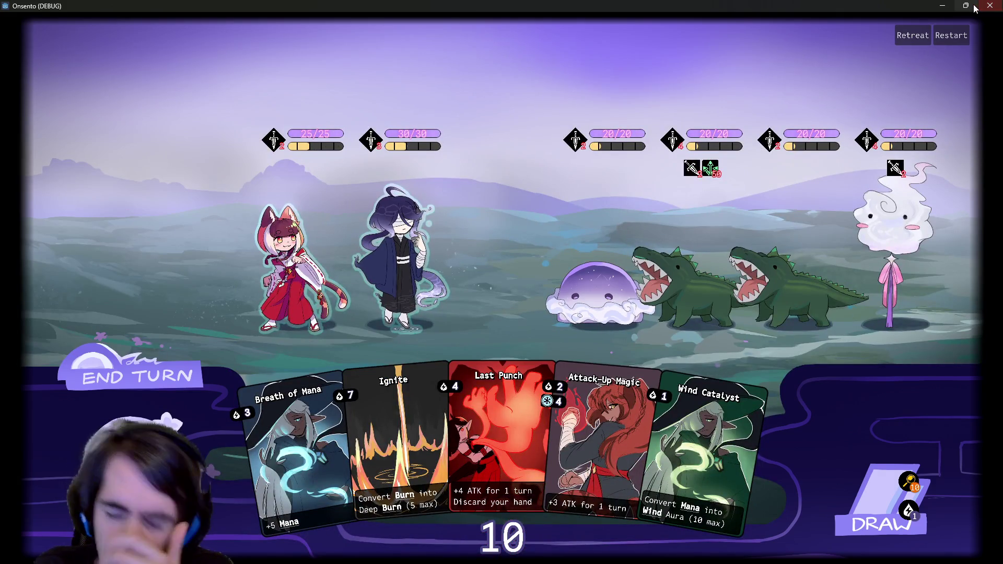
mouse_move(974, 7)
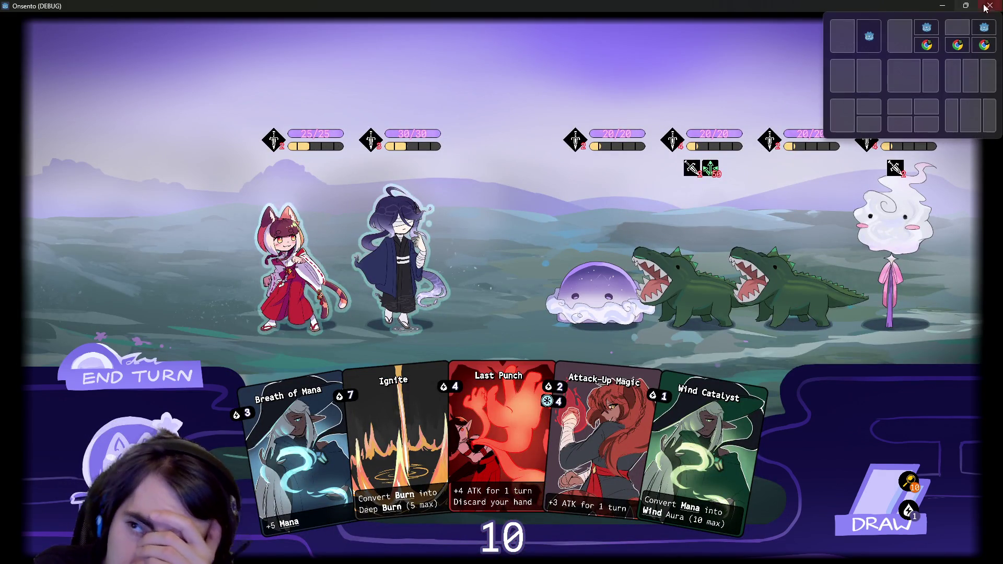
key("Return")
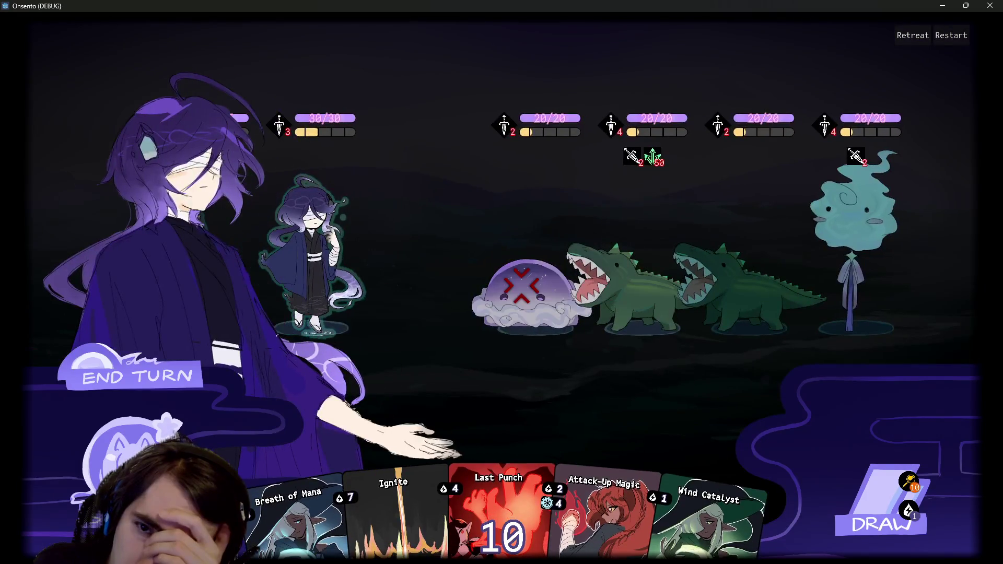
key("Escape")
key("alt+F4")
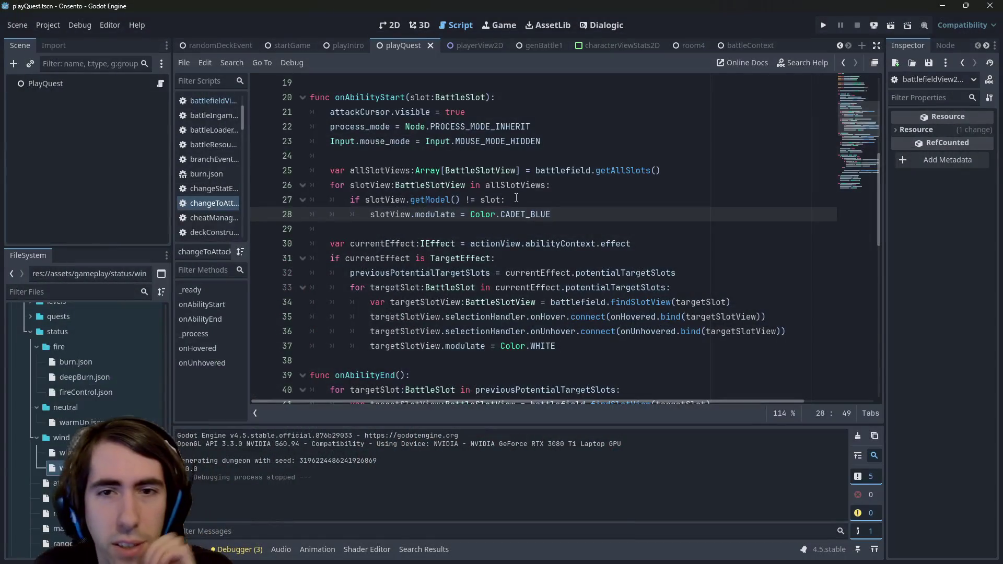
Step: Add 'slotView.modulate.s /= 2' below line 28 and run the current scene
left_click_drag(373, 214, 460, 214)
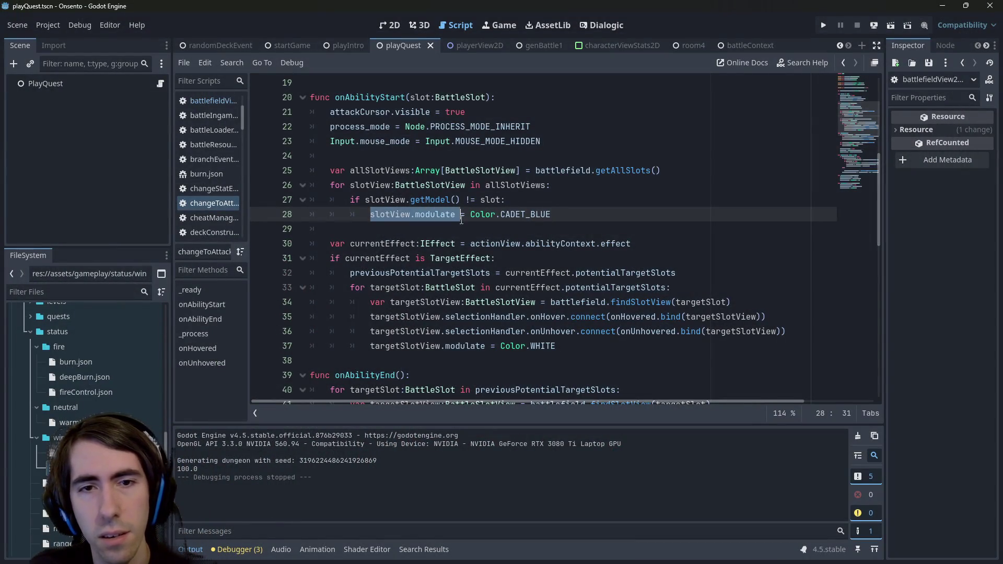
left_click(554, 214)
key("Return")
type("slotView.modulate.s /= 2")
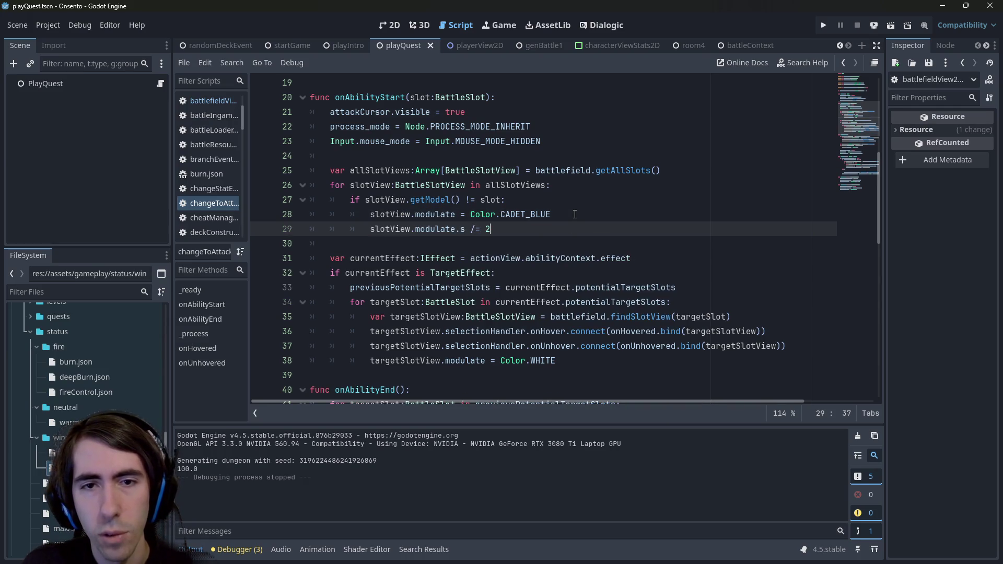
left_click(891, 26)
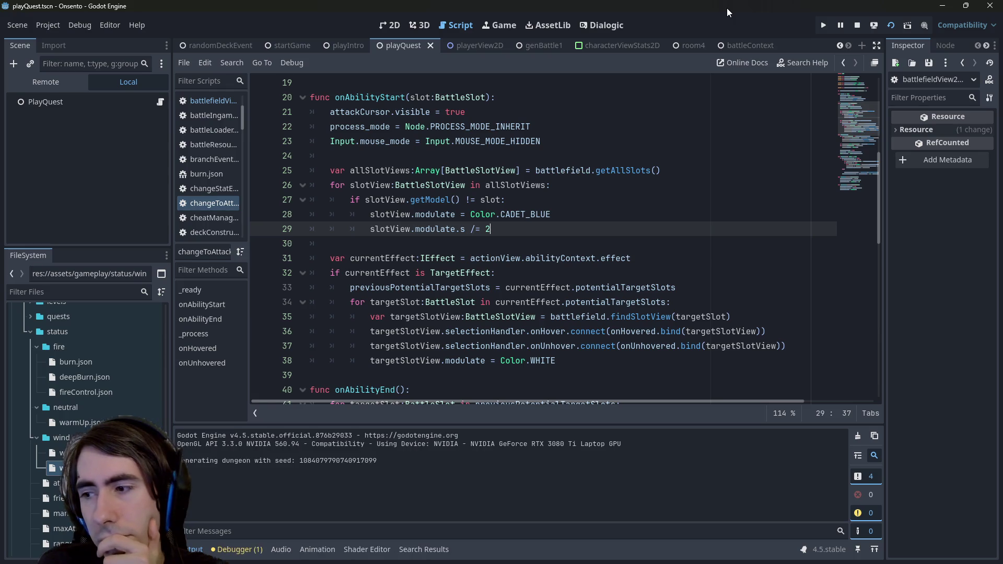
mouse_move(628, 562)
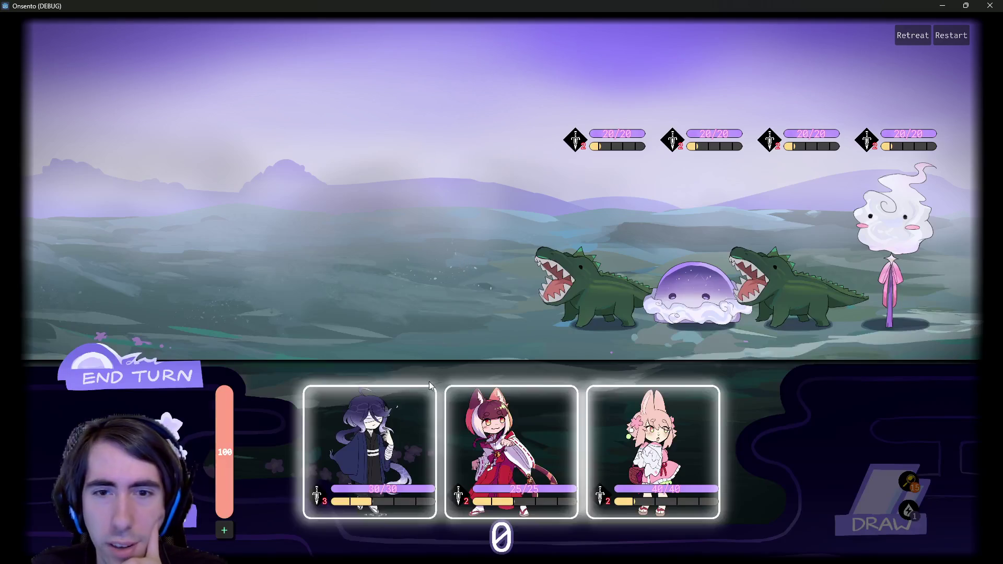
Step: Field the purple-haired and red-haired characters, then quit the debug game with F8
left_click_drag(429, 385, 408, 219)
left_click_drag(512, 419, 345, 251)
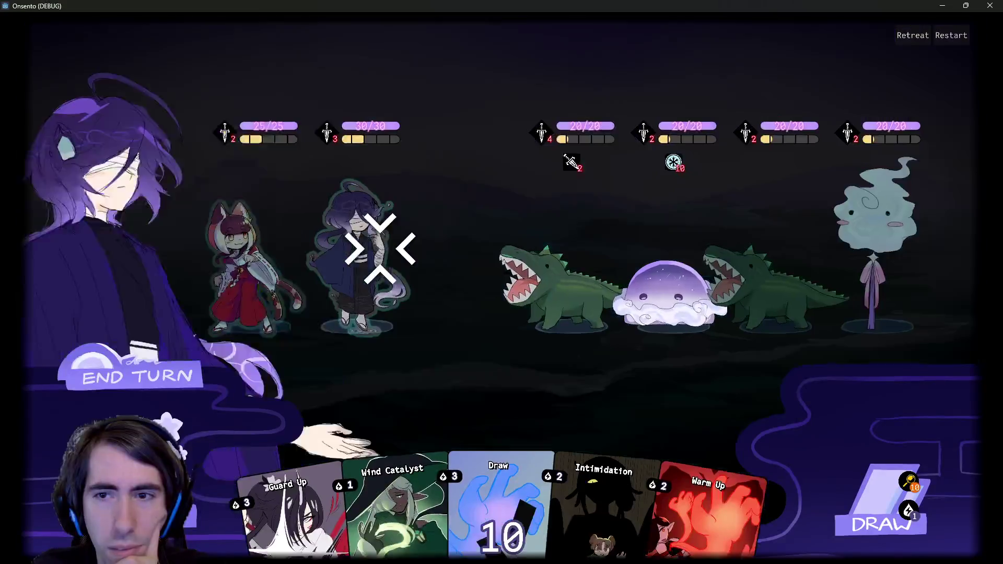
key("F8")
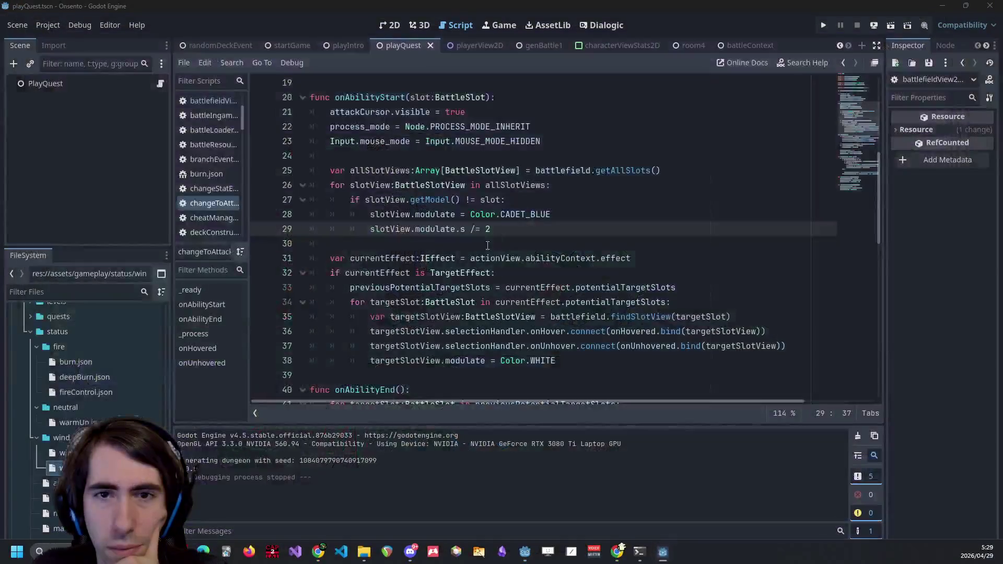
Step: Write a new line 'slotView.modulate.v /= 2', checking the Color docs for the v property
left_click_drag(375, 226, 461, 229)
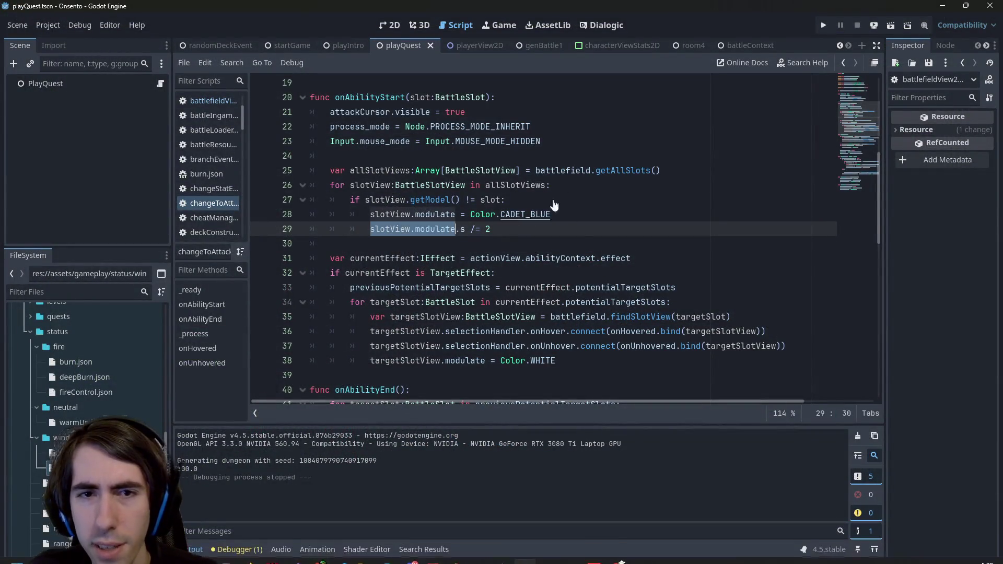
left_click(580, 238)
key("Up")
key("End")
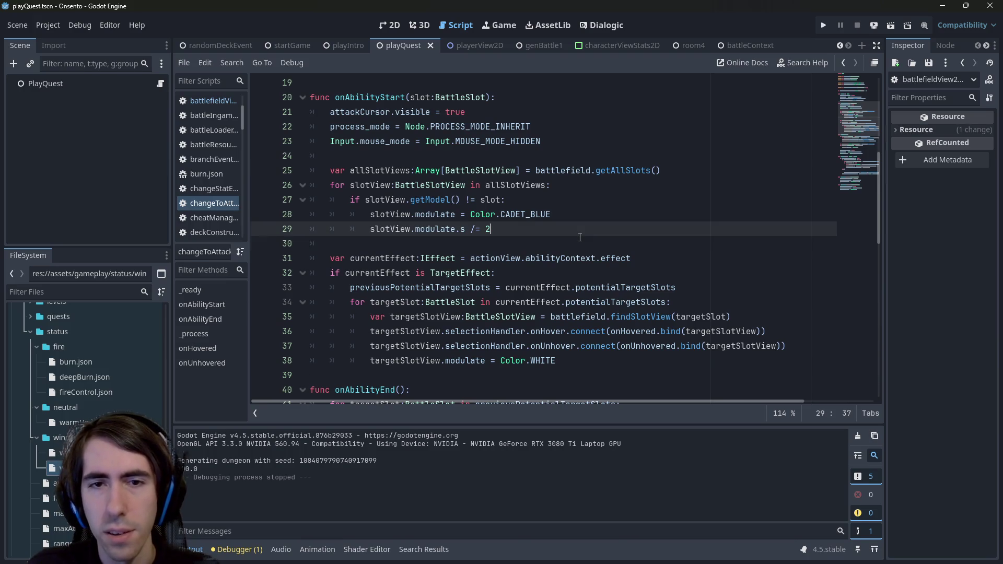
key("Return")
type("slotView.modulate.s")
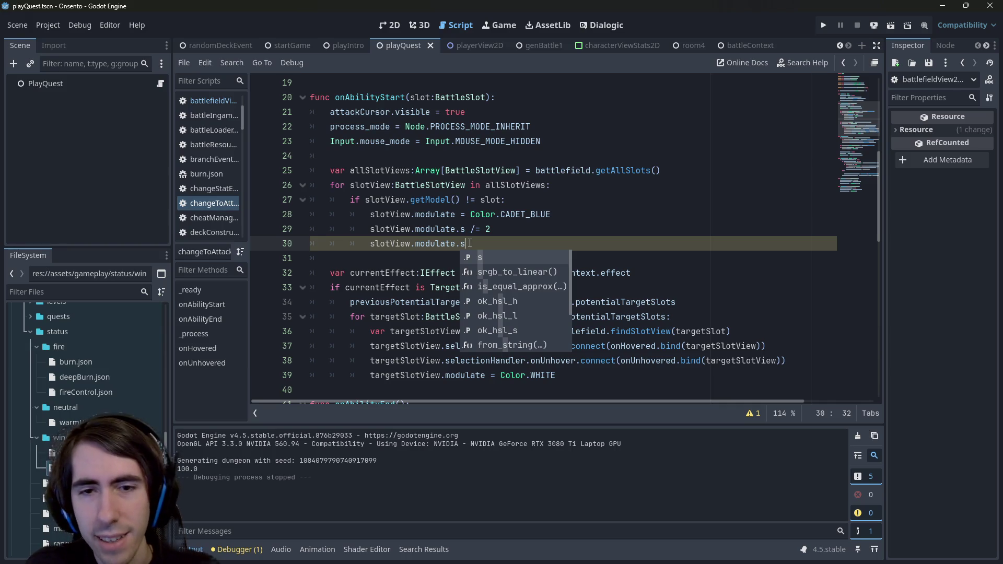
key("BackSpace")
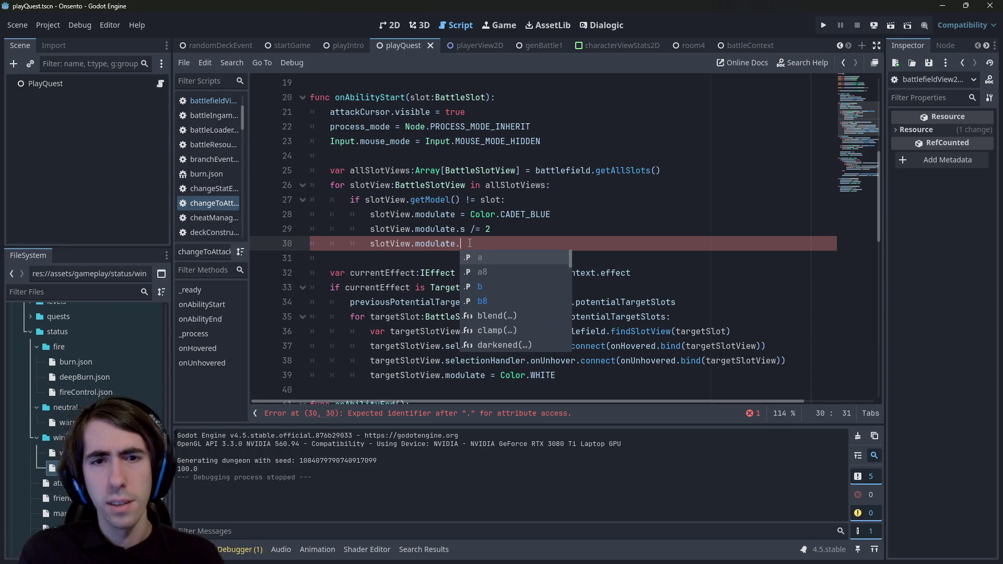
type("v")
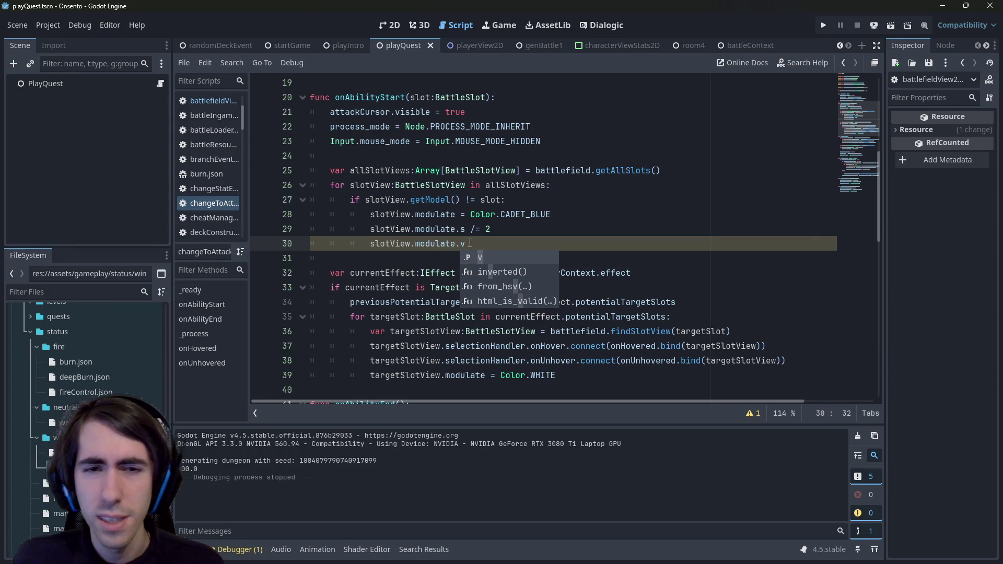
left_click(463, 244, "ctrl")
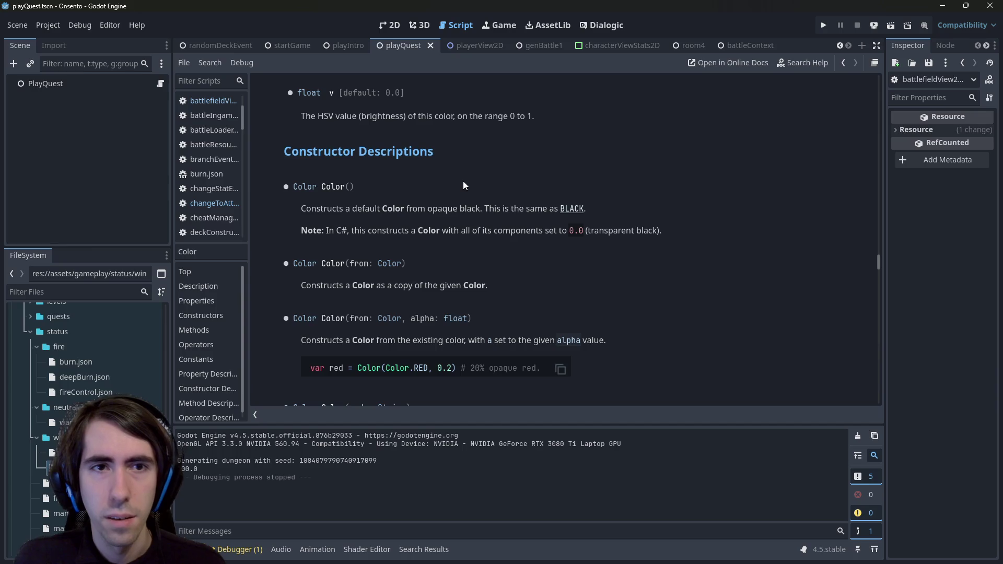
key("alt+Left")
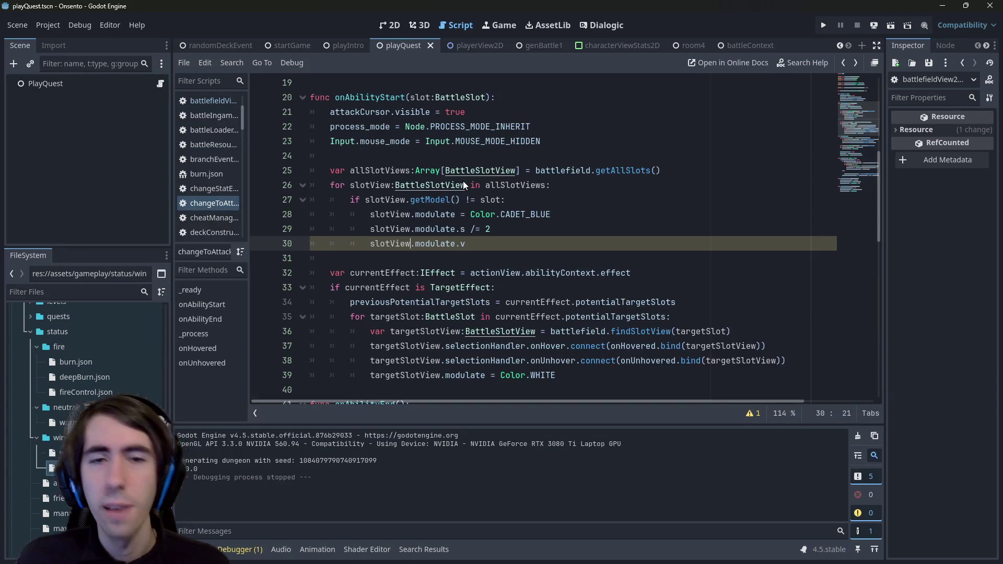
type("/= 2")
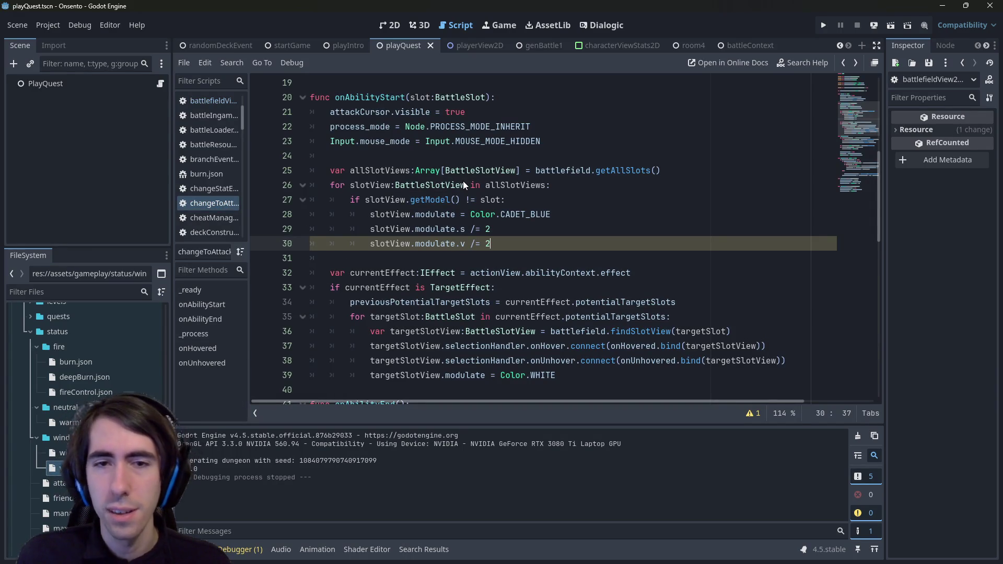
Step: Delete the modulate.s saturation line, save, and start the scene
key("Up")
key("shift+Left")
key("shift+Left")
key("shift+Left")
key("BackSpace")
key("ctrl+s")
left_click(896, 22)
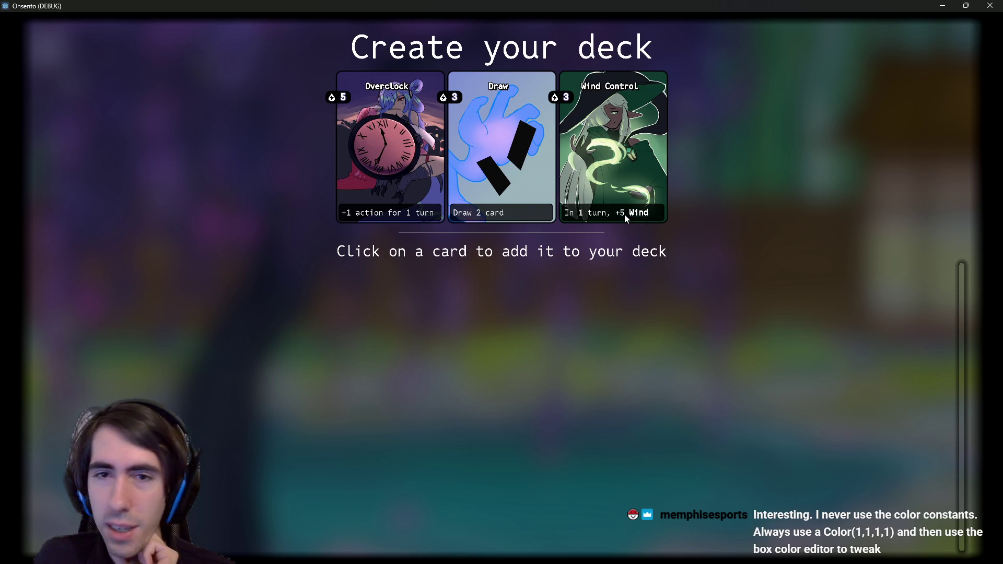
Step: Add the offered cards until the deck is full
left_click(512, 163)
left_click(427, 157)
left_click(502, 139)
left_click(503, 139)
left_click(486, 140)
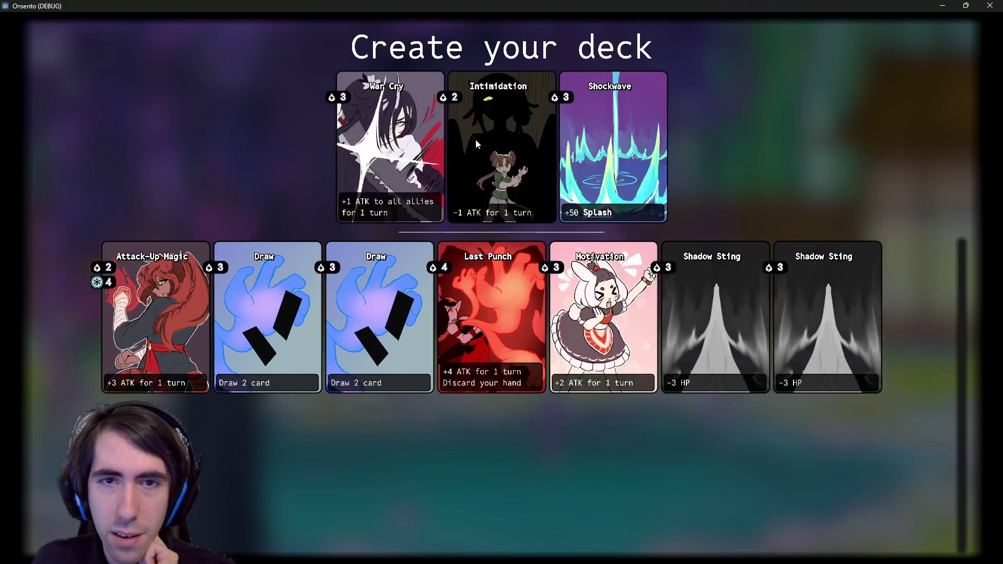
left_click(477, 139)
left_click(476, 140)
left_click(476, 142)
left_click(476, 143)
left_click(472, 146)
left_click(470, 150)
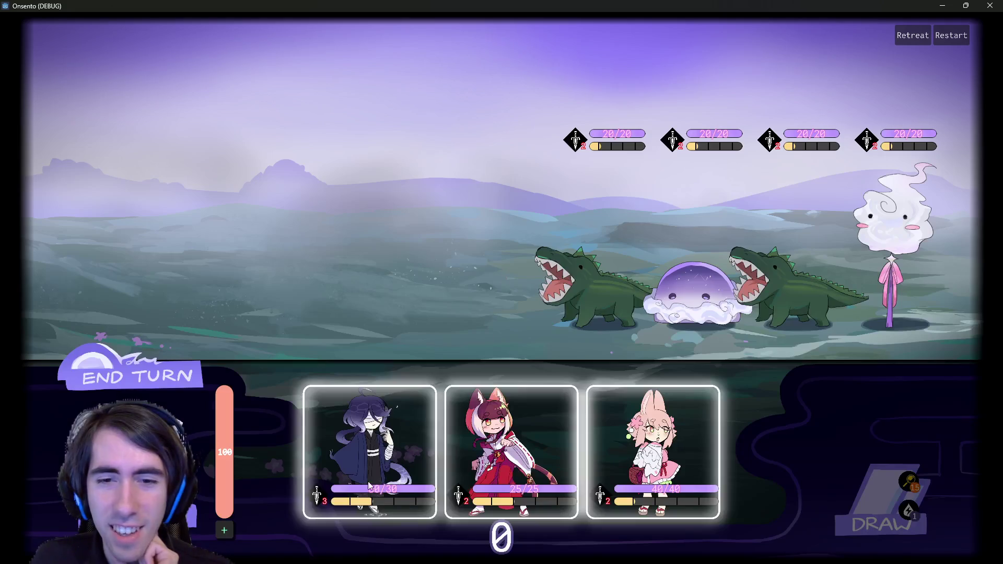
Step: Field the purple-haired and pink-haired characters, trigger and cancel targeting, then return to Godot
left_click(403, 455)
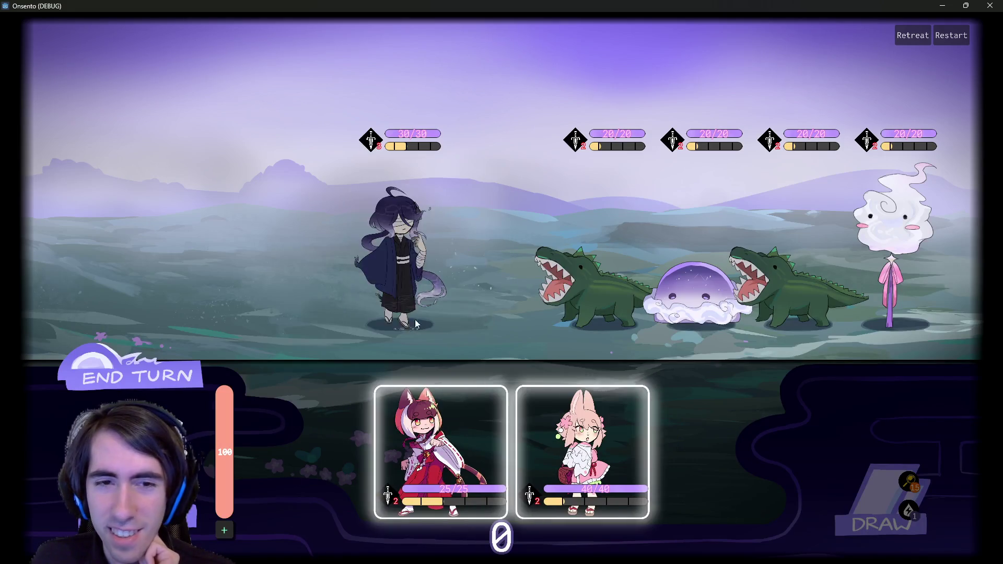
left_click(440, 452)
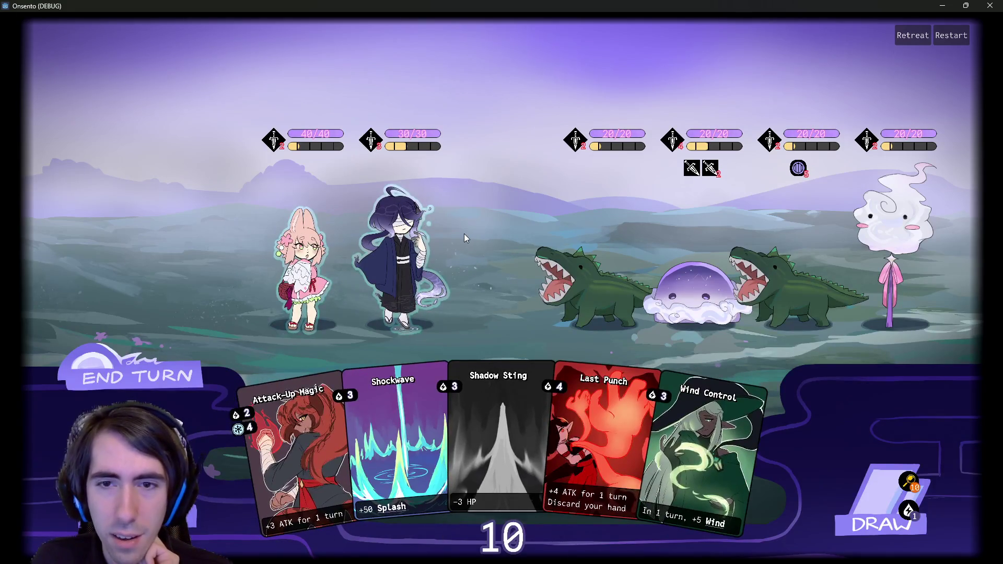
left_click(464, 233)
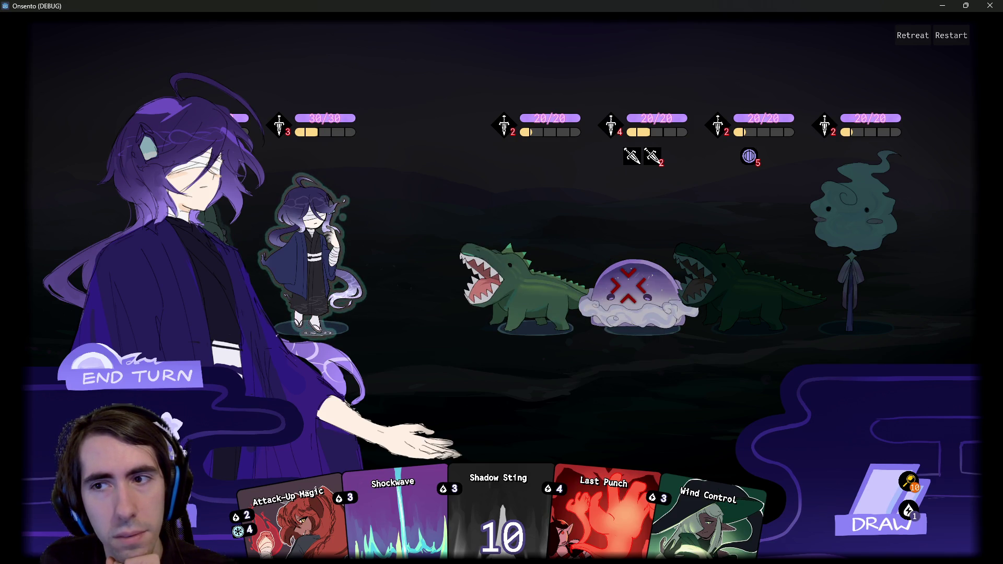
right_click(623, 284)
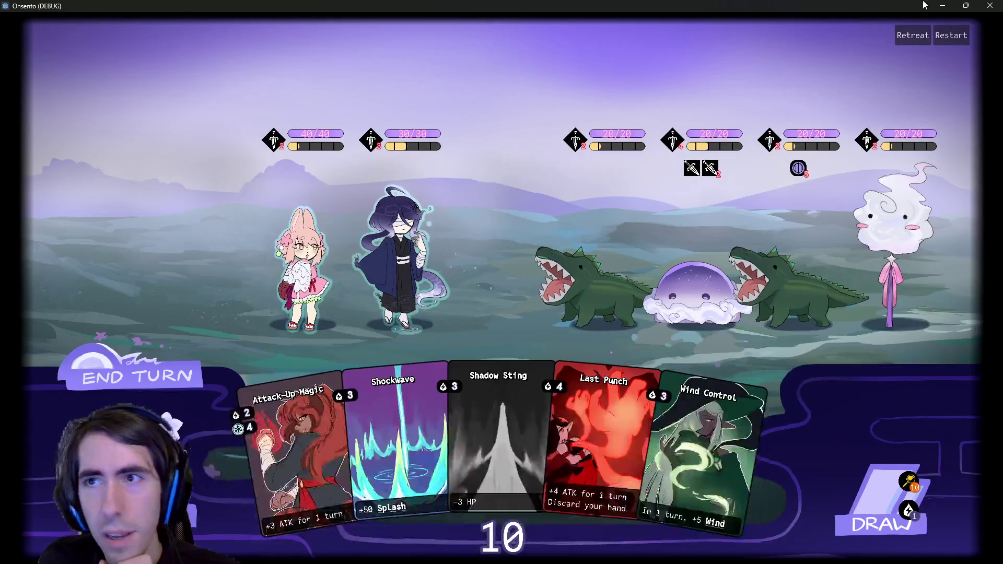
key("alt+Tab")
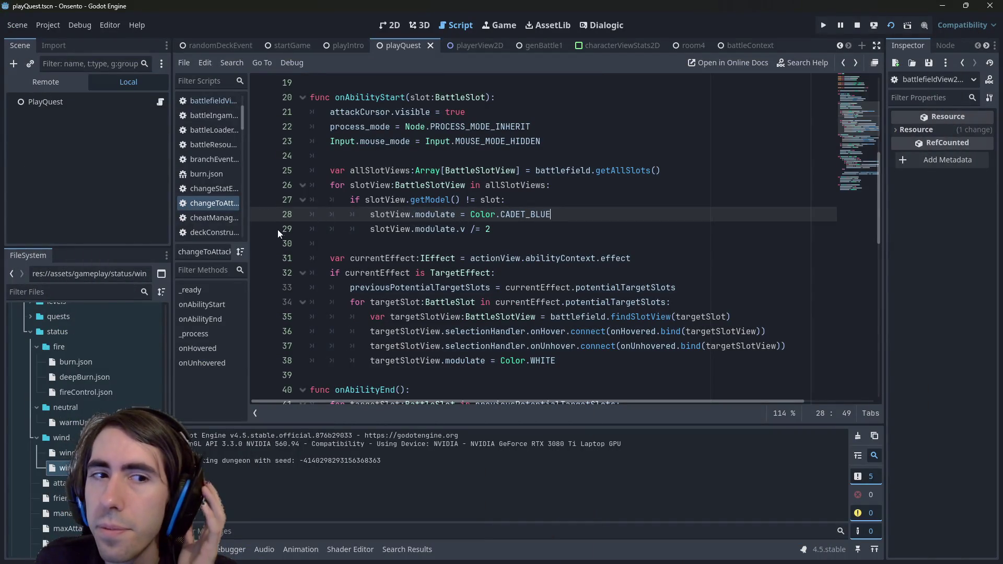
Step: Add a 'pass' line below the brightness code, restart the game with F5, and open the Evaluator
left_click(522, 225)
key("Return")
type("pass")
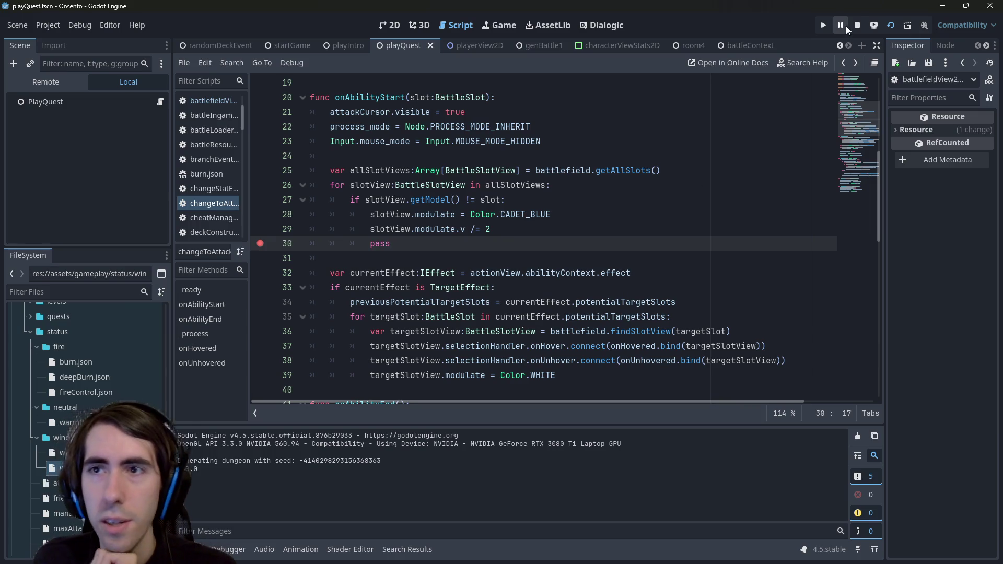
key("F5")
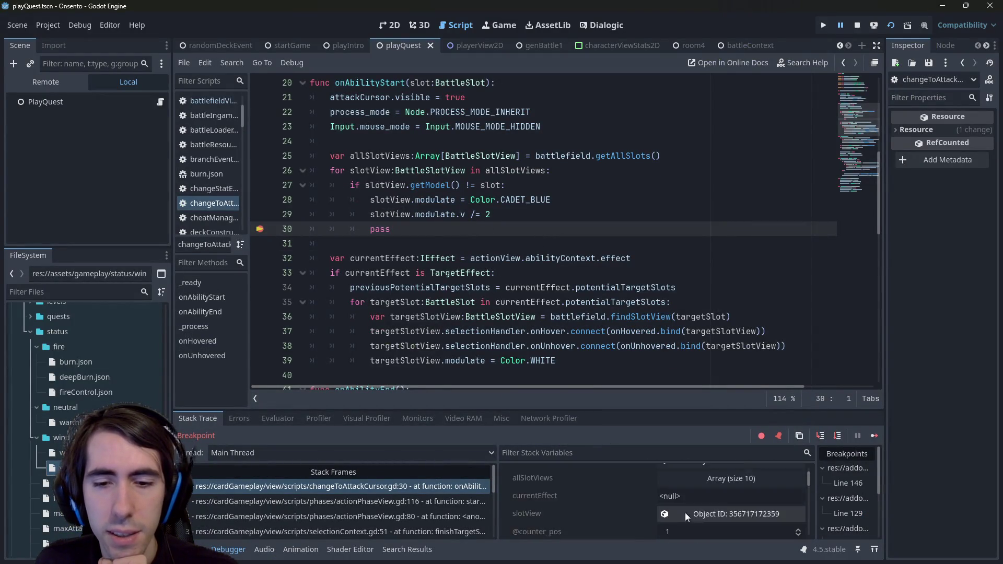
left_click(278, 418)
Step: Evaluate slotView.modulate from line 29 in the Evaluator and read the resulting colour
mouse_move(371, 215)
left_mouse_down()
mouse_move(456, 215)
mouse_move(340, 416)
mouse_move(343, 438)
left_mouse_up()
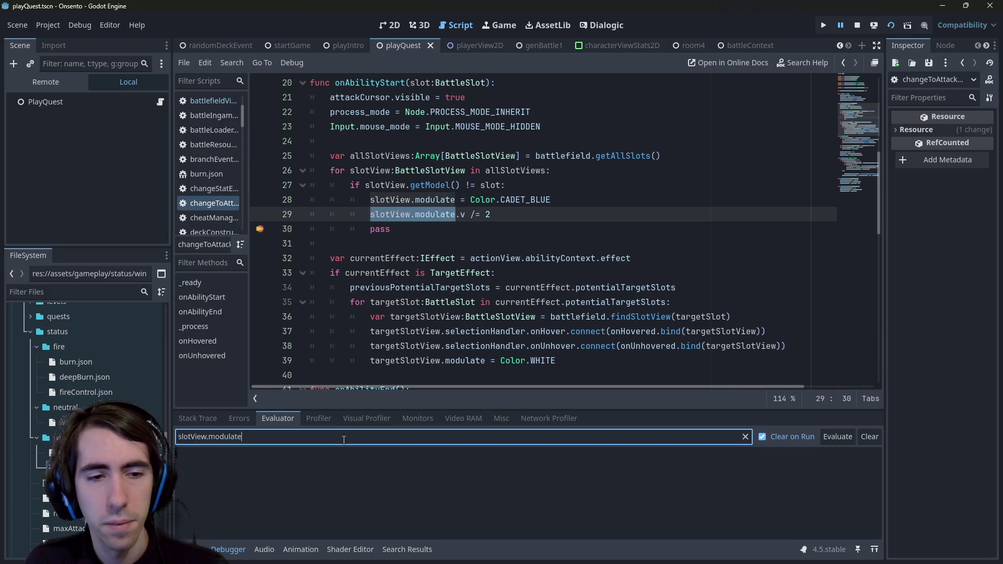
key("Return")
left_click(620, 473)
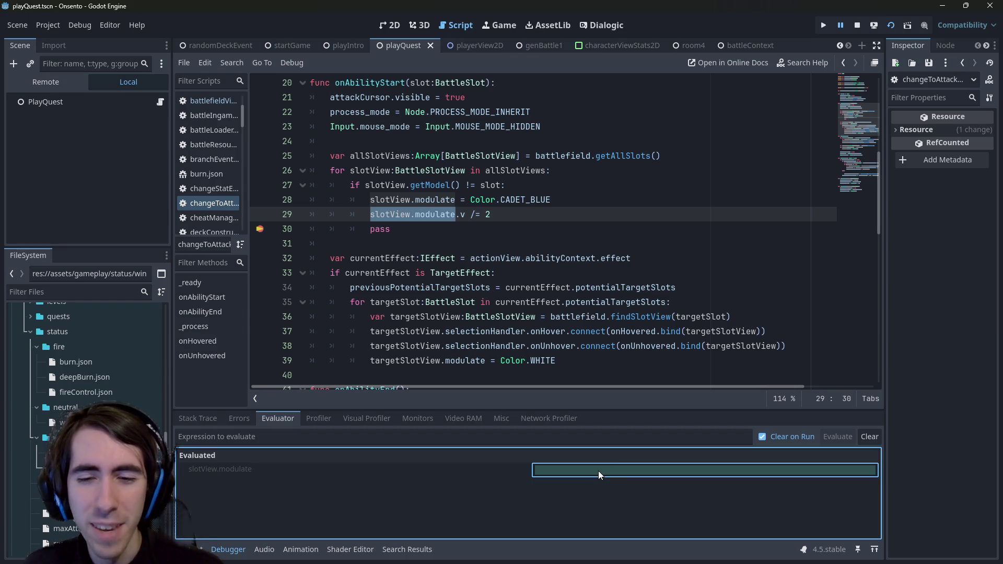
left_click(654, 259)
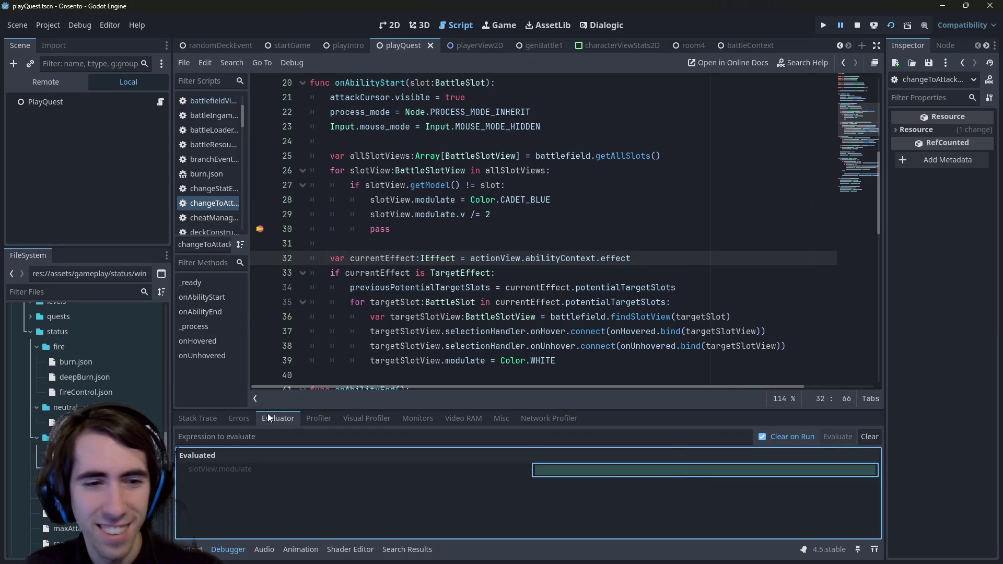
left_click(201, 420)
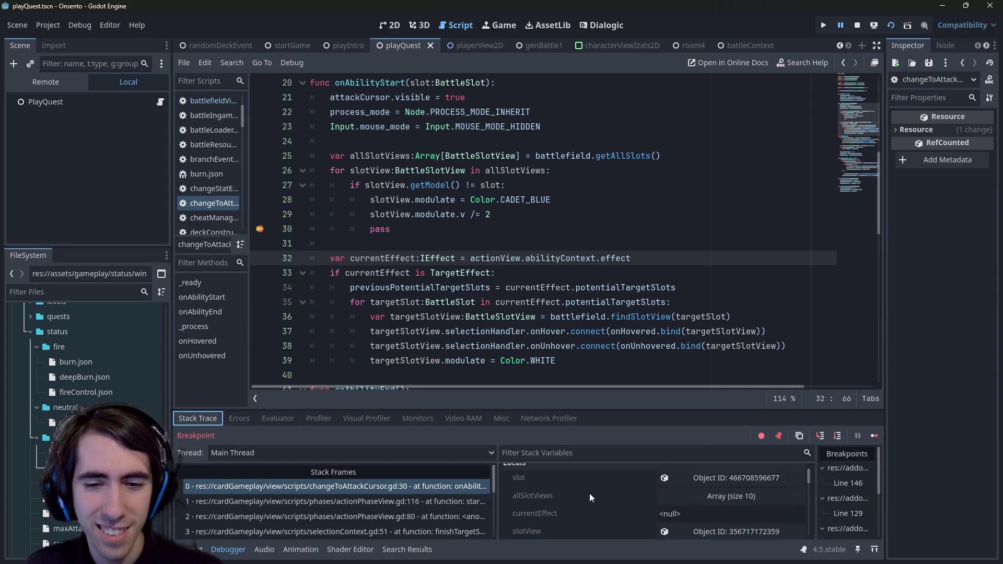
left_click(264, 418)
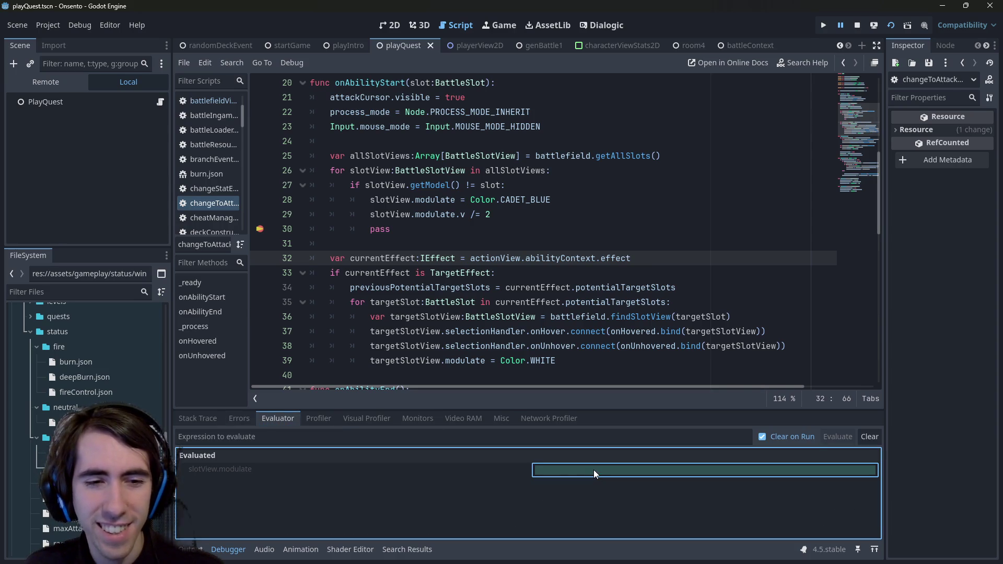
Step: Select slotView in the Stack Trace locals and confirm its Inspector Modulate is dark teal 304f50
left_click(198, 419)
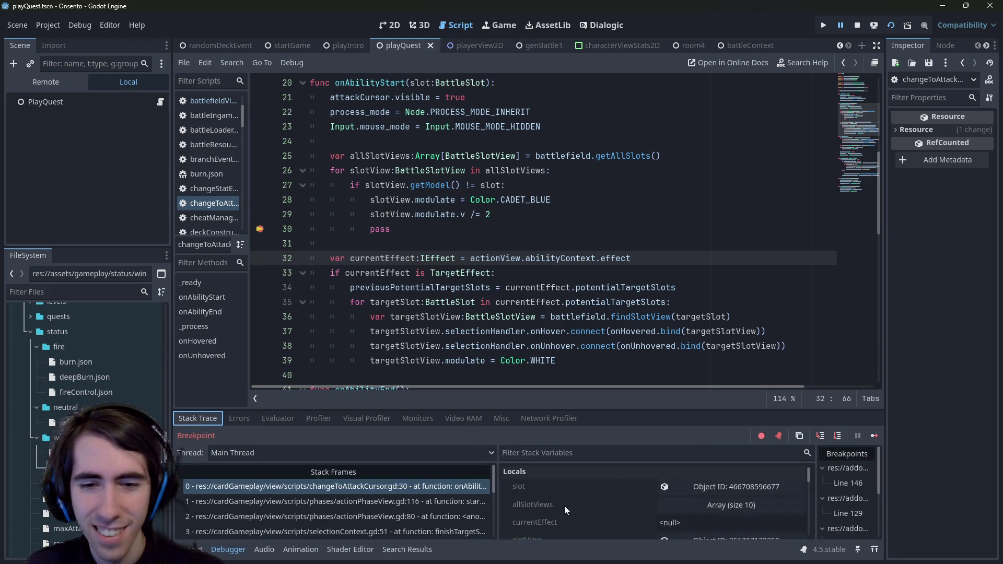
scroll(644, 504, "down", 2)
left_click(670, 502)
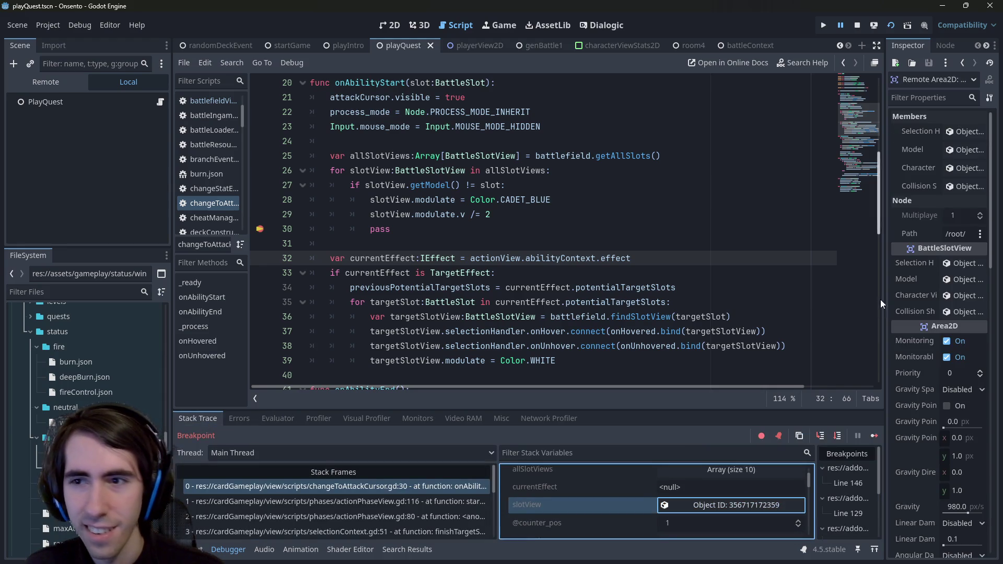
mouse_move(887, 298)
left_mouse_down()
mouse_move(695, 308)
mouse_move(658, 324)
left_mouse_up()
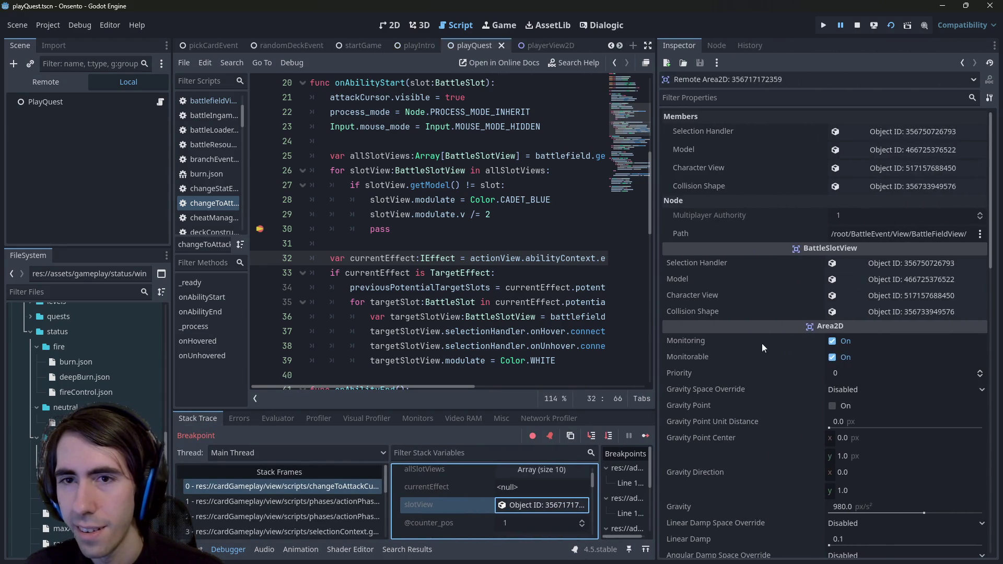
scroll(761, 339, "down", 10)
left_click(885, 251)
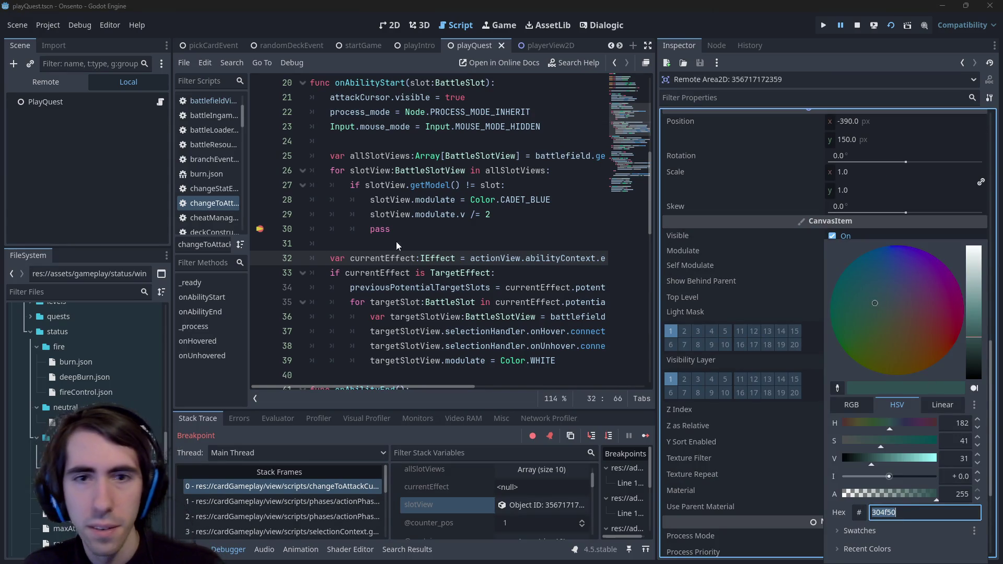
left_click(463, 230)
scroll(463, 230, "up", 4)
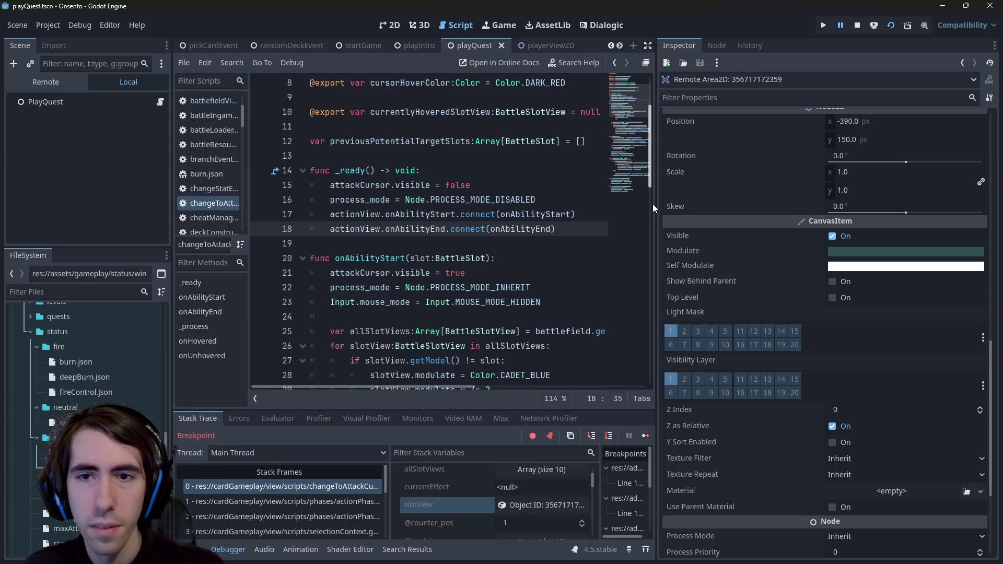
left_click_drag(655, 206, 811, 206)
left_click(616, 223)
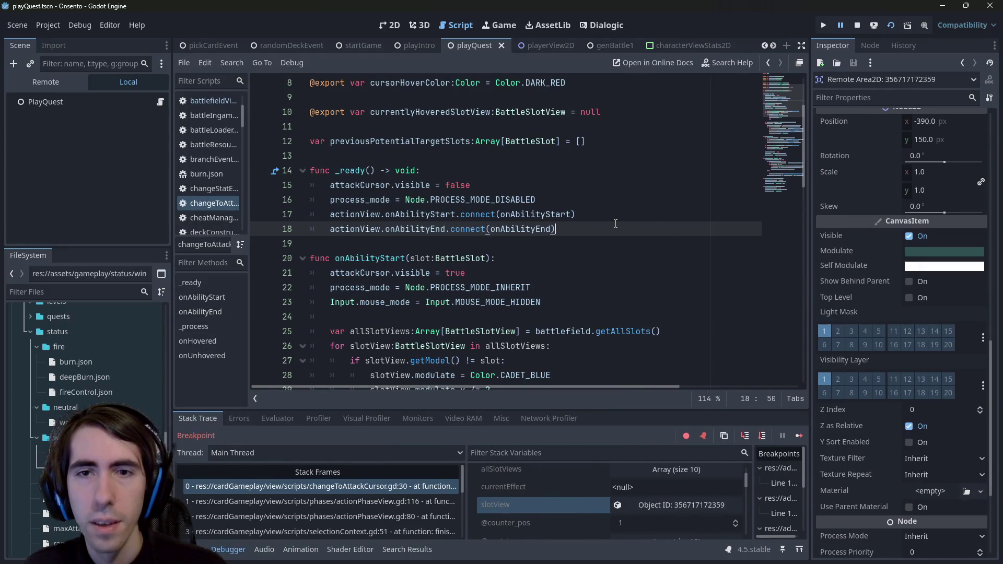
Step: Add an exported characterUnselectableColor set to Color("304f50") on line 9
scroll(616, 223, "up", 3)
left_click(629, 199)
key("Return")
left_click(629, 194)
type("@export var characterUnselectableColor:Co")
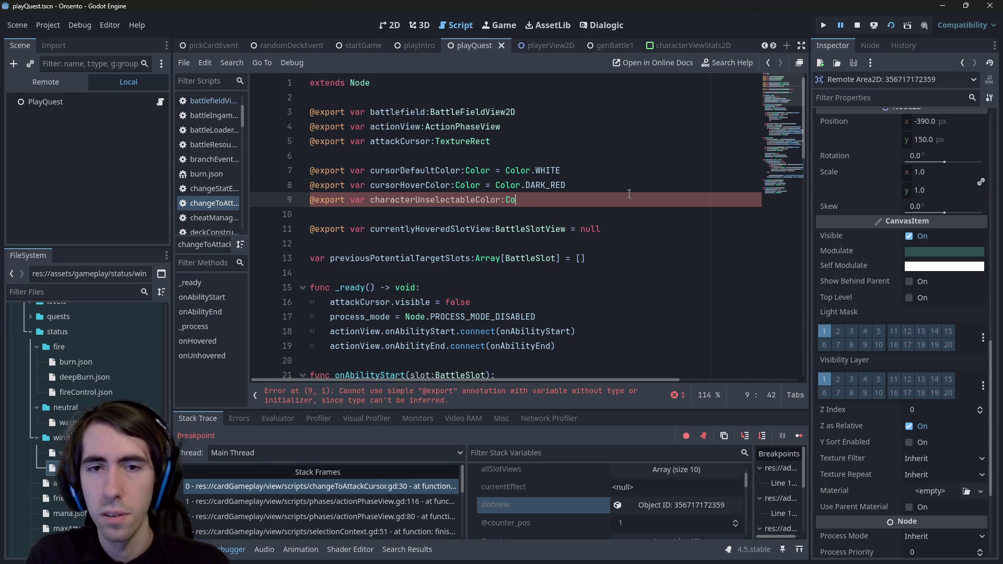
type("lor = ")
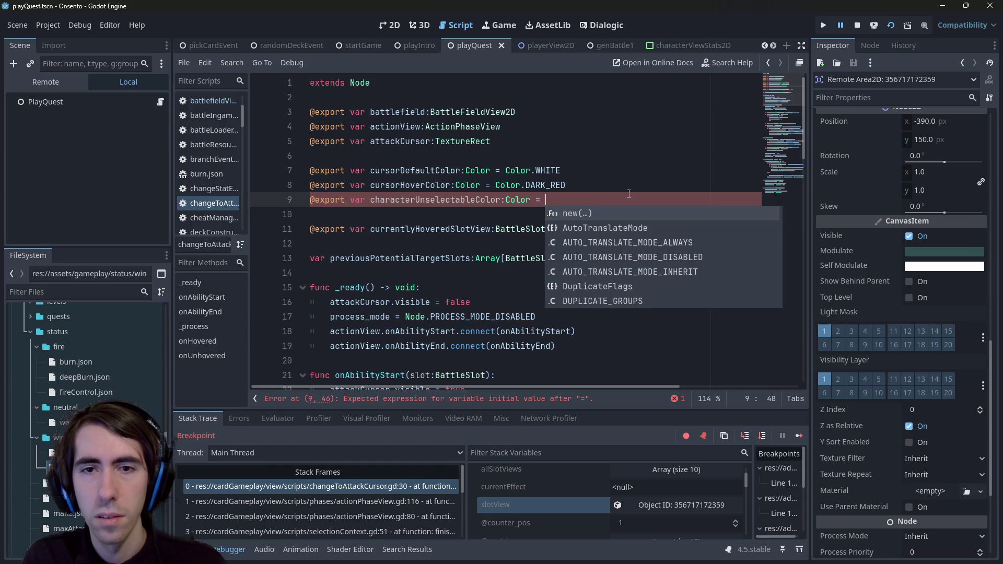
type("Color(")
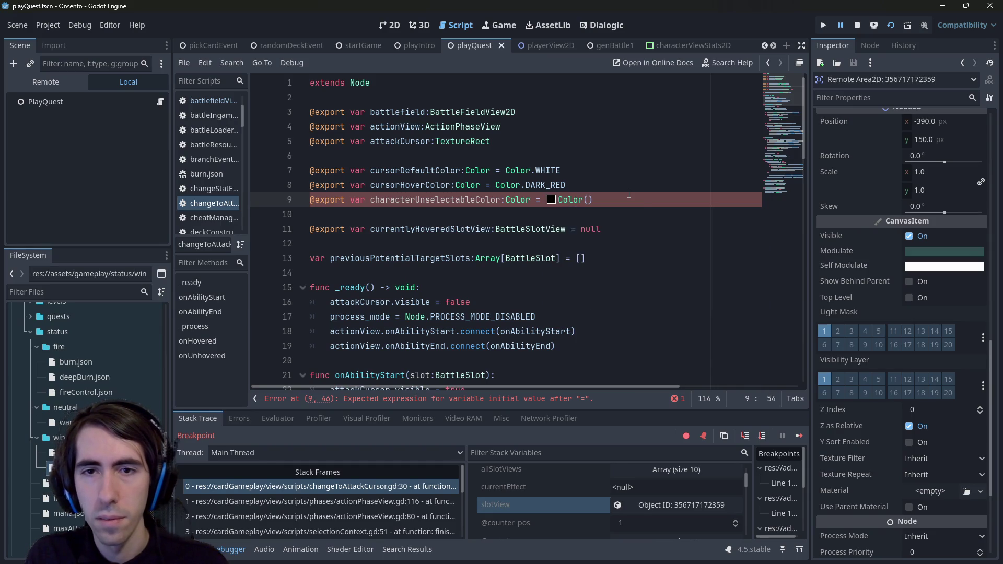
type("#304f50")
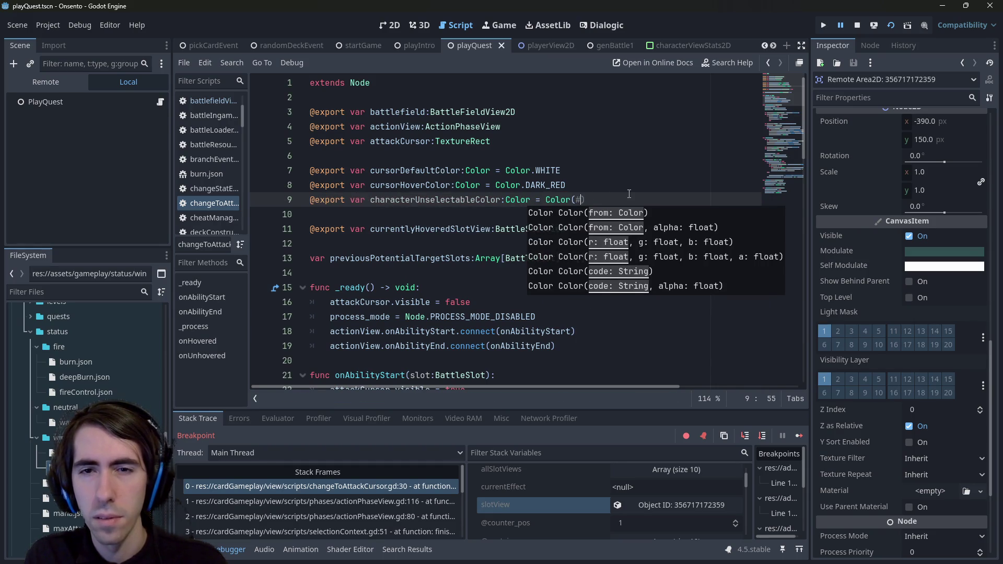
key("BackSpace")
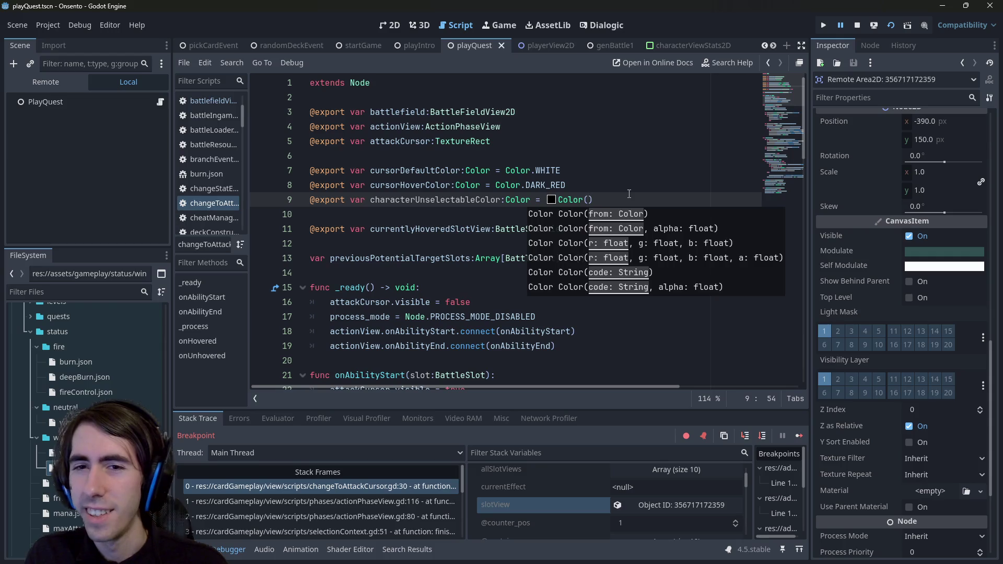
type("304f50")
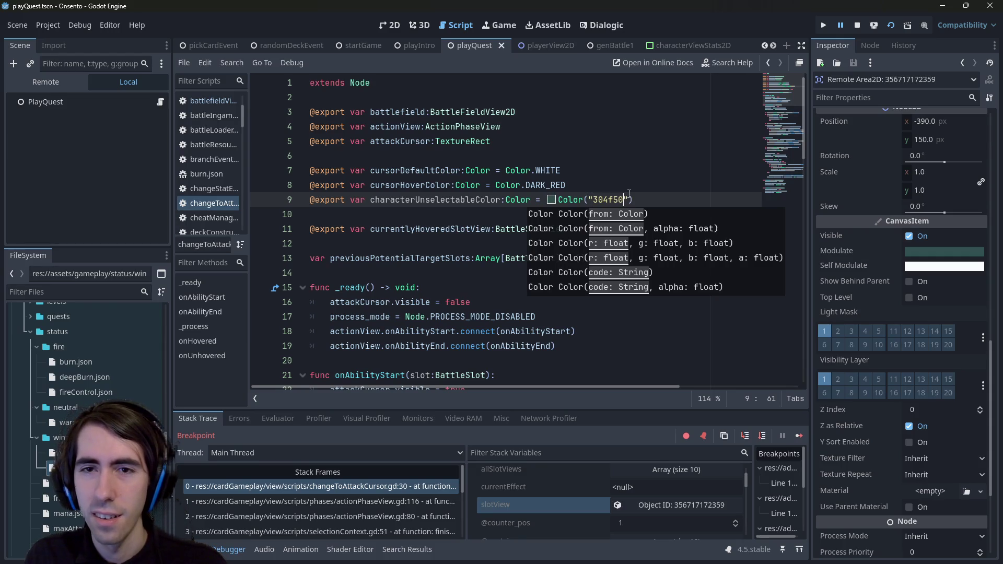
key("Right")
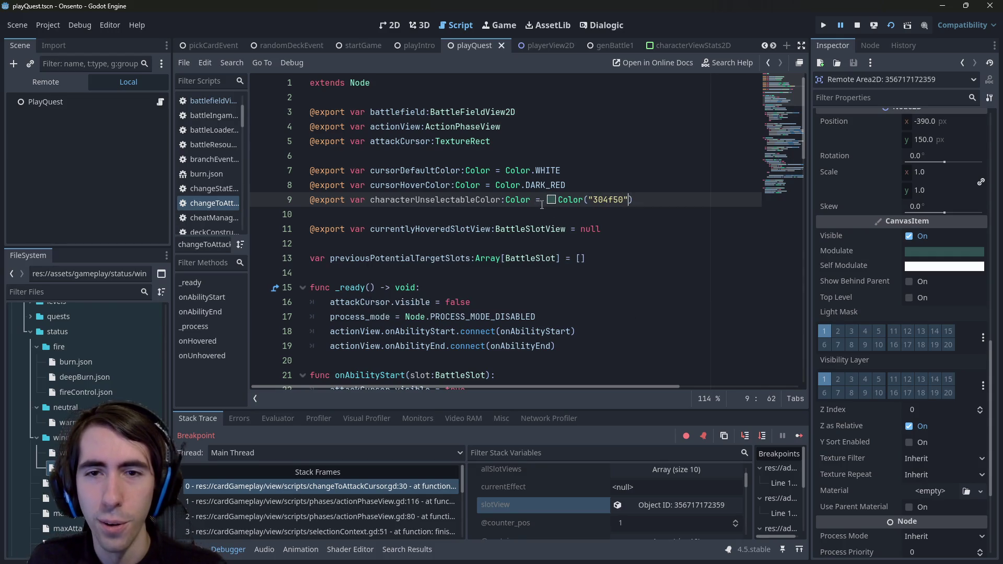
Step: Replace Color.CADET_BLUE on line 29 with characterUnselectableColor, delete the halving lines, and rerun the game
double_click(467, 200)
key("ctrl+c")
scroll(455, 225, "down", 7)
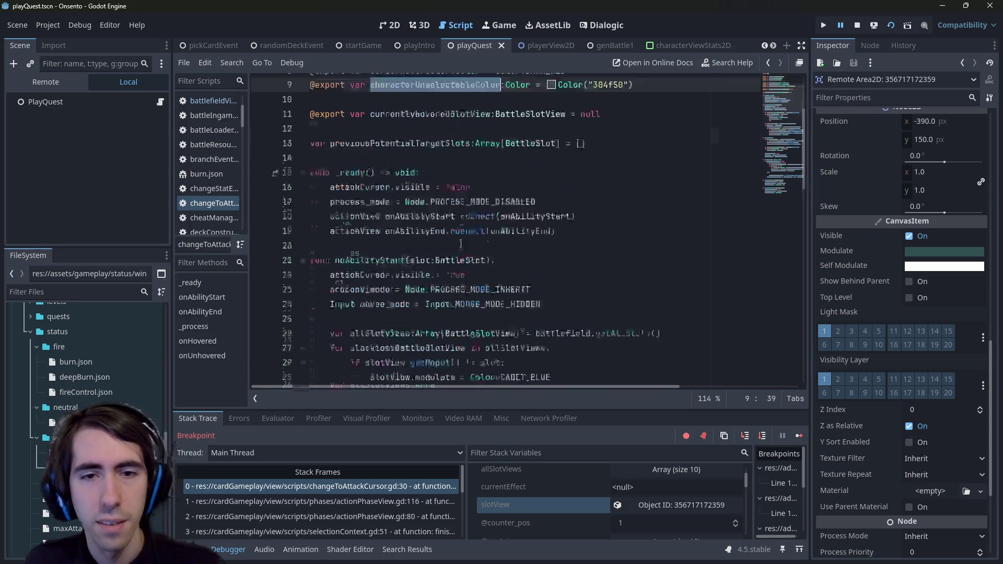
scroll(438, 245, "up", 7)
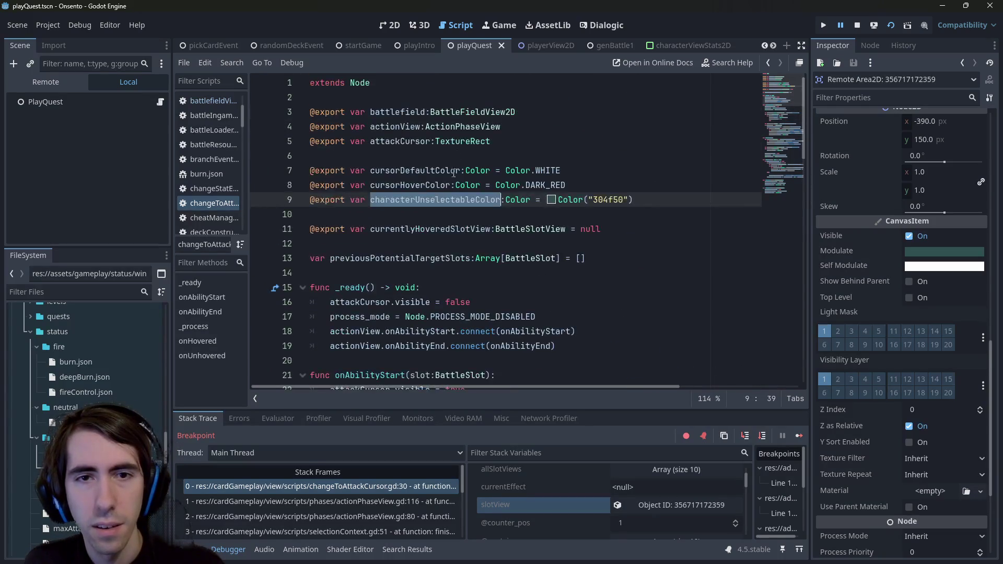
scroll(525, 252, "down", 6)
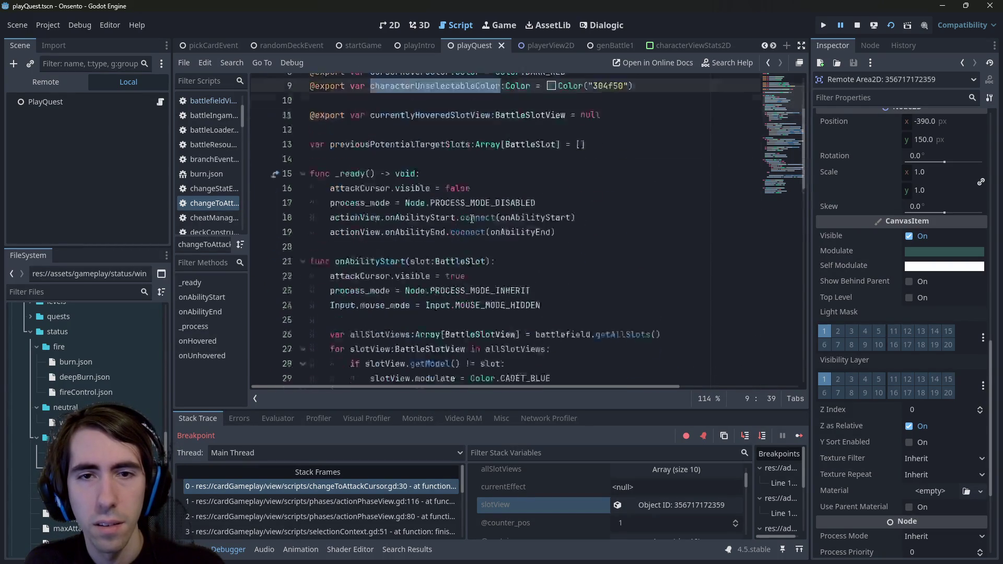
left_click(524, 251)
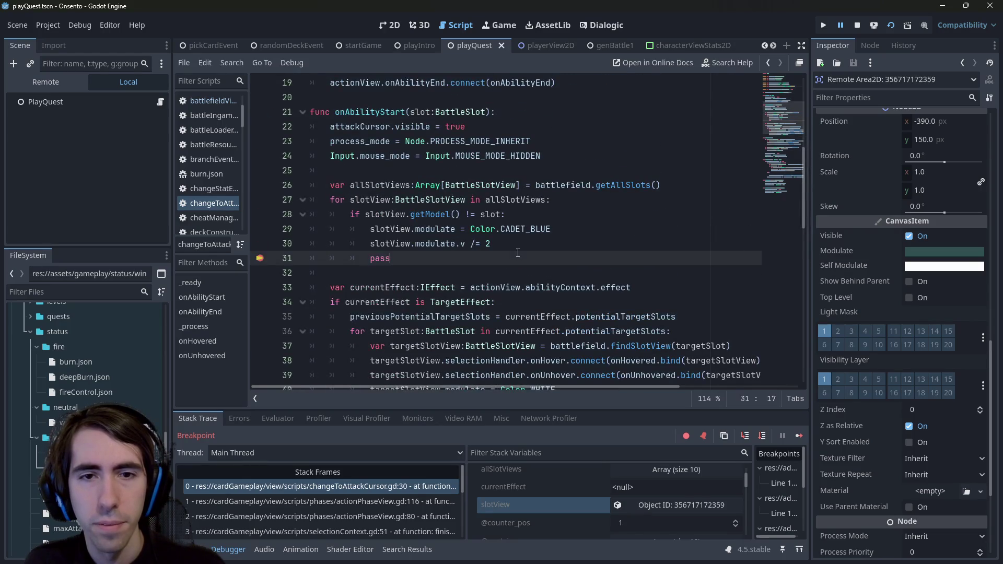
left_click(497, 240)
left_click_drag(473, 230, 550, 231)
key("ctrl+v")
left_click_drag(391, 258, 305, 245)
key("BackSpace")
key("BackSpace")
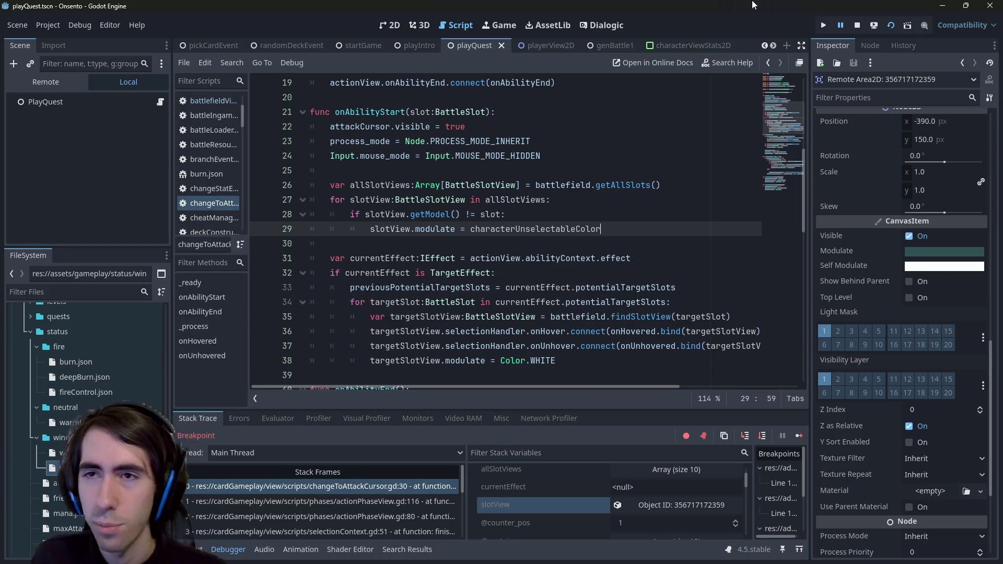
left_click(857, 25)
left_click(891, 25)
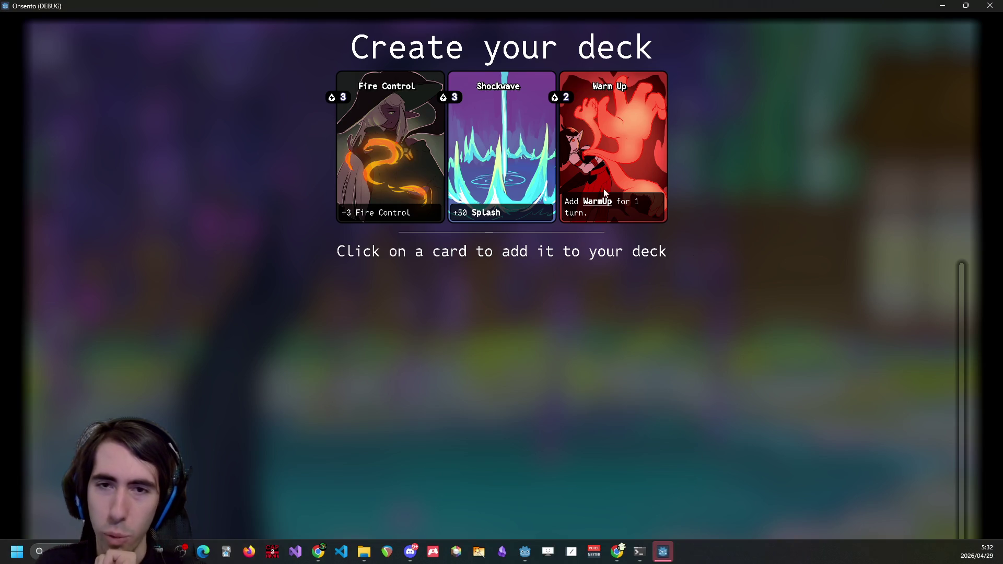
Step: Build the deck by adding offered cards, finishing with Shadow Sting
left_click(431, 171)
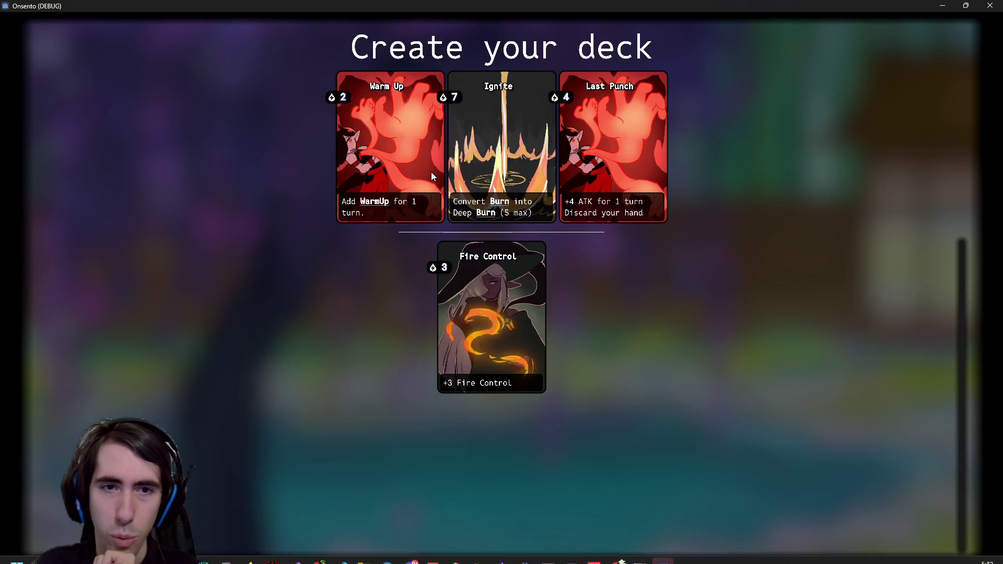
left_click(433, 171)
left_click(436, 171)
left_click(438, 171)
left_click(438, 171)
triple_click(419, 178)
triple_click(441, 188)
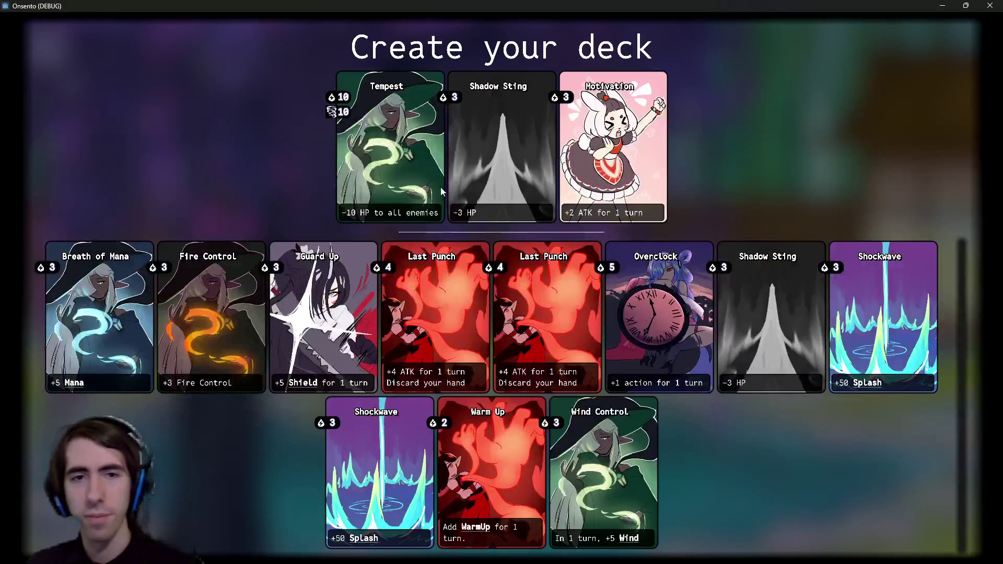
triple_click(437, 184)
left_click(437, 184)
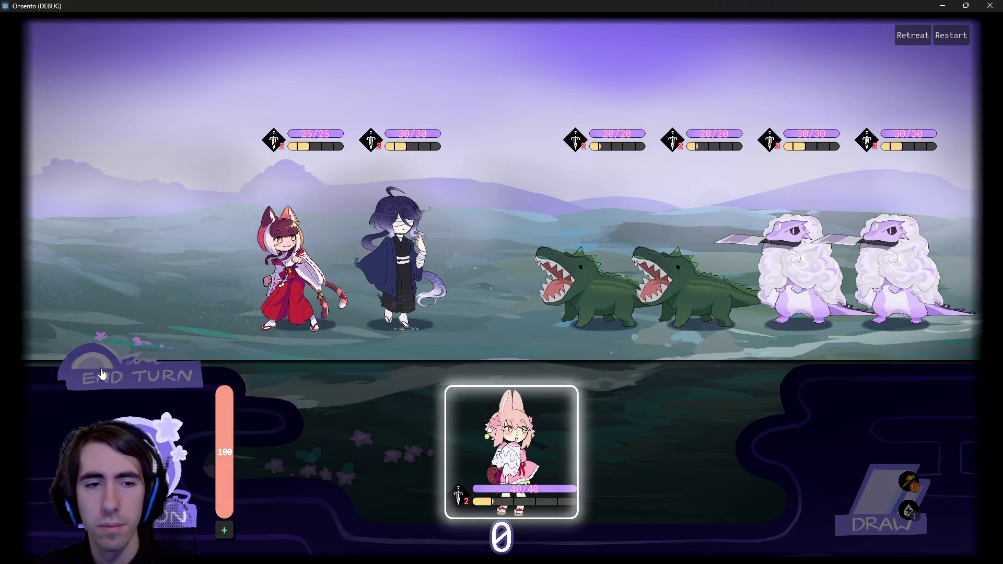
Step: Place the bunny in the first party slot, play an attack card on a crocodile, then close the game
left_click(112, 372)
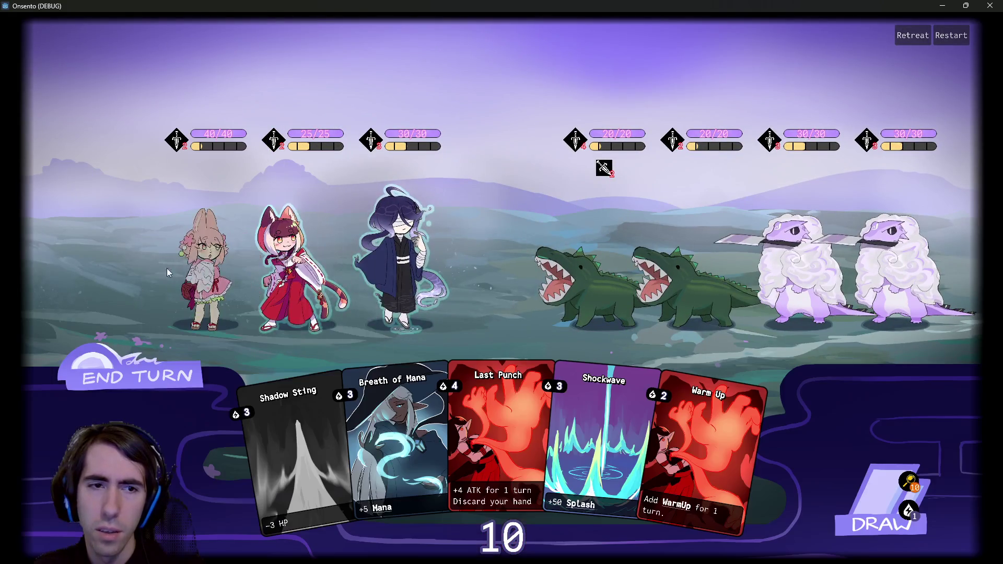
left_click(133, 376)
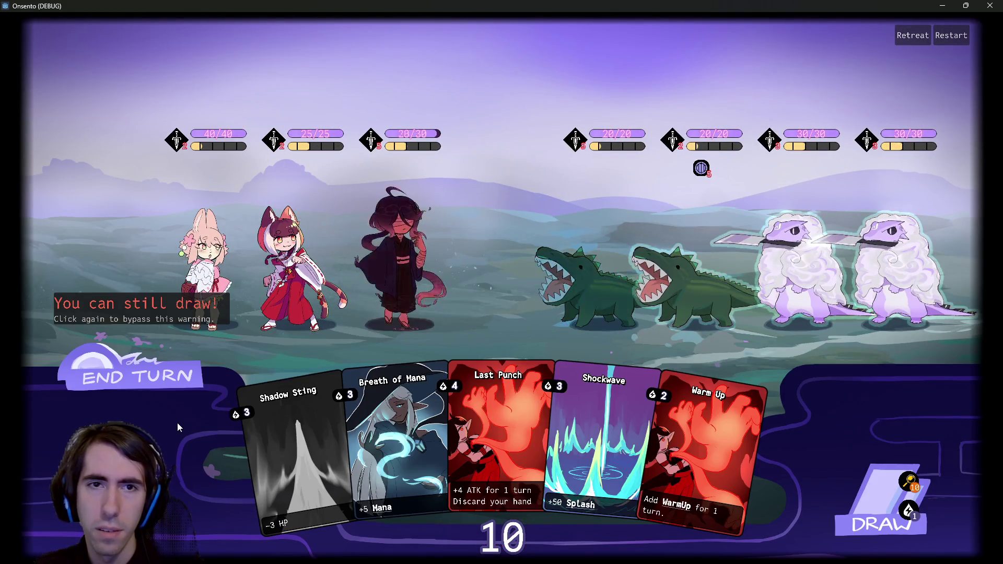
left_click_drag(218, 233, 528, 290)
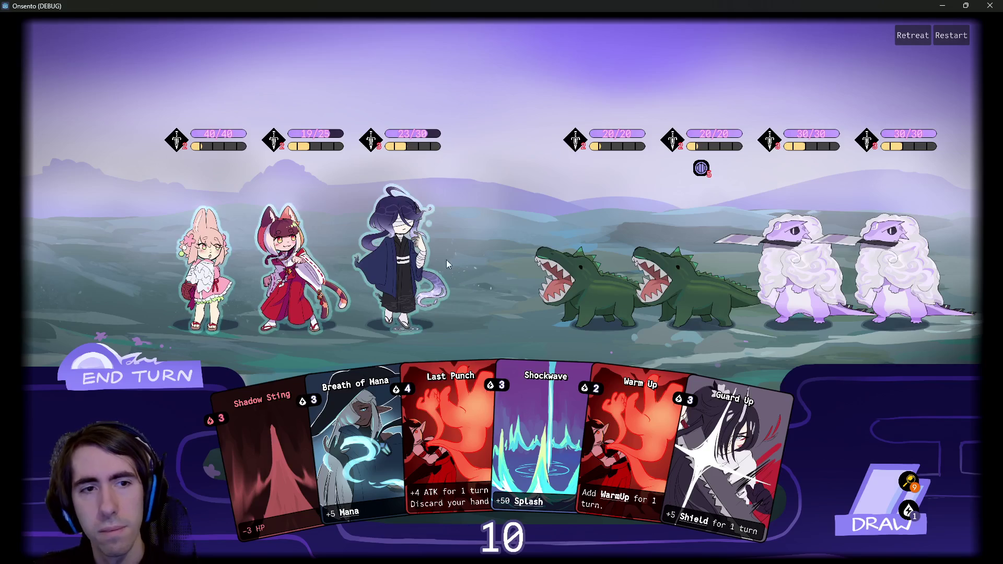
mouse_move(241, 135)
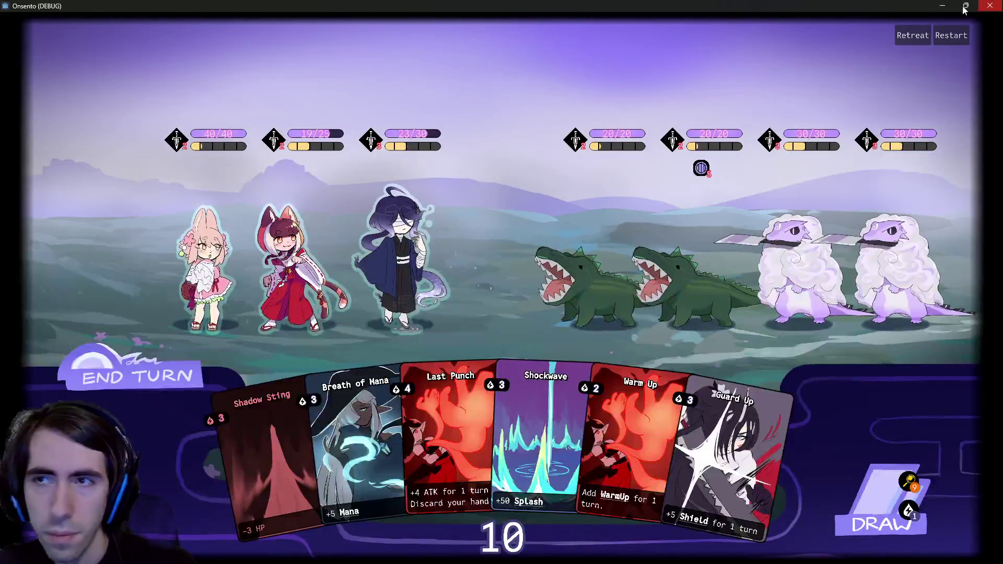
left_click(990, 5)
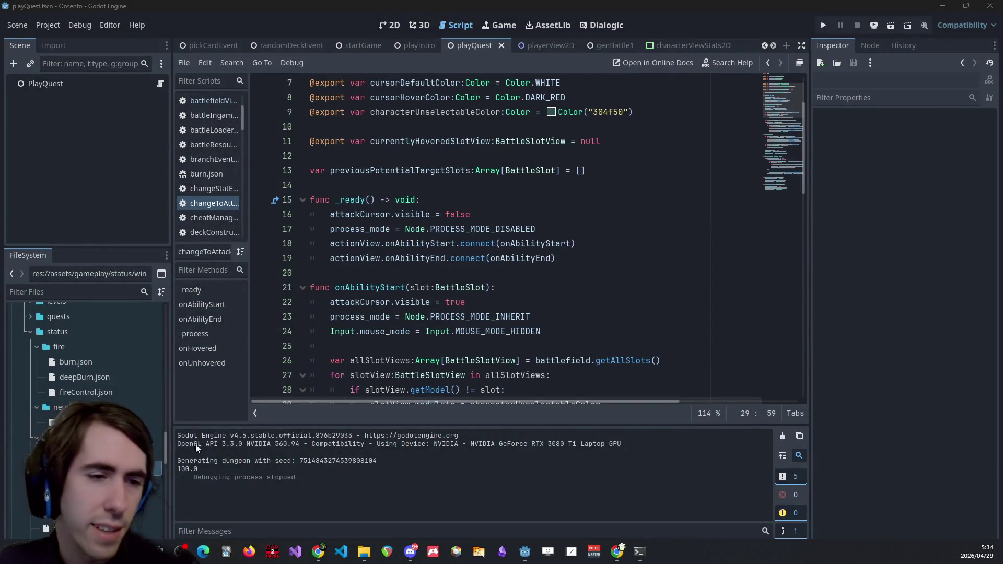
Step: Set characterUnselectableColor's alpha to 200, making line 9 Color("2f4e4fc8"), and run the game
left_click(391, 25)
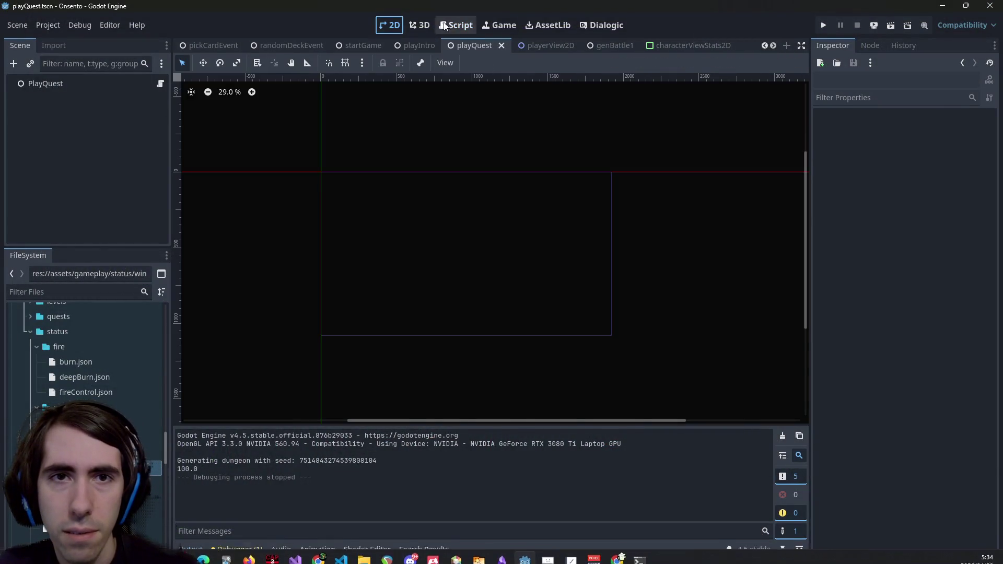
left_click(443, 25)
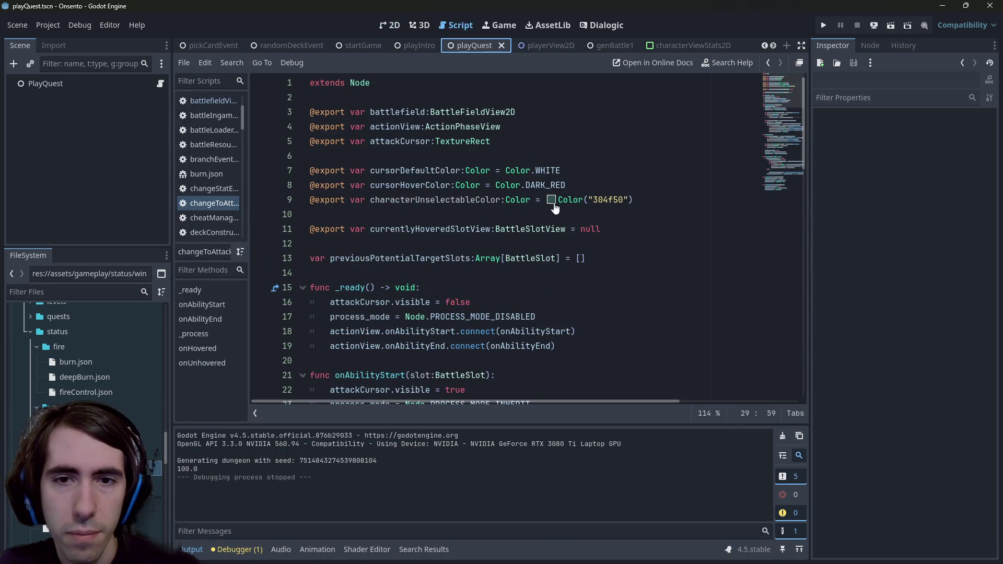
left_click(551, 200)
left_click(638, 258)
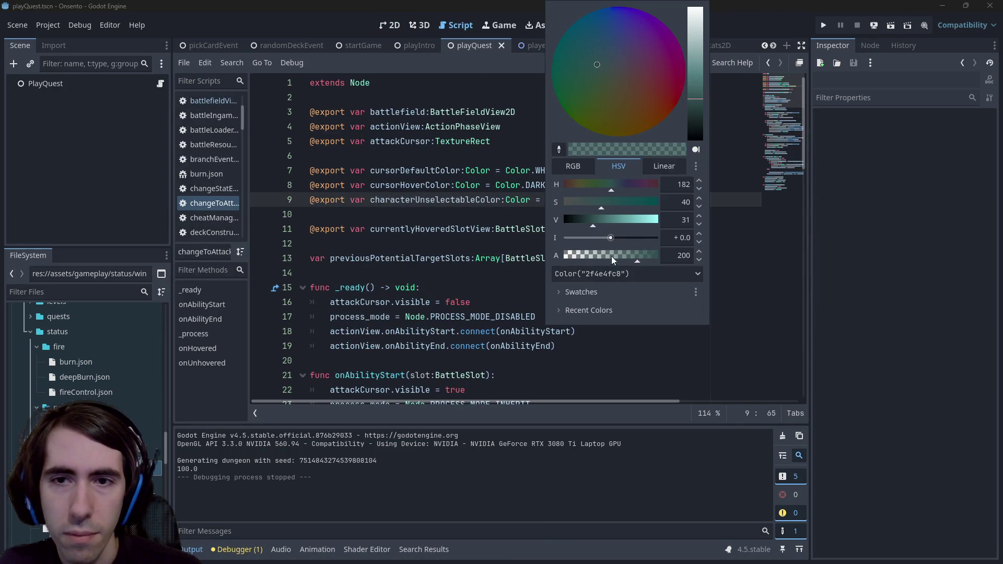
key("F5")
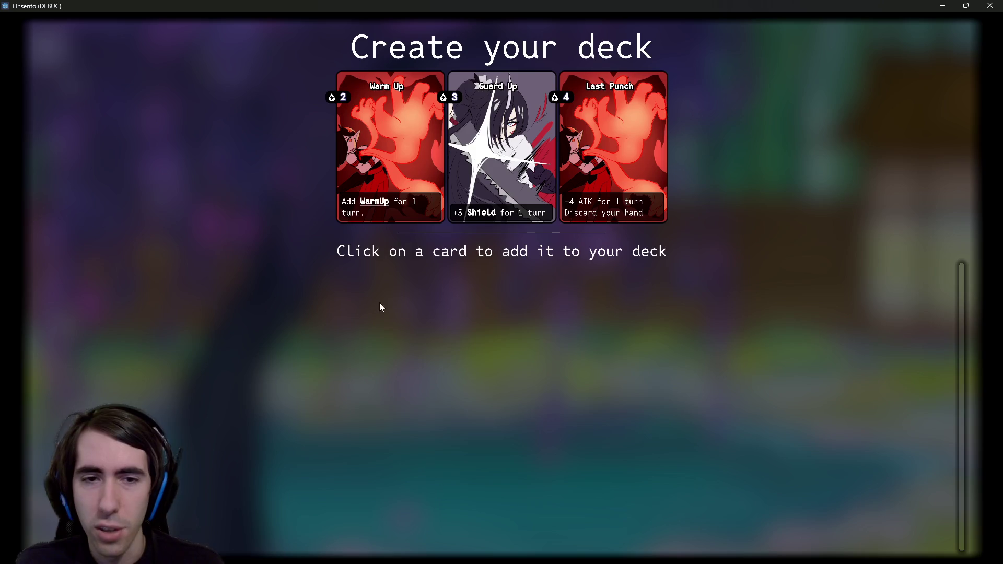
Step: Fill the deck with offered cards
left_click(406, 181)
left_click(394, 169)
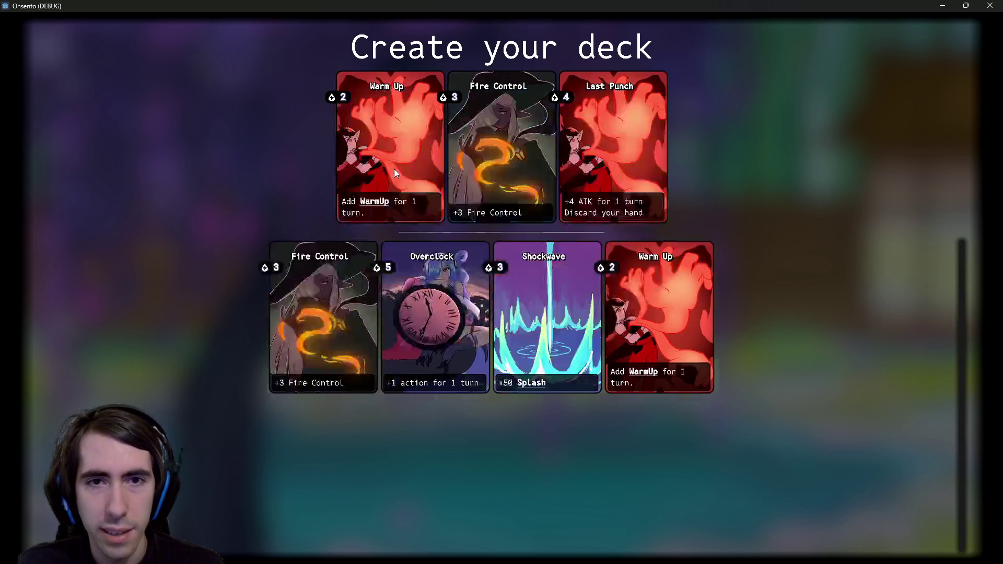
left_click(394, 169)
left_click(394, 169)
left_click(394, 168)
left_click(394, 168)
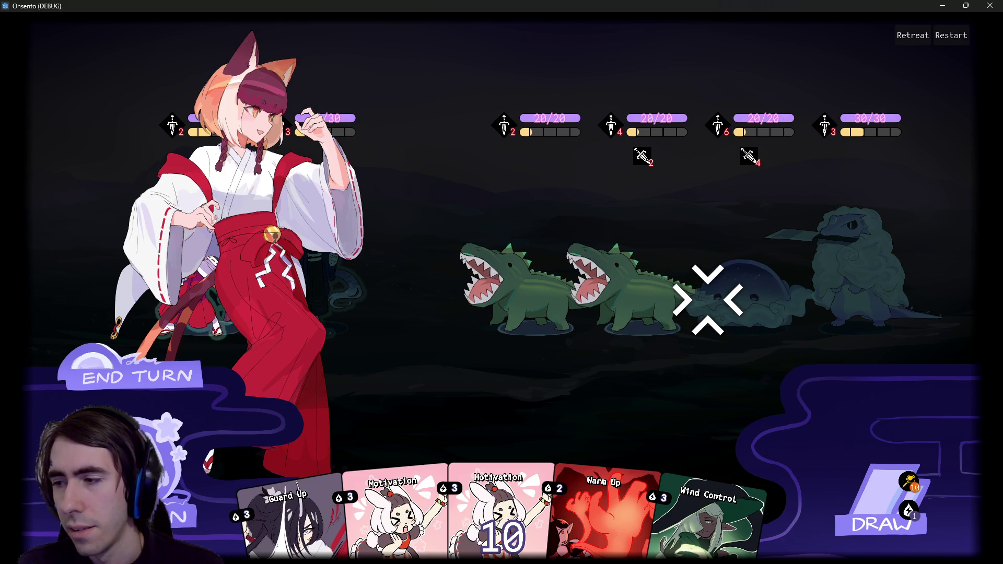
Step: Switch between the purple-haired and fox-eared characters while targeting, cancel targeting, and close the game
left_click(381, 369)
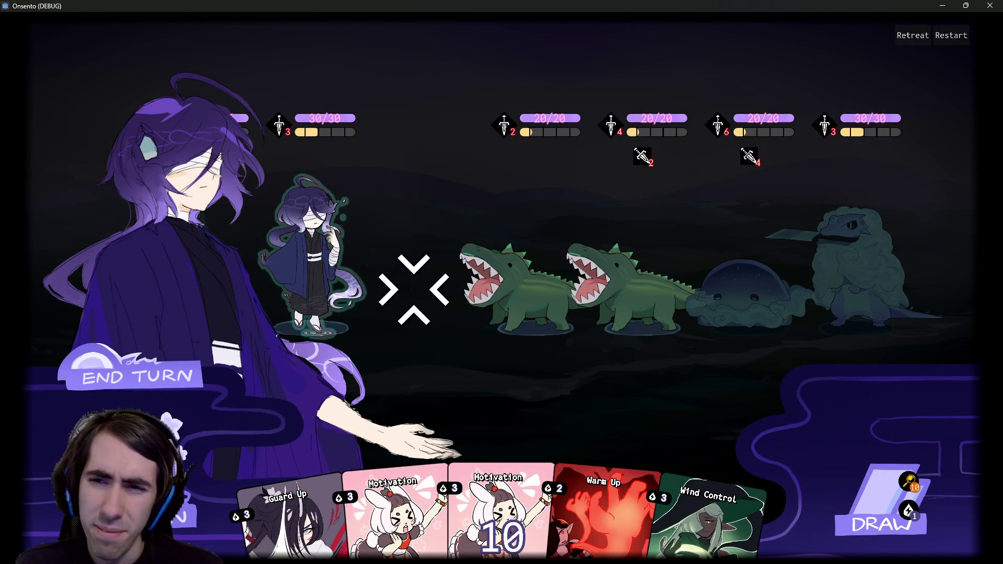
left_click(377, 281)
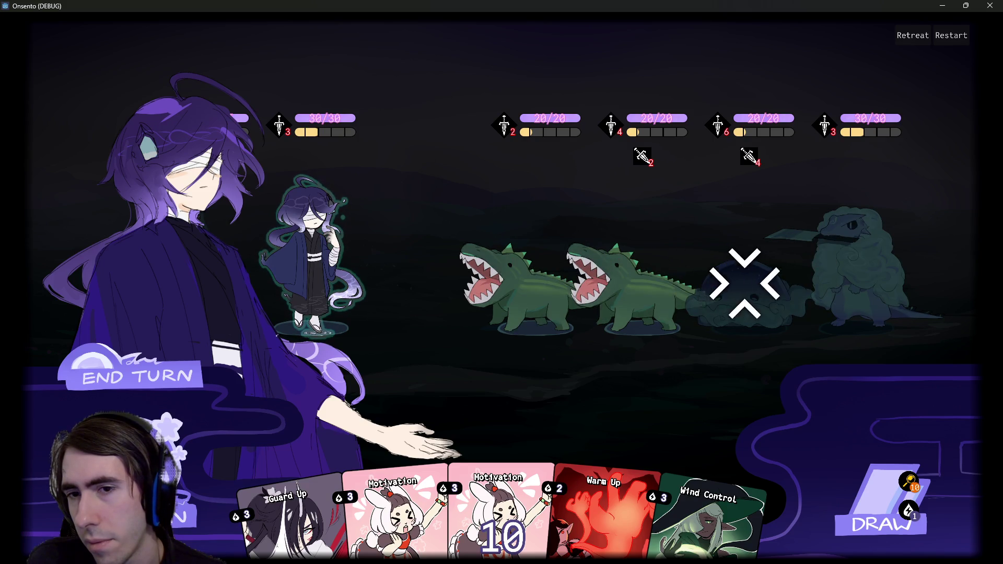
right_click(652, 288)
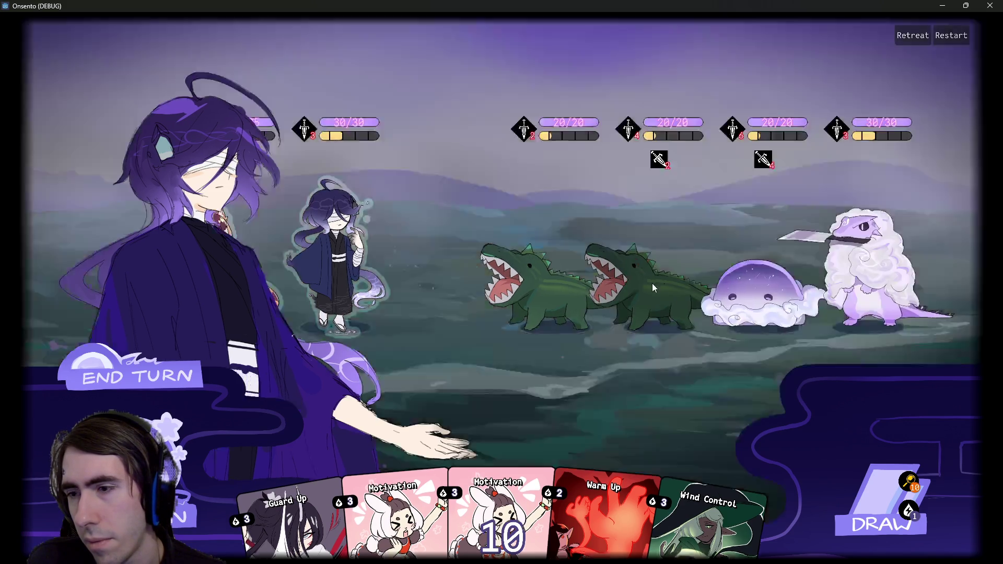
left_click(990, 6)
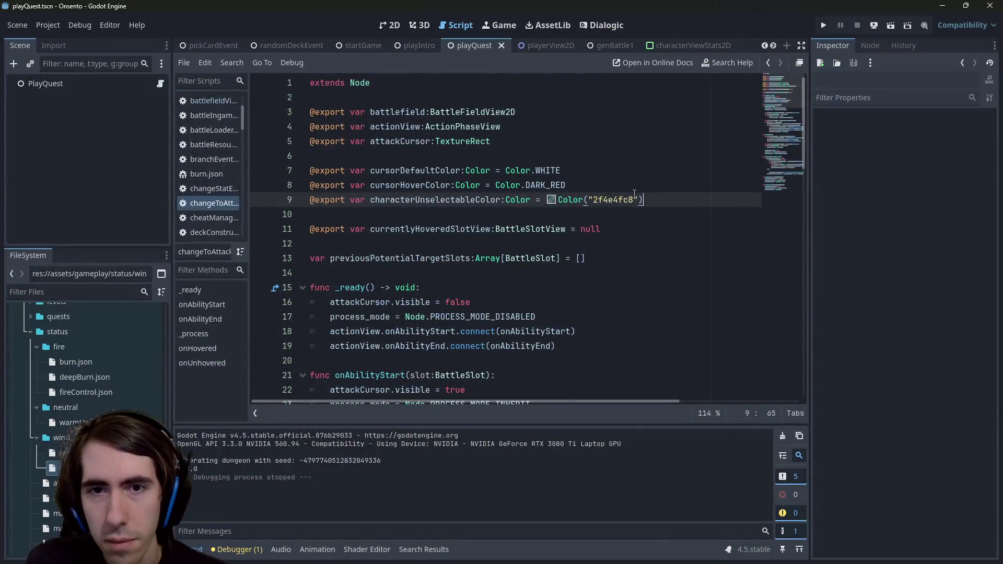
Step: Lower characterUnselectableColor's alpha to 89 for Color("2f4e4f59"), start a run, and switch to room5
left_click(552, 200)
left_click(597, 255)
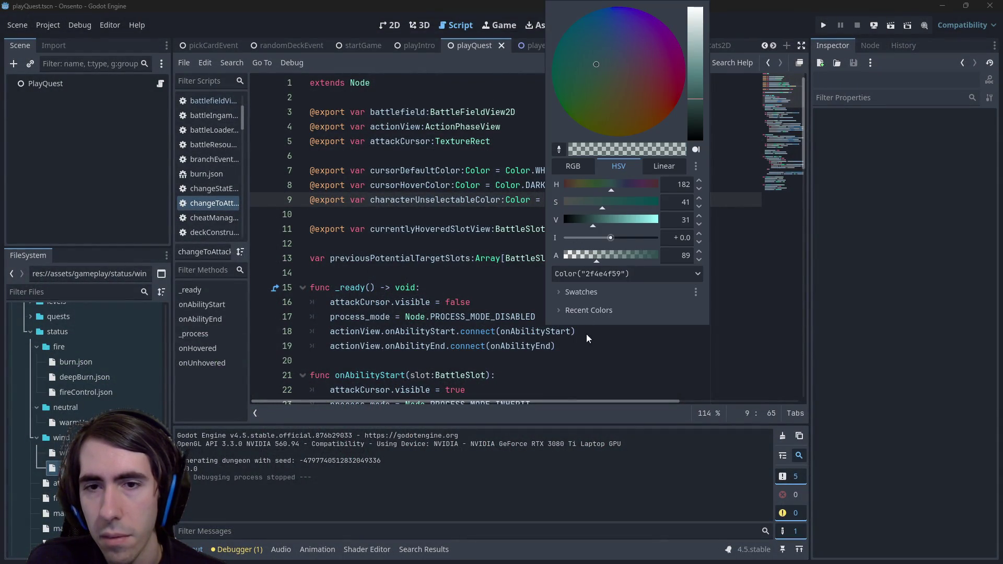
left_click(586, 331)
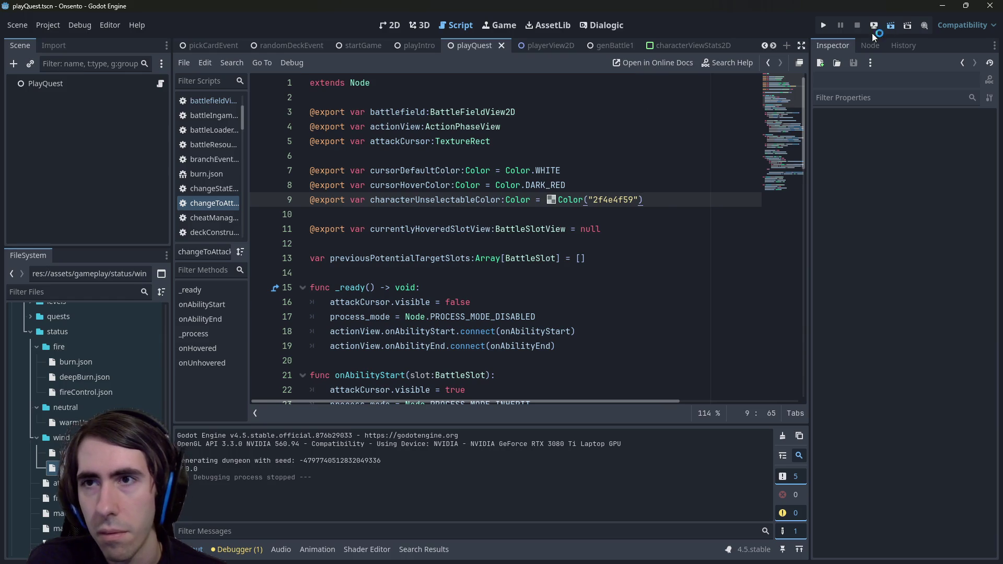
left_click(858, 25)
scroll(356, 46, "up", 5)
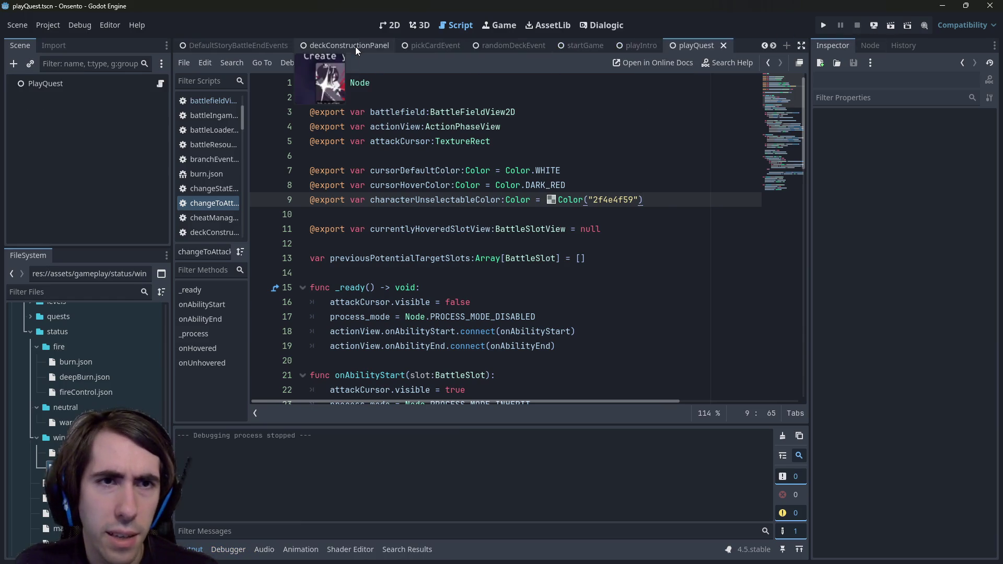
left_click(407, 46)
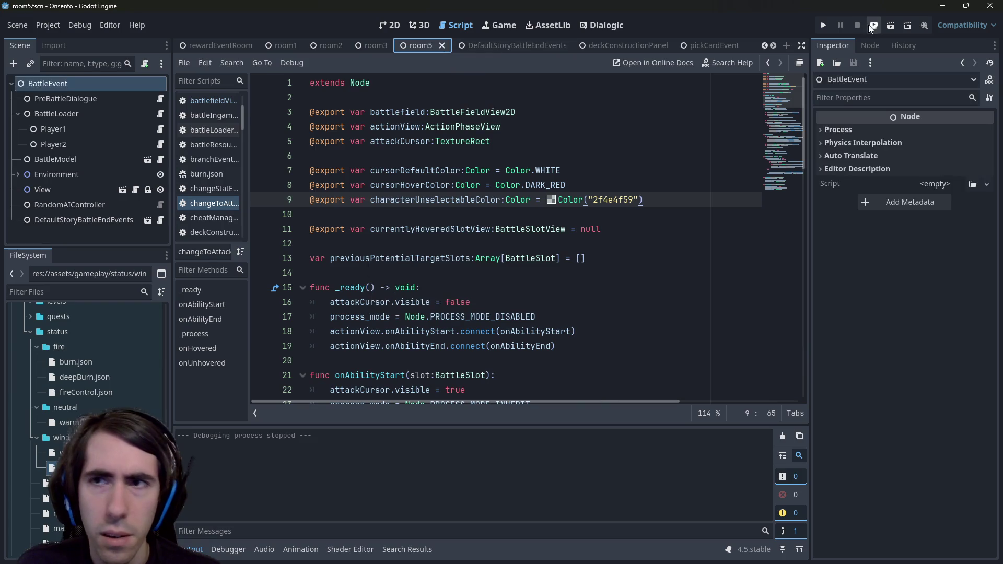
Step: Run the room5 scene and hide the game window to see the invalid 'rawStats' key error
left_click(893, 27)
left_click(382, 25)
left_click(459, 26)
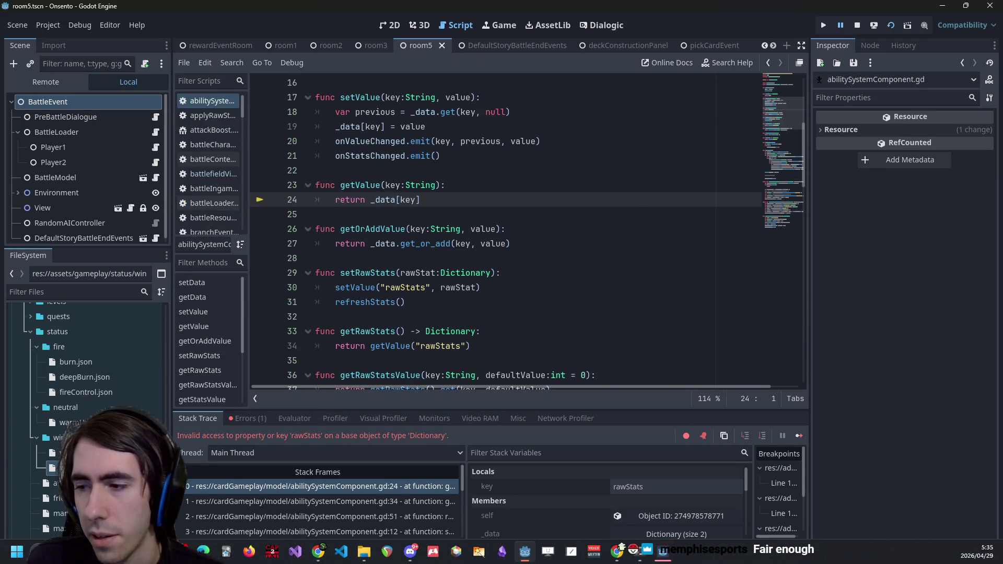
key("alt+Tab")
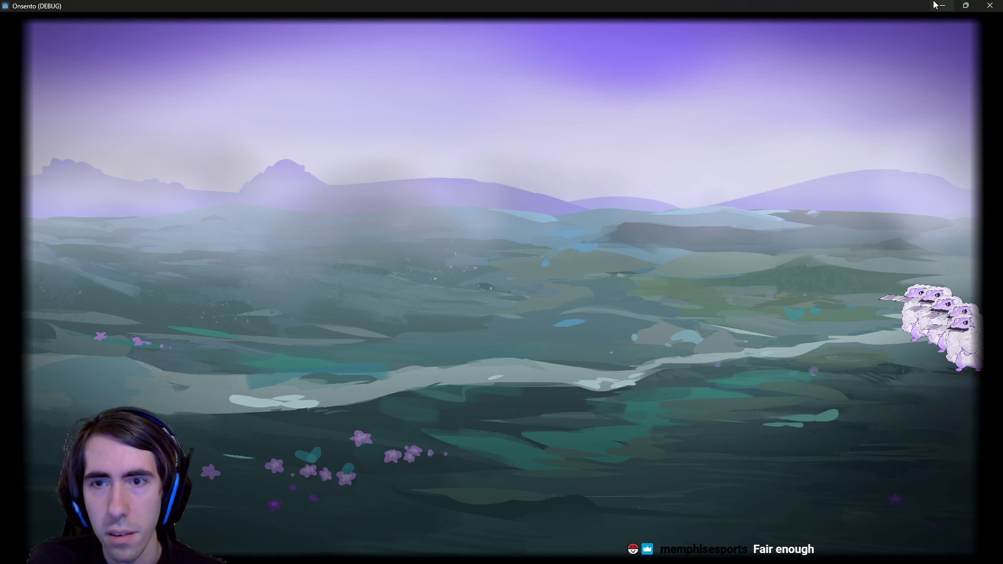
left_click(936, 5)
mouse_move(376, 207)
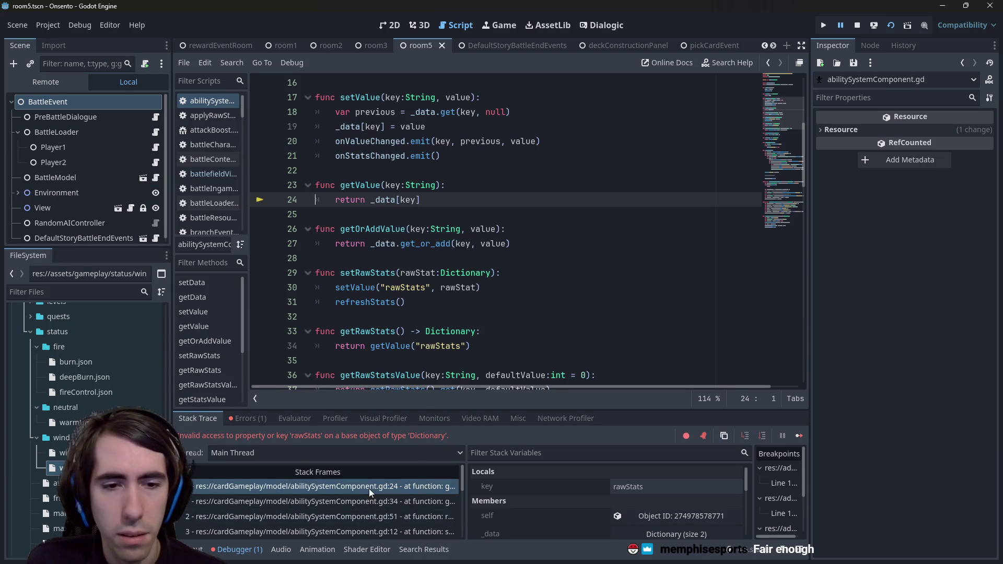
Step: Step through the error's stack frames at lines 24, 34 and 51 (refreshStats)
scroll(369, 491, "down", 2)
scroll(369, 488, "up", 3)
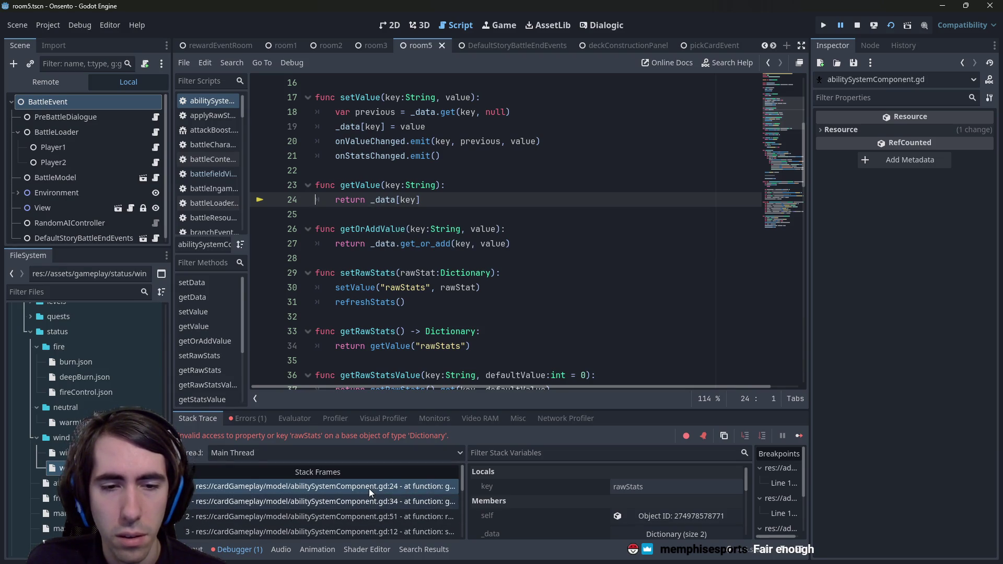
left_click(369, 488)
left_click(365, 499)
left_click(362, 512)
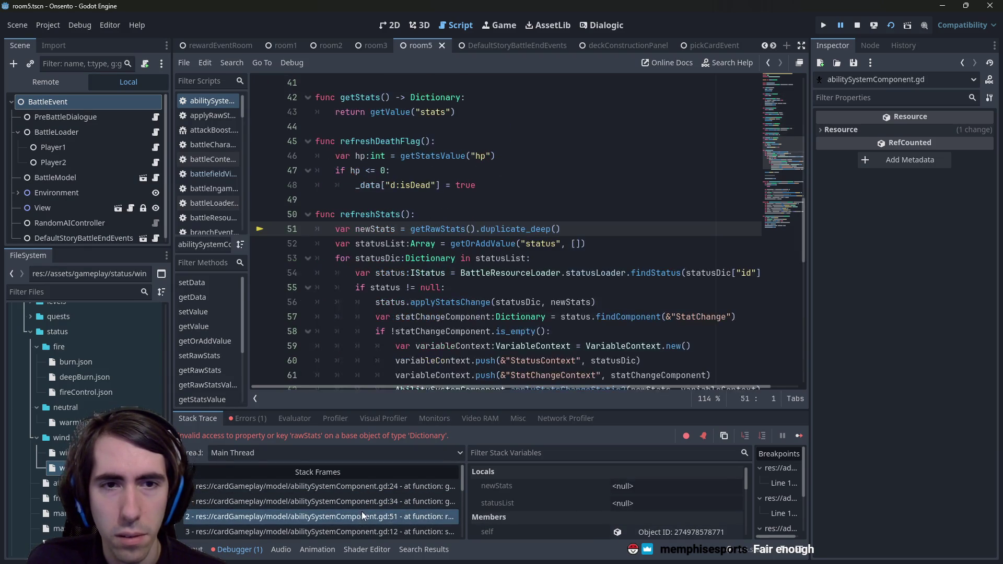
scroll(358, 510, "down", 1)
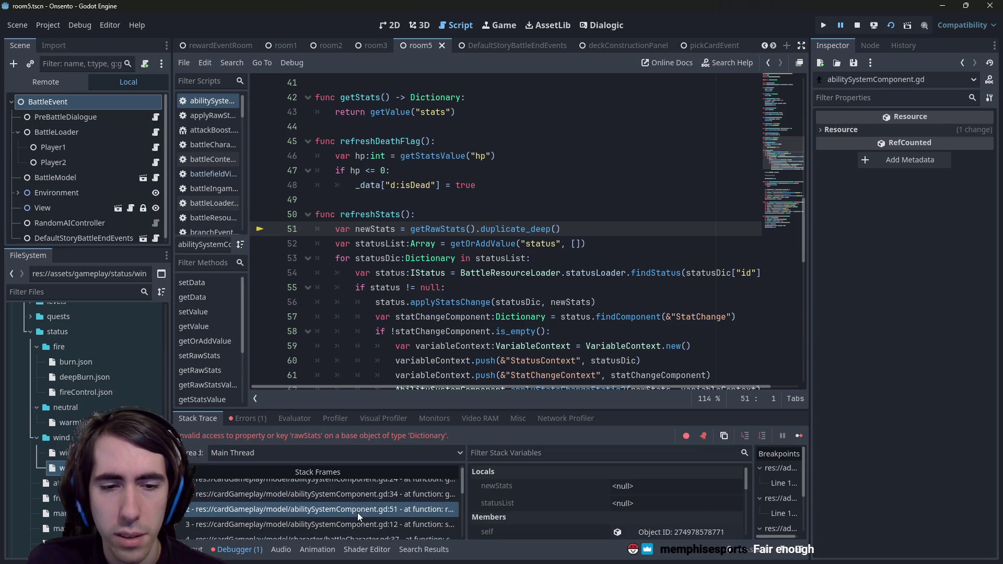
scroll(359, 516, "up", 1)
left_click(356, 501)
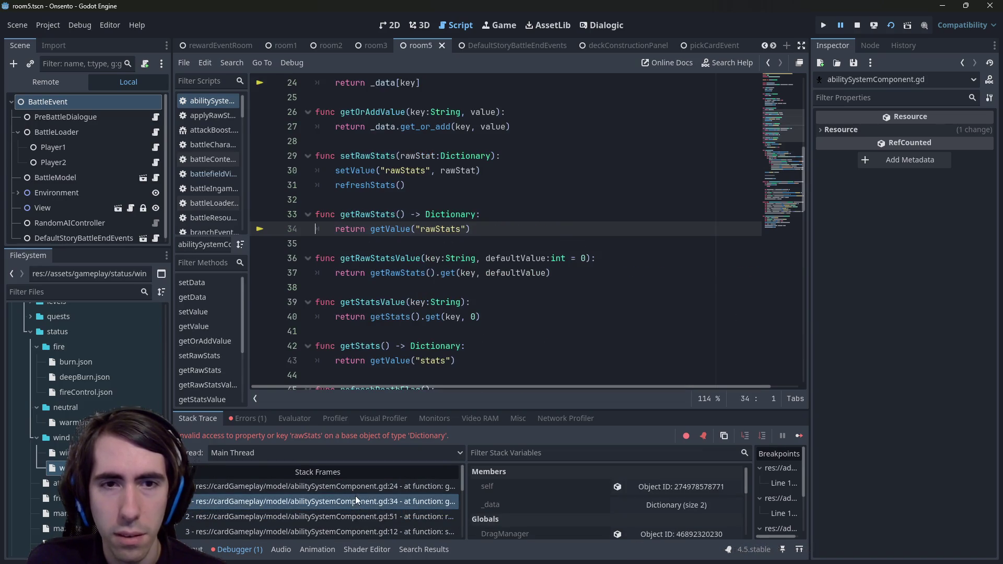
left_click(356, 488)
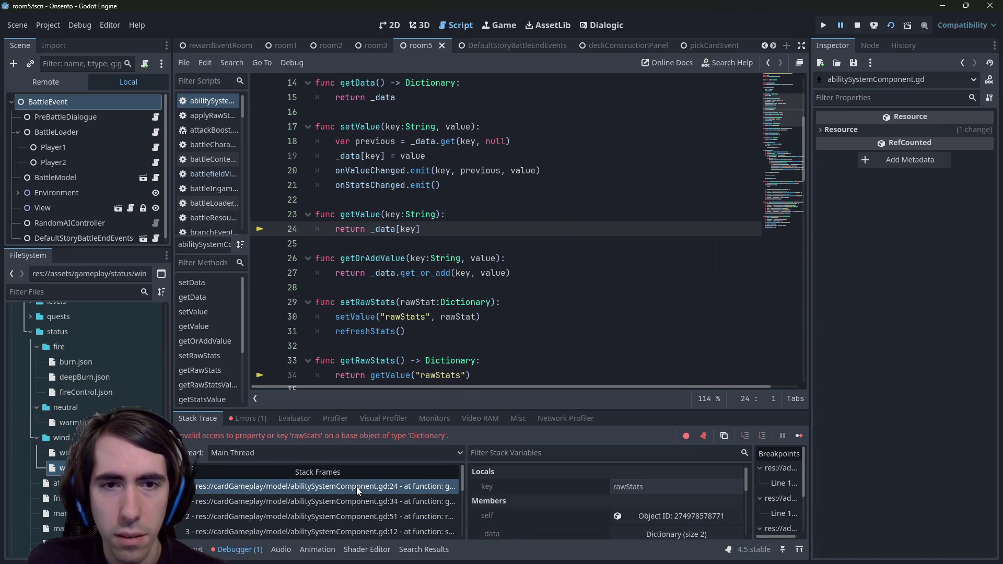
Step: Highlight the uses of _data, enlarge the debugger panel, and open the loadCharacter frame in battleLoader.gd
double_click(381, 228)
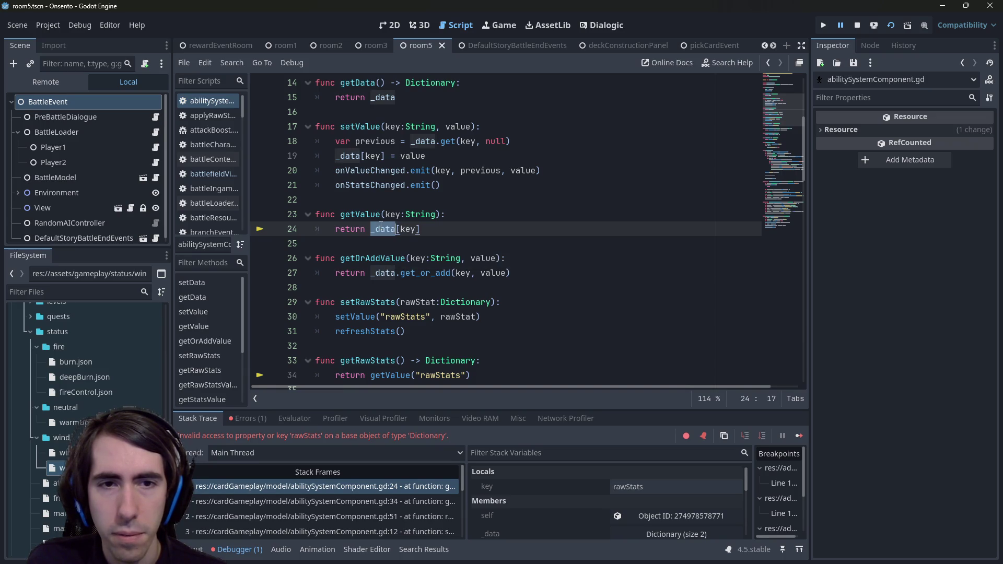
left_click(373, 256)
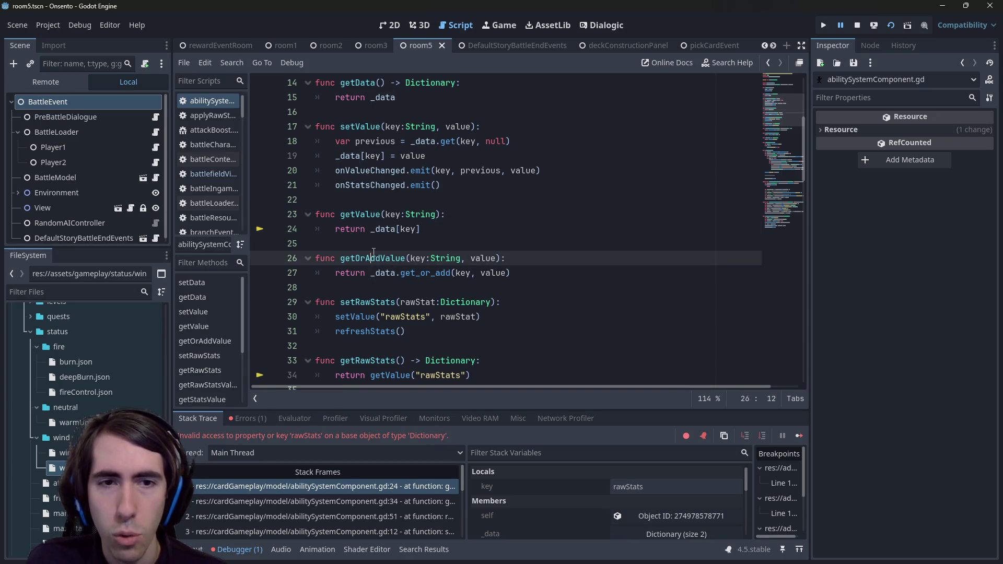
mouse_move(383, 232)
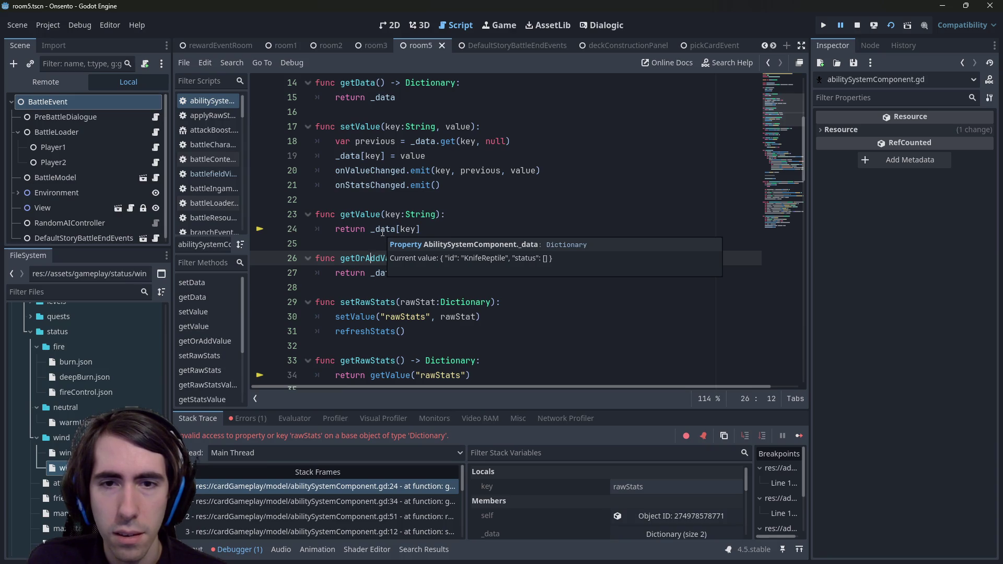
scroll(379, 489, "down", 2)
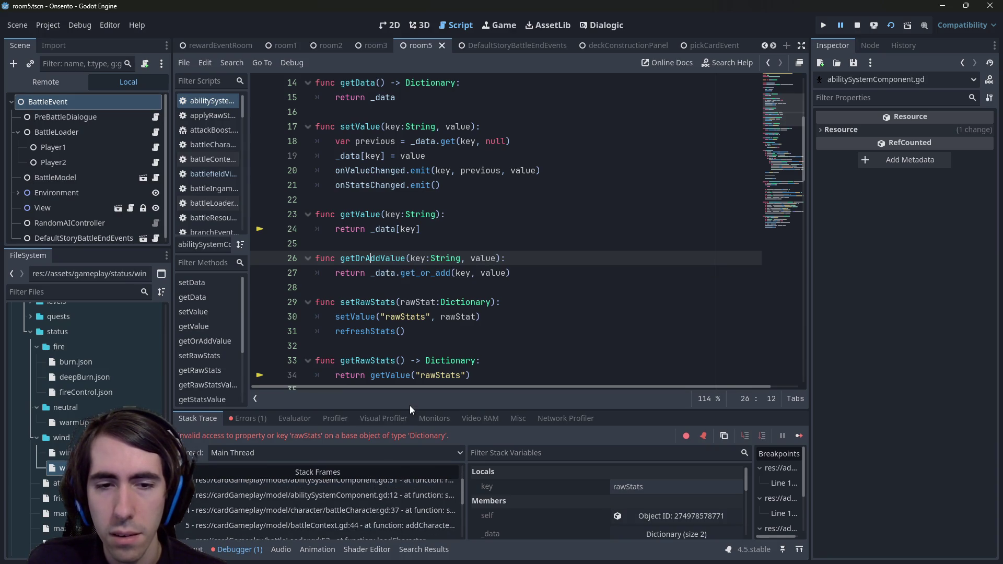
left_click_drag(410, 409, 408, 319)
left_click(395, 452)
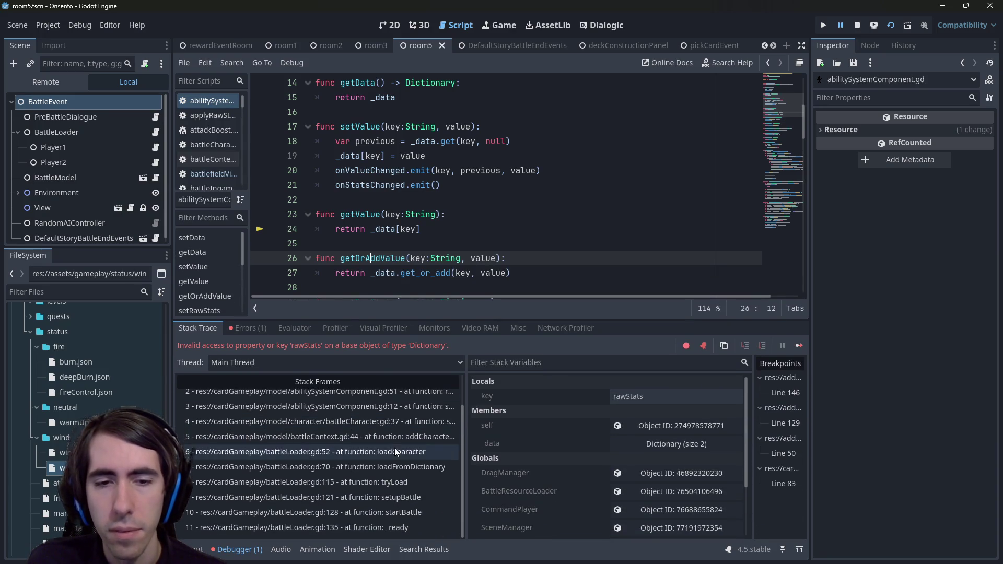
Step: Compare the addCharacterToBattlefield frame, then read characterData in loadCharacter: KnifeReptile with empty status
scroll(485, 238, "up", 1)
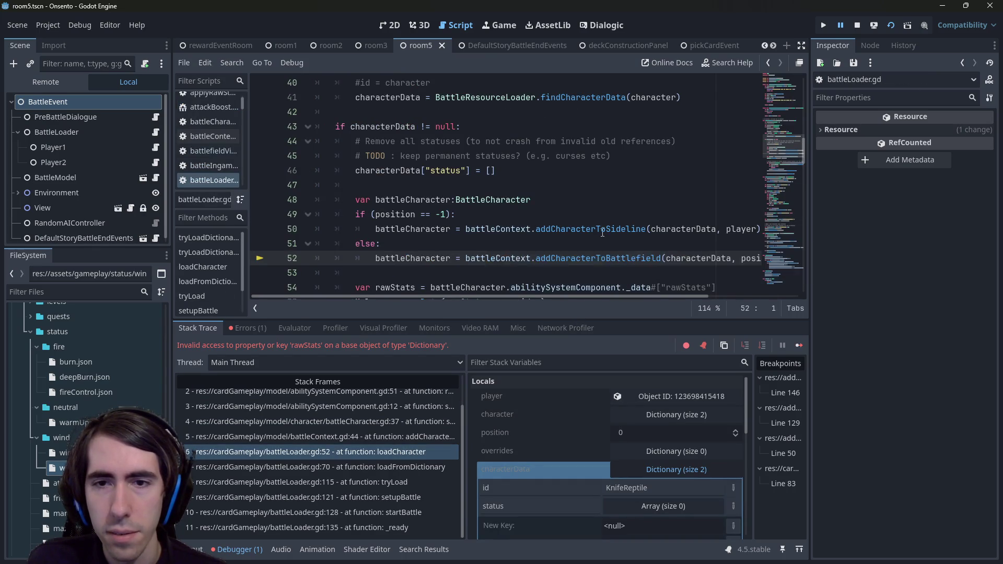
scroll(575, 282, "down", 1)
left_click(383, 437)
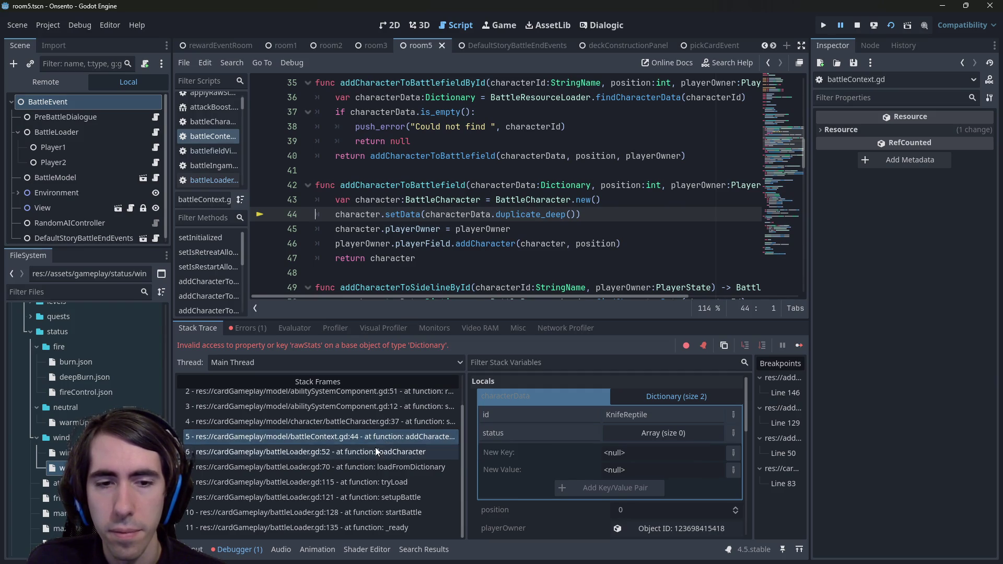
left_click(376, 450)
scroll(418, 225, "up", 1)
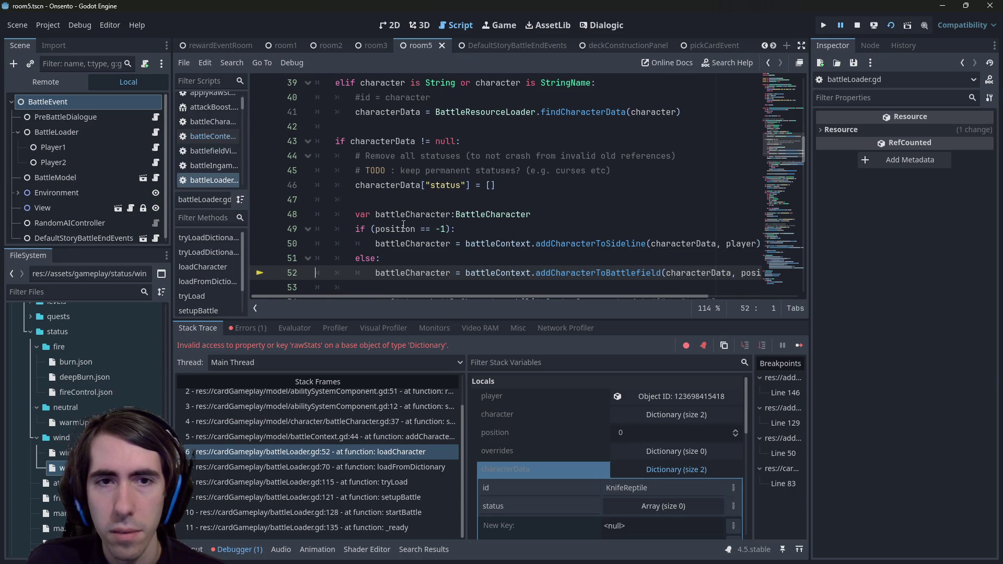
left_click(462, 141)
scroll(481, 155, "up", 3)
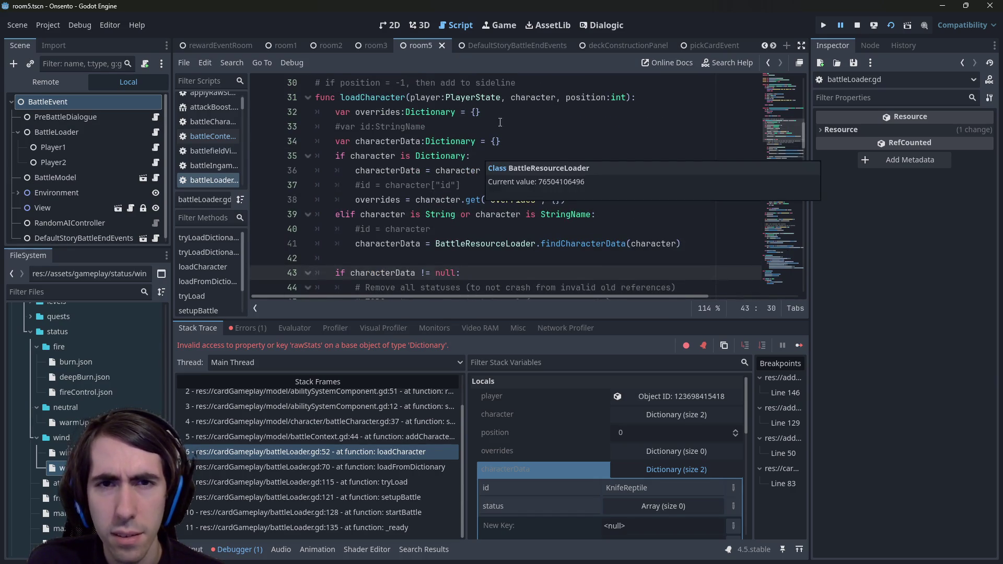
scroll(524, 215, "down", 3)
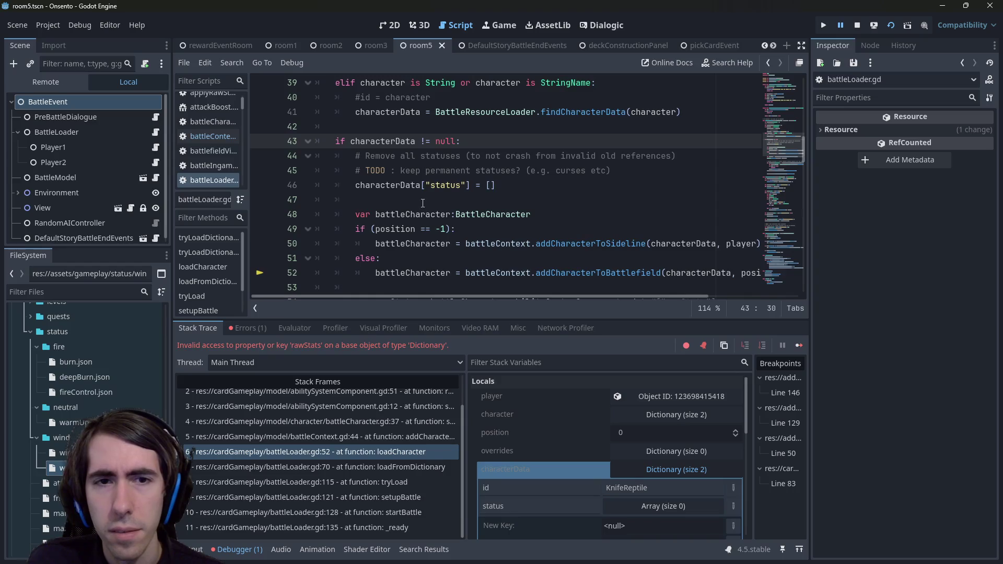
mouse_move(411, 186)
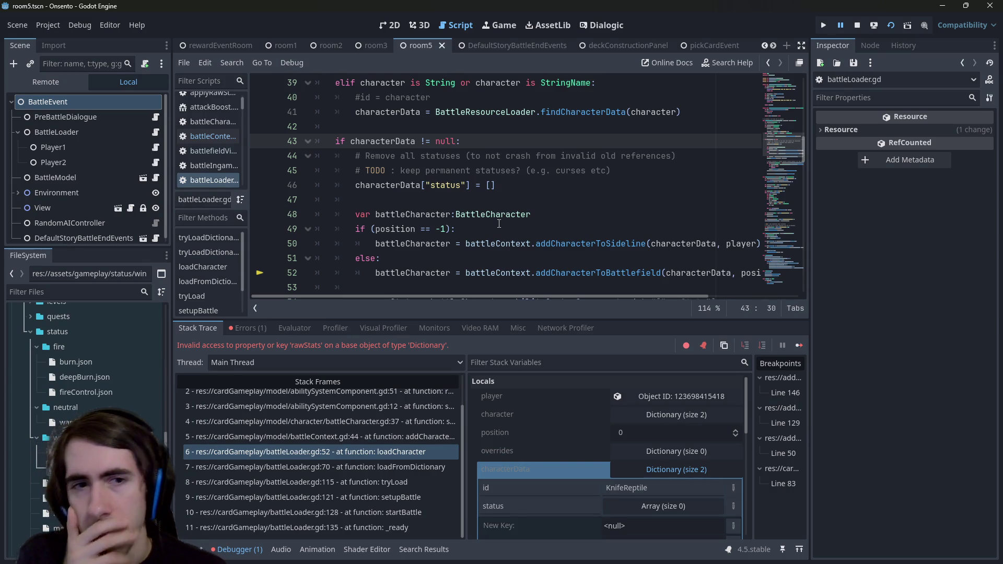
mouse_move(391, 189)
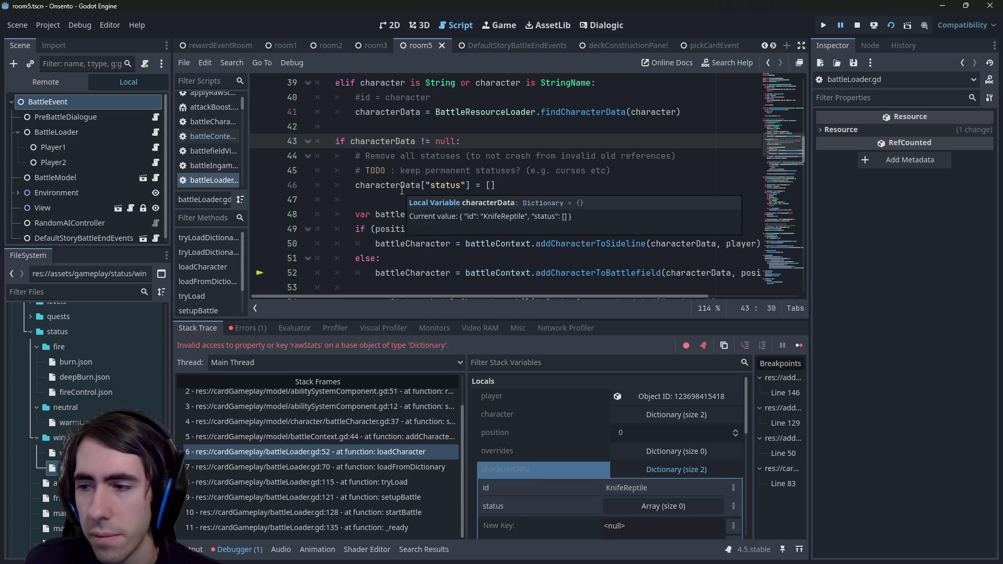
Step: Check the loadFromDictionary frame at line 70, return to line 52, and enlarge the code editor
left_click(382, 463)
scroll(424, 194, "up", 3)
scroll(418, 279, "down", 2)
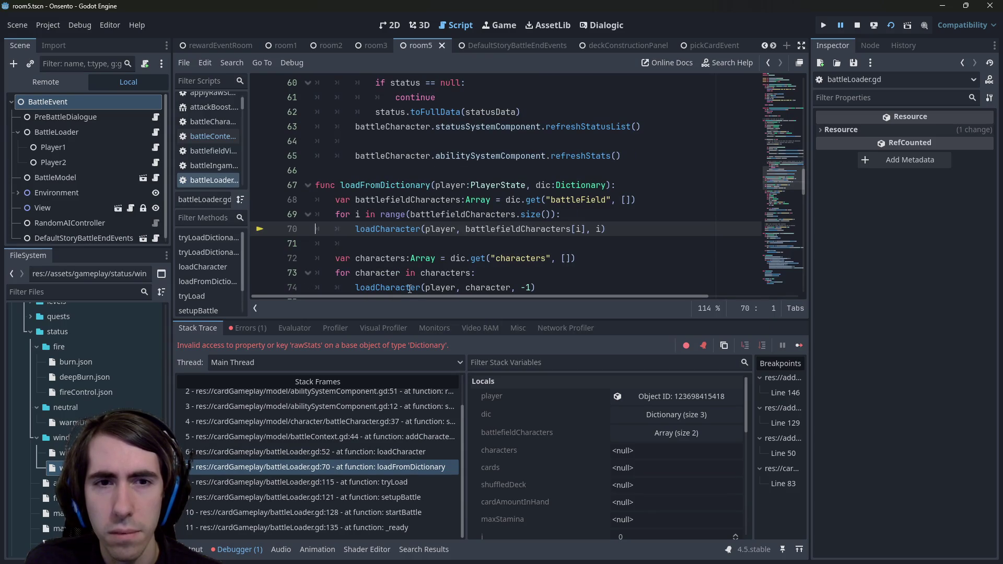
left_click(410, 457)
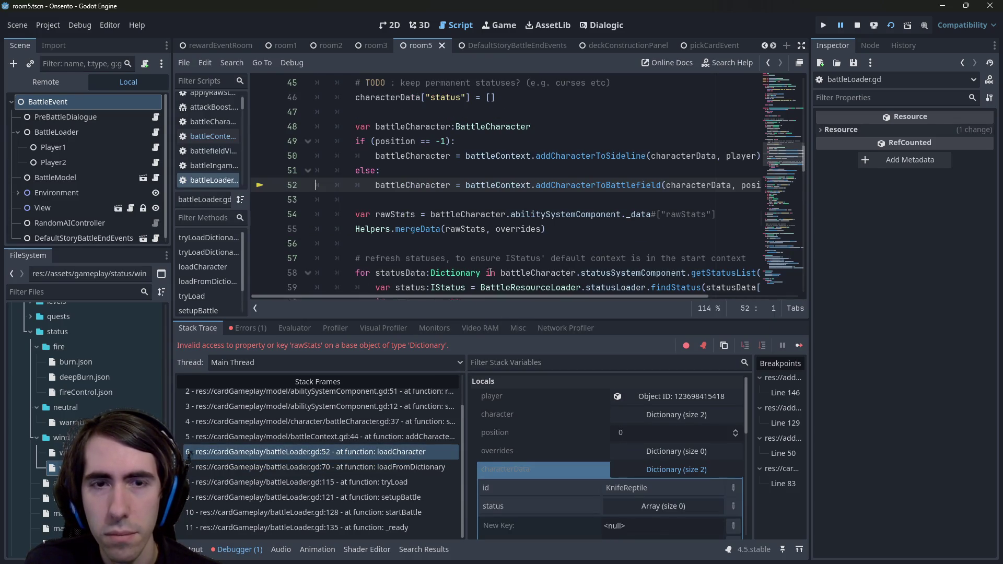
scroll(490, 273, "up", 1)
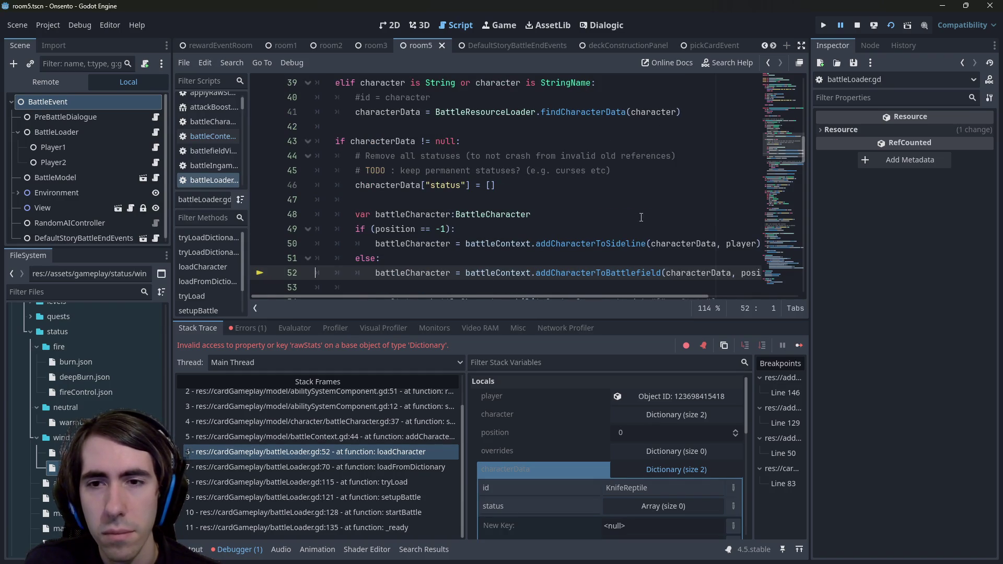
scroll(664, 275, "down", 1)
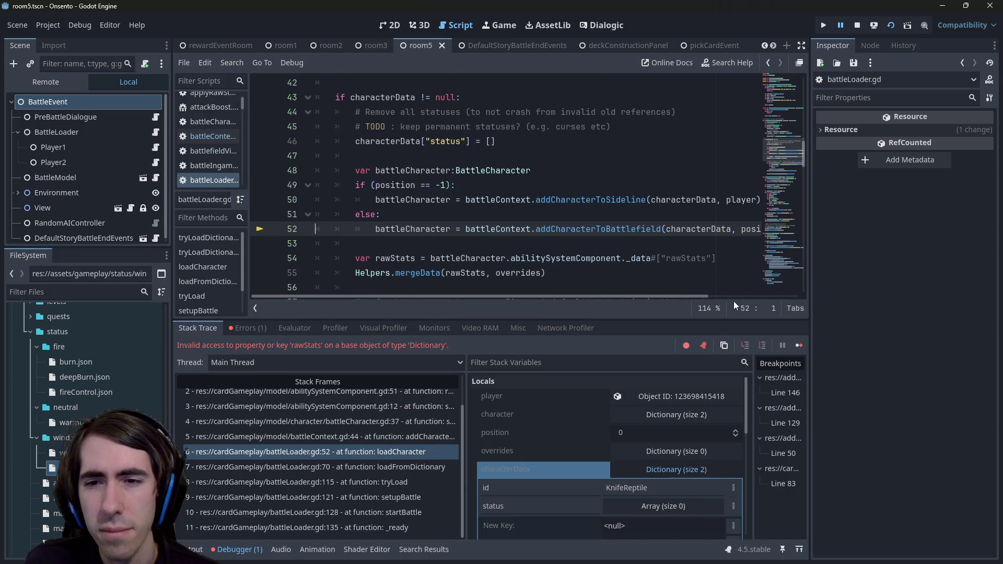
left_click_drag(726, 320, 705, 396)
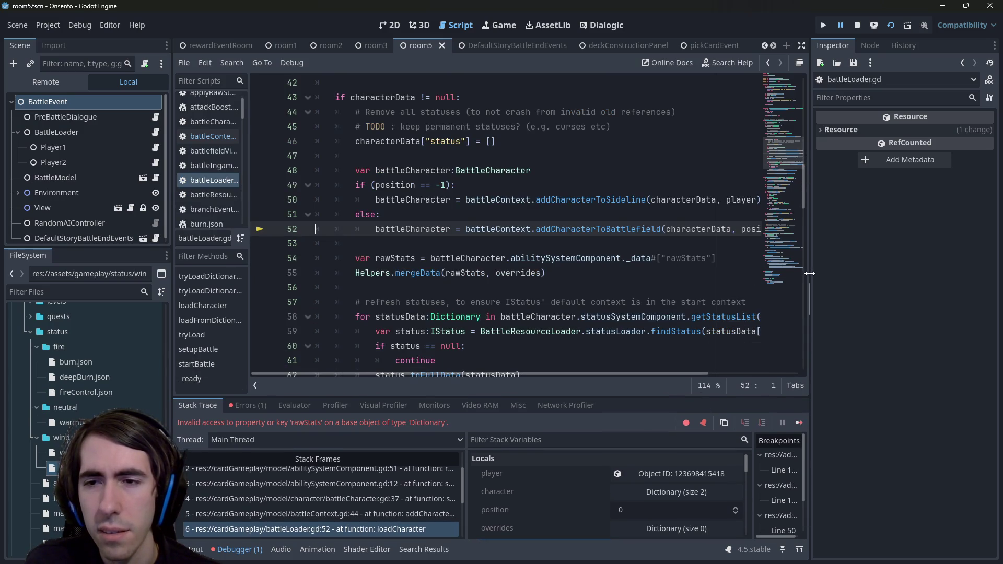
Step: Make line 52 call addCharacterToBattlefieldById(characterData["id"], …) and stop the paused run
left_click_drag(810, 274, 887, 273)
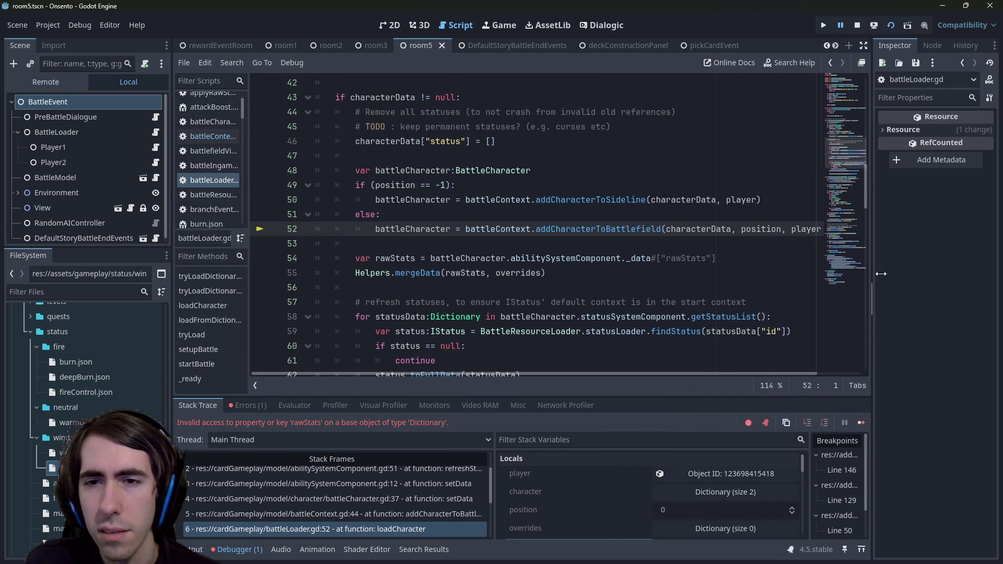
double_click(636, 230)
left_click(735, 229)
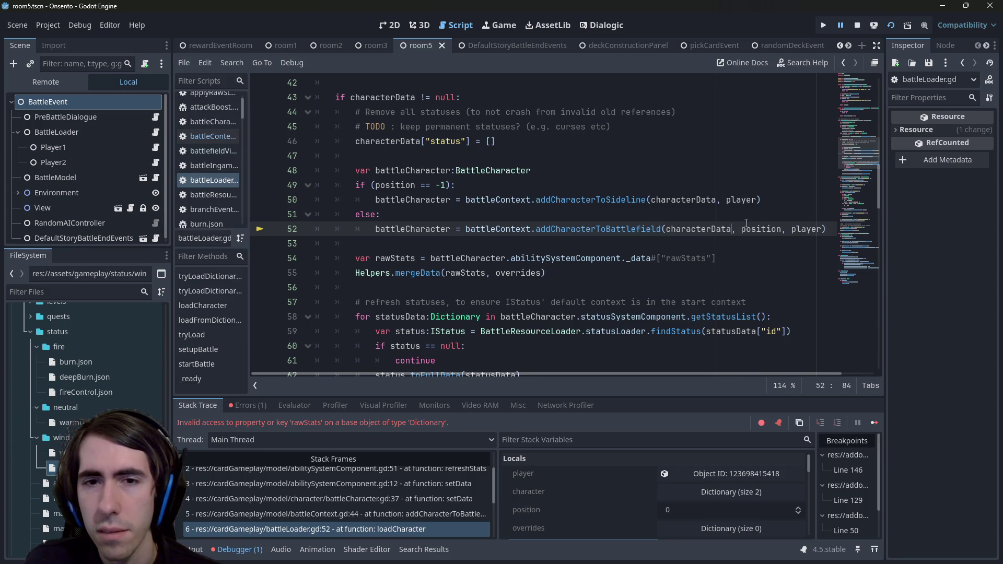
type("[\"id")
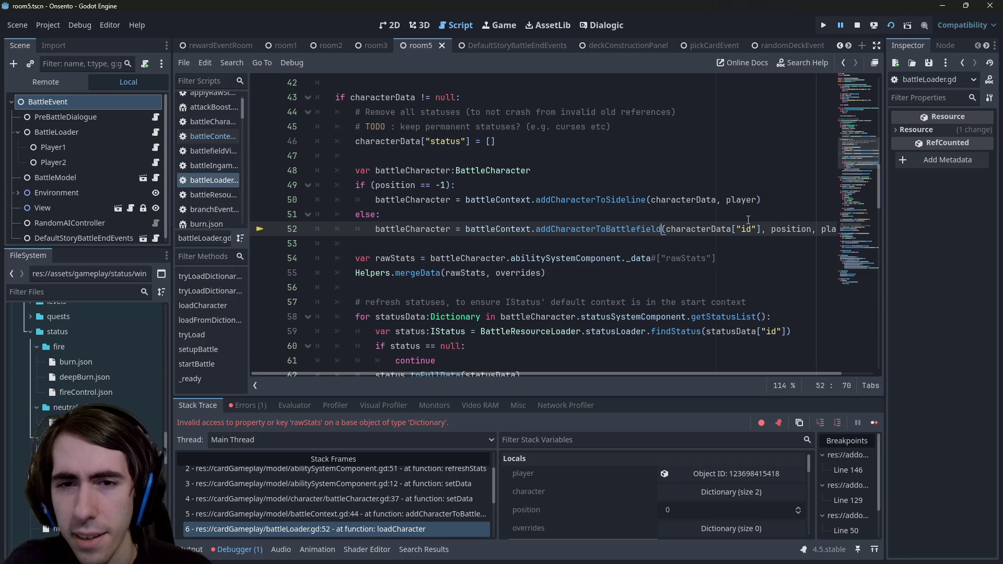
type("ById")
key("Return")
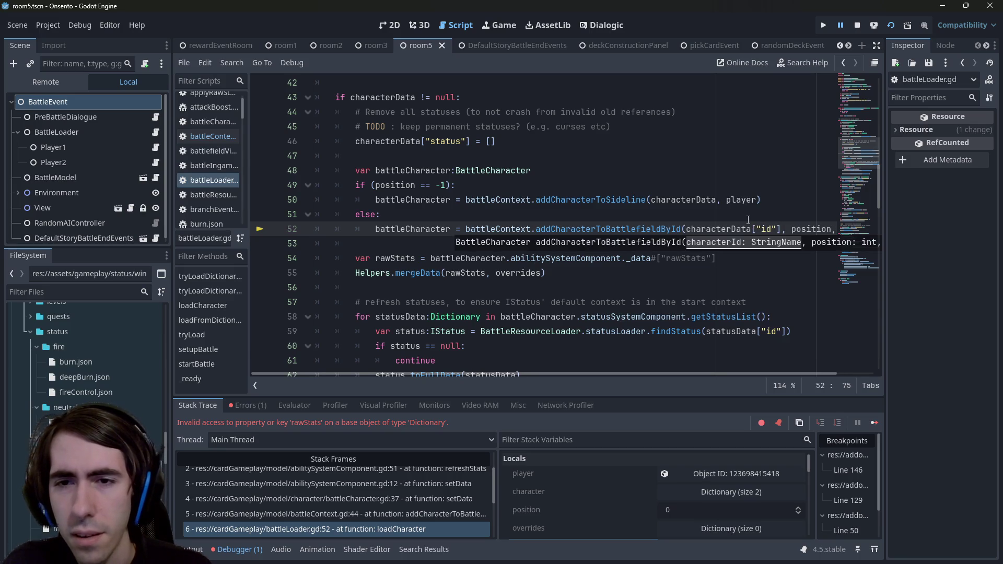
left_click(756, 229)
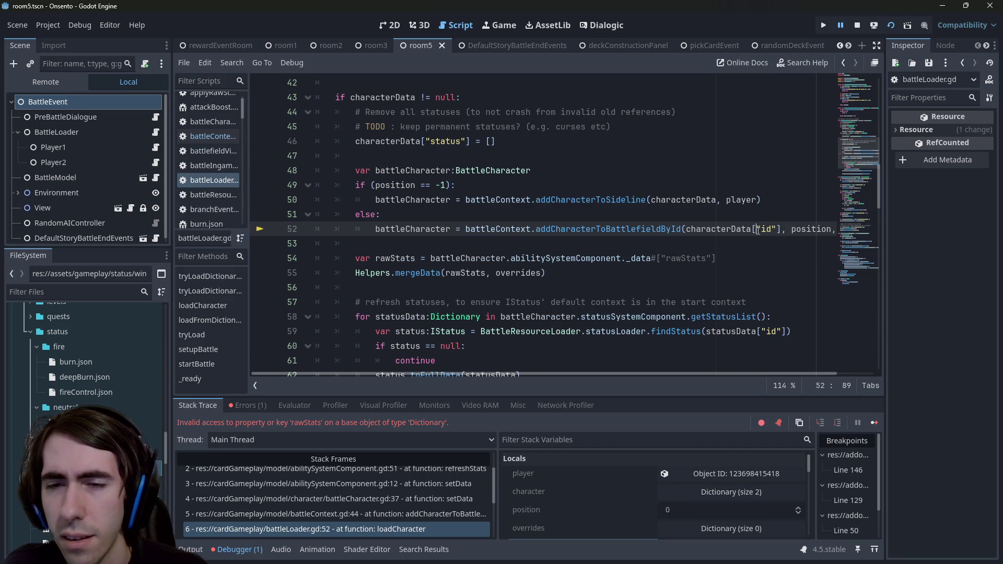
left_click(861, 27)
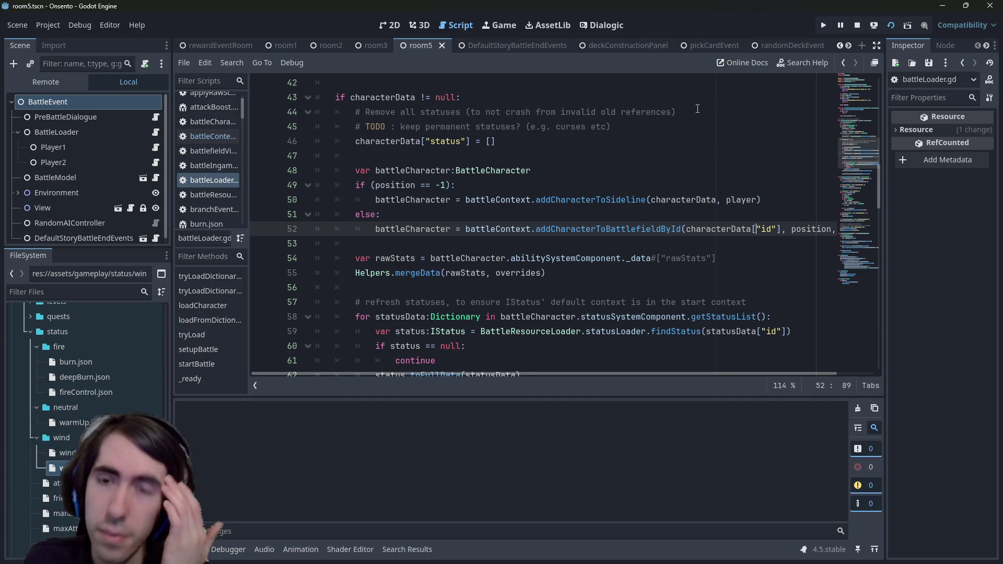
Step: Start a test run with F5 and place the first character, fox and bunny on the battlefield
key("F5")
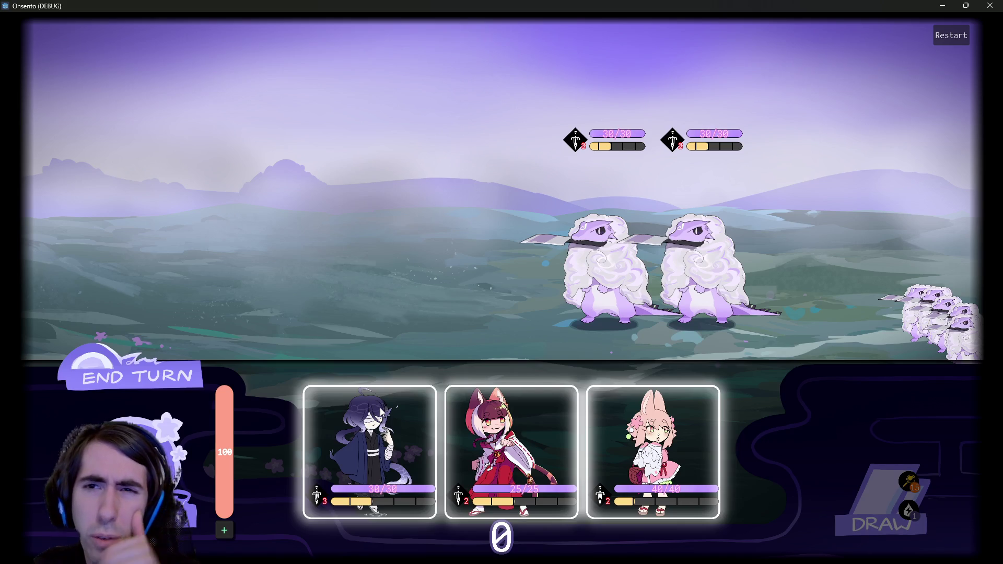
mouse_move(381, 411)
left_mouse_down()
mouse_move(428, 296)
mouse_move(434, 231)
mouse_move(423, 211)
left_mouse_up()
mouse_move(414, 452)
left_mouse_down()
mouse_move(324, 246)
mouse_move(293, 251)
left_mouse_up()
mouse_move(495, 452)
left_mouse_down()
mouse_move(263, 279)
mouse_move(220, 277)
left_mouse_up()
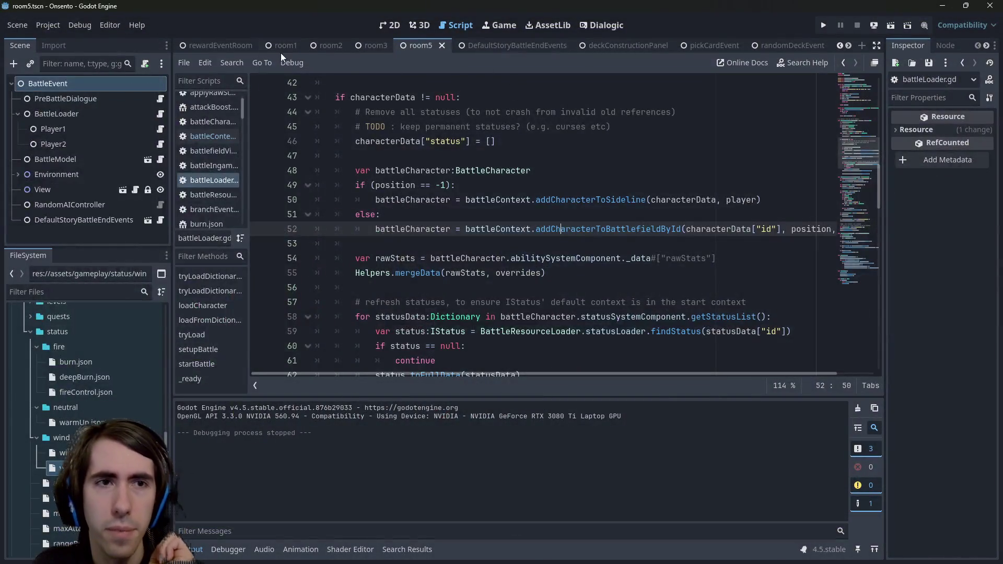
Step: Switch to the playQuest scene and run it as the current scene
scroll(272, 48, "up", 10)
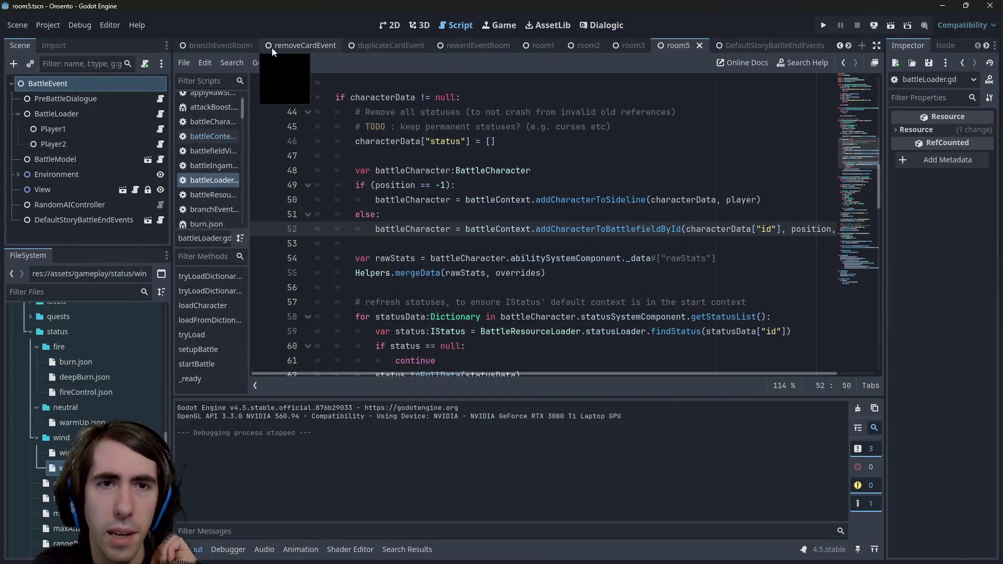
scroll(272, 48, "up", 6)
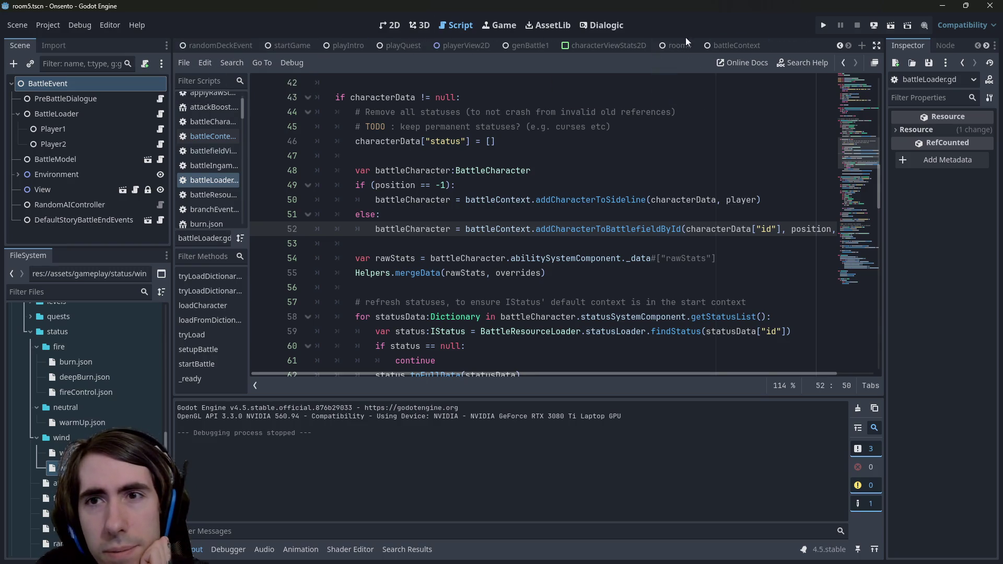
left_click(404, 45)
left_click(886, 27)
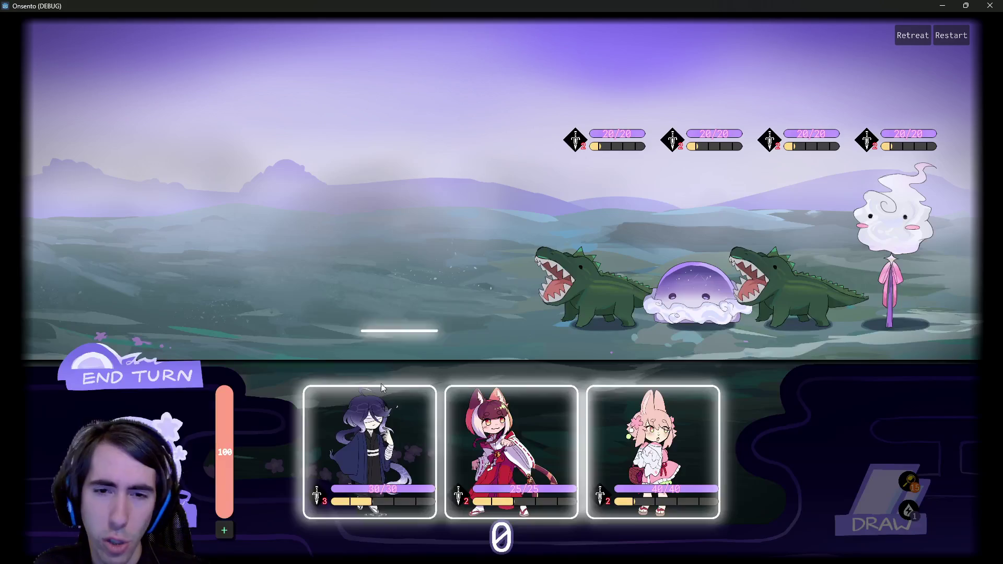
Step: Field the dark-haired, fox and bunny characters, test enemy targeting, then quit with Alt+F4
mouse_move(381, 383)
left_mouse_down()
mouse_move(384, 209)
mouse_move(389, 225)
mouse_move(298, 230)
left_mouse_up()
left_click_drag(475, 448, 184, 231)
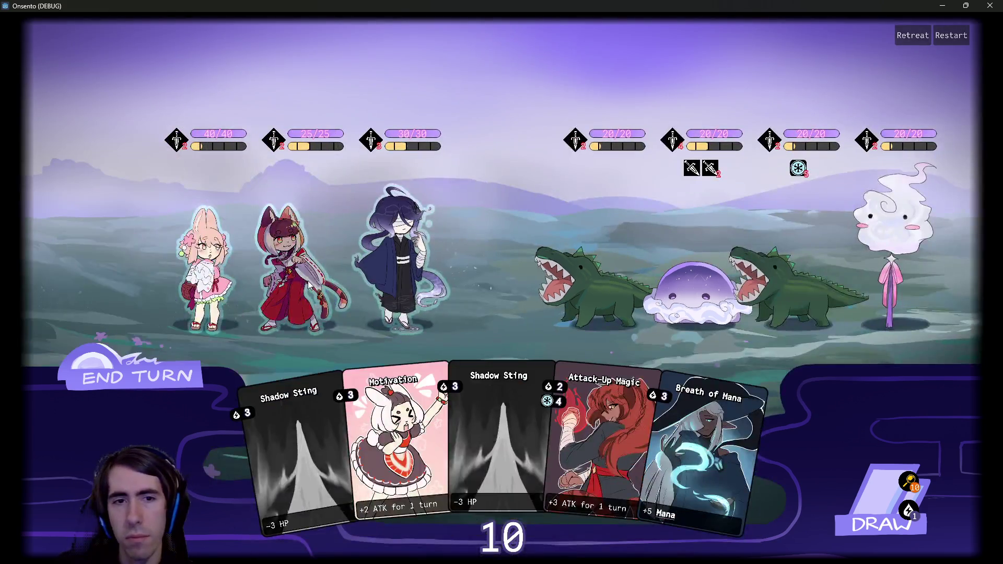
mouse_move(323, 283)
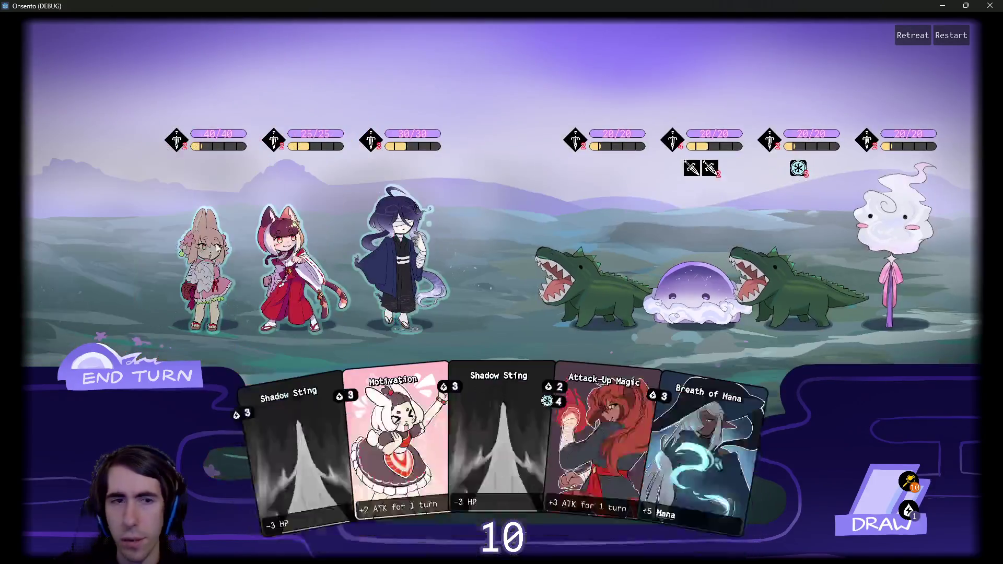
mouse_move(486, 258)
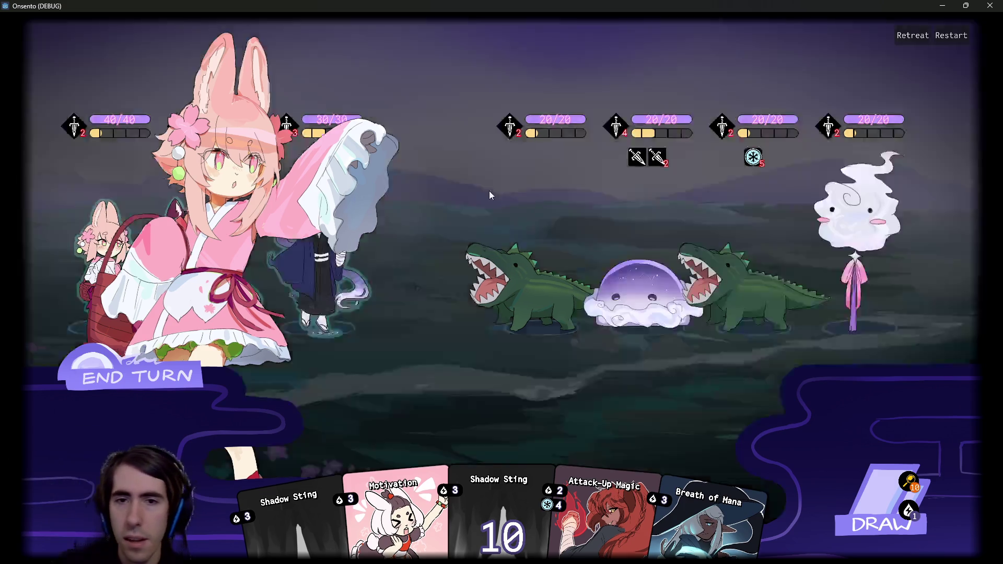
key("alt+F4")
scroll(453, 224, "down", 3)
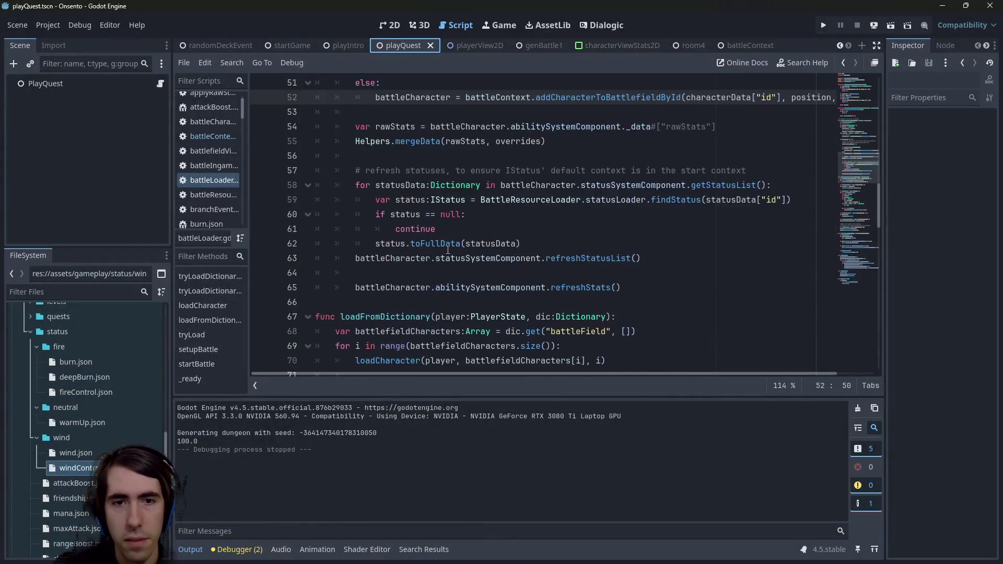
Step: Open the playerView2D scene and navigate back to changeToAttack's onAbilityStart function
scroll(452, 223, "up", 2)
left_click(455, 229)
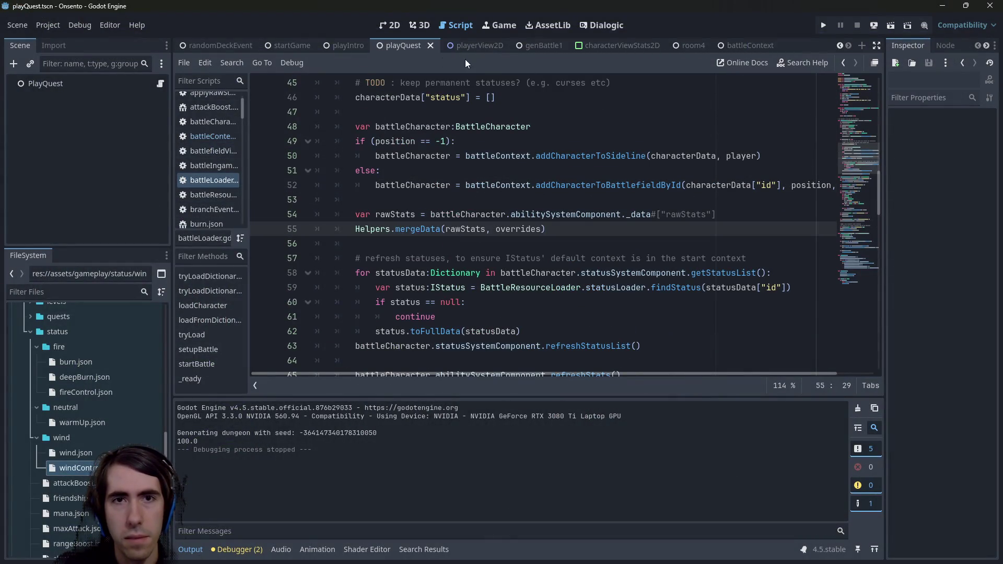
left_click(476, 46)
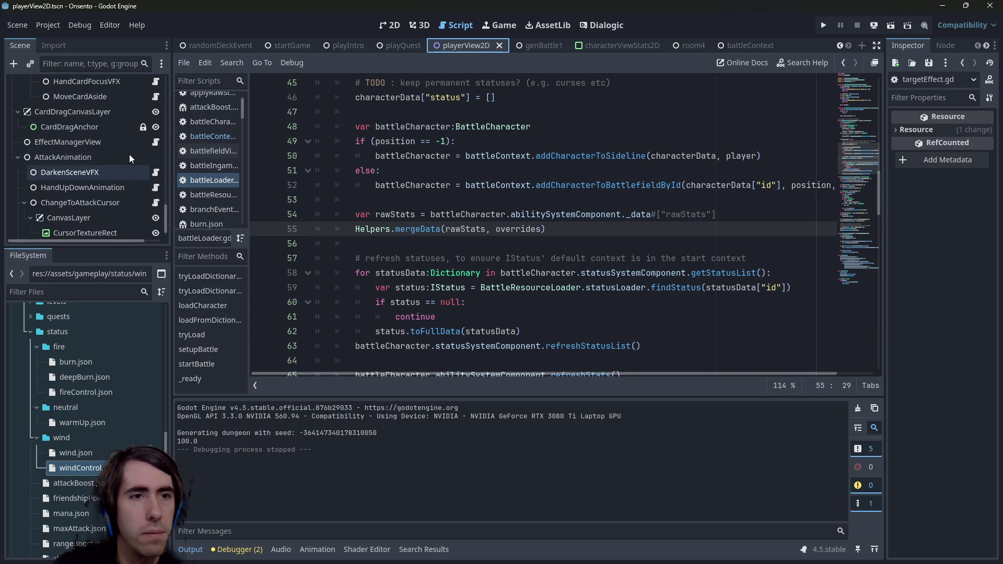
left_click(319, 167)
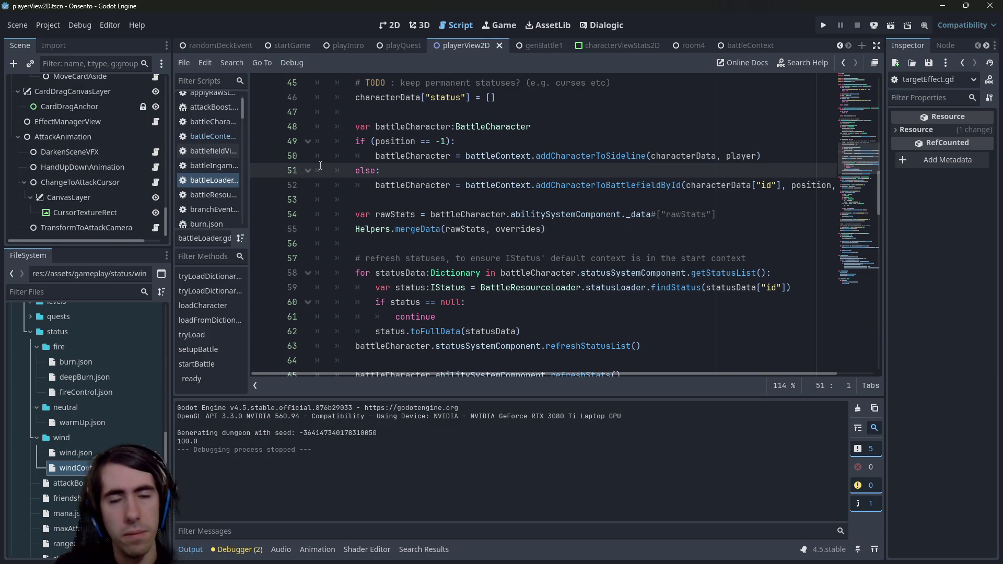
key("alt+Left")
key("alt+Left")
key("alt+Left")
key("alt+Left")
key("alt+Left")
key("alt+Left")
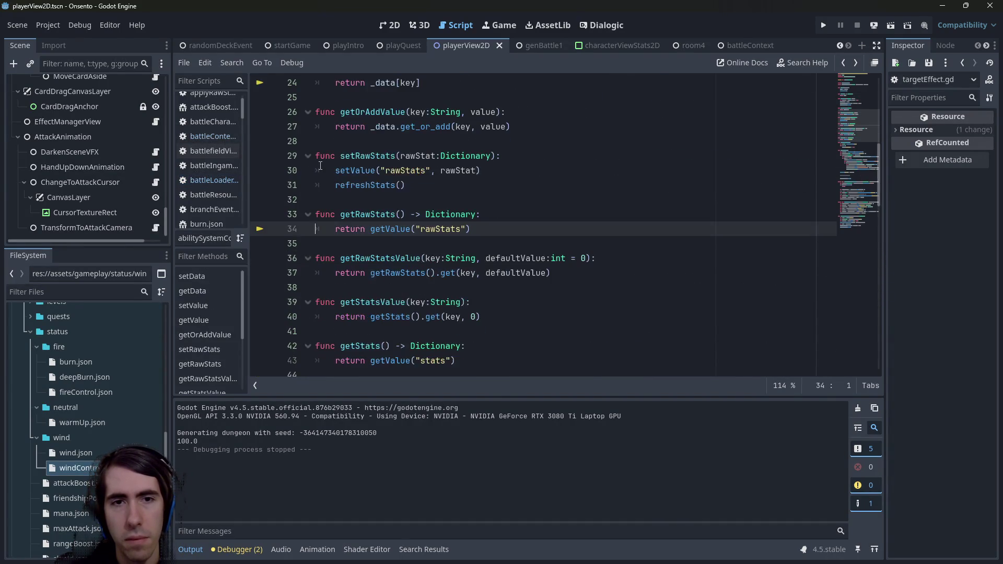
key("alt+Left")
key("alt+Right")
scroll(321, 165, "up", 3)
key("alt+Left")
key("alt+Left")
key("alt+Left")
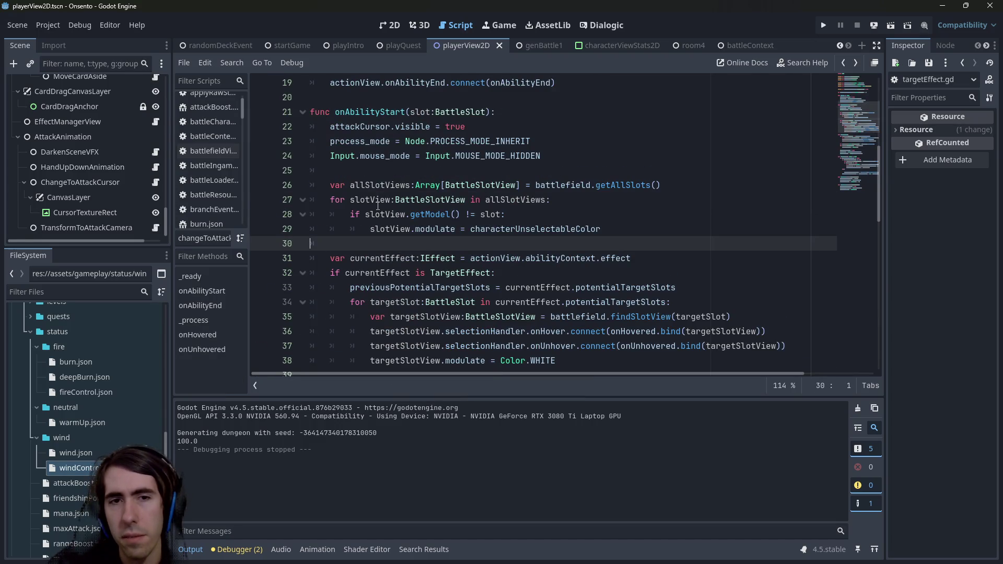
Step: Add a slotView.z_index assignment under the slotView.modulate line 29 in onAbilityStart
left_click_drag(371, 229, 454, 228)
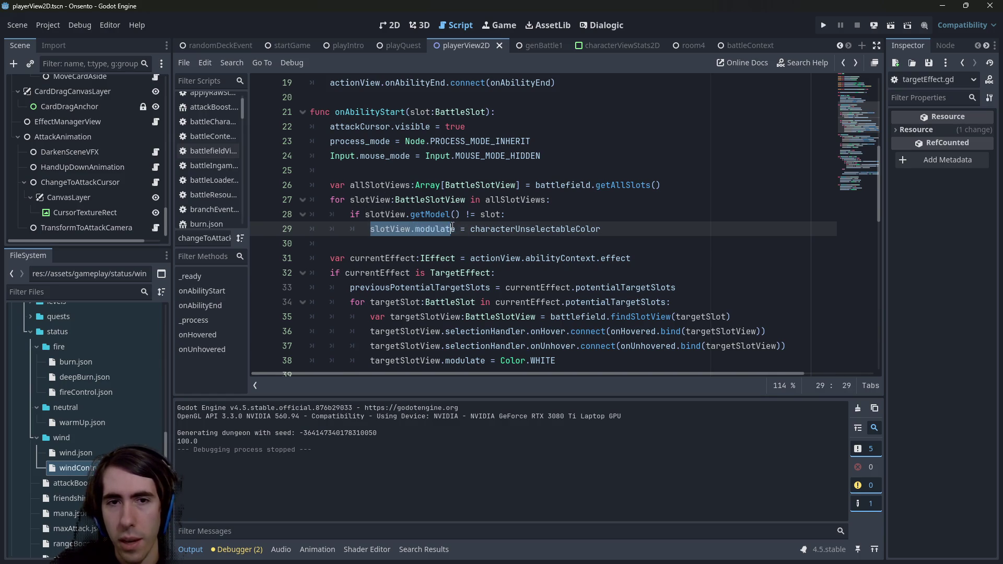
double_click(387, 230)
key("ctrl+c")
key("End")
key("Return")
key("ctrl+v")
type(".z")
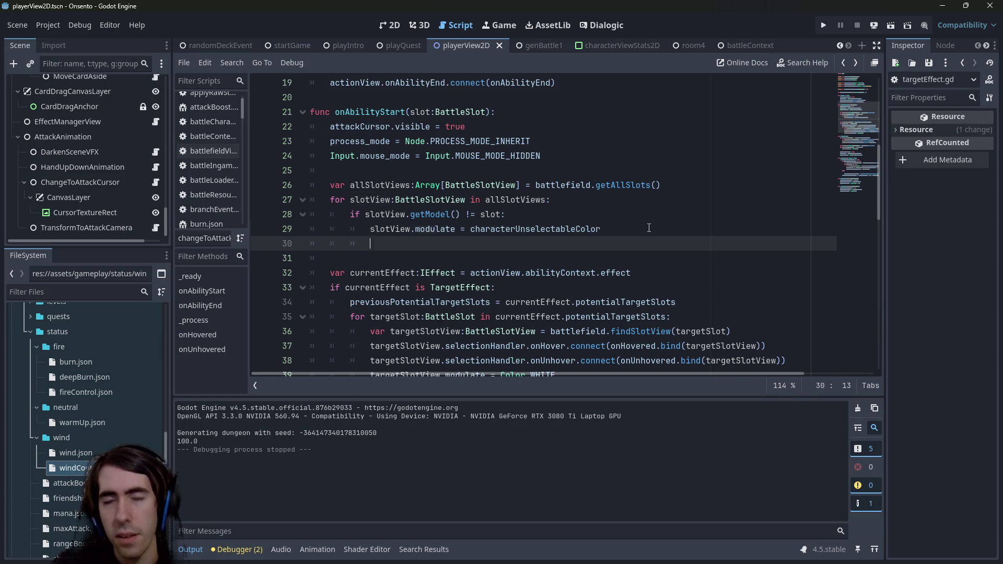
key("Down")
key("Return")
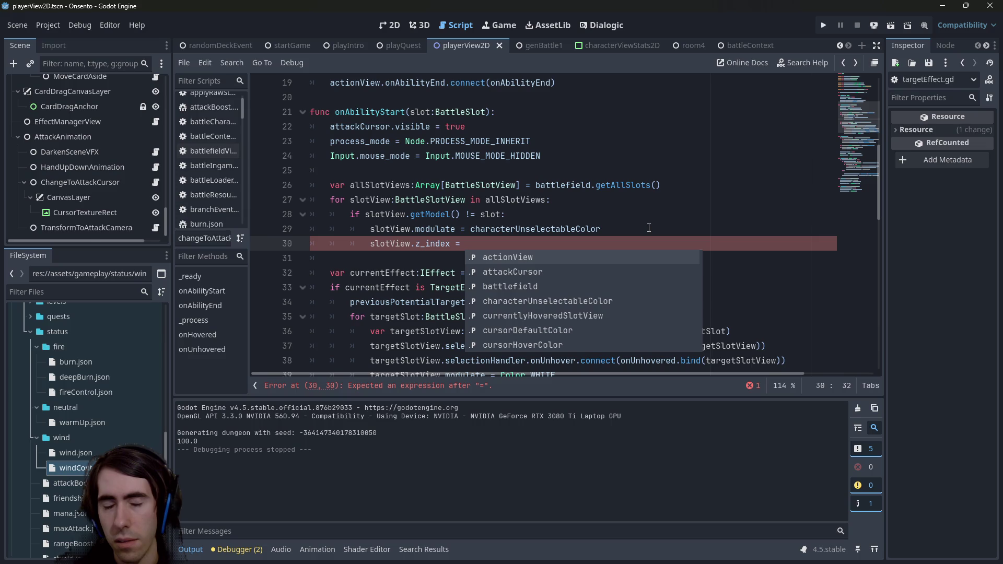
type("0")
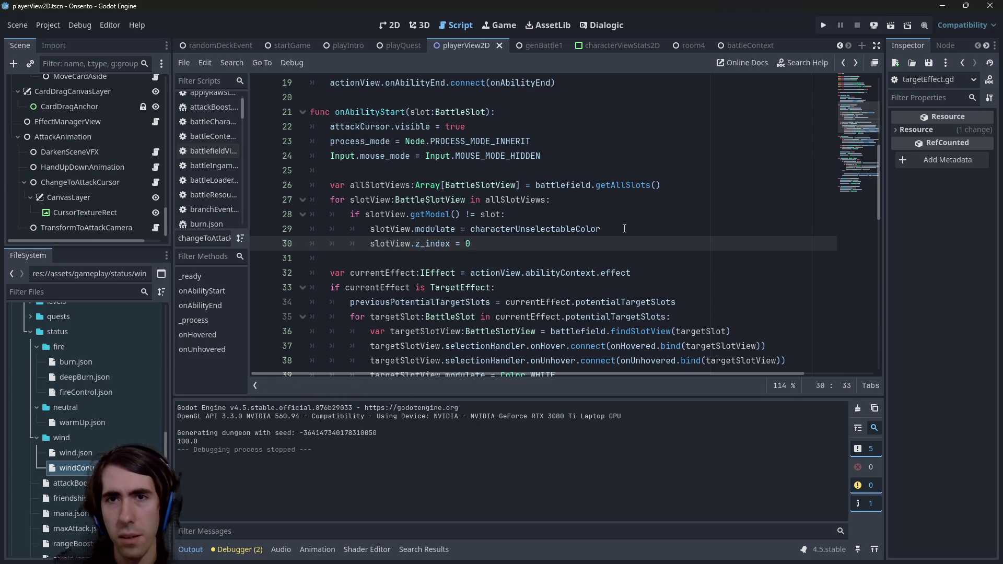
key("ctrl+shift+Left")
key("ctrl+shift+Left")
key("ctrl+shift+Left")
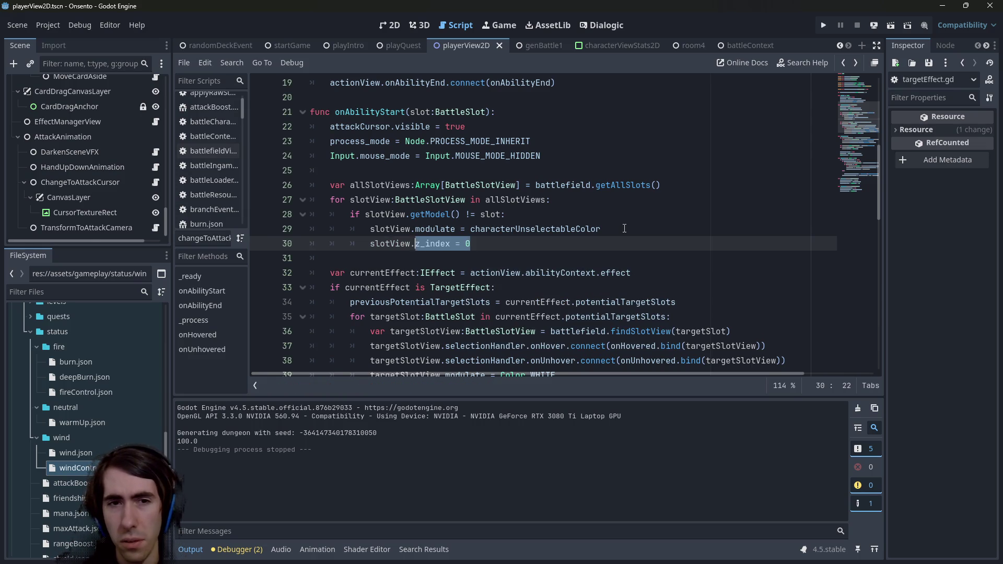
Step: Add an else branch after line 30 that assigns slotView.z_index
scroll(625, 229, "down", 1)
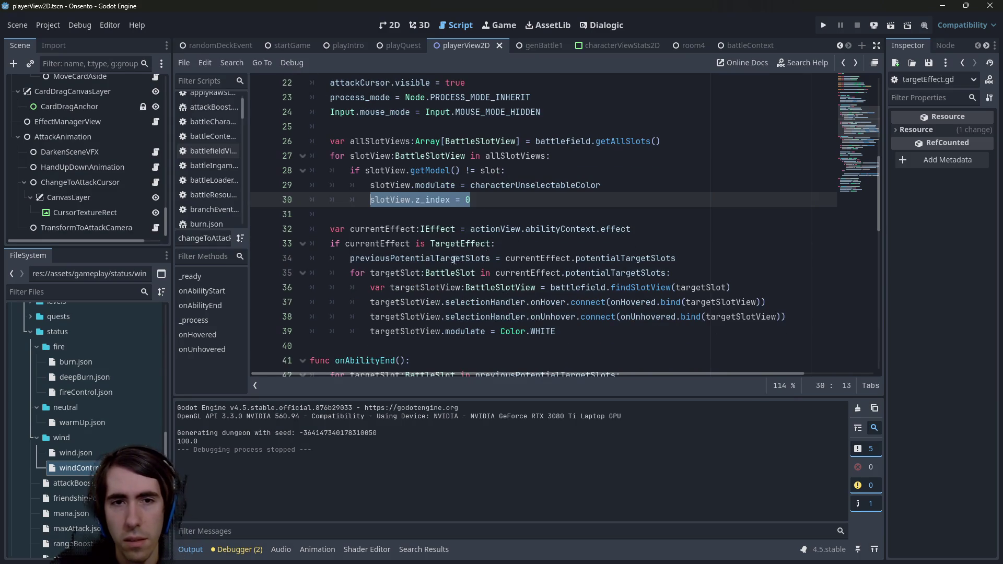
scroll(494, 234, "up", 1)
mouse_move(491, 229)
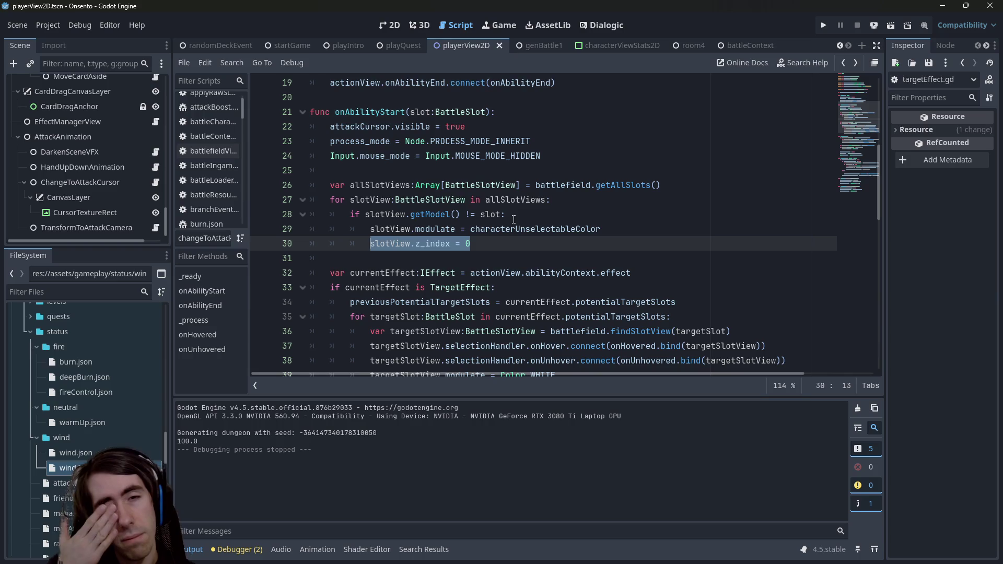
scroll(513, 219, "down", 1)
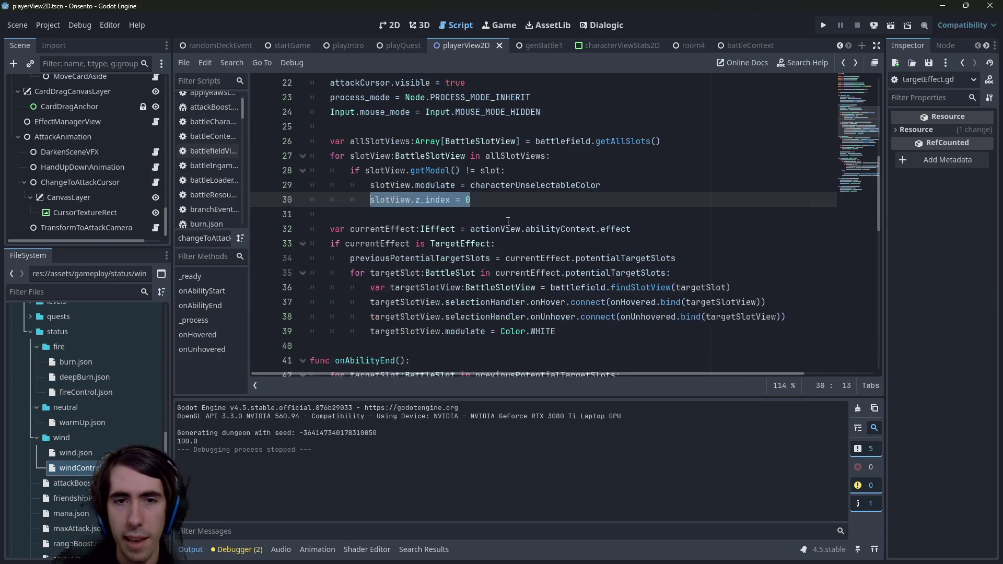
scroll(497, 257, "up", 1)
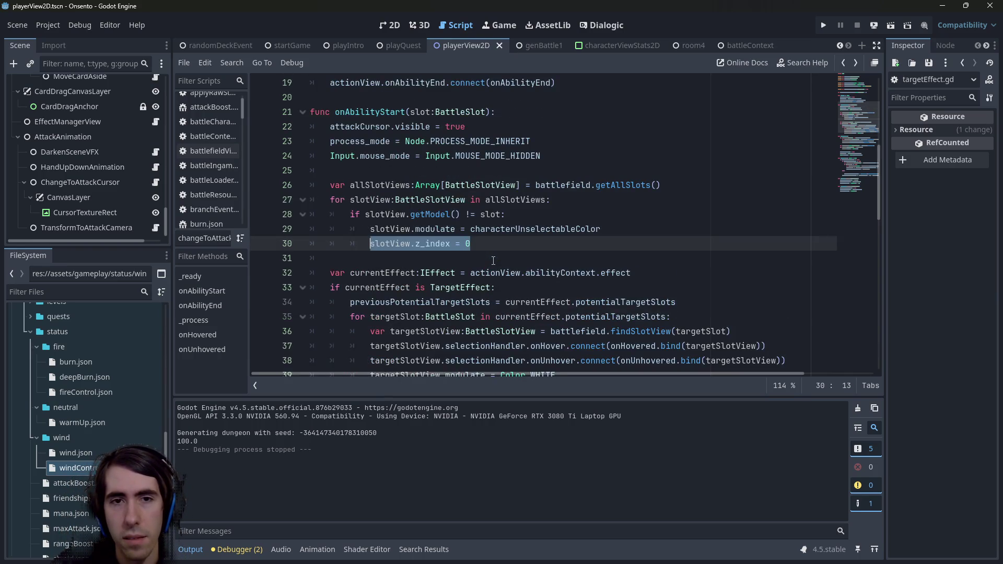
left_click(513, 244)
key("Return")
key("BackSpace")
type("else:")
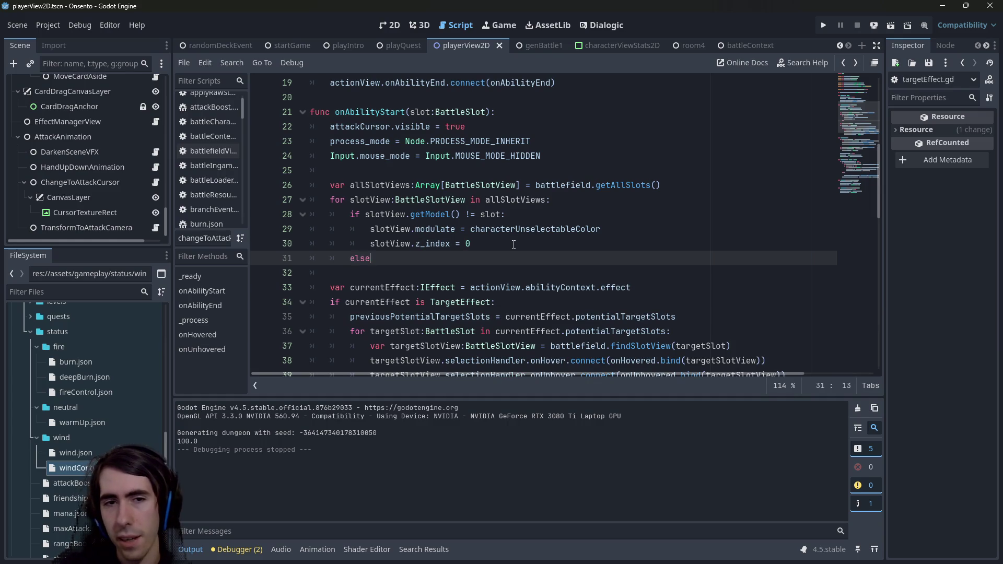
key("Return")
type("slotView.z_index =")
Step: Set slotView.z_index = 0 for the dimmed slots after line 41
scroll(514, 244, "down", 2)
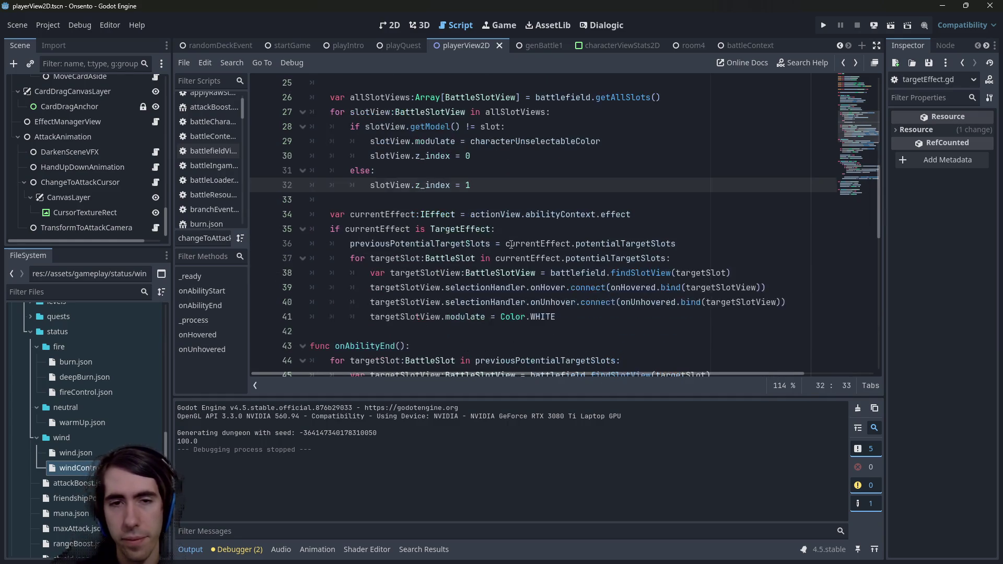
left_click(592, 312)
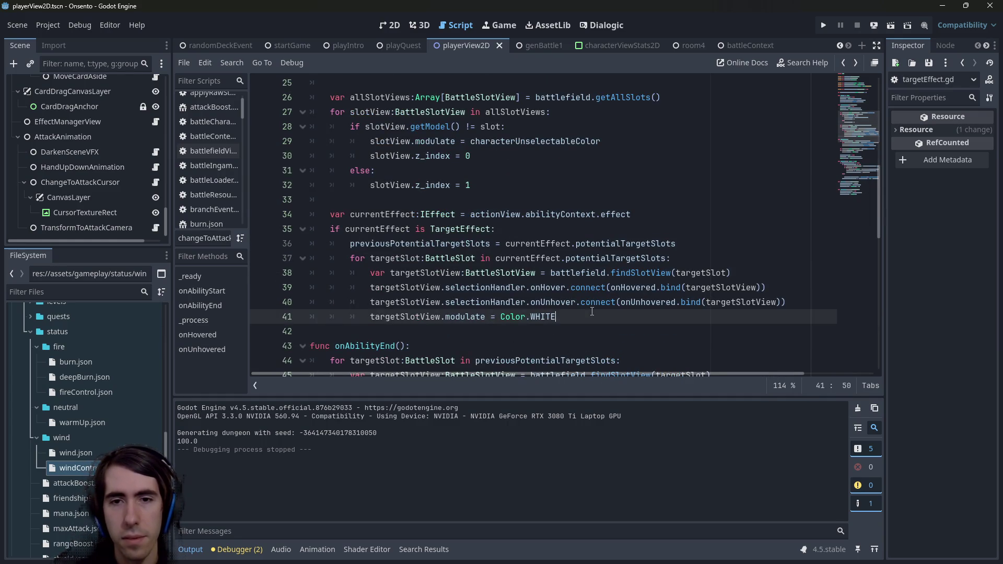
key("Return")
type("slotView.z_index = 0")
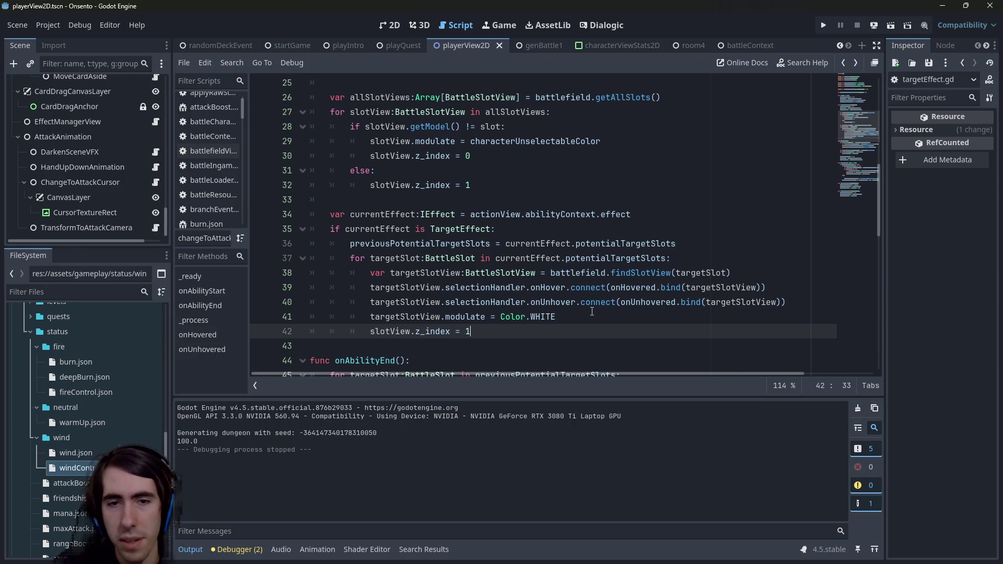
Step: Reset slotView.z_index to 0 in onAbilityEnd's slot-reset loop
scroll(592, 312, "down", 4)
left_click(566, 301)
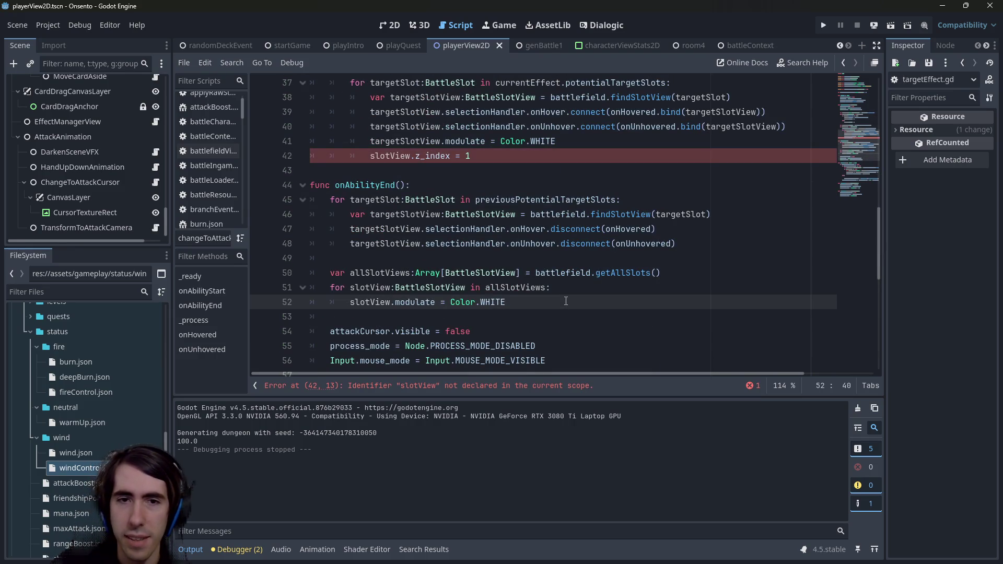
key("Return")
type("slotView.z_index = 0")
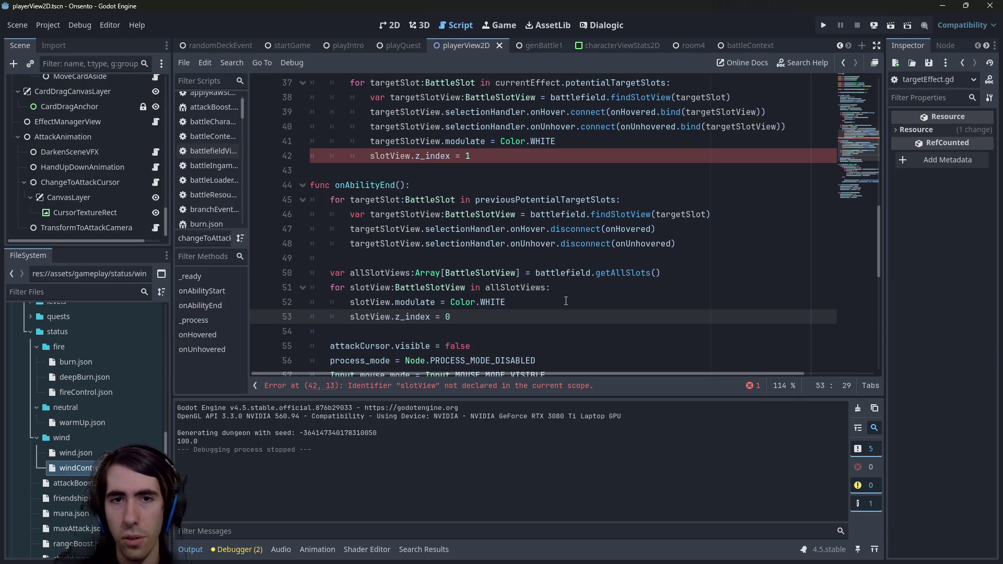
Step: Replace the undeclared slotView on line 42 with targetSlotView and save the script
scroll(566, 302, "up", 1)
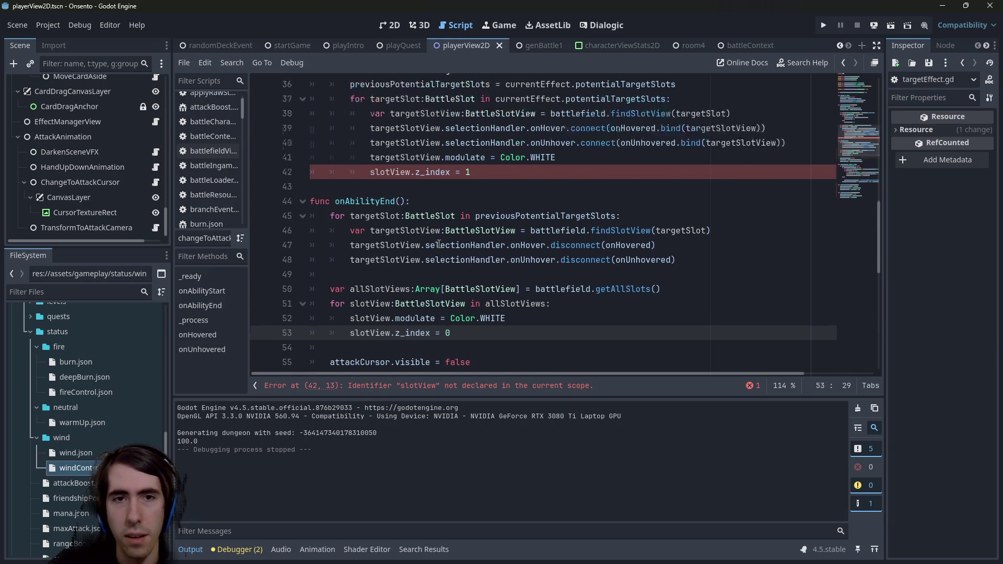
double_click(390, 198)
type("targetSlotView")
key("ctrl+s")
Step: Run the playQuest scene to test the changes
scroll(390, 196, "up", 4)
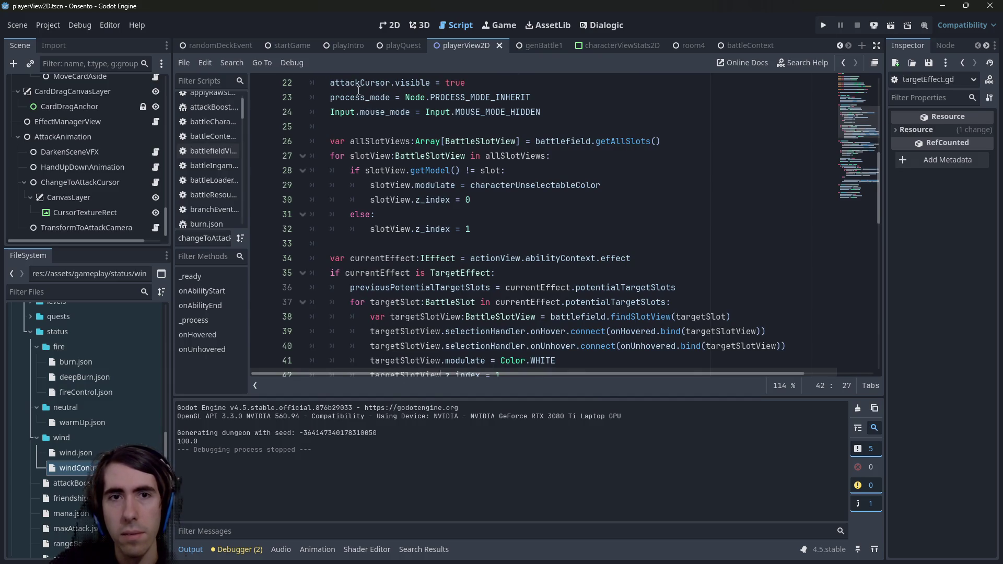
left_click(405, 46)
left_click(890, 26)
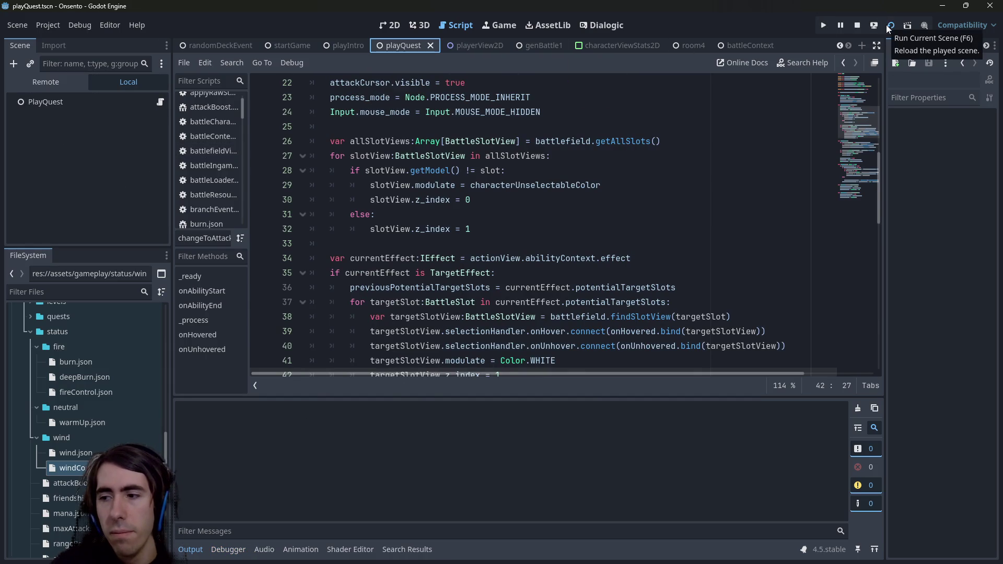
Step: Pick eleven offered cards to build the deck, then field the dark-haired character
mouse_move(600, 52)
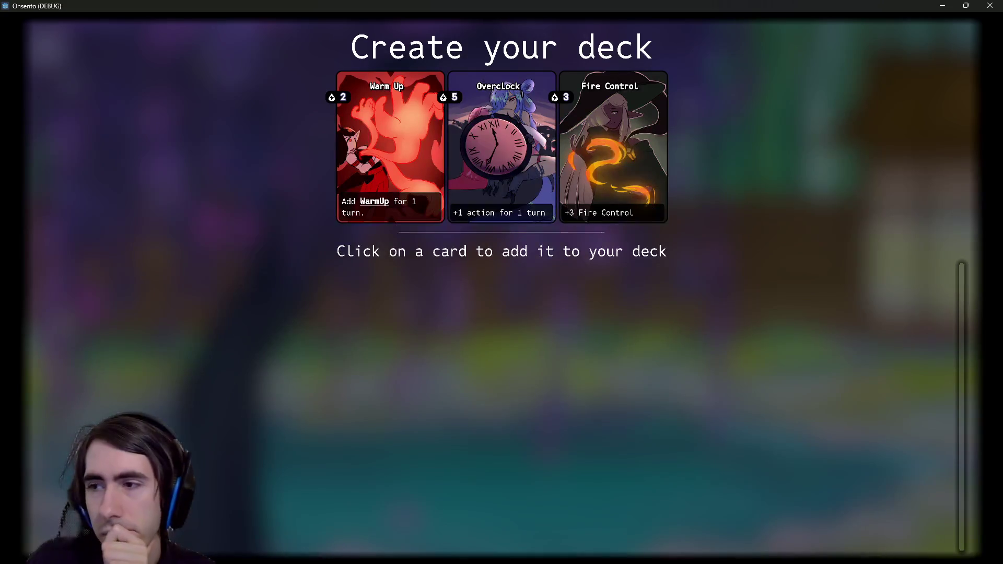
left_click(357, 167)
left_click(494, 149)
left_click(495, 149)
left_click(432, 157)
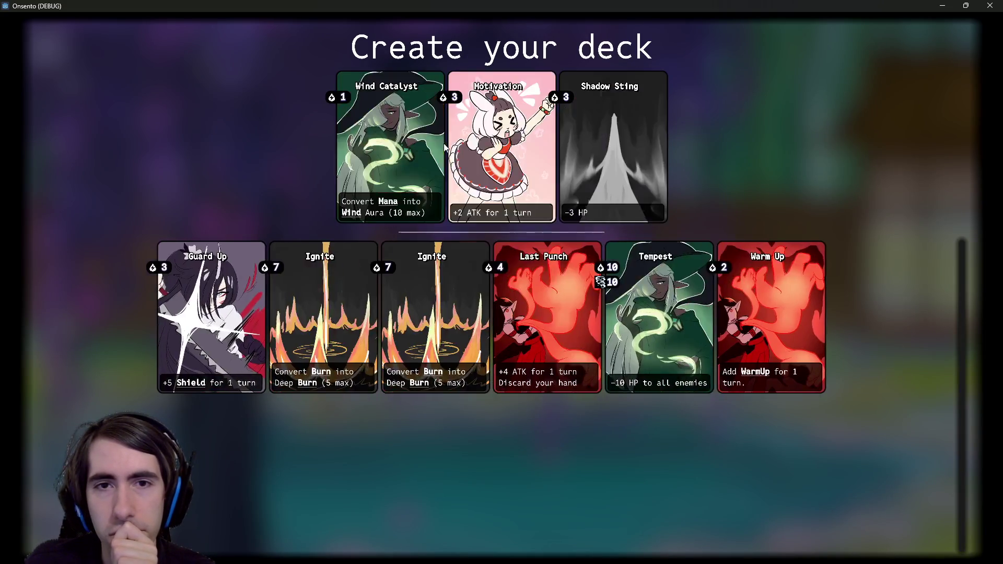
left_click(494, 151)
left_click(432, 160)
left_click(494, 157)
left_click(431, 163)
left_click(431, 163)
left_click(495, 157)
left_click(431, 163)
left_click(450, 165)
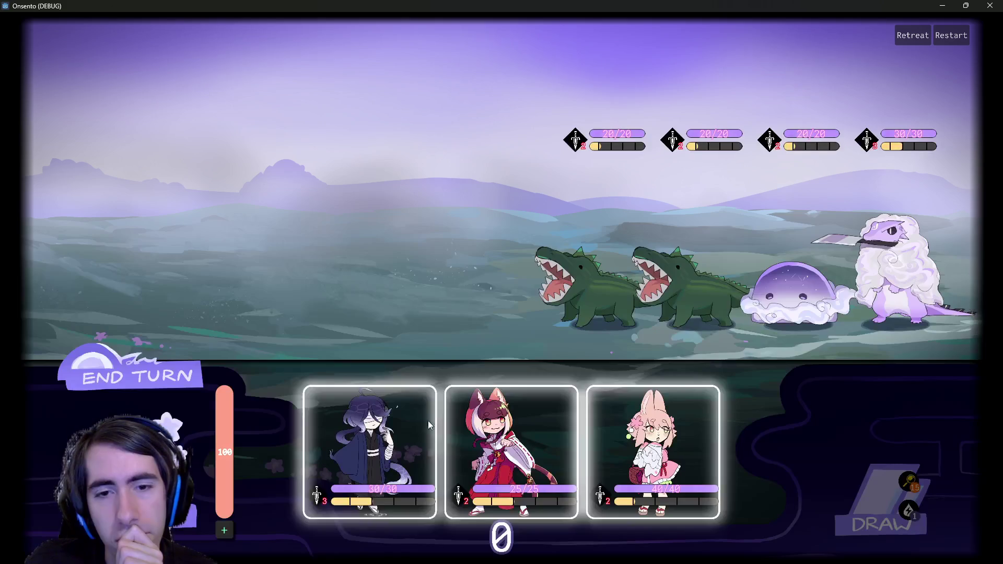
left_click_drag(428, 421, 439, 341)
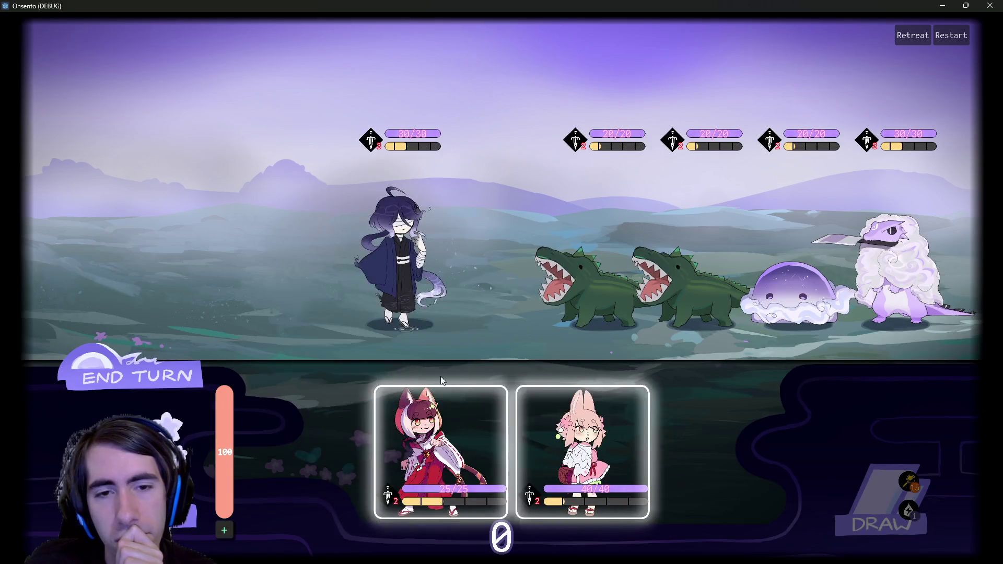
Step: Field the red and pink characters, then aim an attack at the second crocodile
left_click_drag(439, 449, 368, 368)
left_click_drag(502, 449, 190, 261)
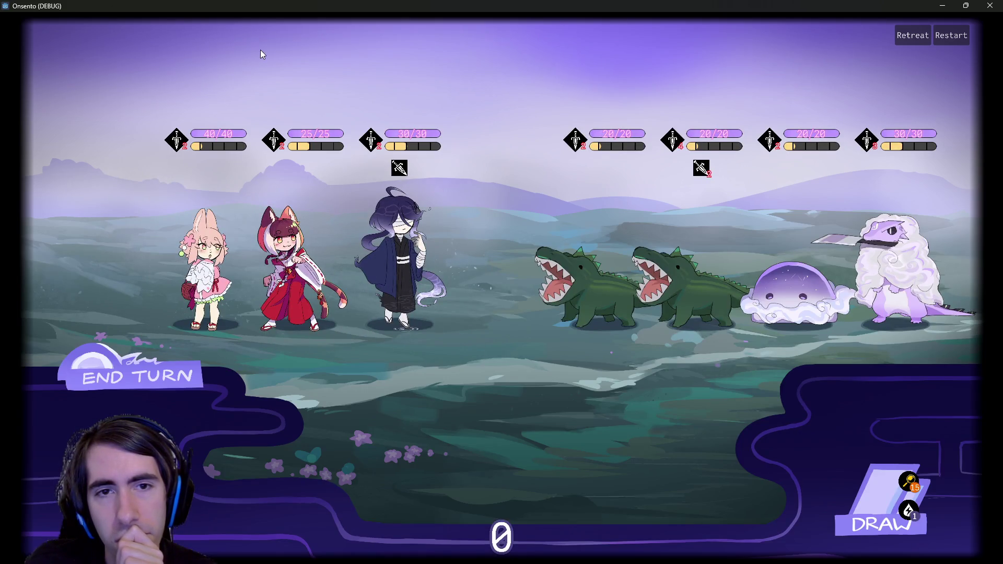
left_click(409, 260)
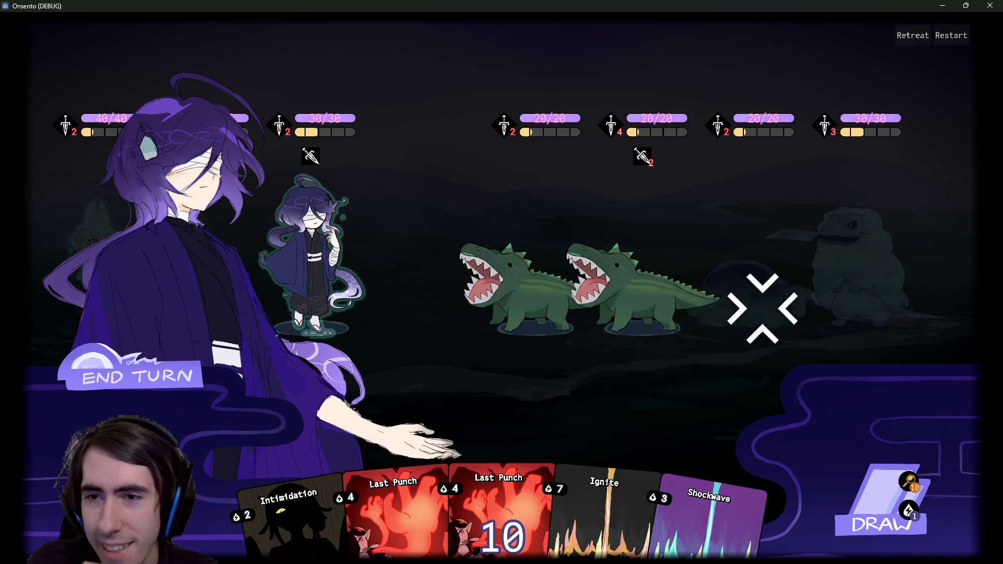
left_click(702, 299)
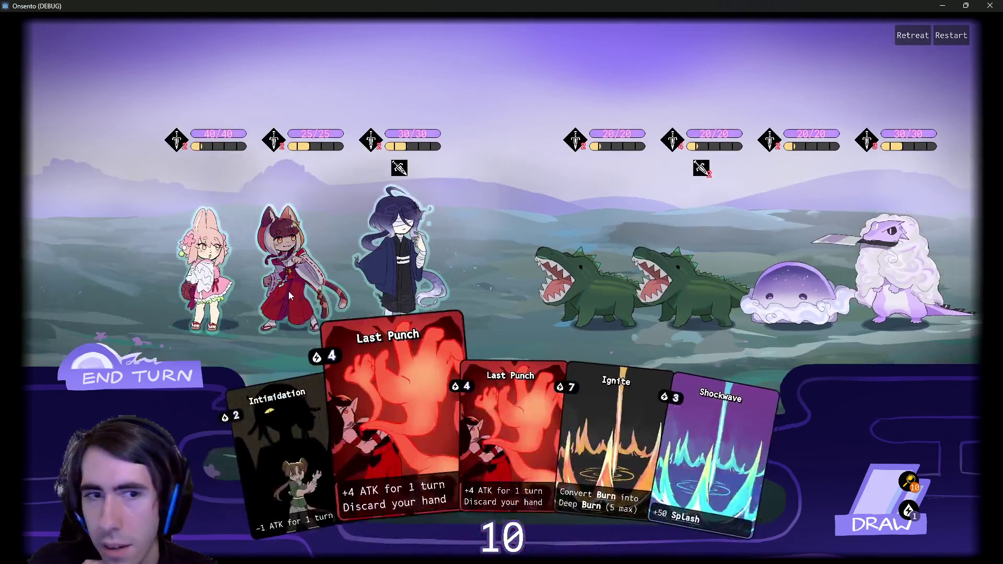
left_click(205, 267)
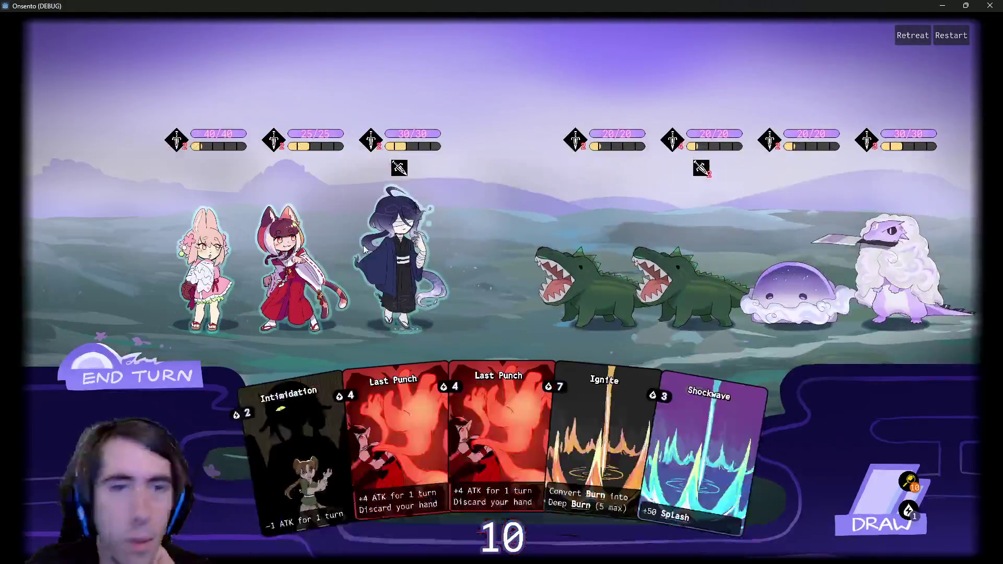
Step: Test the purple-haired character's targeting, play the Last Punch card, and close the game
left_click(364, 249)
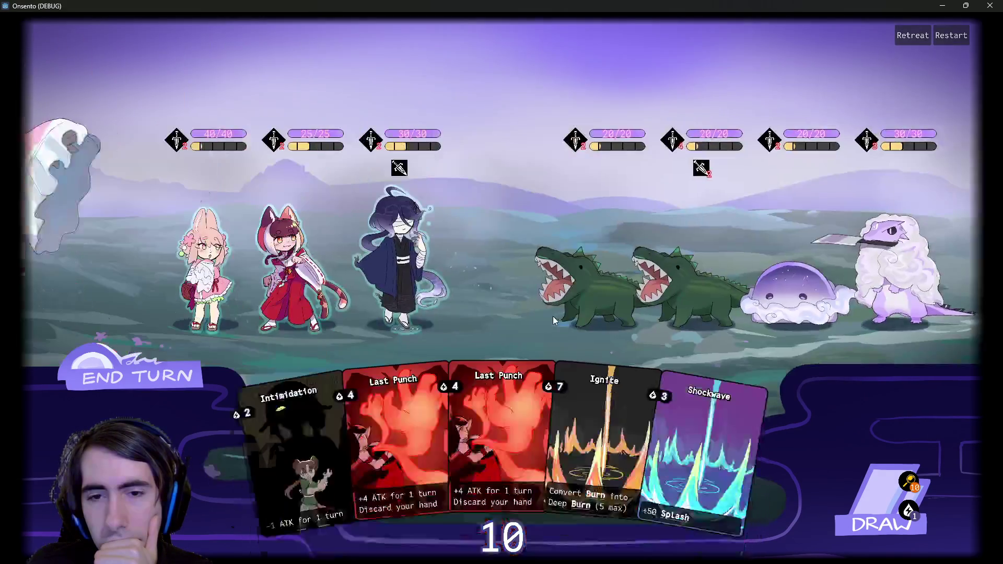
mouse_move(503, 407)
left_mouse_down()
mouse_move(535, 315)
mouse_move(462, 409)
left_mouse_up()
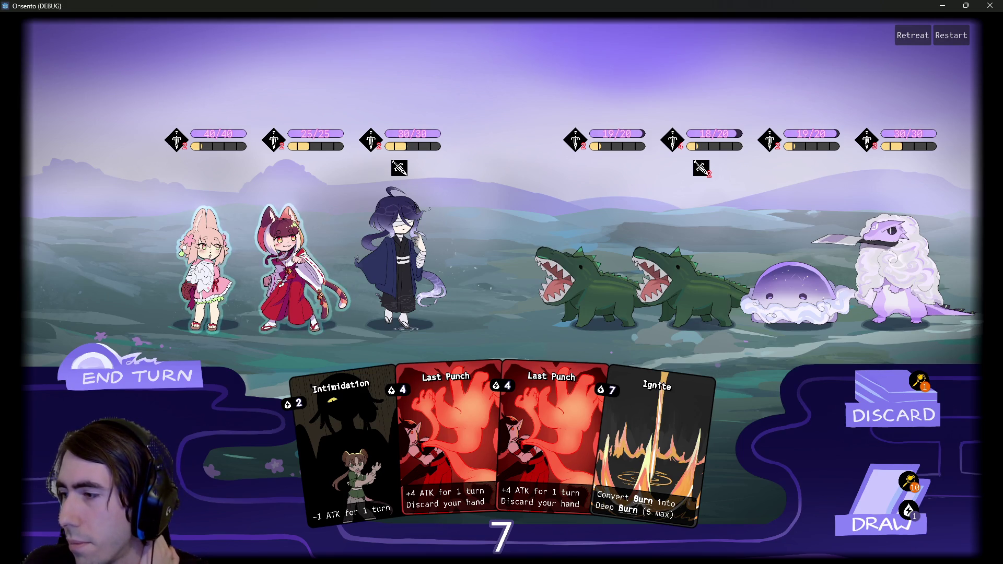
left_click(987, 5)
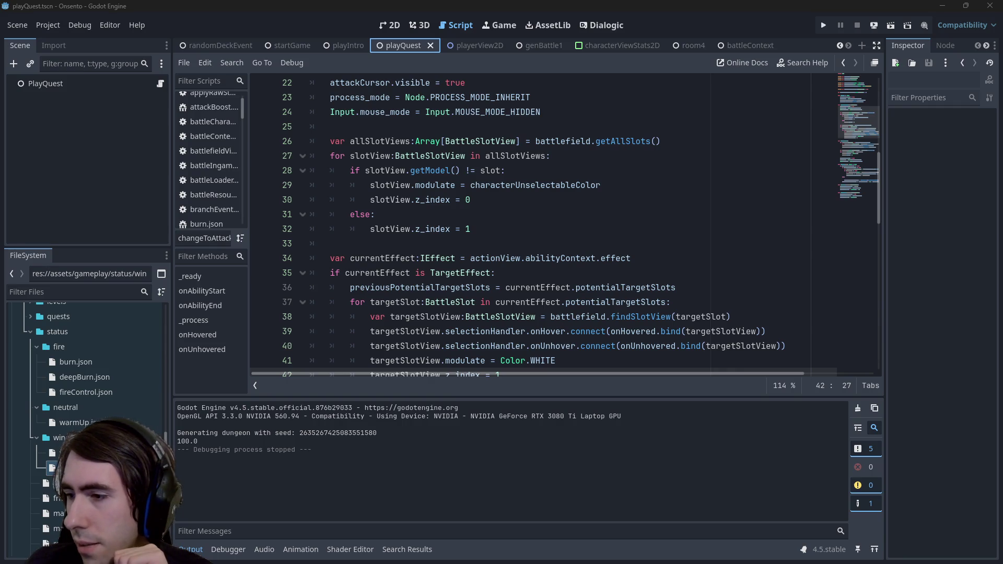
Step: Check git status in the terminal and stage windControl.json with git add
key("alt+Tab")
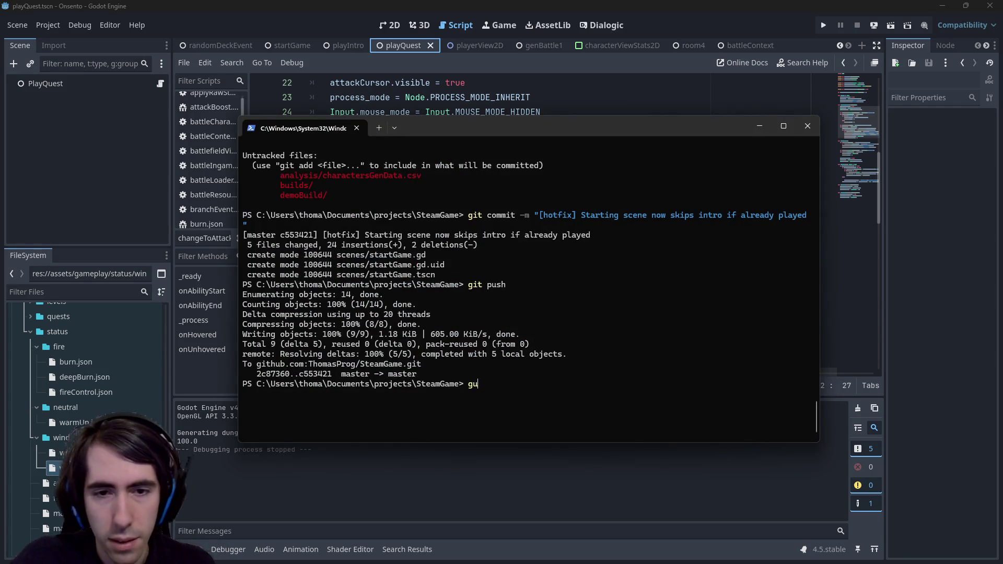
type("stat")
key("Return")
type("git add")
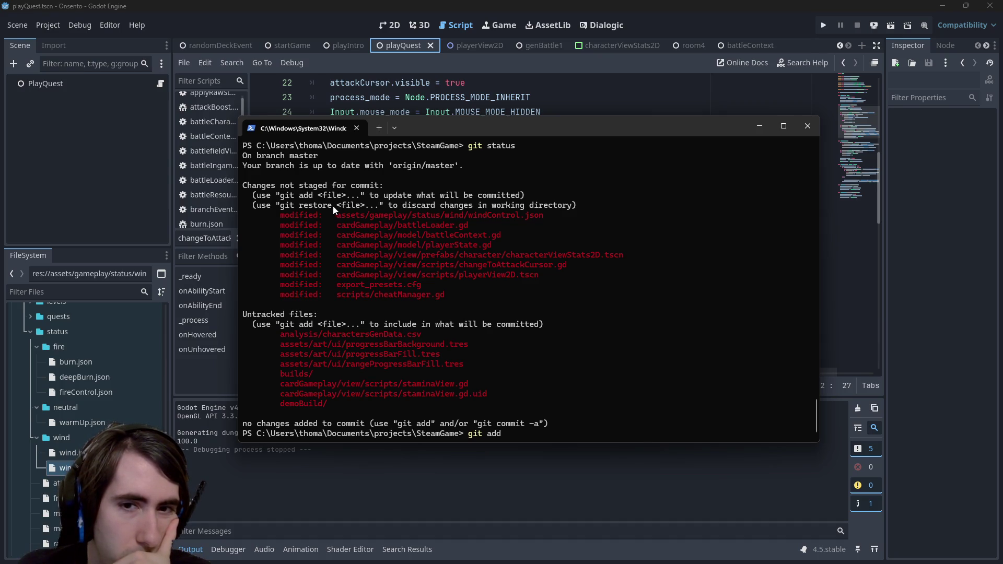
mouse_move(336, 213)
left_mouse_down()
mouse_move(370, 225)
mouse_move(543, 215)
left_mouse_up()
key("ctrl+c")
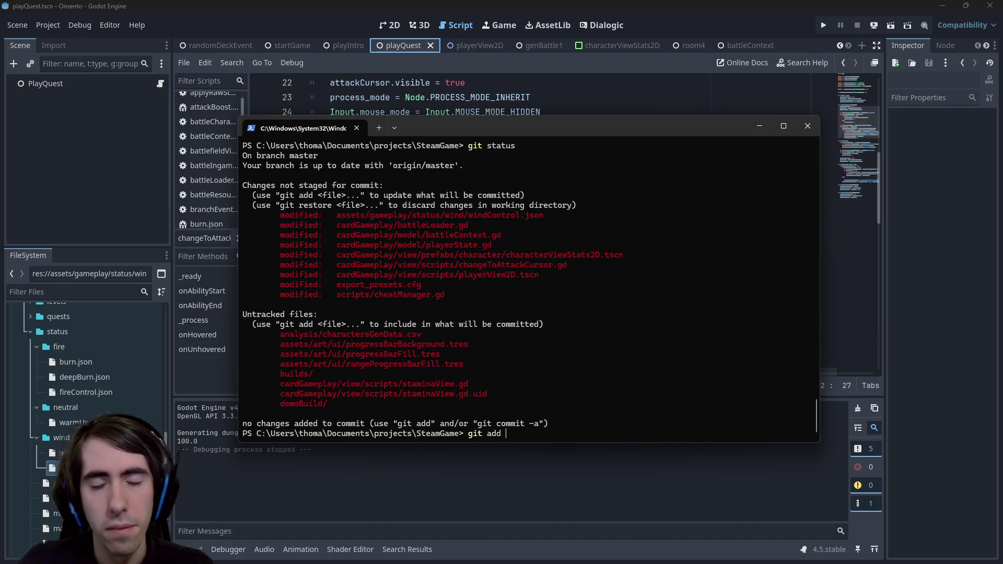
key("ctrl+v")
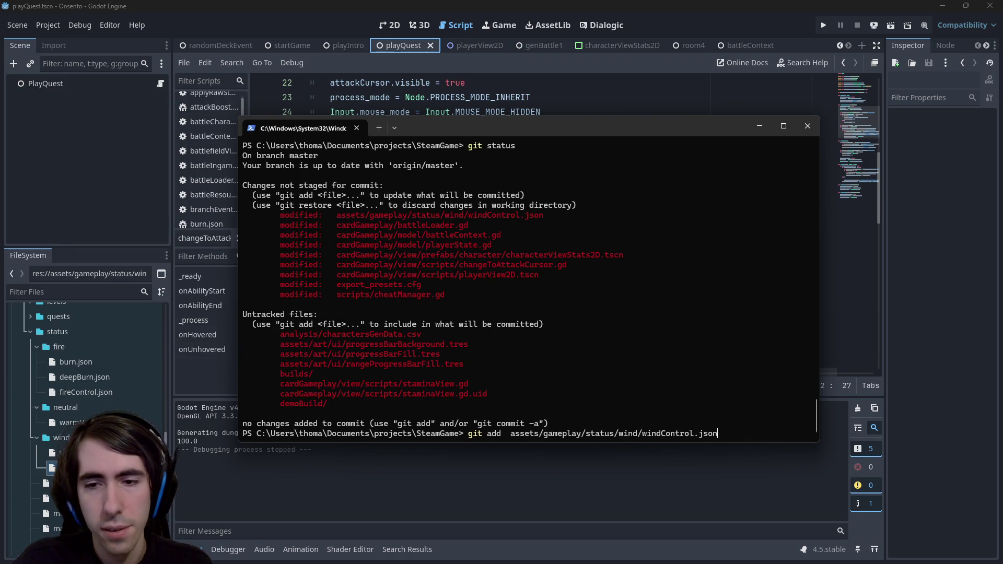
key("Return")
Step: Commit windControl.json with the message "[hotfix] WindControl is now working"
type("gt")
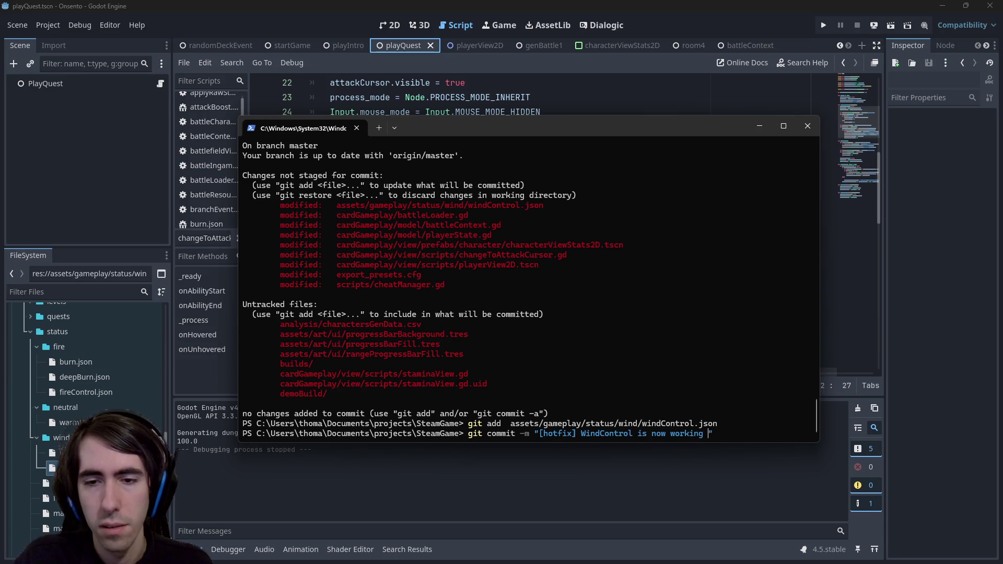
key("Return")
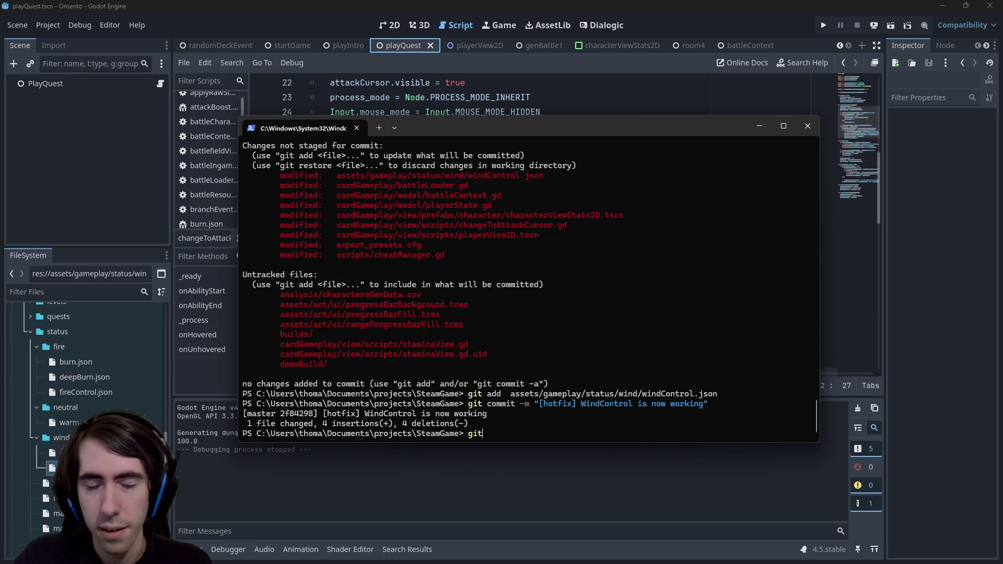
scroll(527, 231, "up", 1)
scroll(491, 223, "down", 1)
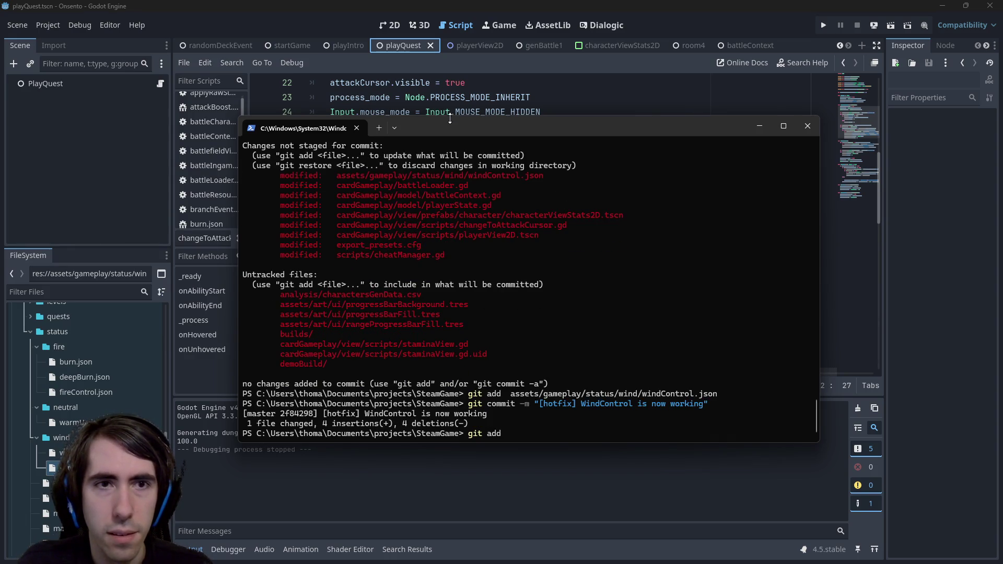
Step: Review the Godot script, then return to the terminal and clear its selection
left_click(453, 116)
scroll(460, 178, "up", 5)
scroll(209, 183, "up", 2)
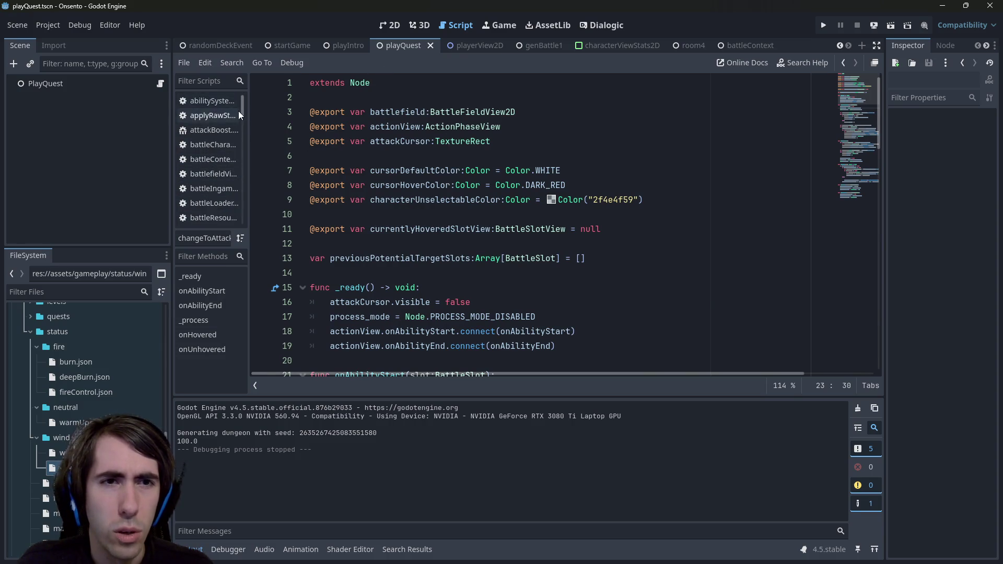
scroll(237, 143, "down", 3)
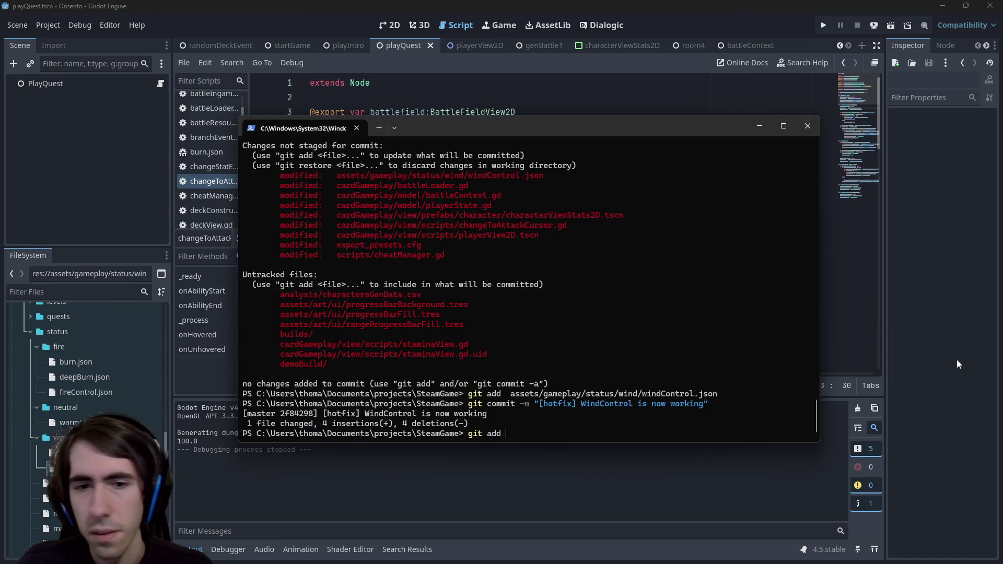
left_click_drag(588, 364, 586, 358)
left_click(485, 226)
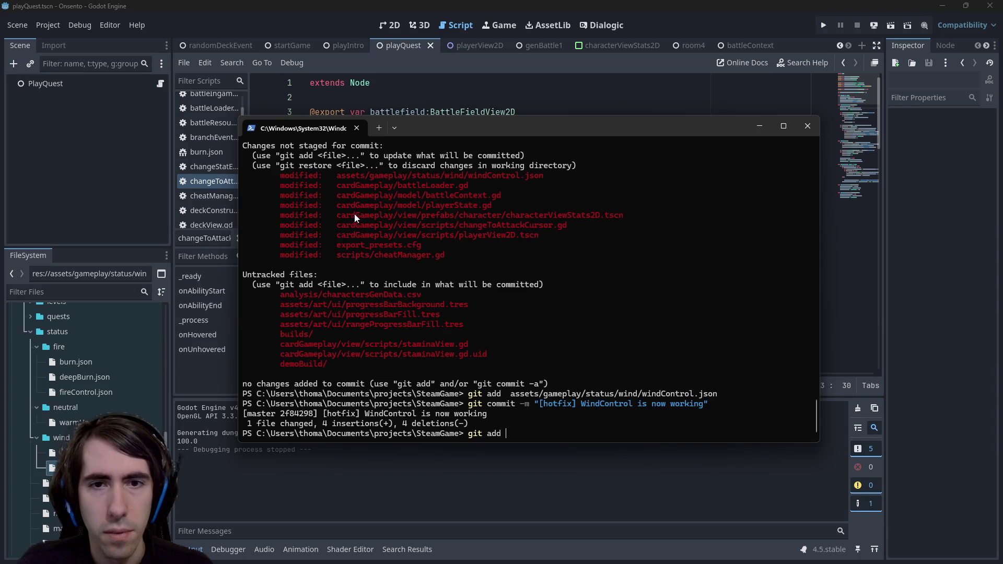